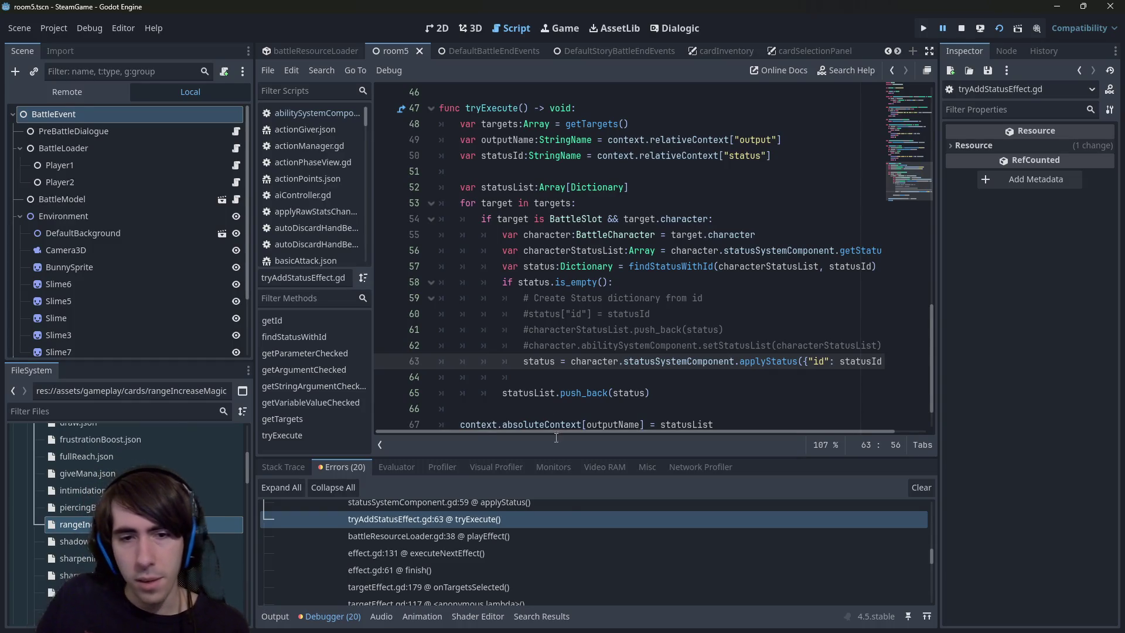
- Jump to abilitySystemComponent.gd line 77 from the error stack, stop the game, and relaunch it
scroll(539, 572, up, 2)
click(492, 507)
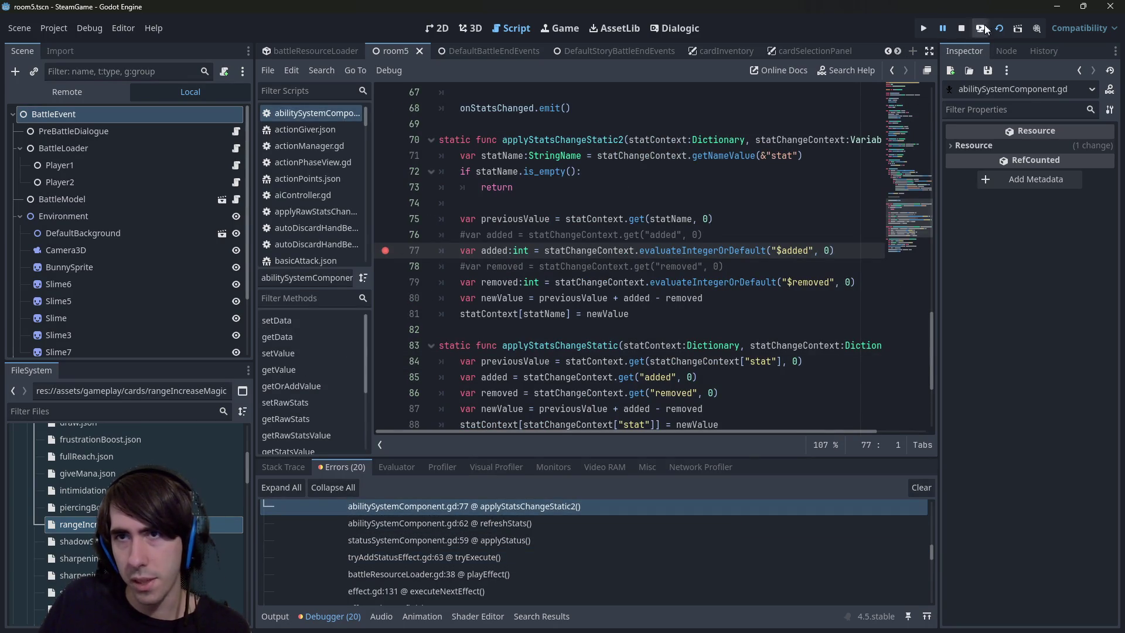
click(961, 28)
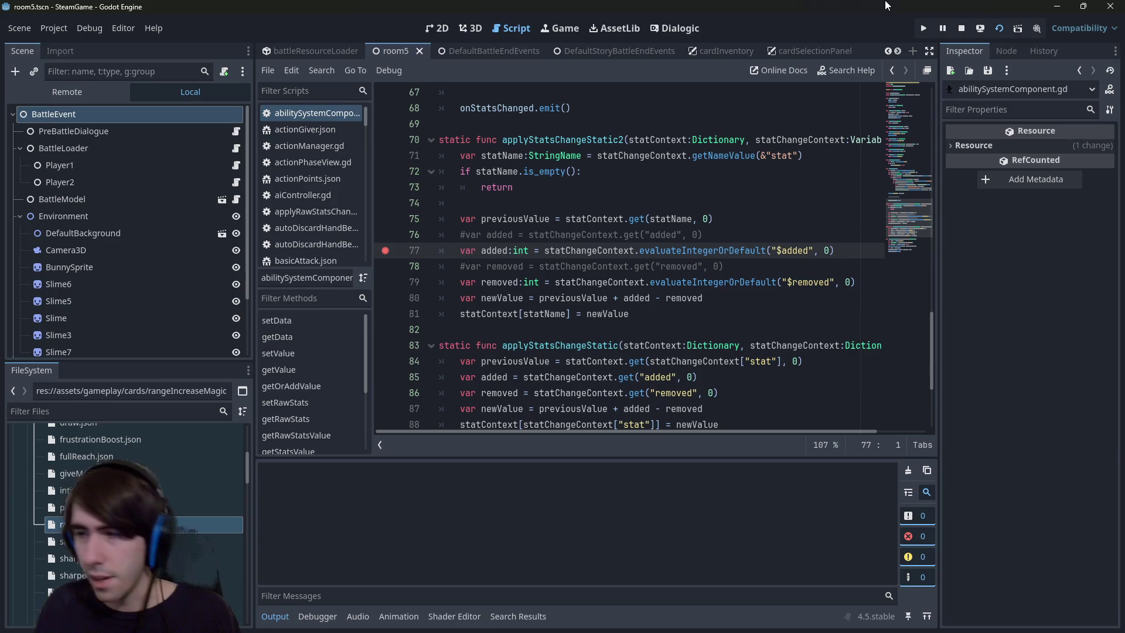
key(F5)
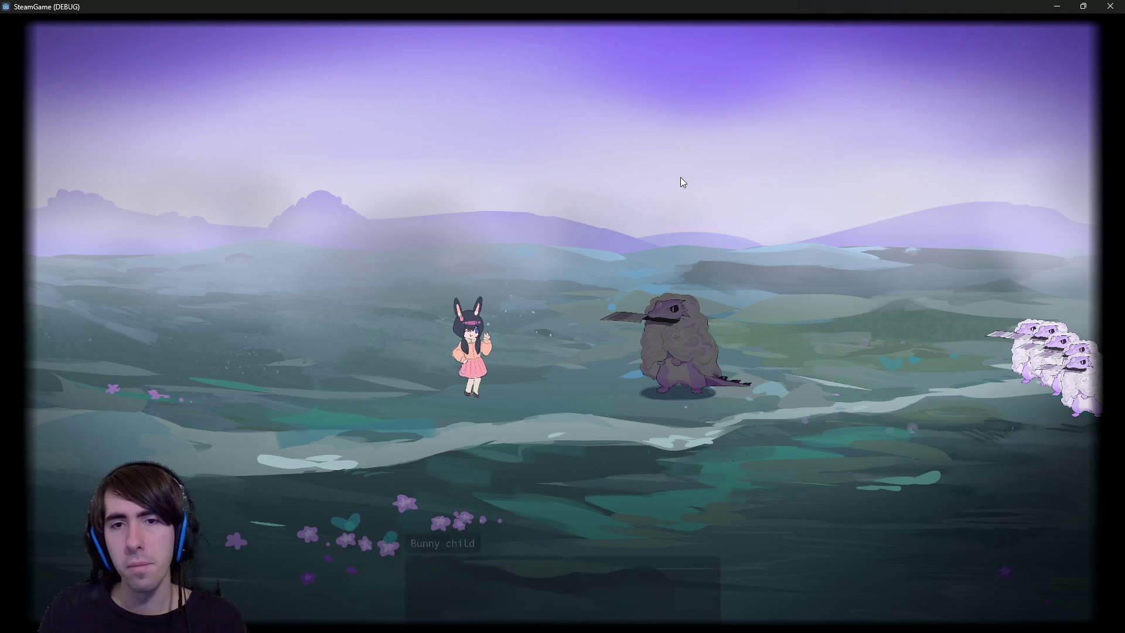
- Finish the opening dialogue, place the bunny and cat on the battlefield, and end the turn
click(477, 218)
click(483, 213)
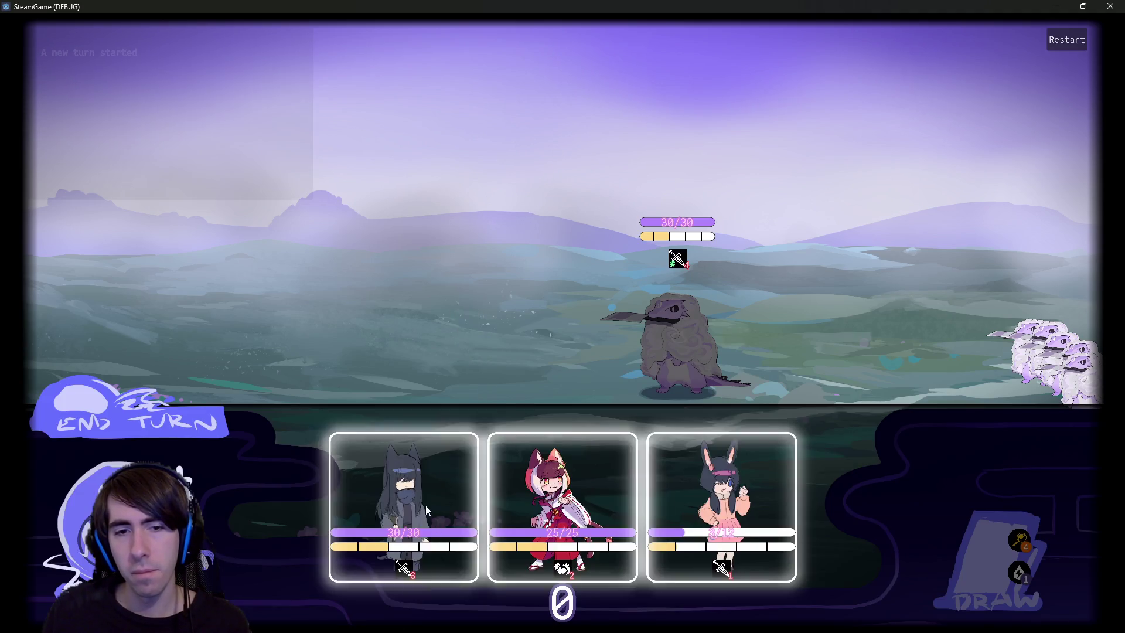
mouse_move(426, 505)
mouse_down()
mouse_move(427, 339)
mouse_move(399, 340)
mouse_move(431, 292)
mouse_move(415, 410)
mouse_move(430, 328)
mouse_up()
mouse_move(480, 504)
mouse_down()
mouse_move(352, 275)
mouse_move(361, 317)
mouse_up()
click(211, 425)
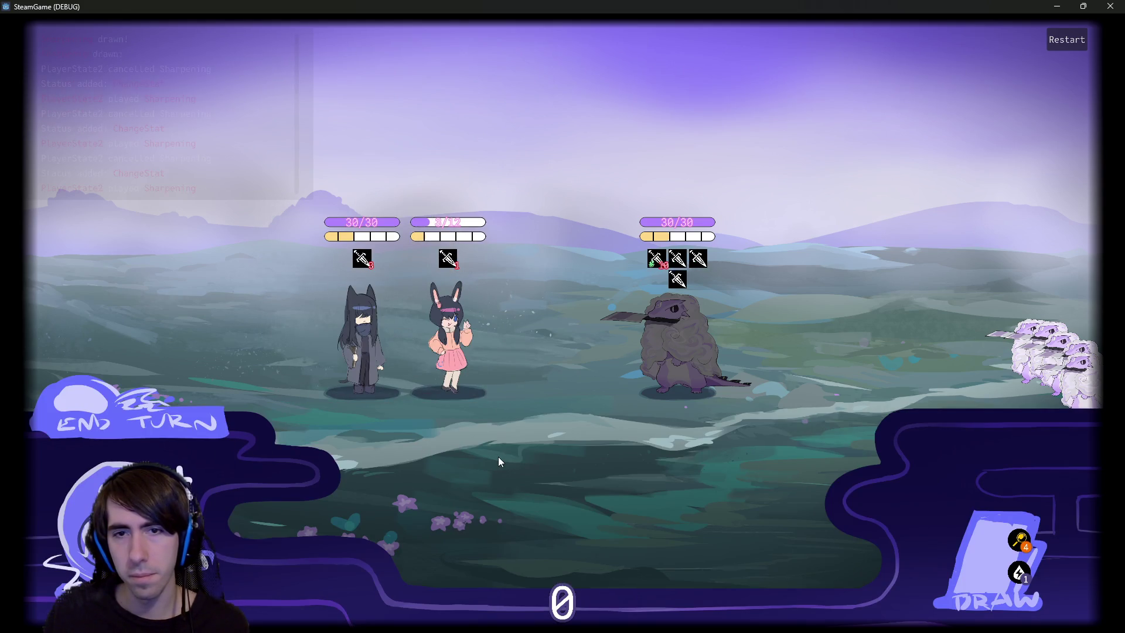
- Play two Give Mana cards on the cat, then Range Increase Magic, and remove the line 77 breakpoint
drag(393, 499, 361, 334)
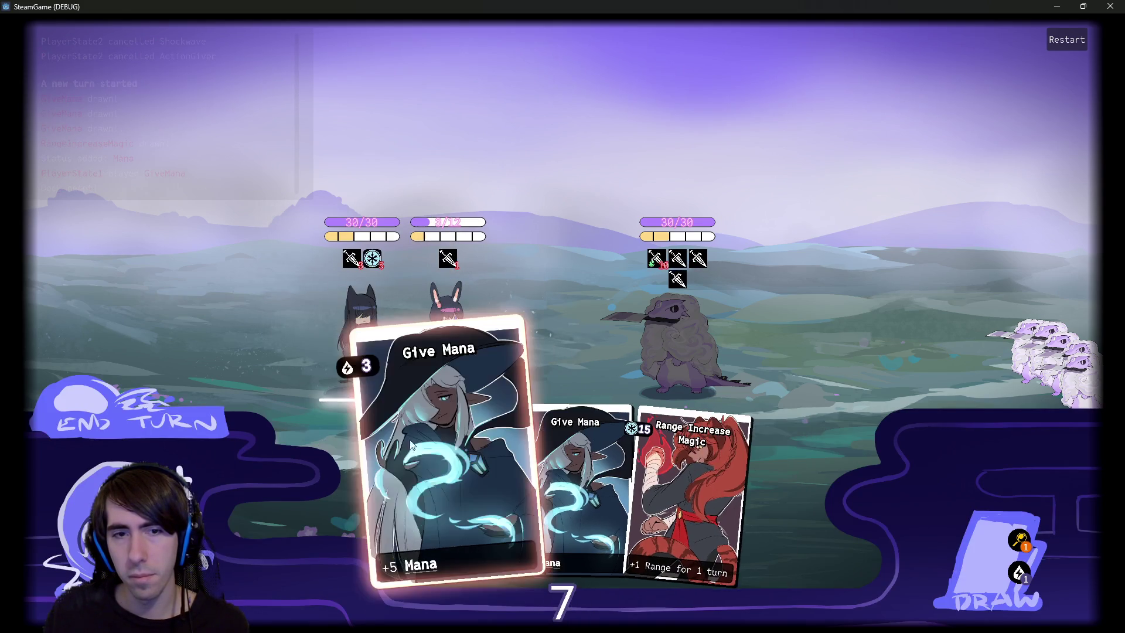
drag(410, 469, 375, 352)
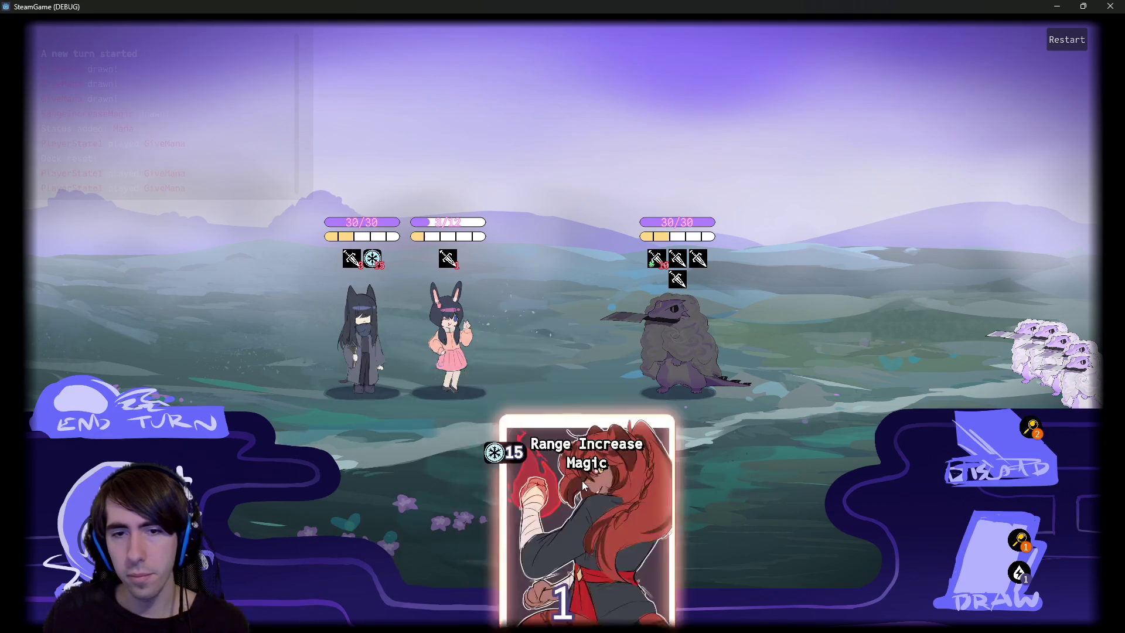
drag(622, 498, 376, 312)
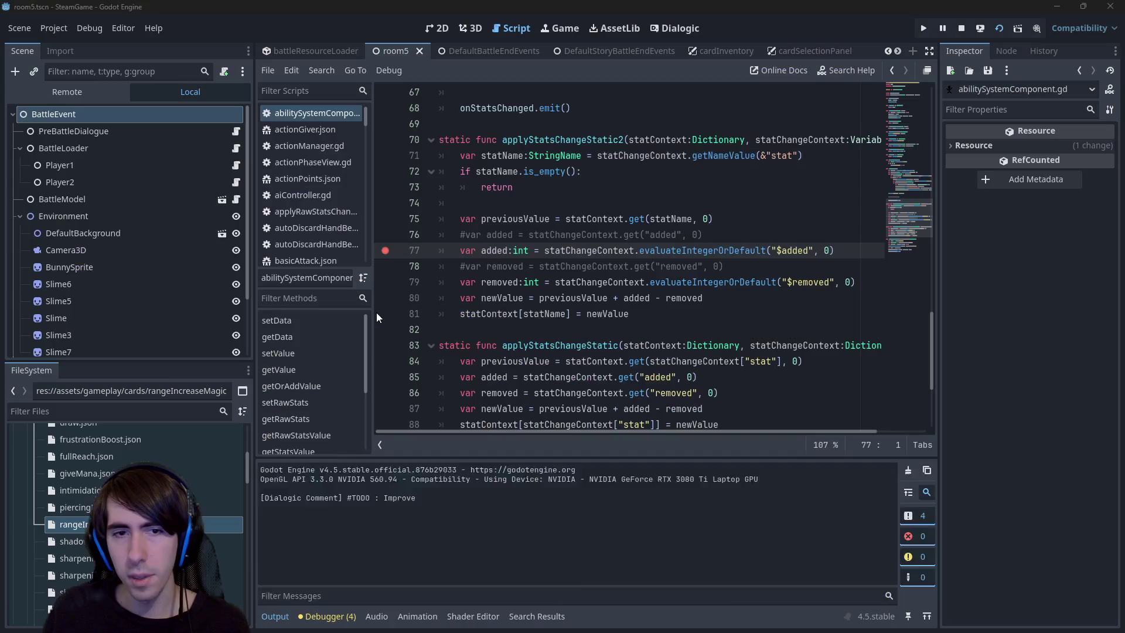
click(390, 254)
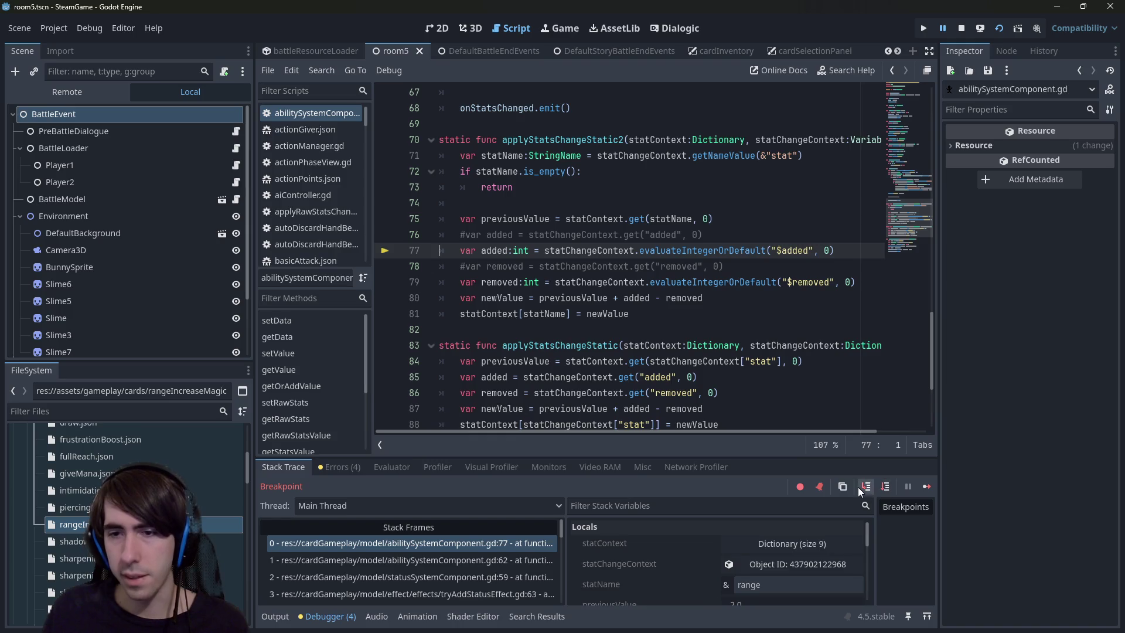
- Step past line 77 back to caller line 64, then into statusSystemComponent.gd line 60
click(884, 487)
click(884, 487)
click(883, 487)
click(884, 486)
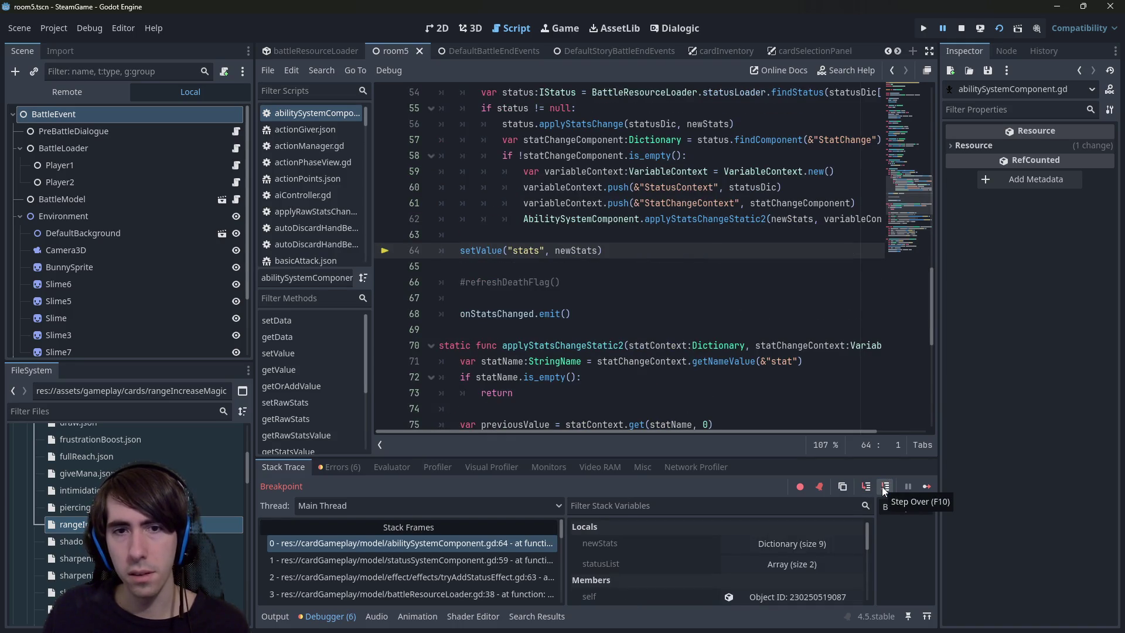
scroll(696, 364, up, 3)
scroll(696, 364, down, 3)
scroll(696, 365, up, 1)
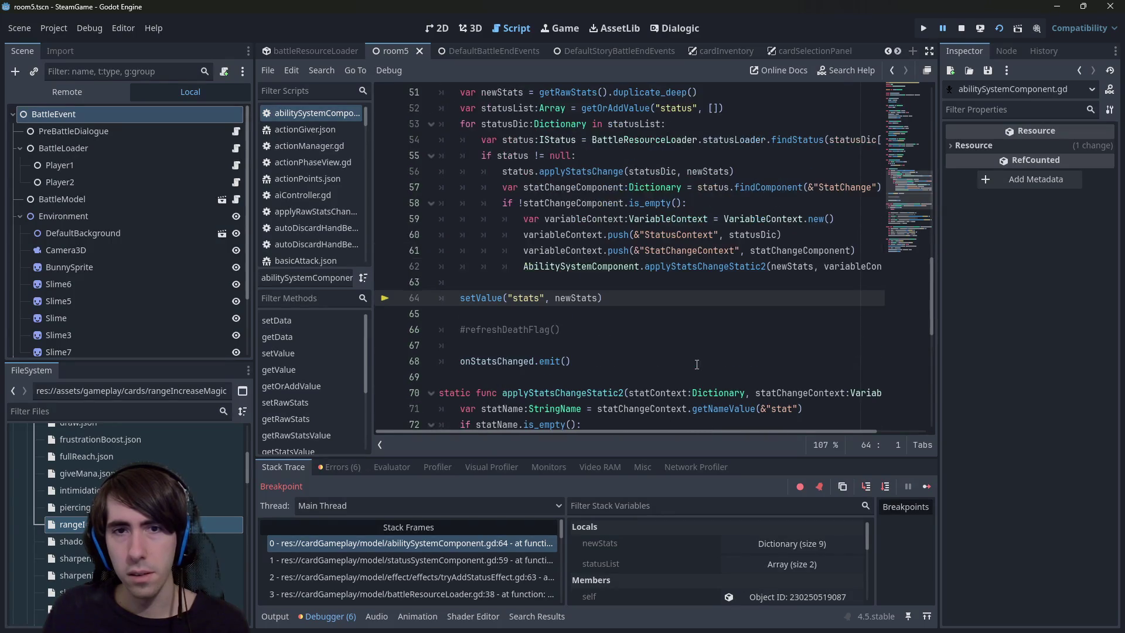
click(884, 487)
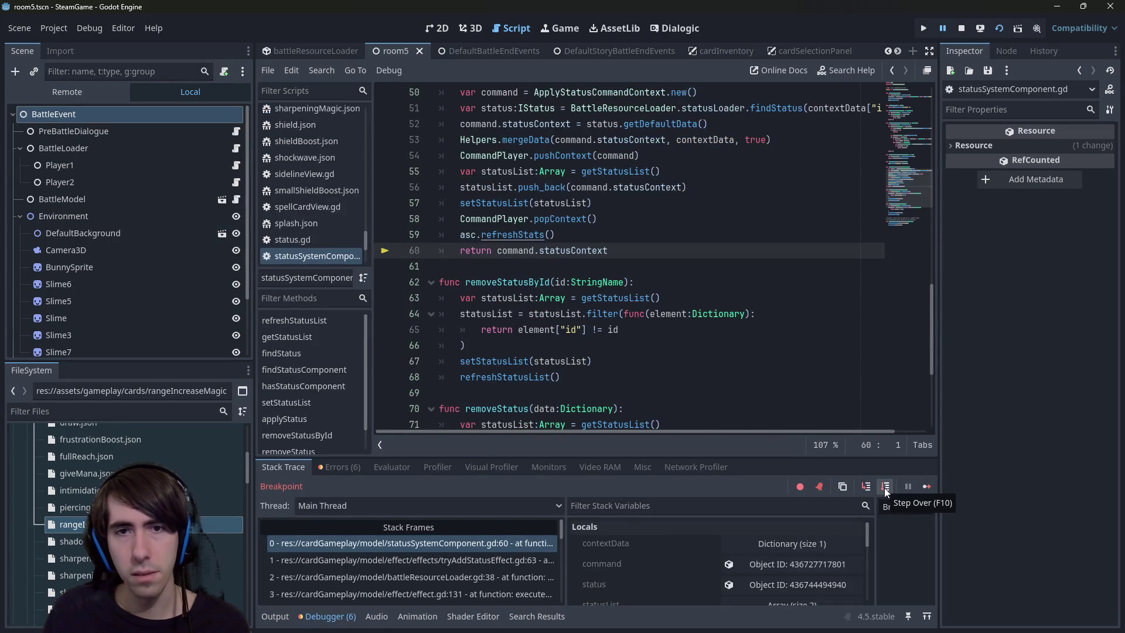
- Select the asc.refreshStats() line, then step back out to tryAddStatusEffect.gd line 65 and past it
scroll(703, 371, up, 2)
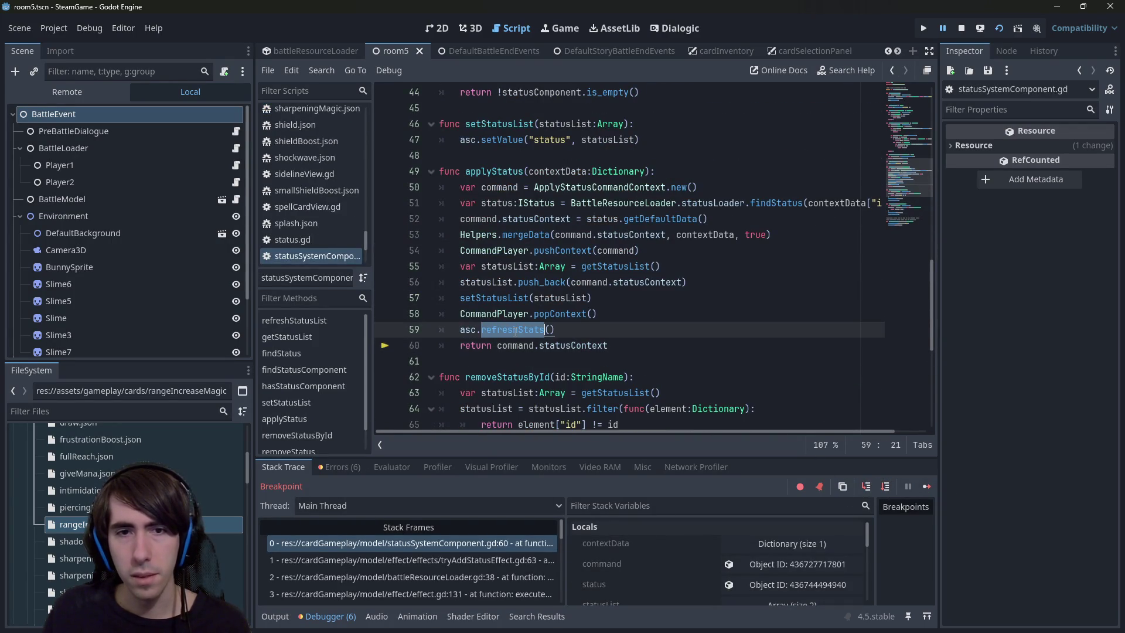
drag(554, 329, 375, 333)
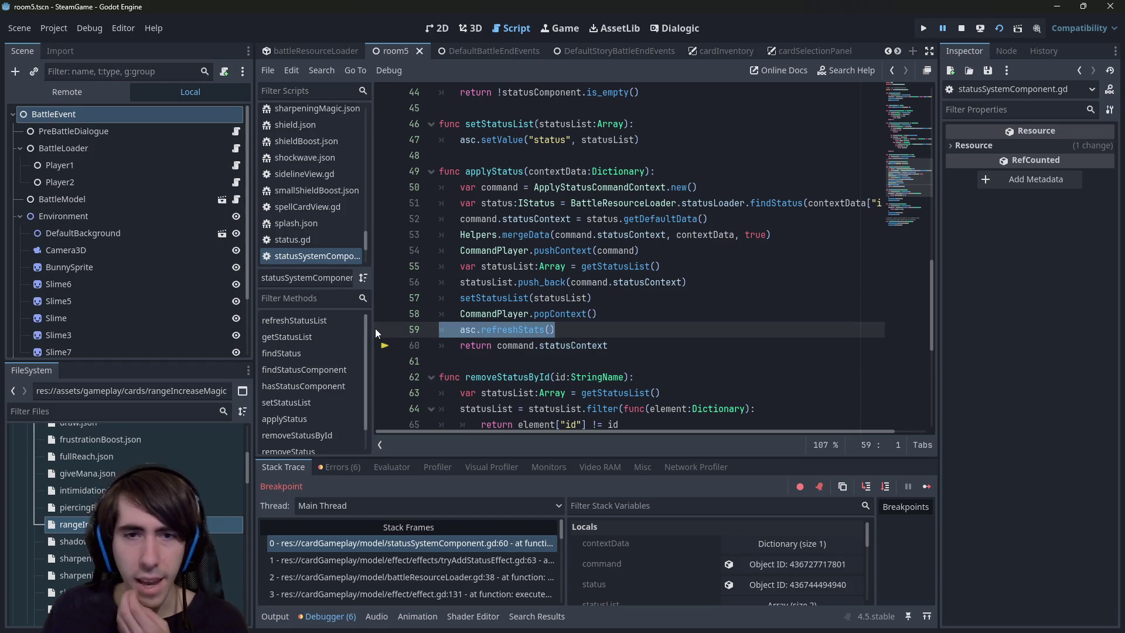
click(886, 487)
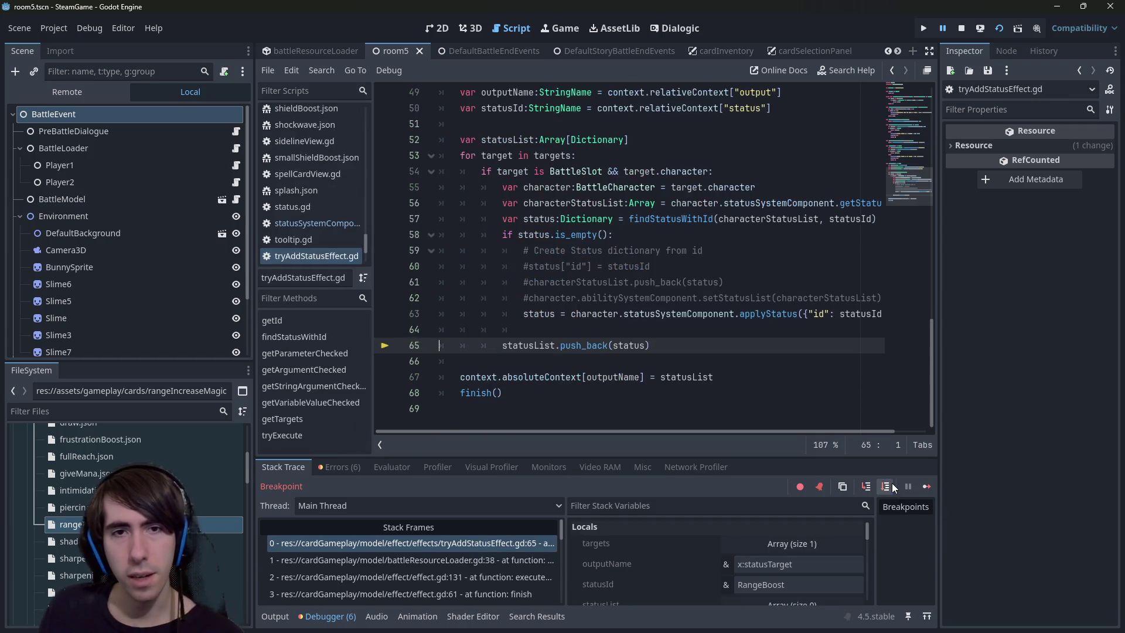
scroll(781, 337, up, 3)
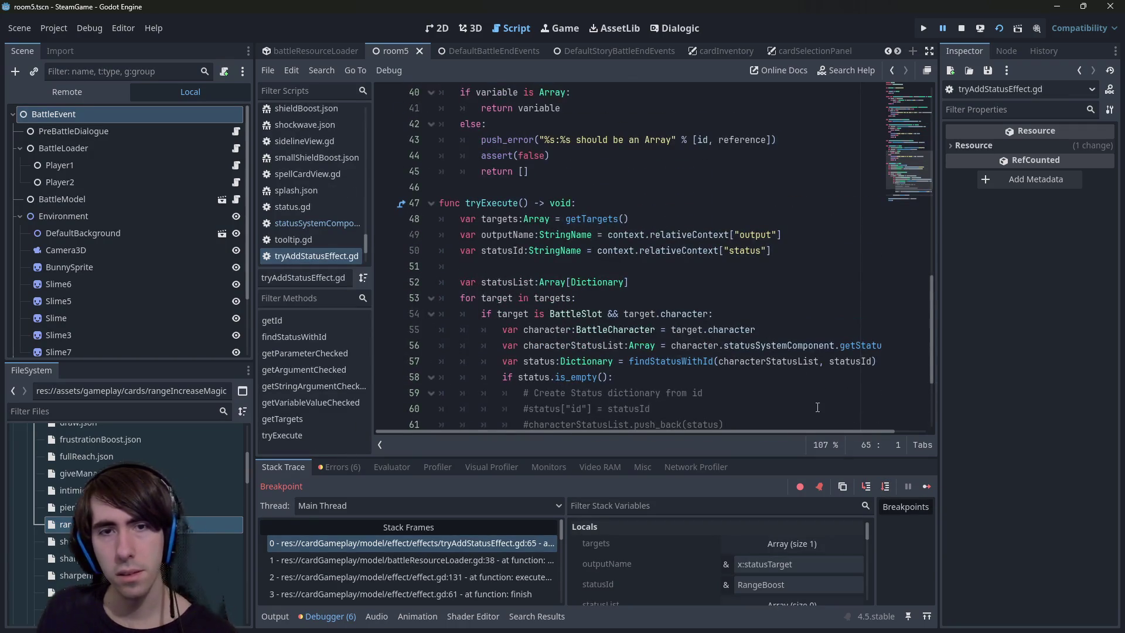
mouse_move(784, 367)
scroll(783, 367, down, 2)
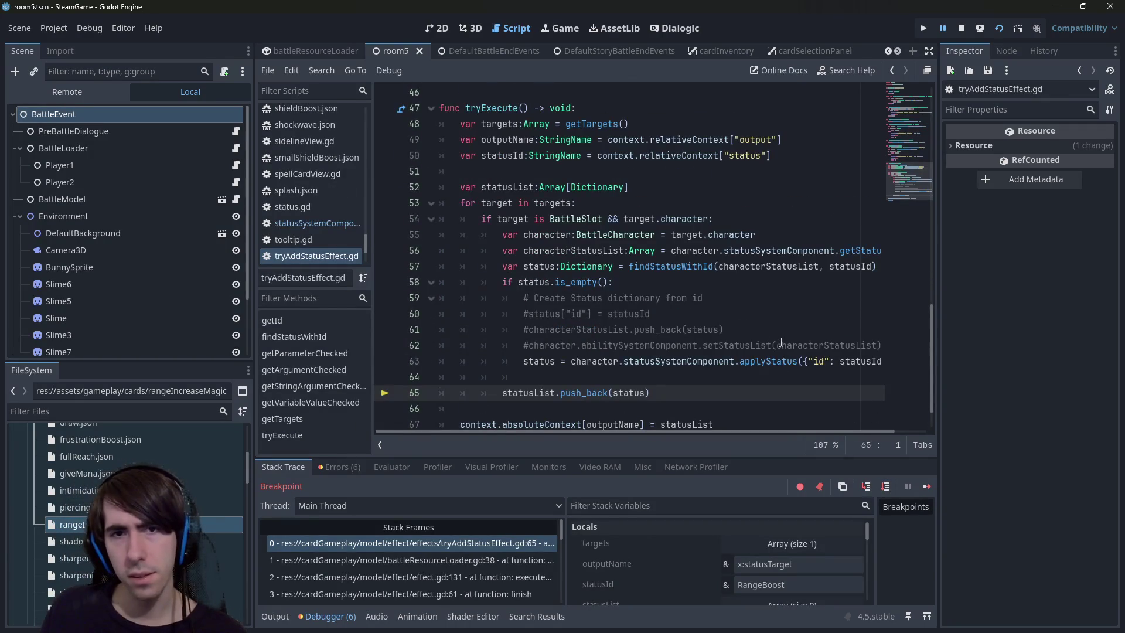
scroll(781, 341, down, 1)
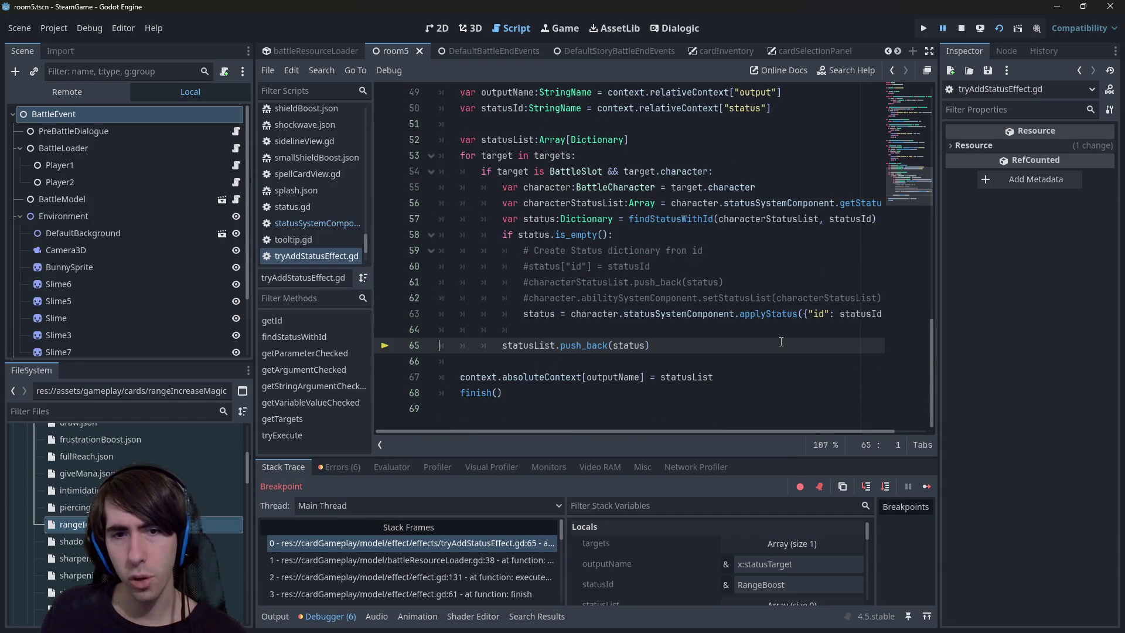
click(888, 487)
- Step into effect.gd's finish() and executeNextEffect(), advancing to line 113
click(888, 487)
click(872, 486)
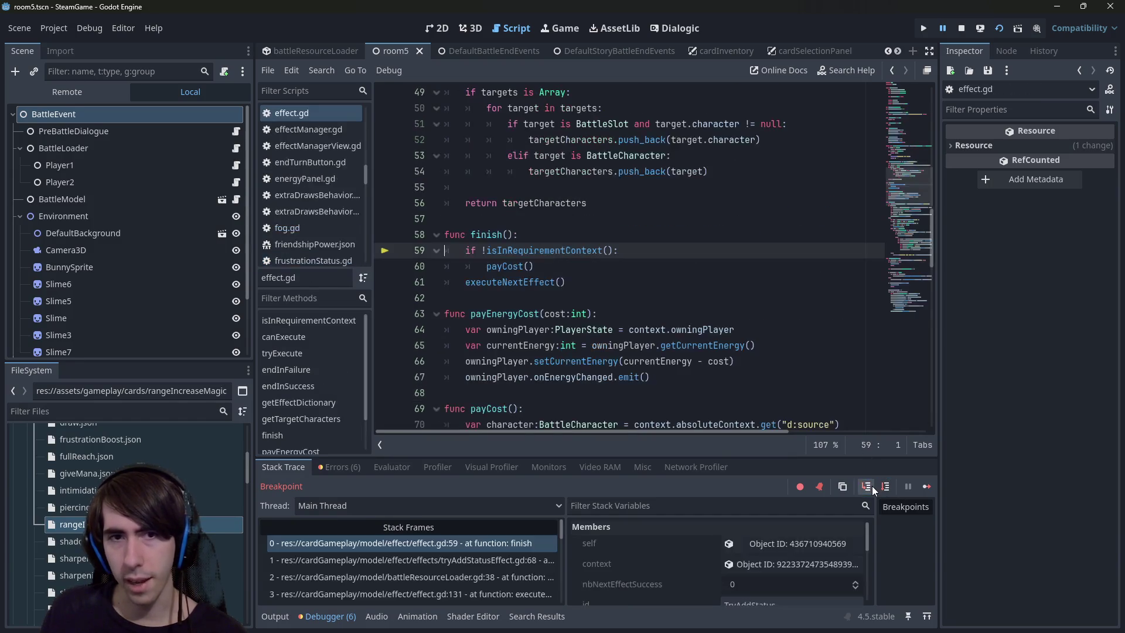
click(886, 485)
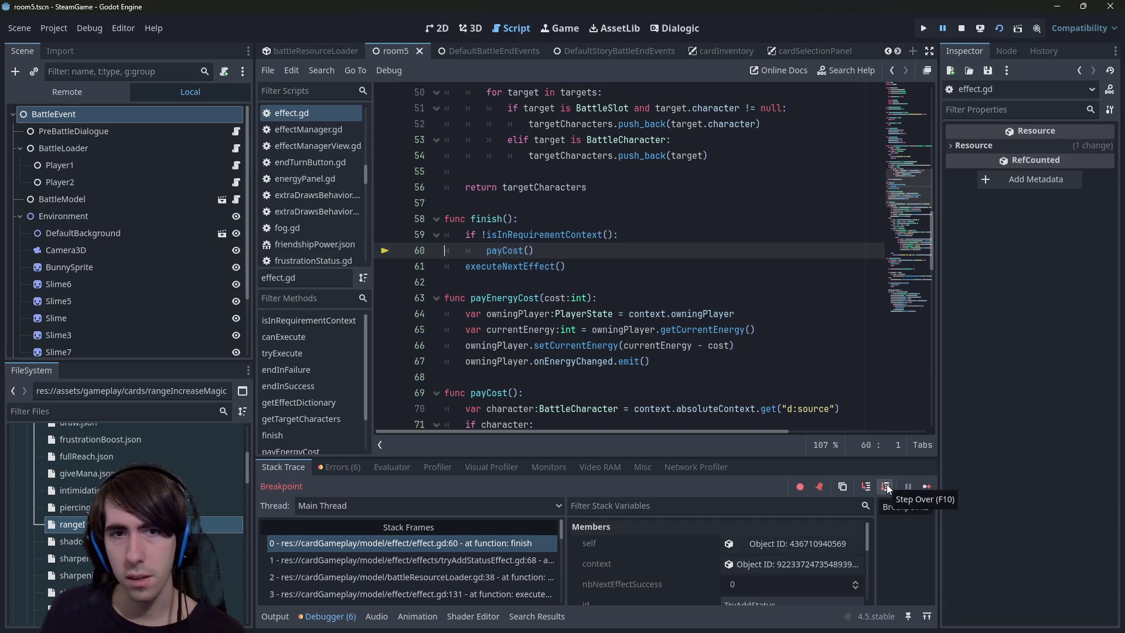
click(885, 485)
click(872, 486)
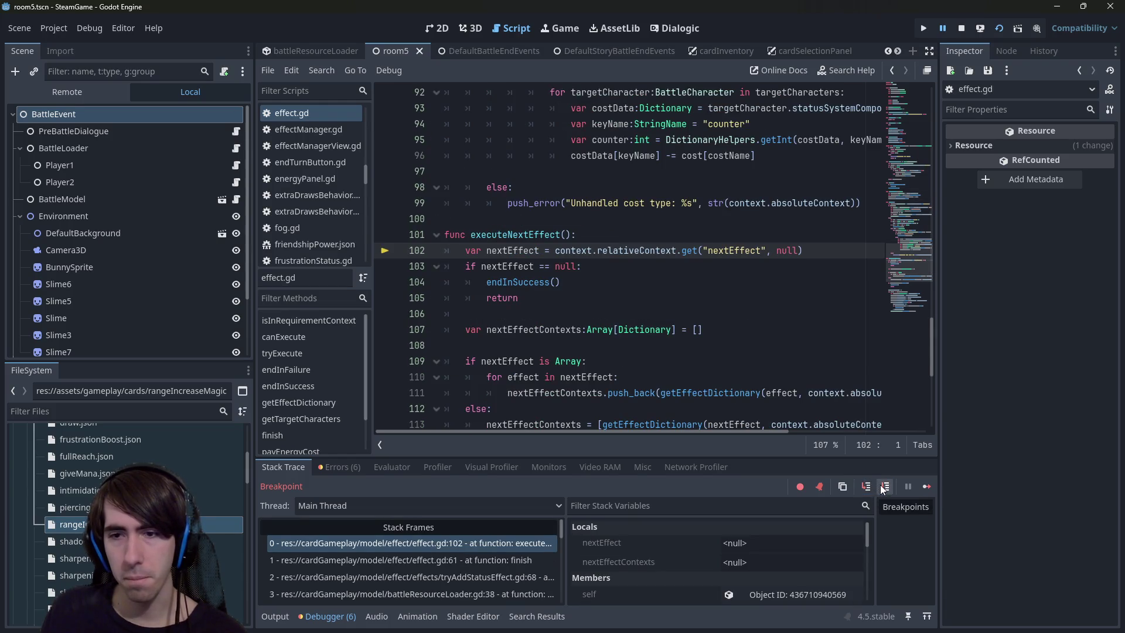
click(884, 487)
click(885, 486)
click(881, 484)
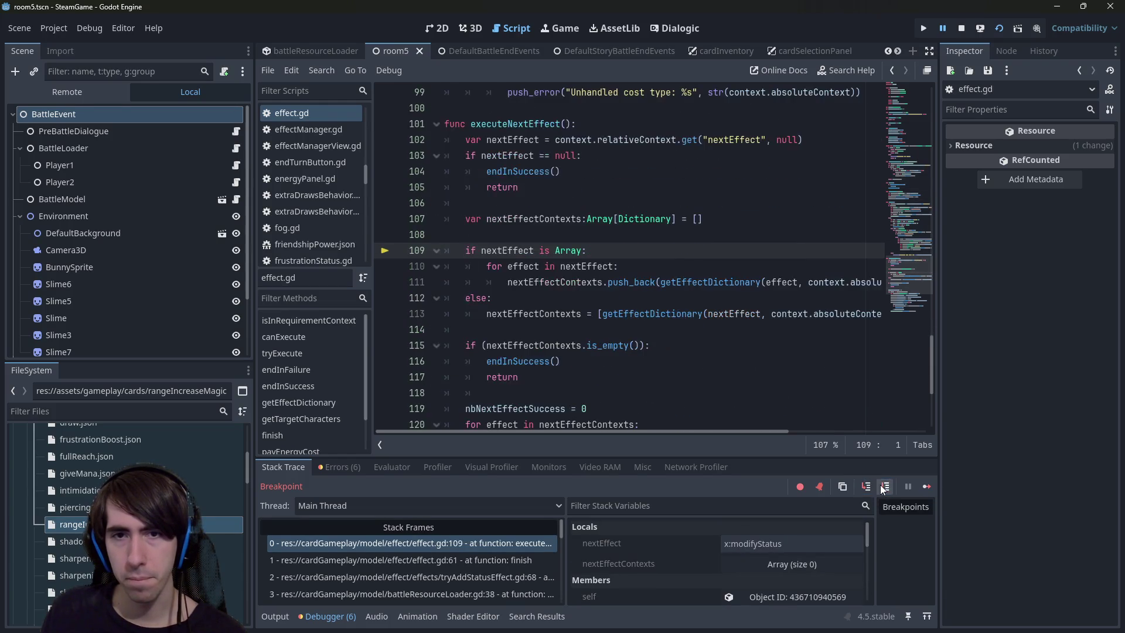
click(881, 484)
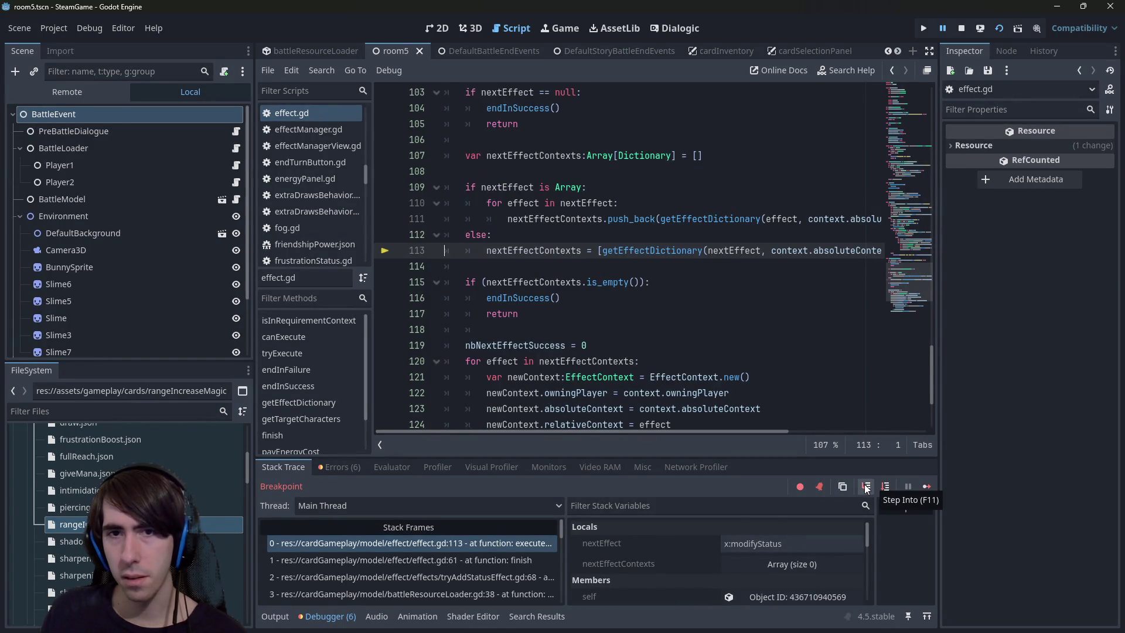
- Step through the empty-contexts check and next-effect loop to the onSuccess connection line
click(886, 487)
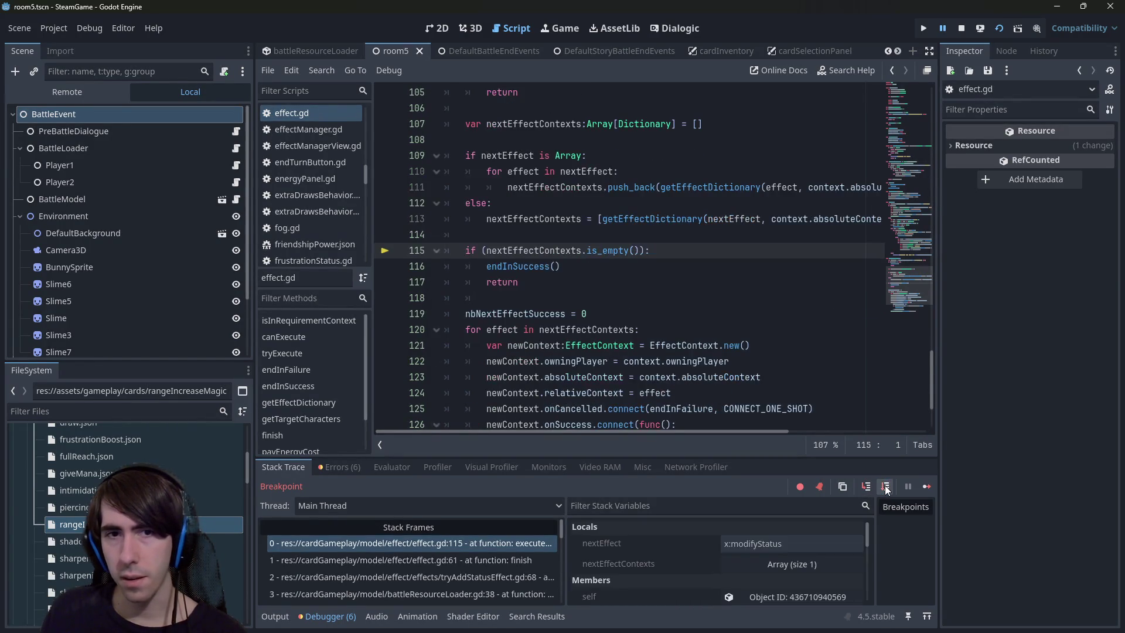
click(886, 487)
click(886, 487)
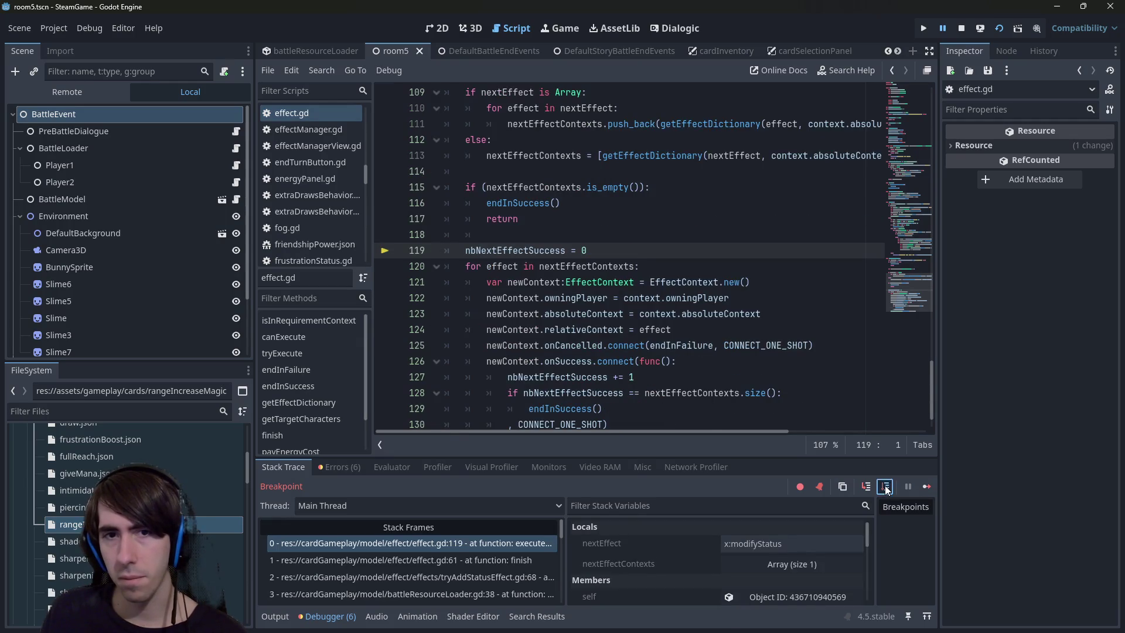
click(886, 486)
click(886, 487)
click(887, 487)
click(886, 487)
click(886, 487)
click(886, 486)
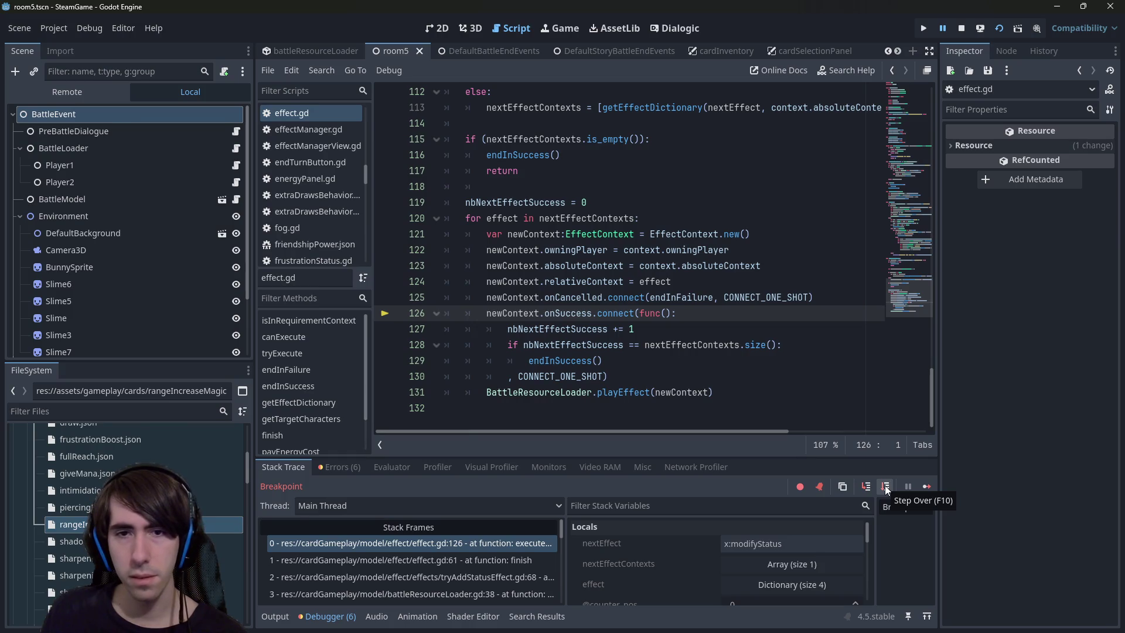
- Step into battleResourceLoader.gd's playEffect and on into changeStatEffect.gd's tryExecute
click(884, 485)
click(874, 484)
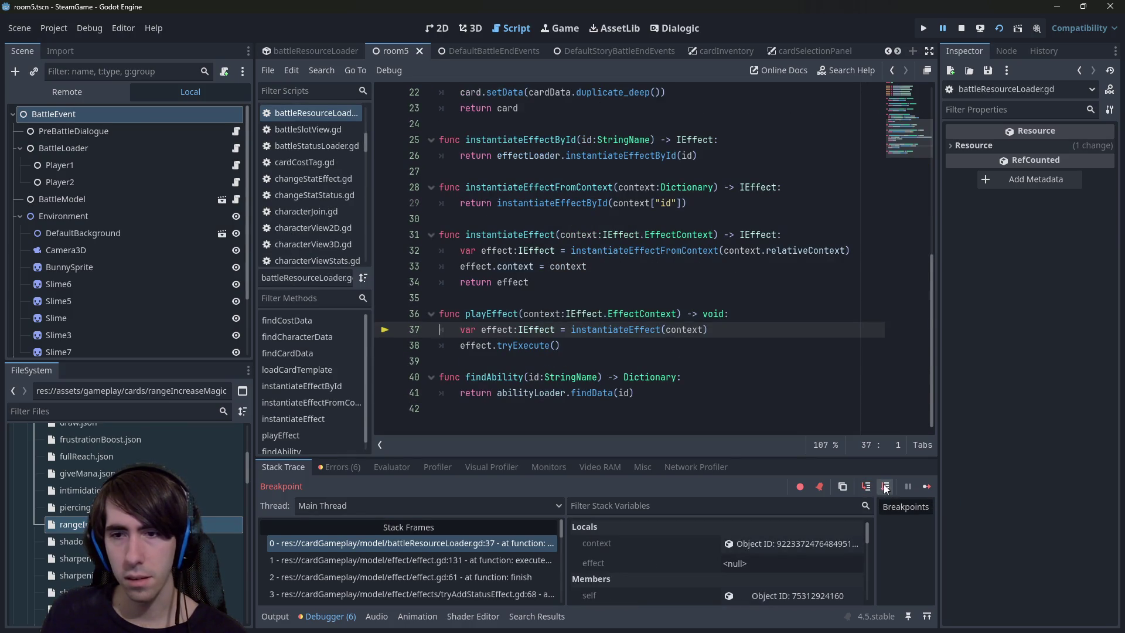
click(873, 484)
click(872, 484)
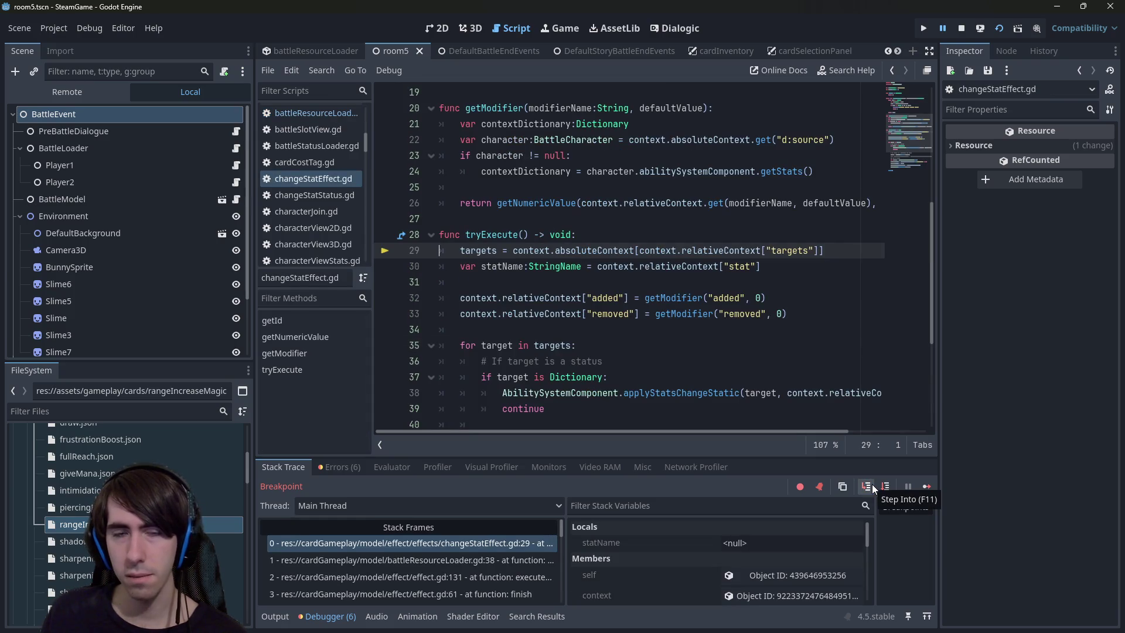
- Step through tryExecute's stat name lookup and modifier setup into the targets loop at line 37
click(885, 486)
click(885, 485)
click(885, 485)
click(885, 485)
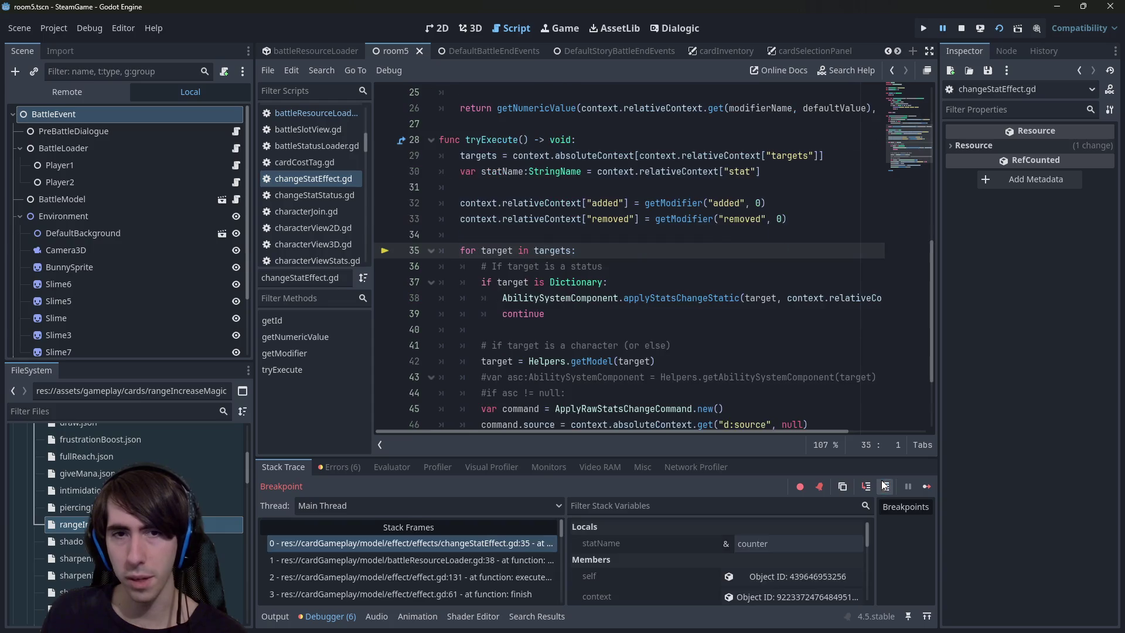
click(886, 488)
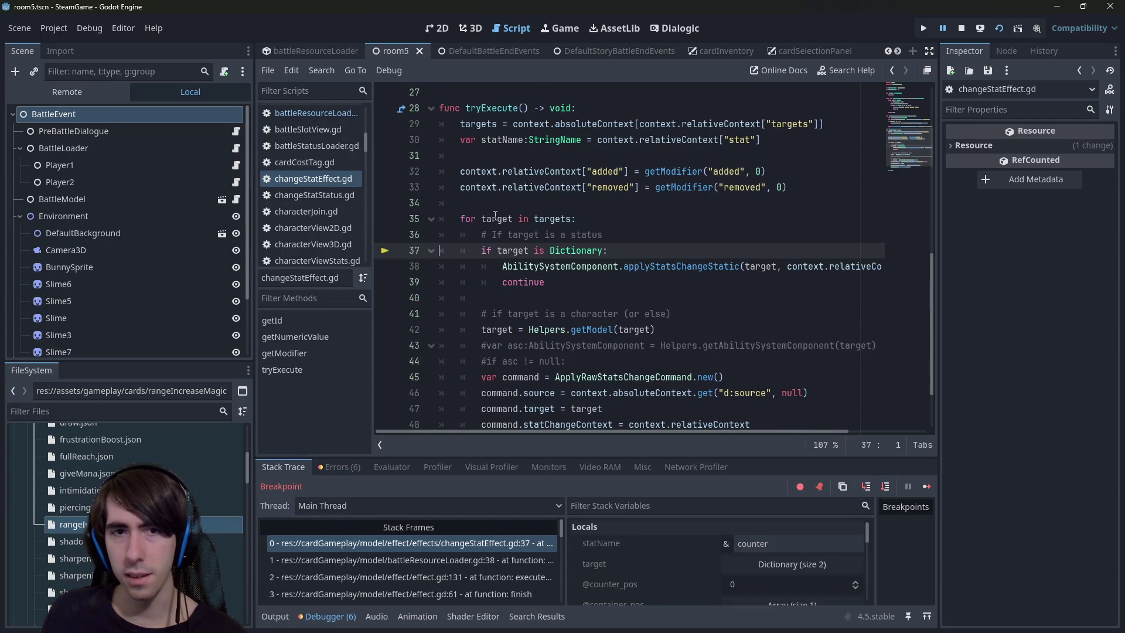
- Select the targets variable on line 35 and enlarge the debugger panel to show more variables
mouse_move(495, 215)
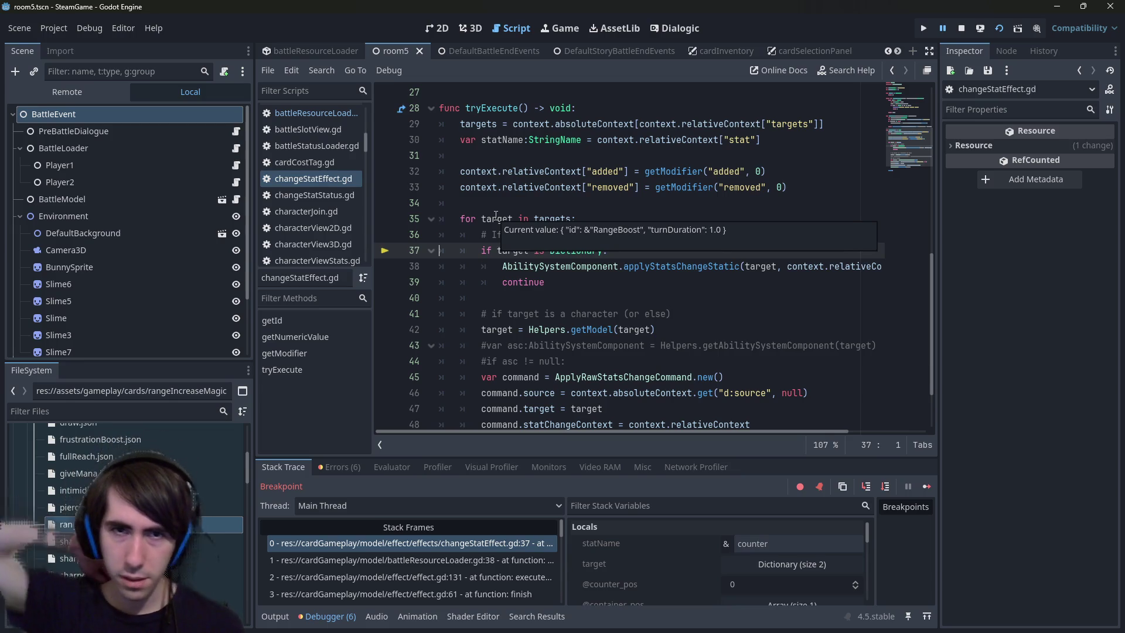
double_click(553, 220)
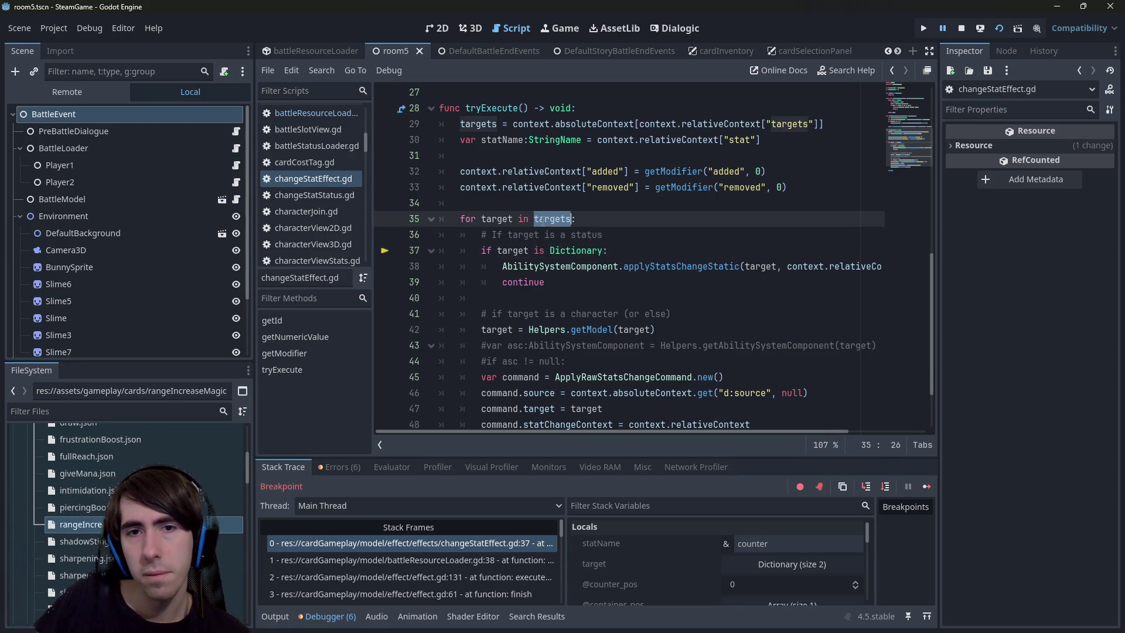
scroll(571, 229, up, 1)
scroll(673, 423, down, 1)
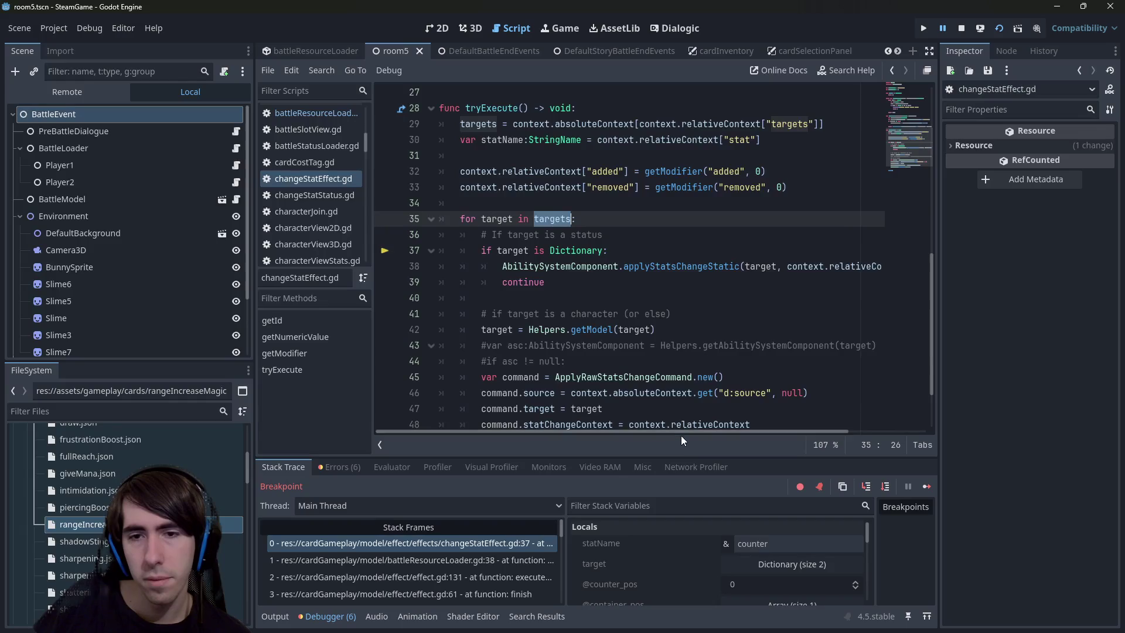
drag(681, 457, 682, 338)
- Inspect the effect's context, expanding Relative and Absolute Context and widening the Inspector to read values
click(765, 559)
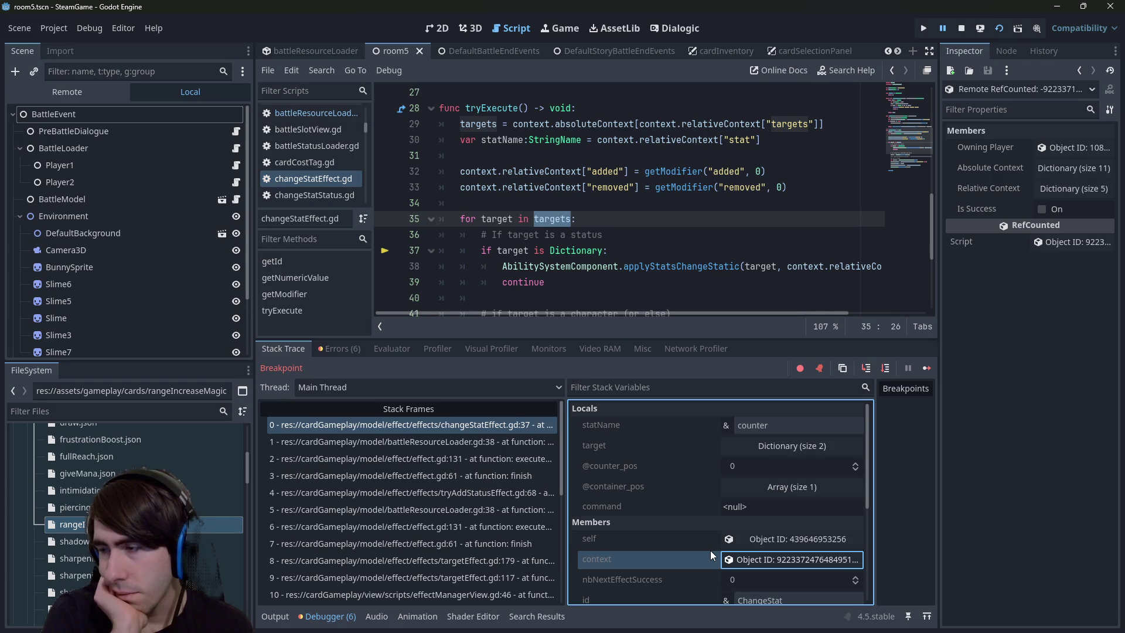
click(1078, 188)
click(1072, 168)
drag(937, 197, 818, 192)
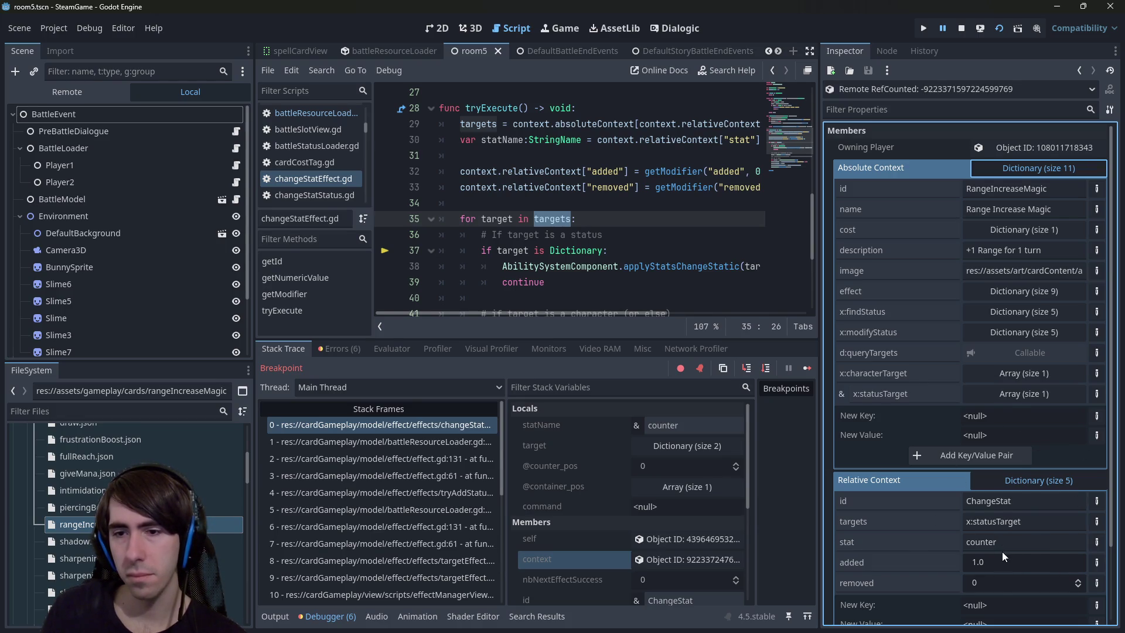
double_click(994, 521)
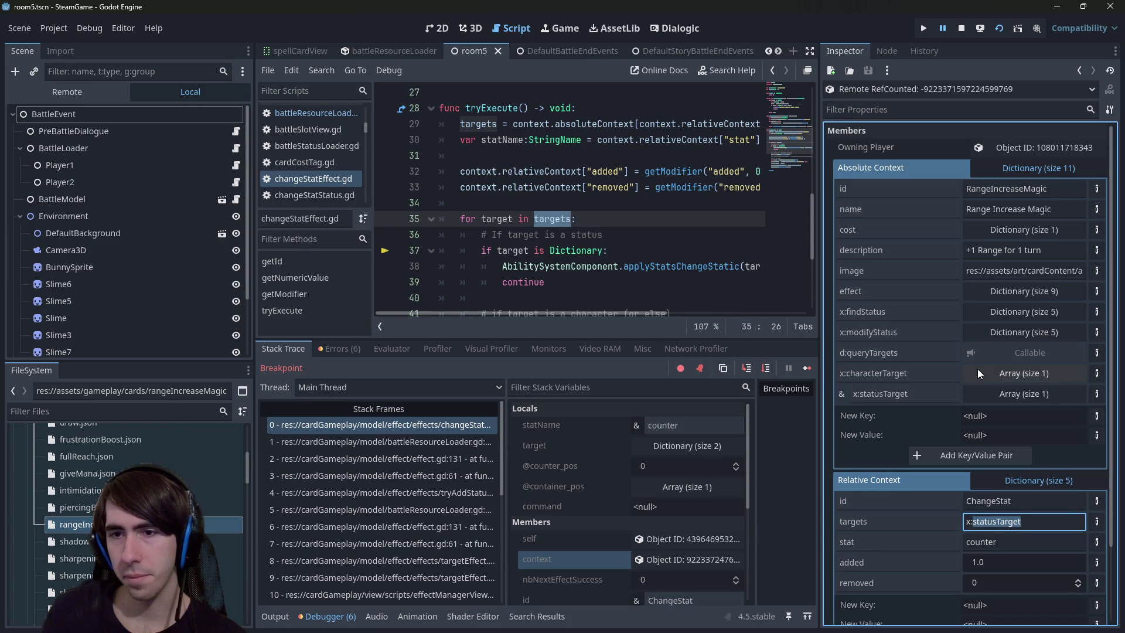
- Expand the x:statusTarget array and its element 0 status dictionary, then narrow the Inspector slightly
click(997, 393)
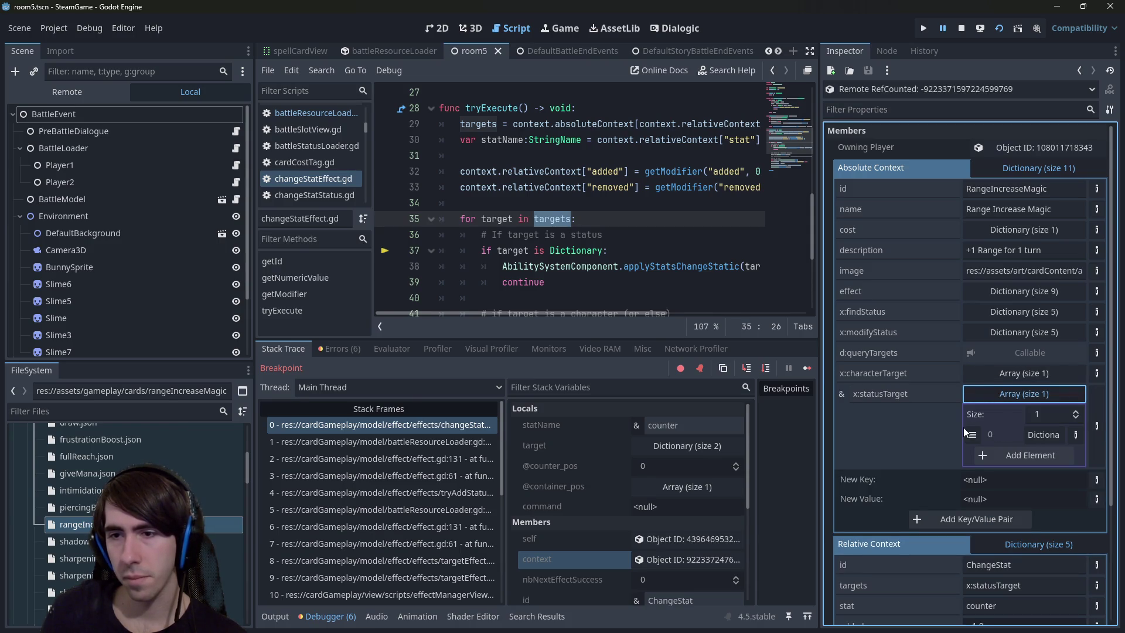
click(1036, 433)
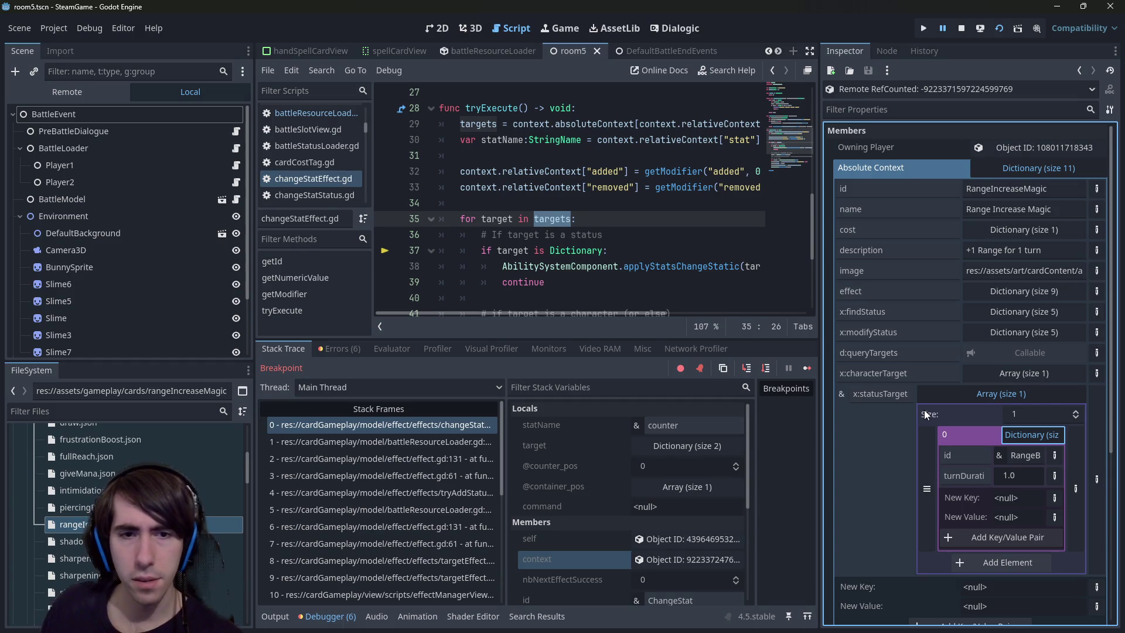
drag(820, 169, 855, 167)
click(727, 222)
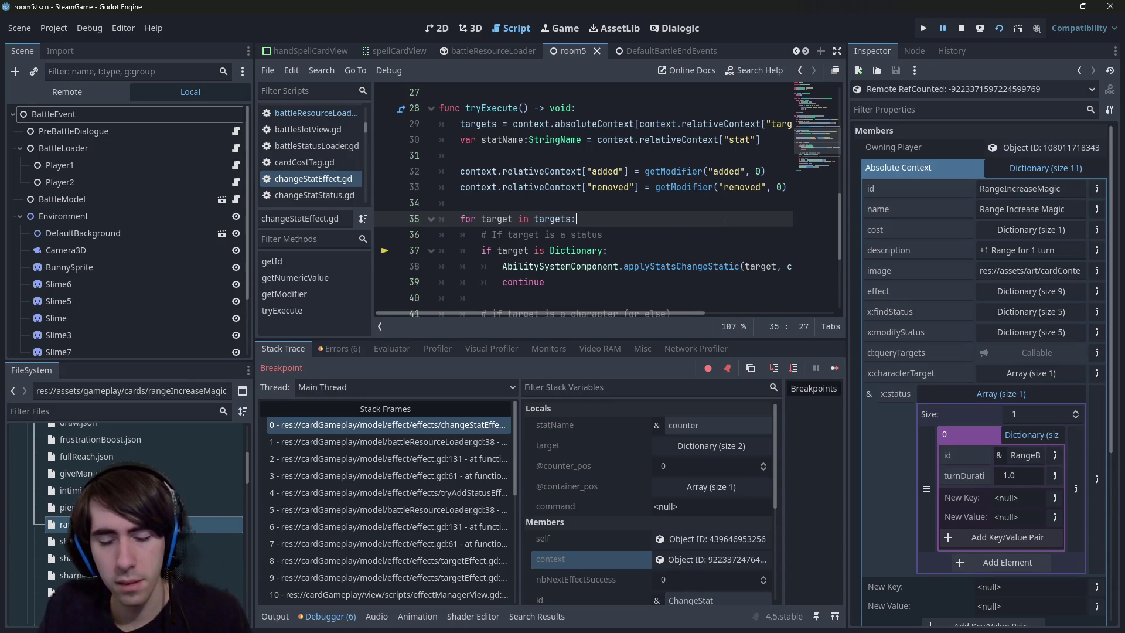
- Quick-search project files for 'trygetstat', 'addorget' and 'getoradd', then cancel the search
key(alt+shift+o)
text(trygetsta)
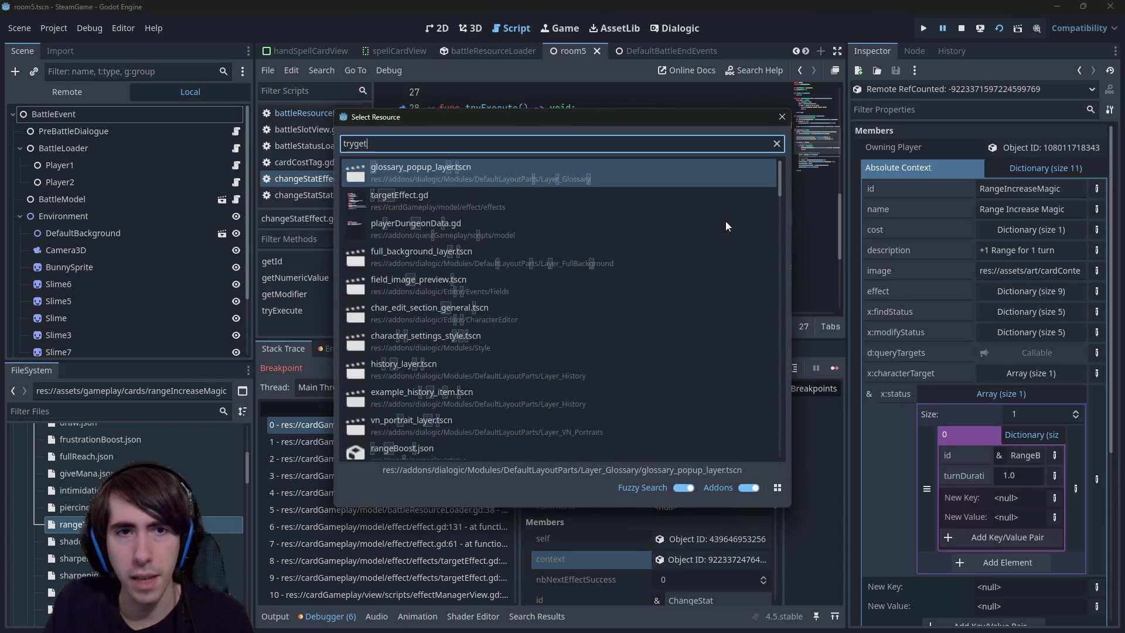
text(t)
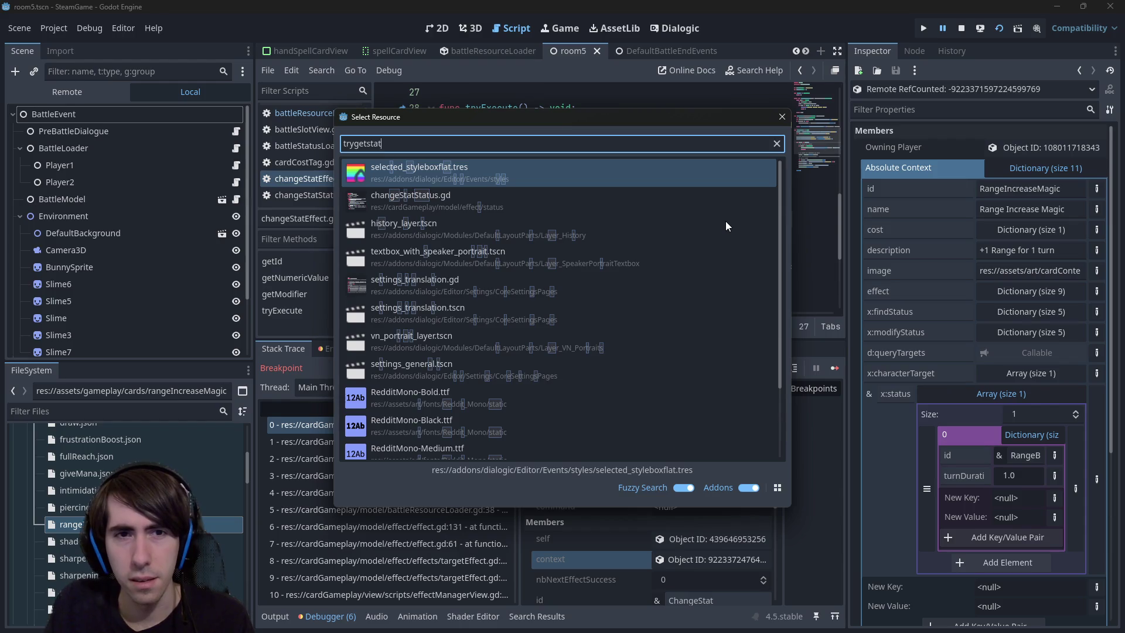
key(BackSpace)
key(BackSpace)
key(BackSpace)
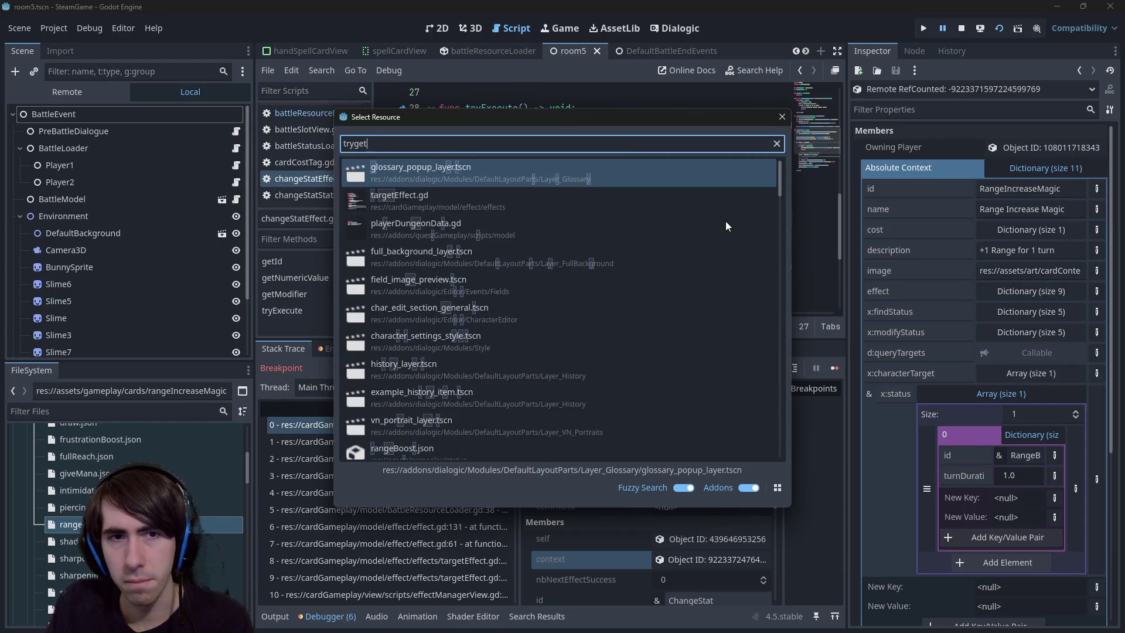
key(BackSpace)
key(BackSpace)
key(BackSpace)
text(addorget)
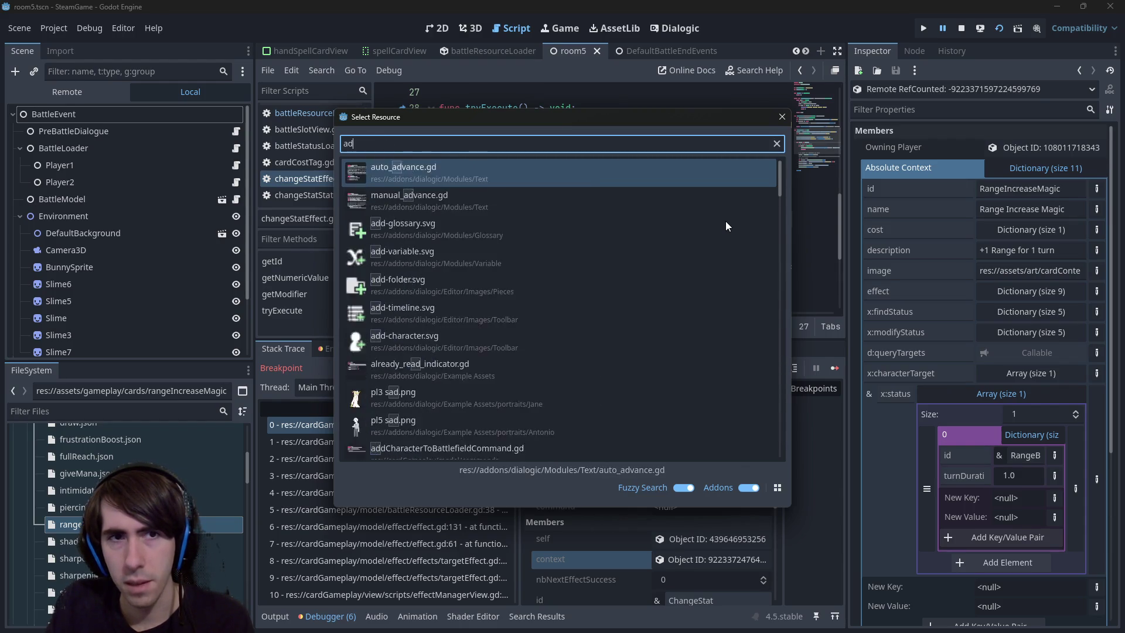
key(BackSpace)
key(BackSpace)
key(BackSpace)
text(getoradd)
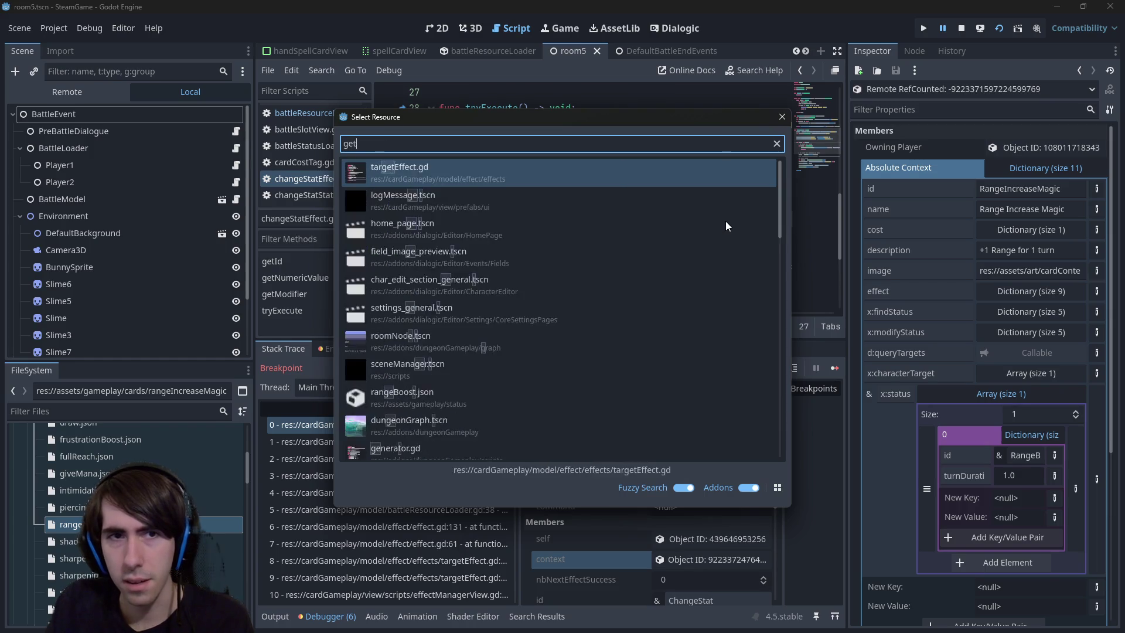
key(Escape)
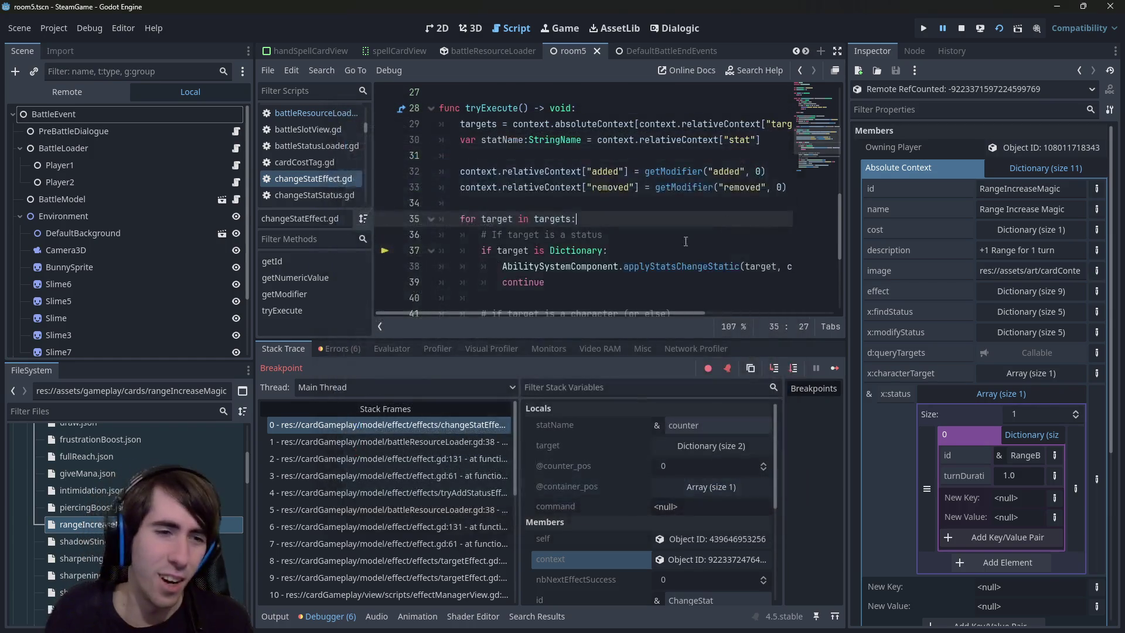
- Open rangeIncreaseMagic.json, copy the TryAddStatus id, and use it to open tryAddStatusEffect.gd
scroll(117, 498, down, 1)
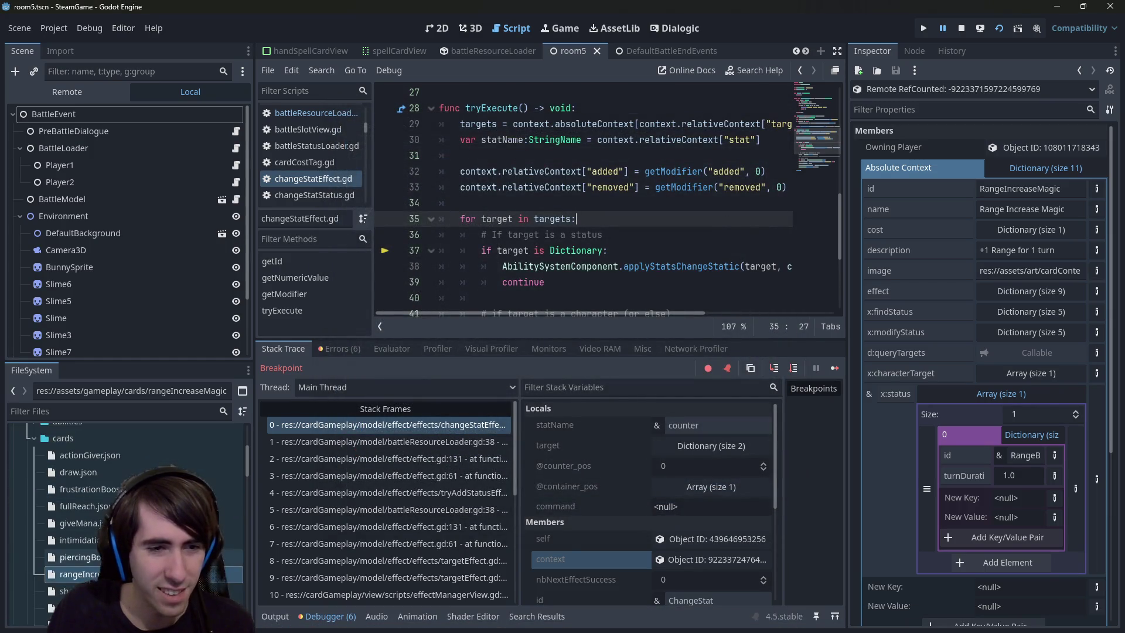
double_click(79, 574)
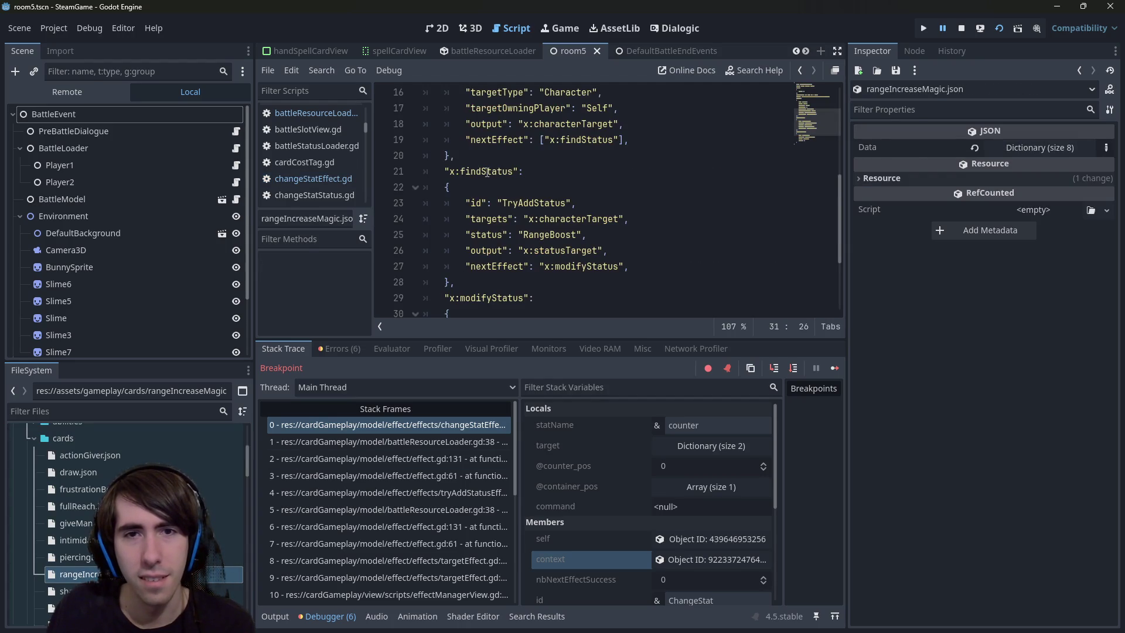
double_click(534, 203)
key(ctrl+c)
key(ctrl+alt+o)
key(ctrl+v)
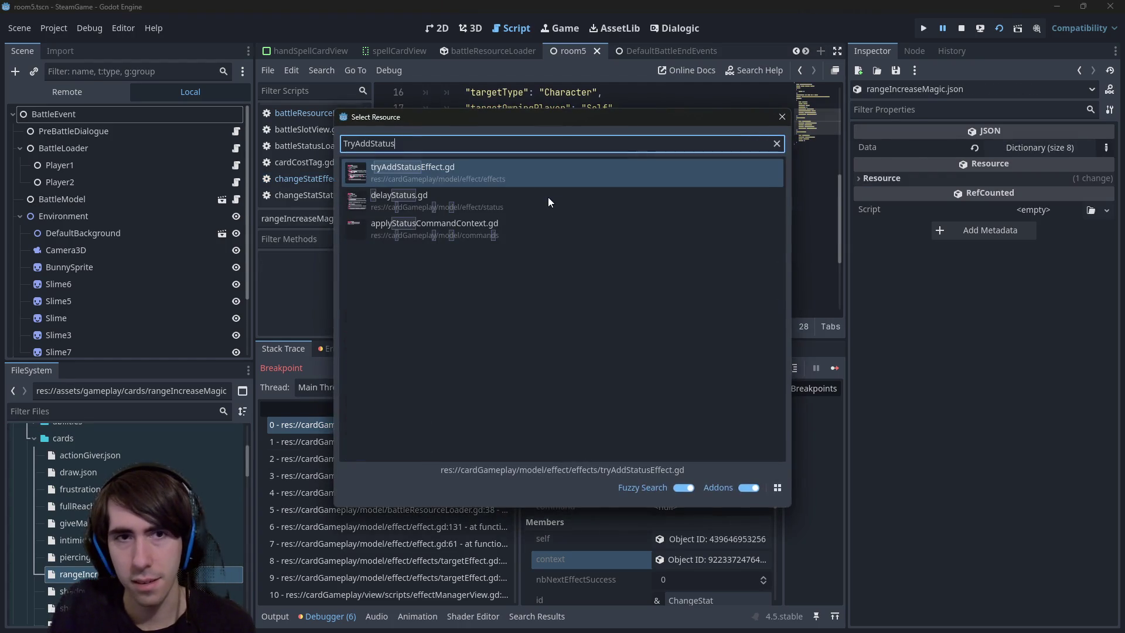
key(Return)
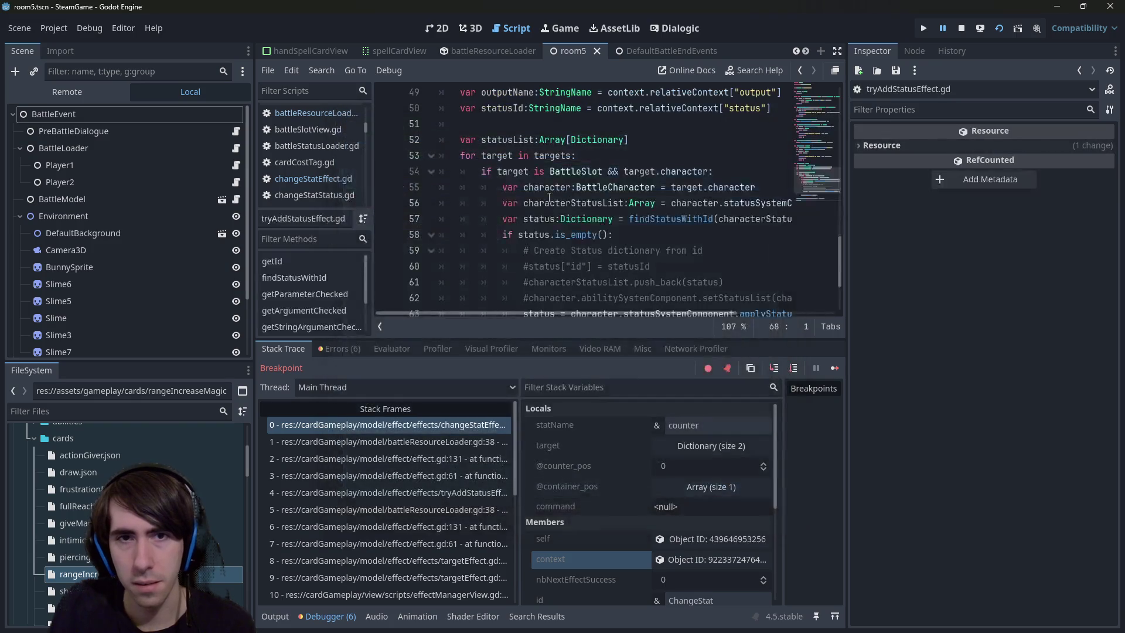
- Shrink the debugger and Inspector, then examine applyStatus, absoluteContext, outputName and statusList on lines 63–67
drag(600, 336, 600, 440)
drag(849, 290, 976, 289)
double_click(784, 314)
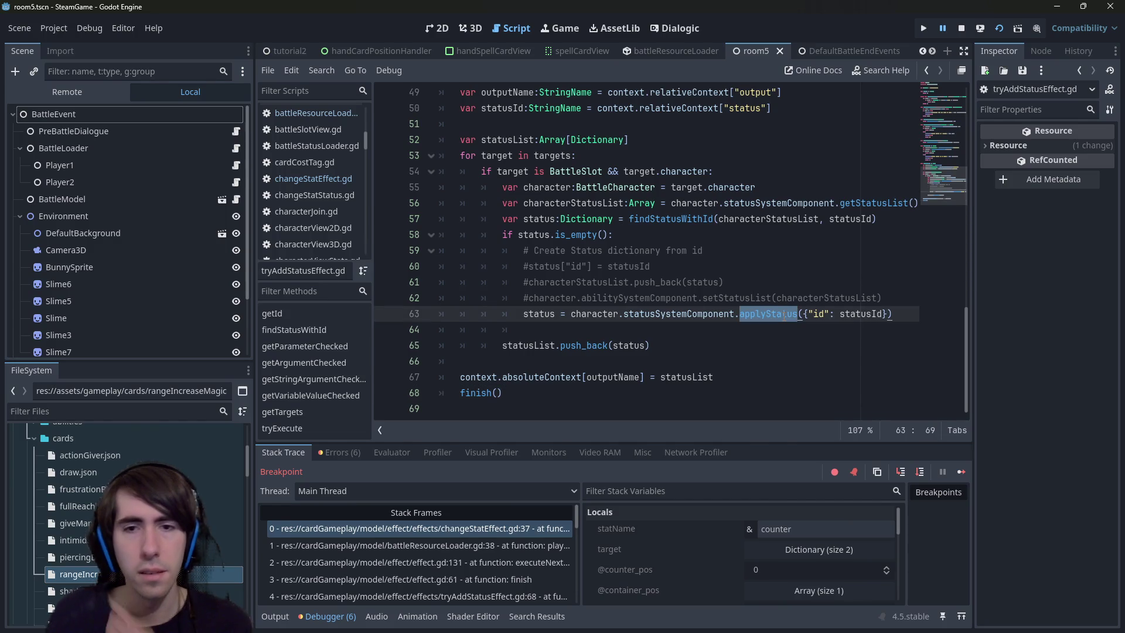
double_click(528, 378)
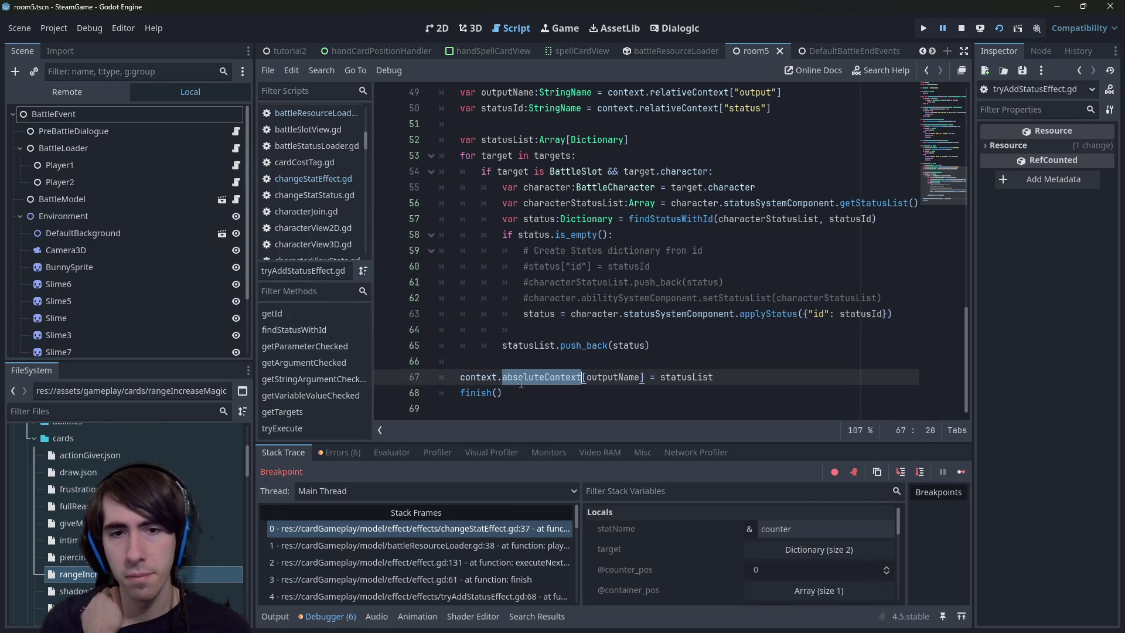
double_click(478, 378)
double_click(520, 378)
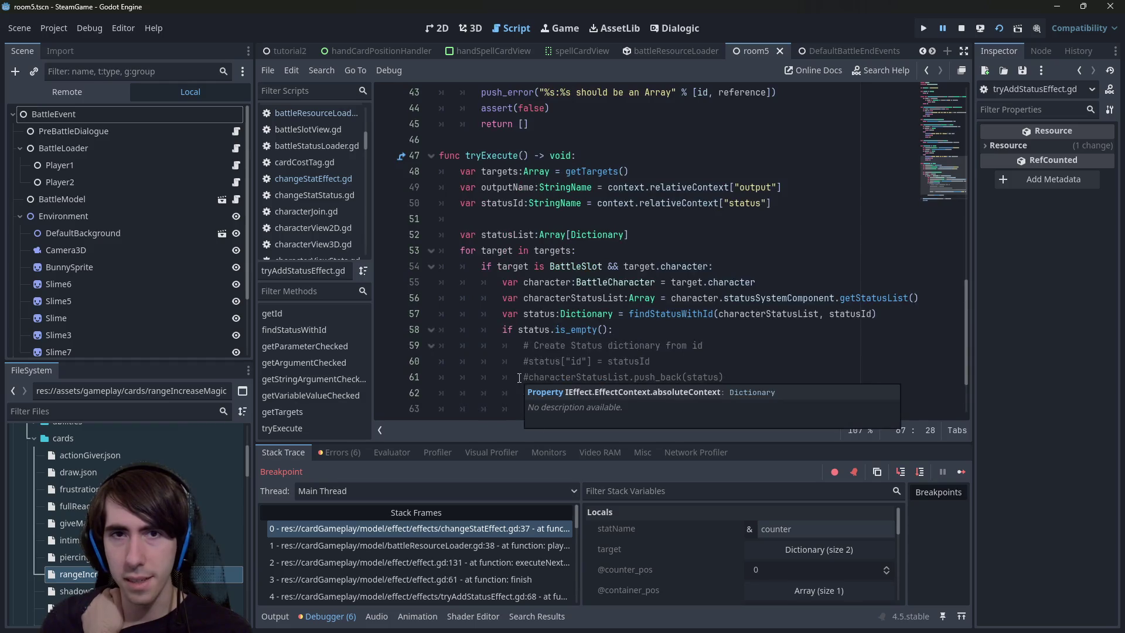
double_click(605, 378)
double_click(700, 377)
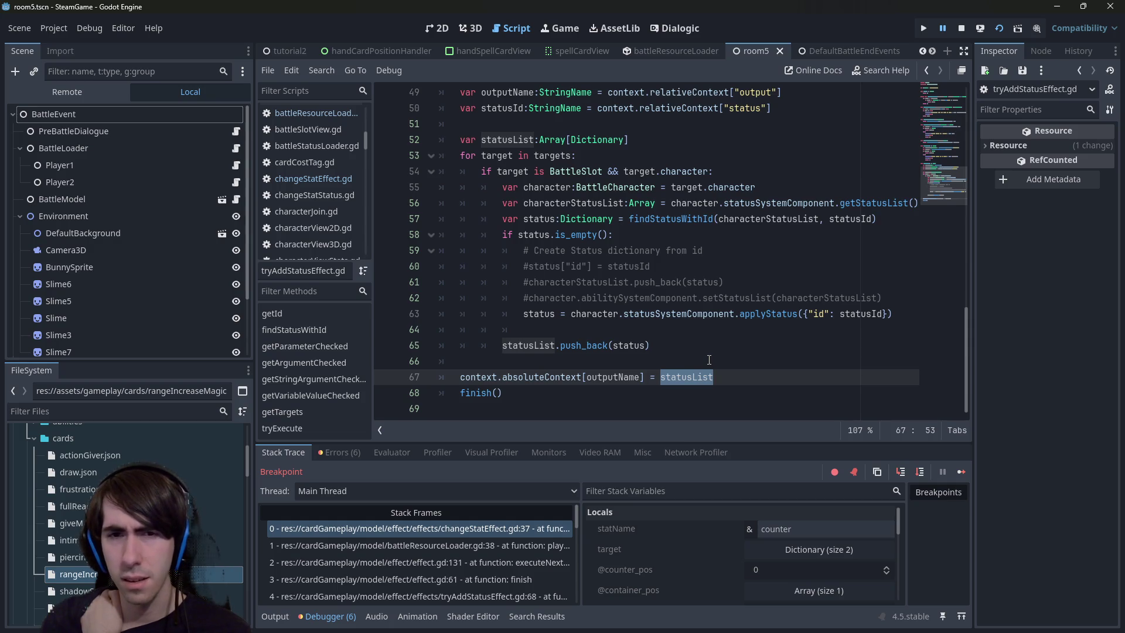
- Examine statusList, the pushed status, and line 63's status = applyStatus expression
scroll(709, 359, up, 4)
scroll(710, 360, down, 4)
click(709, 359)
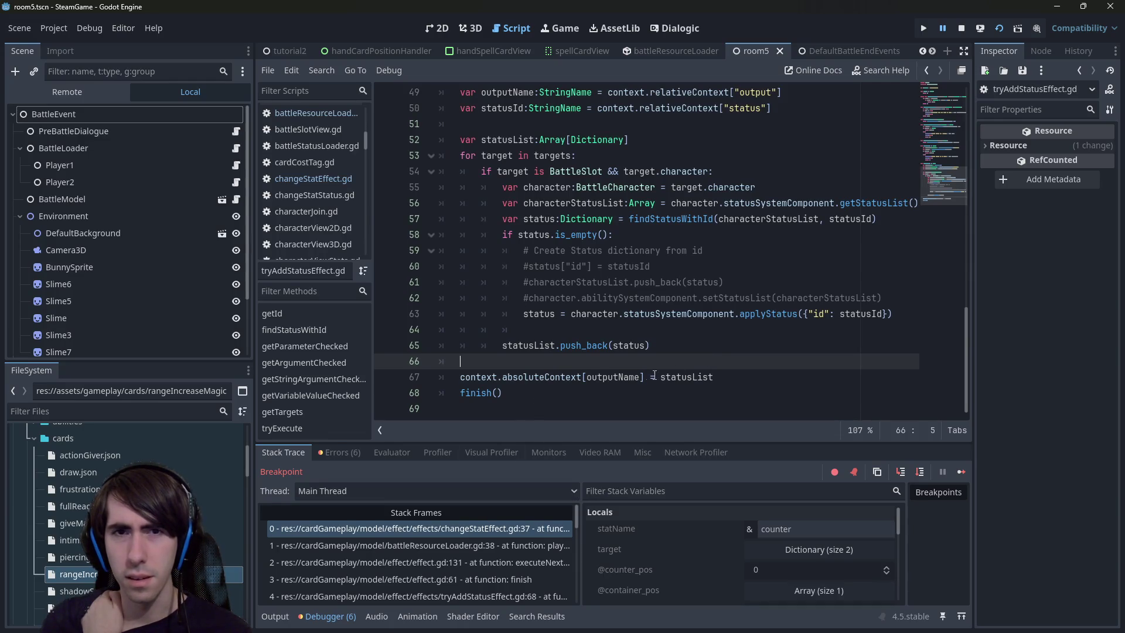
double_click(688, 377)
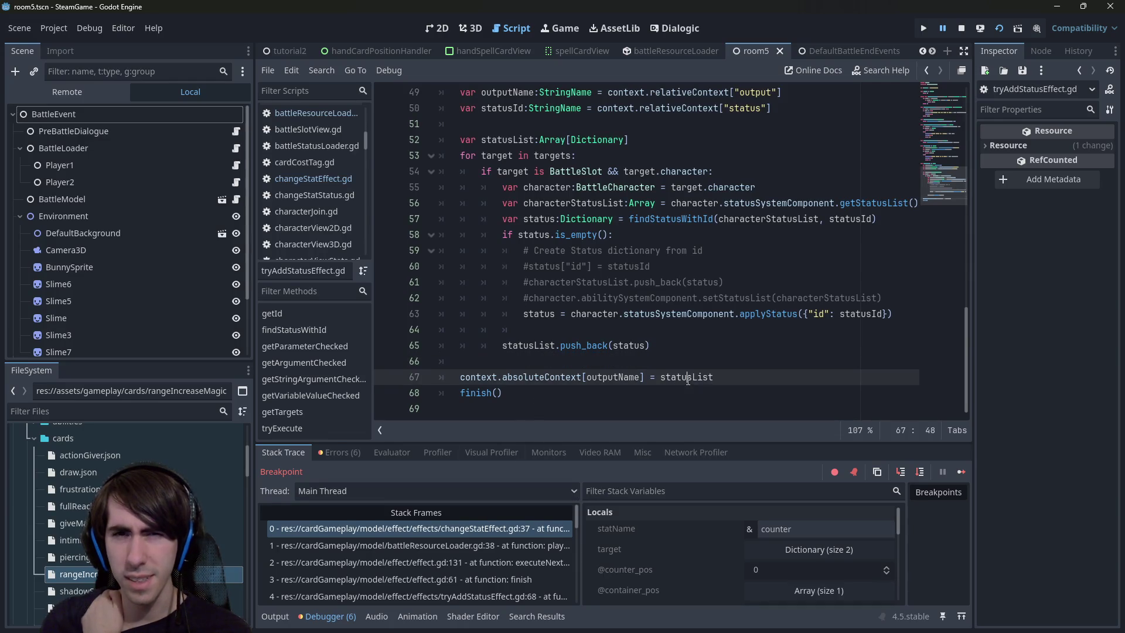
double_click(621, 346)
mouse_move(621, 347)
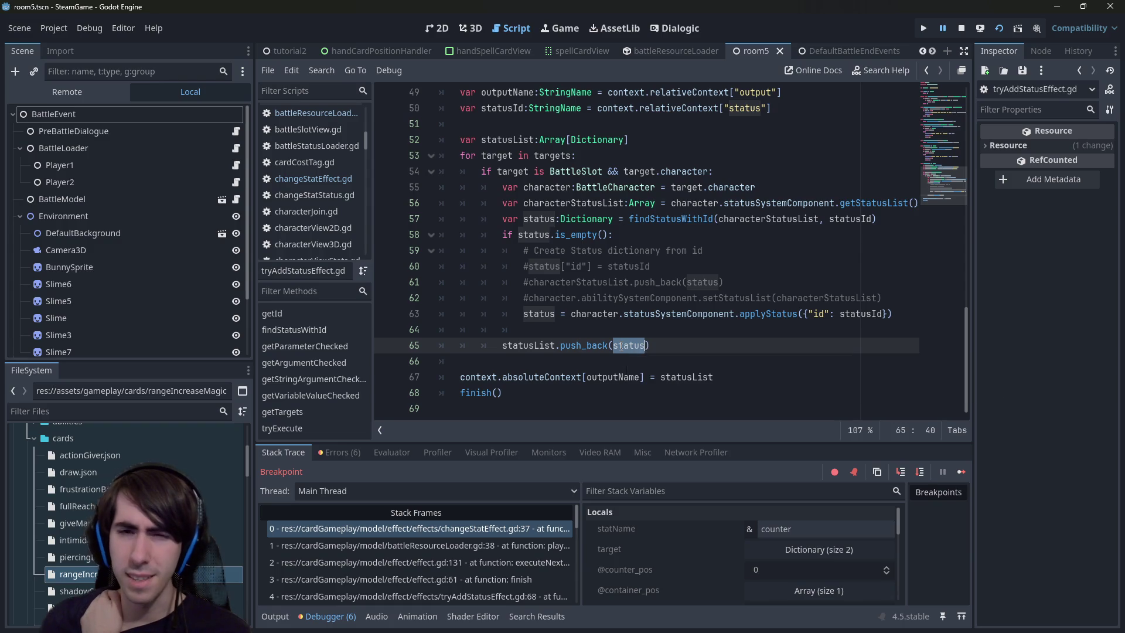
double_click(546, 315)
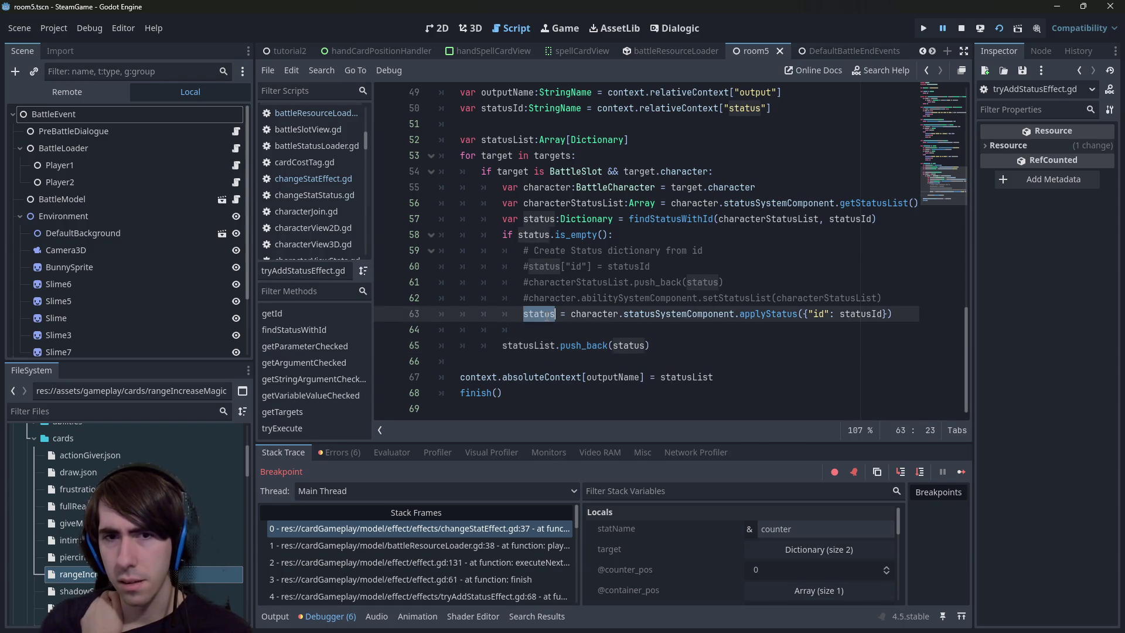
click(570, 314)
drag(571, 314, 900, 309)
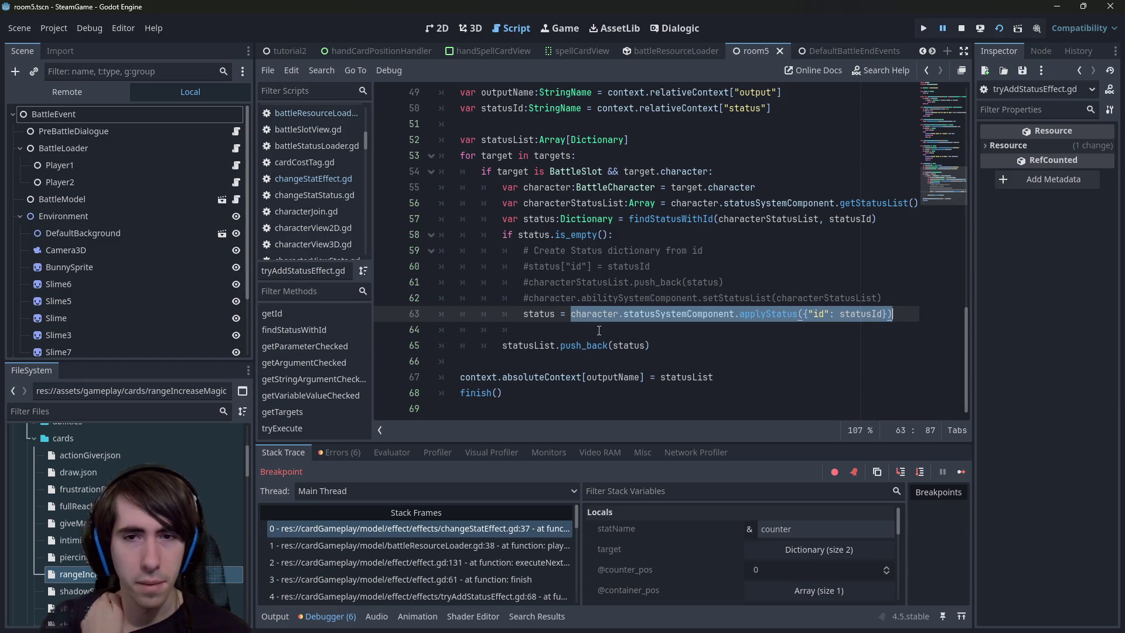
double_click(553, 315)
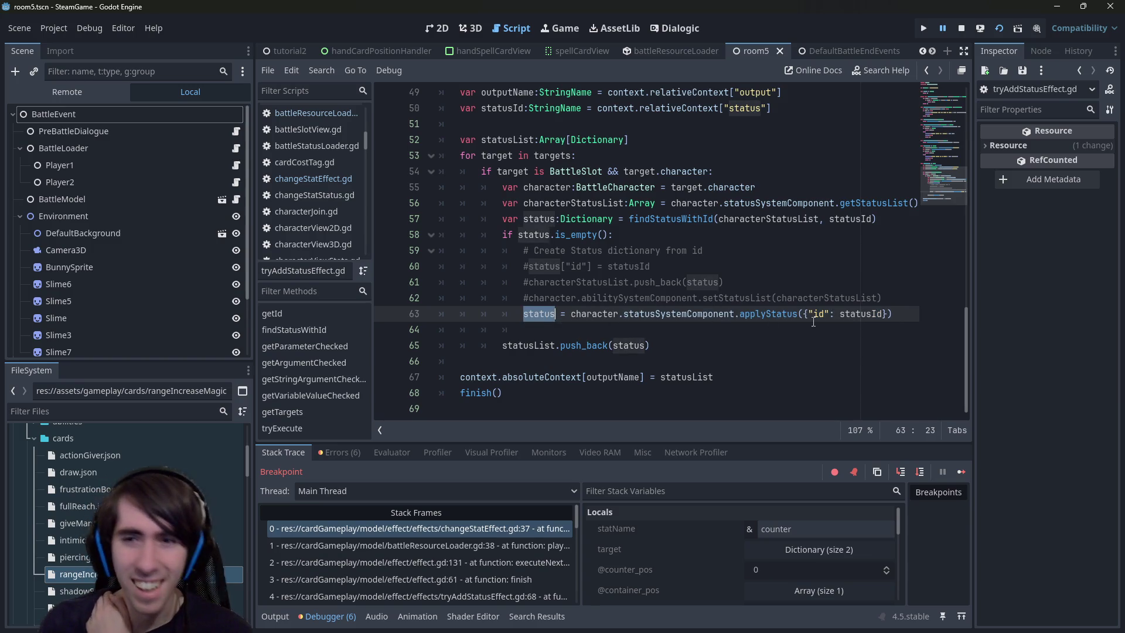
- Add line 64 status["d:owner"] = character in tryAddStatusEffect.gd and save the script
click(890, 314)
key(Return)
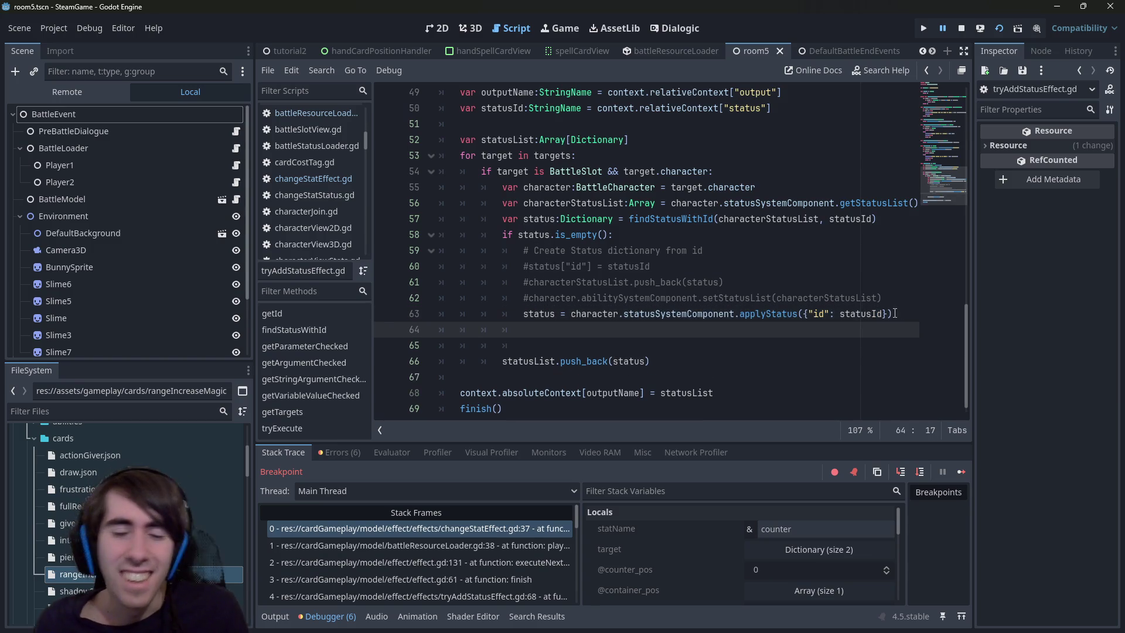
text(status.)
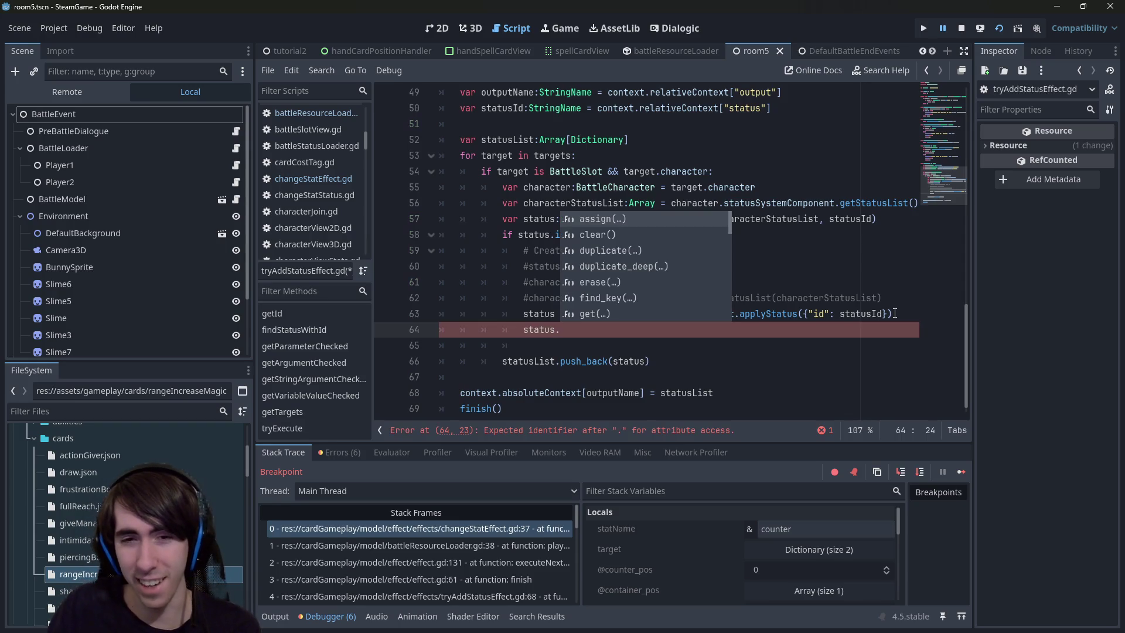
key(BackSpace)
text([")
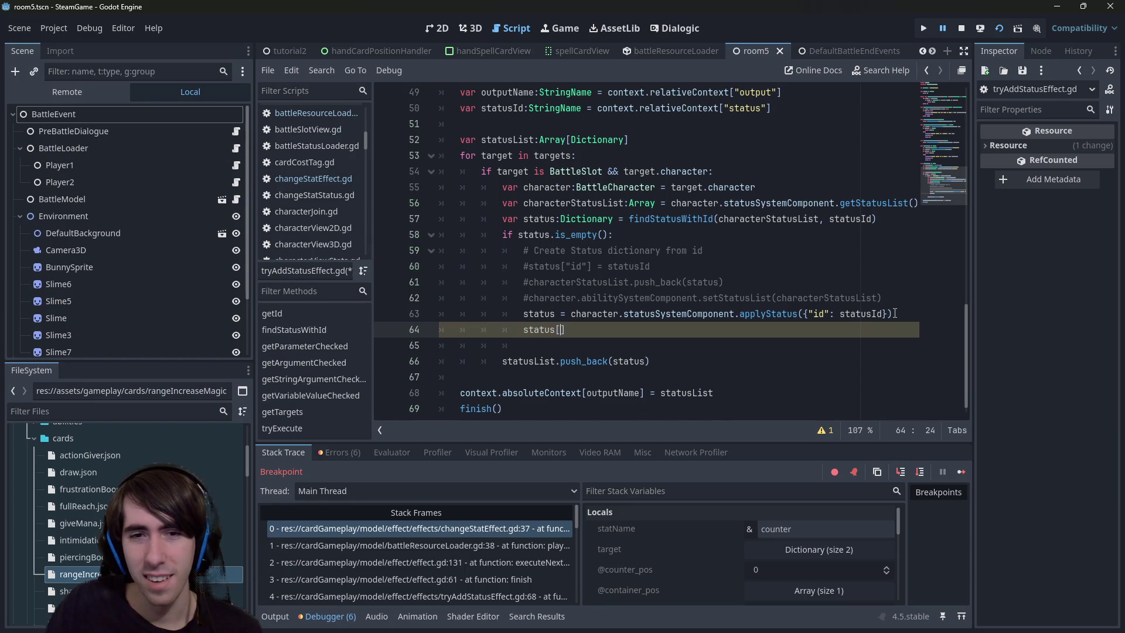
text(d:)
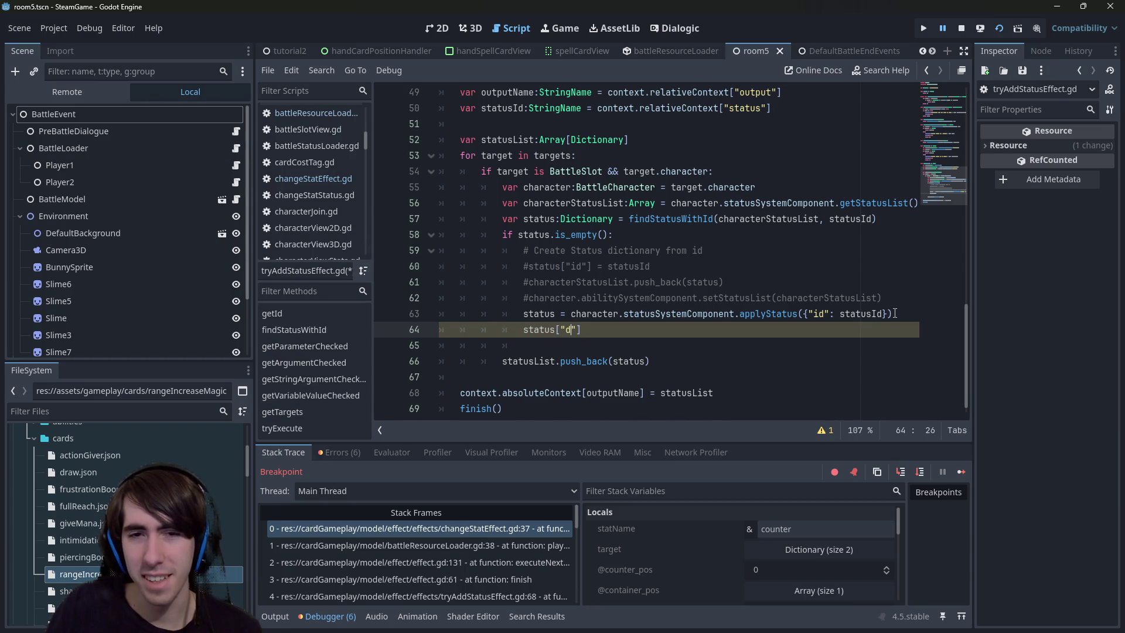
text(owner"] =)
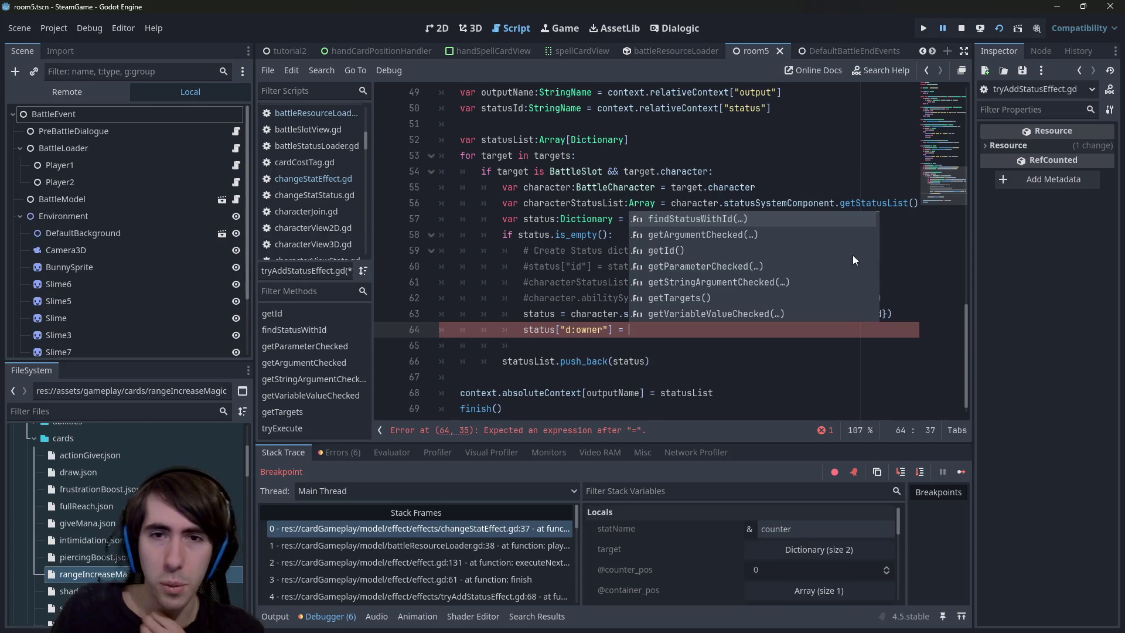
scroll(621, 270, up, 2)
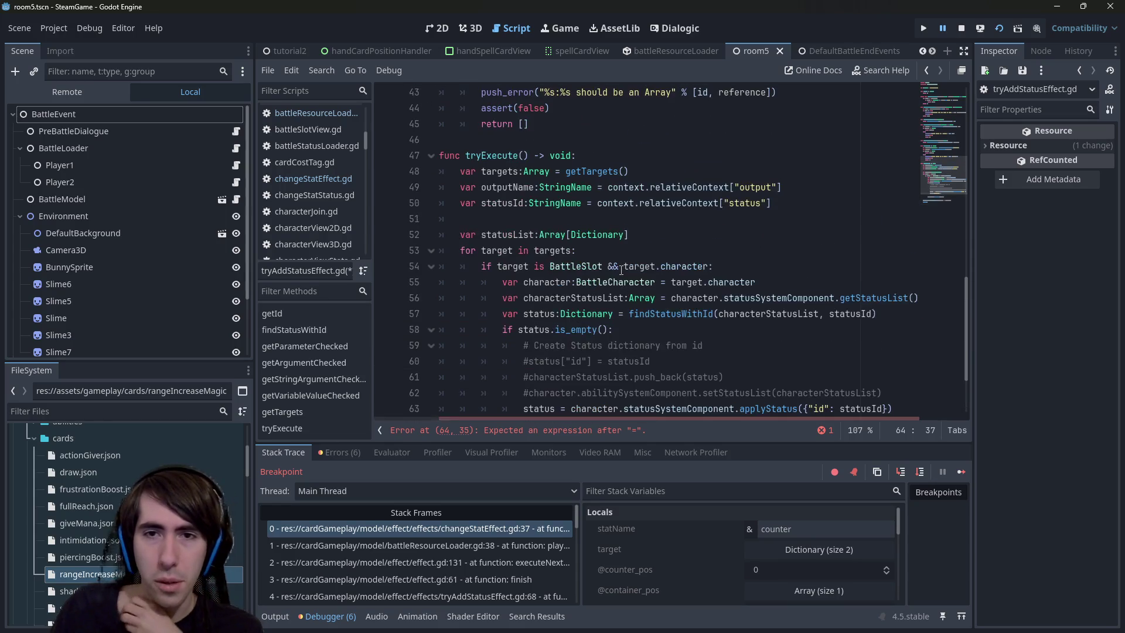
double_click(538, 282)
key(ctrl+c)
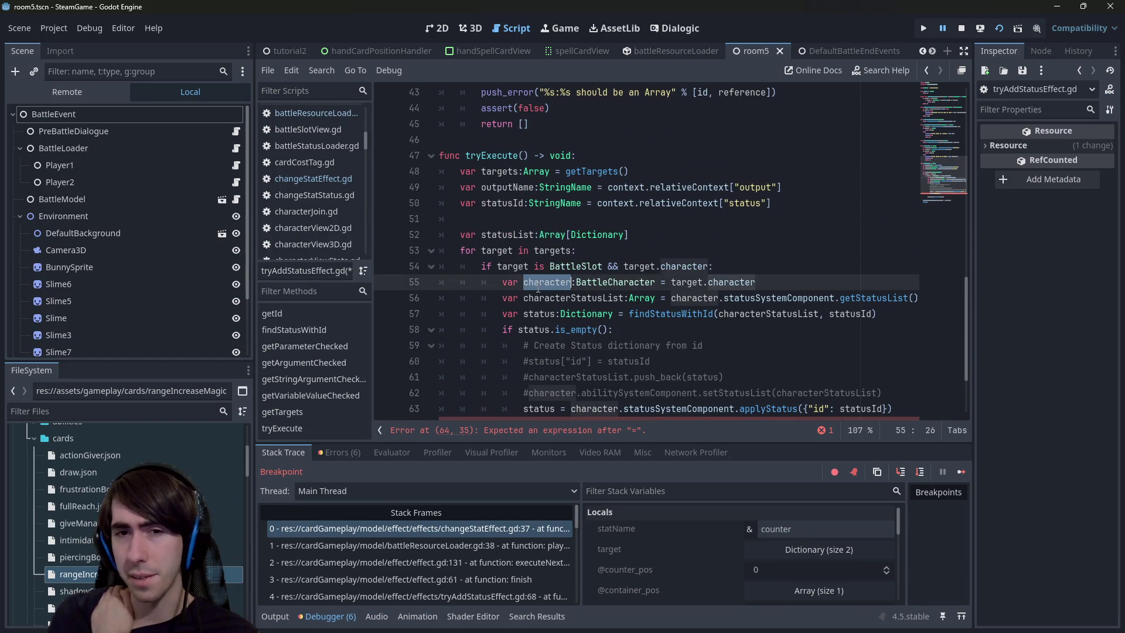
scroll(538, 288, down, 1)
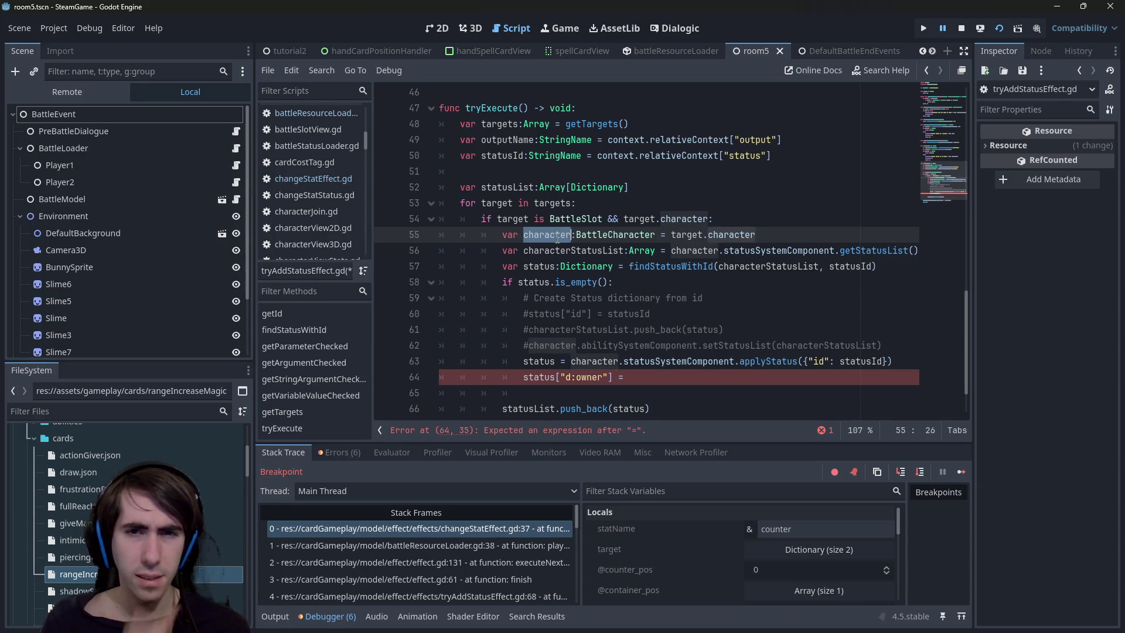
click(701, 377)
key(ctrl+v)
key(ctrl+s)
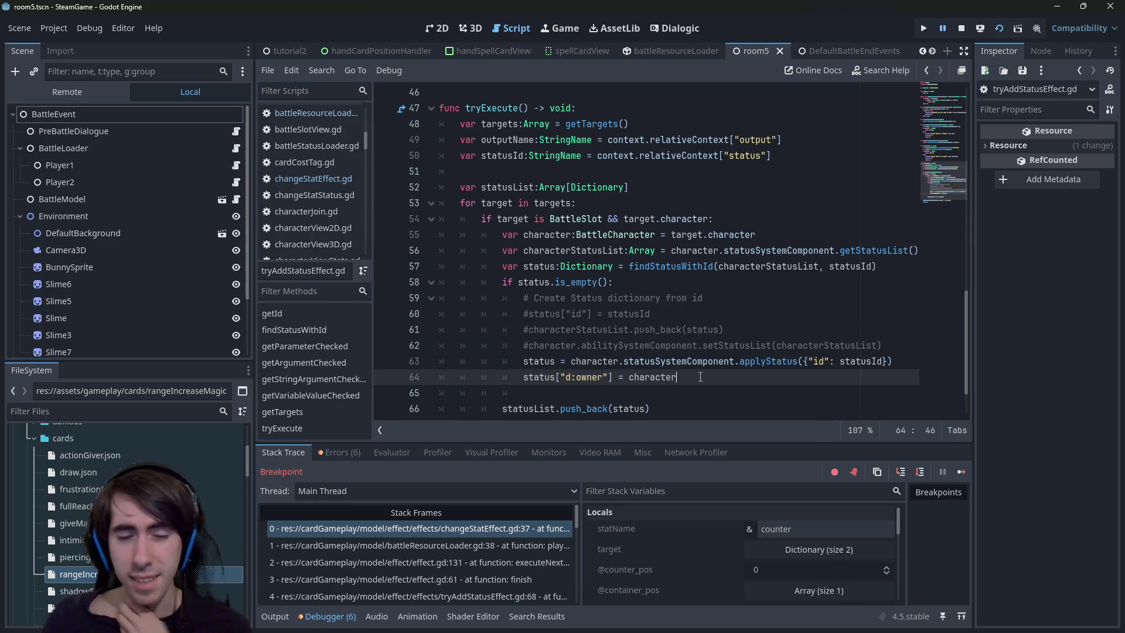
- Check character's BattleCharacter type and its uses, select status["d:owner"], then switch to changeStatEffect.gd
double_click(636, 236)
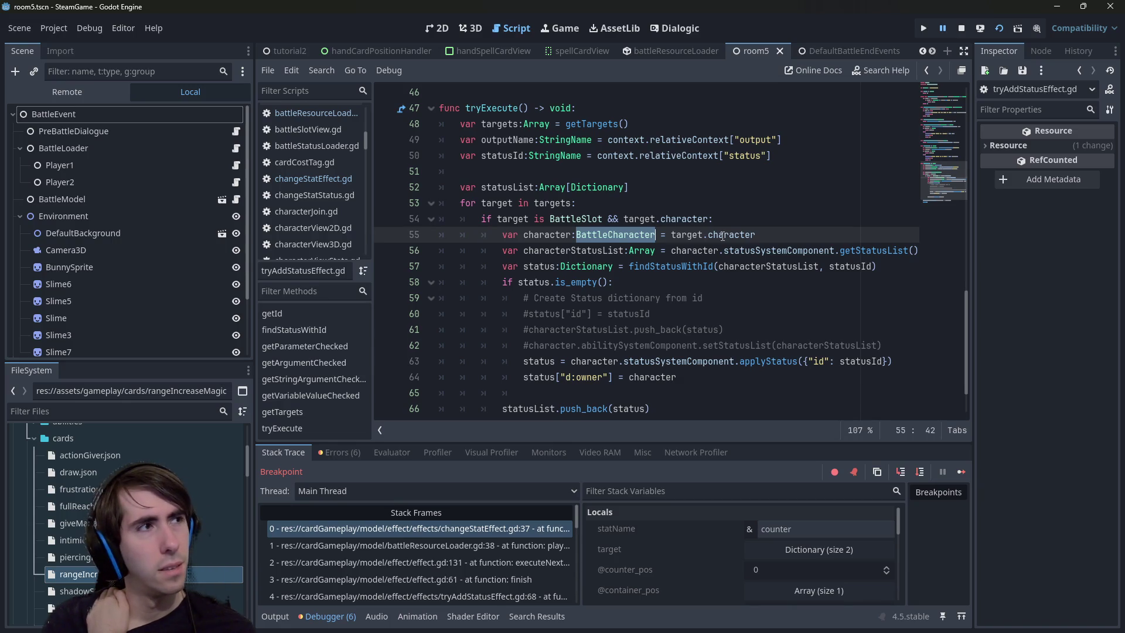
scroll(714, 240, up, 1)
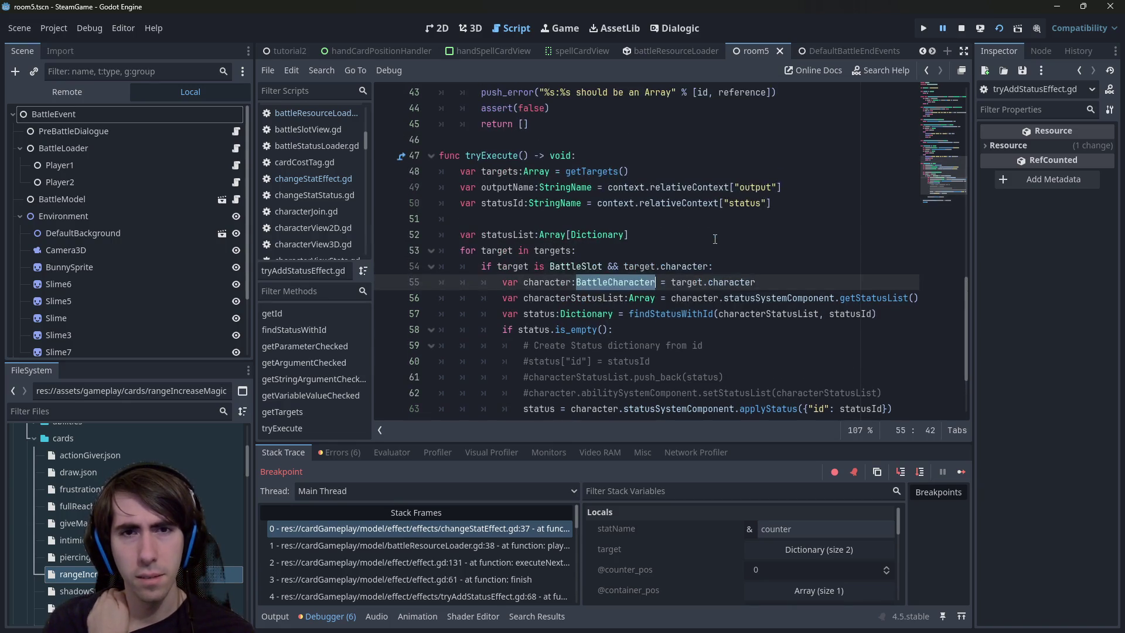
scroll(709, 243, down, 1)
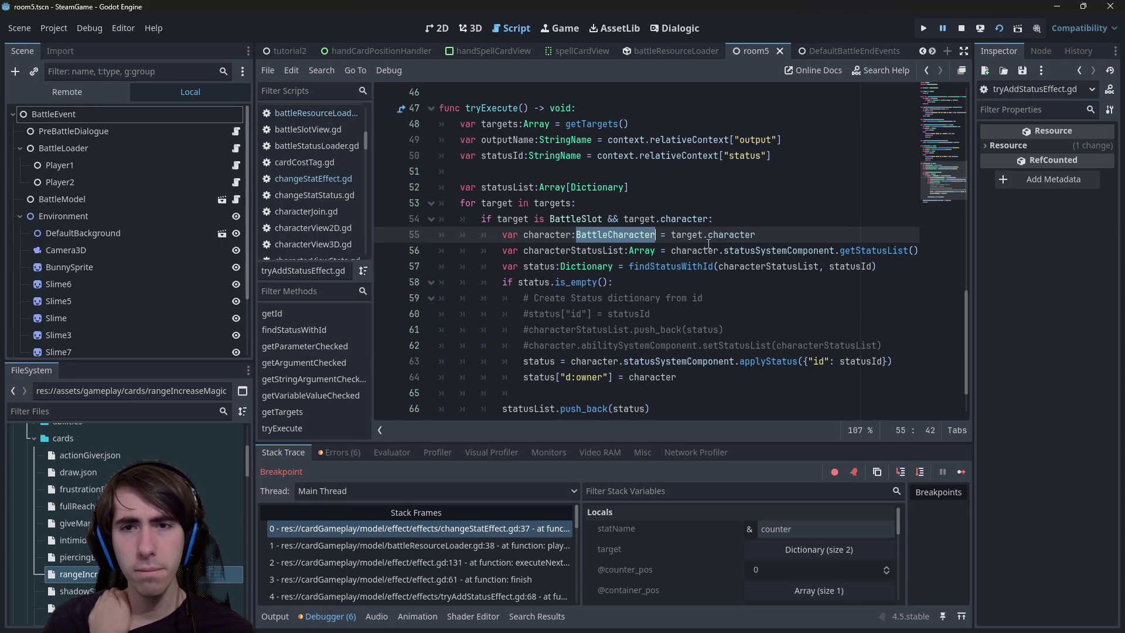
double_click(680, 218)
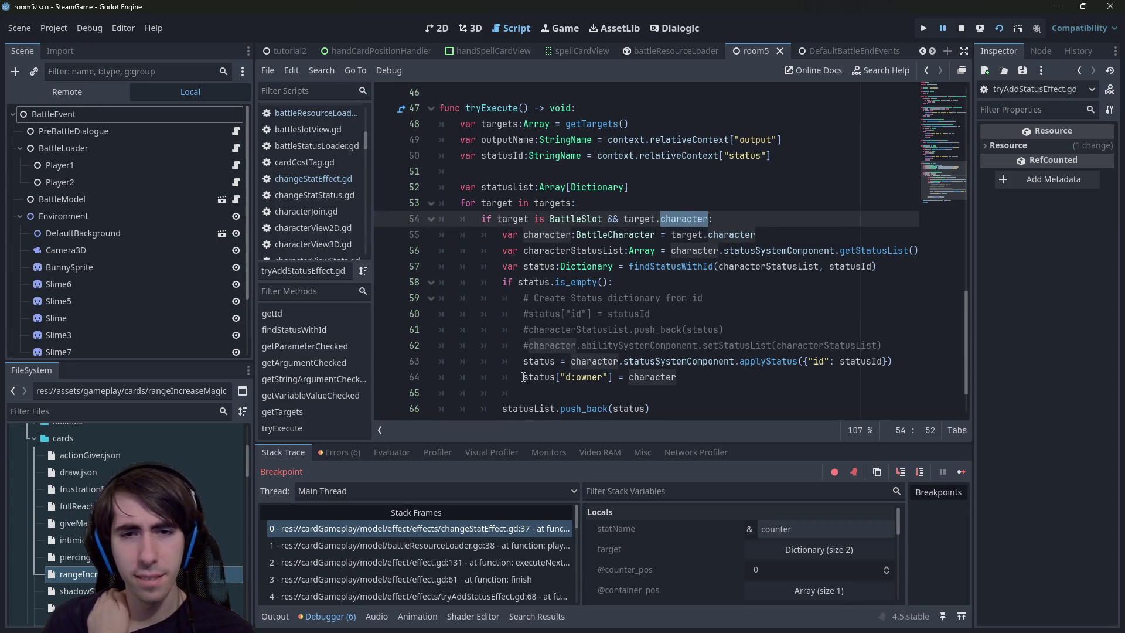
drag(524, 376, 613, 376)
key(ctrl+c)
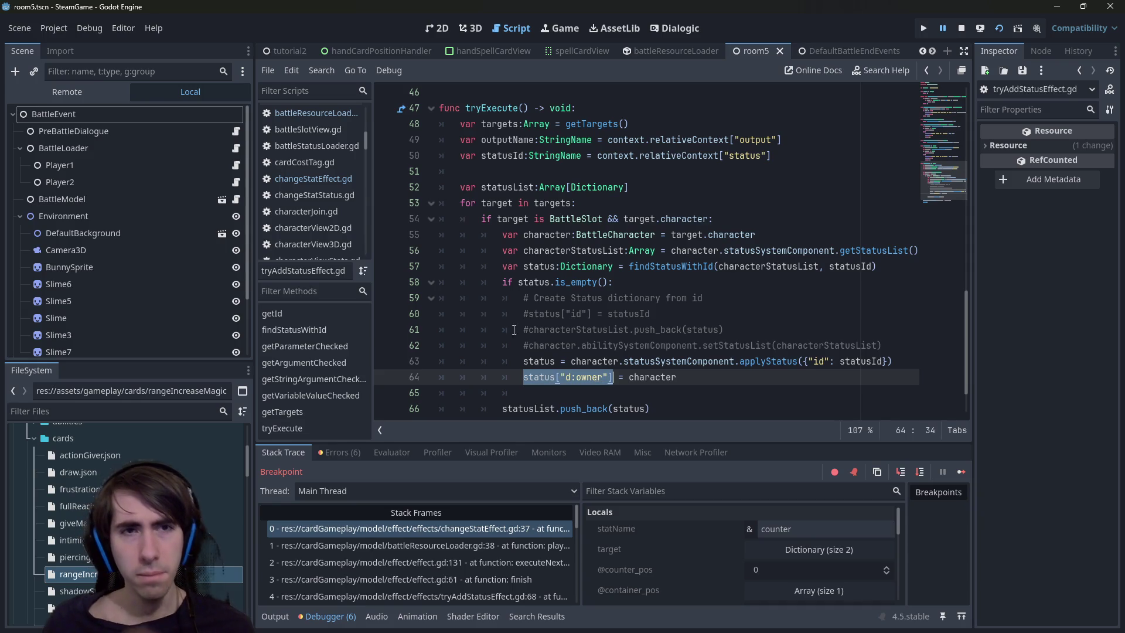
scroll(313, 183, up, 2)
click(331, 221)
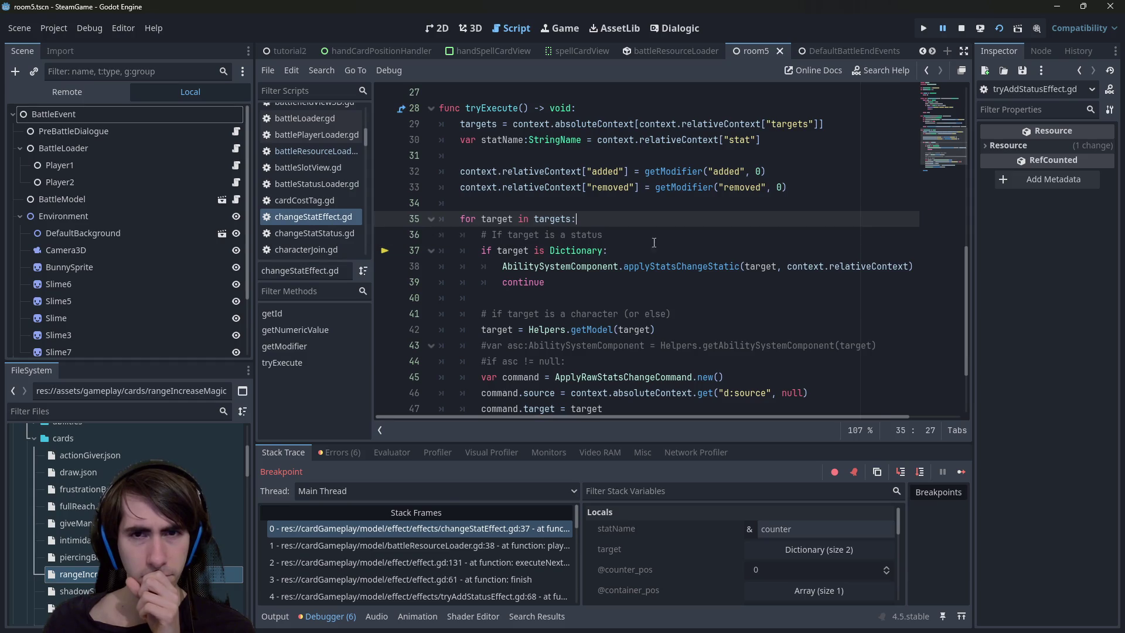
- Insert a target["d:owner"] line above continue in the Dictionary branch of changeStatEffect.gd
click(659, 235)
click(572, 250)
click(638, 254)
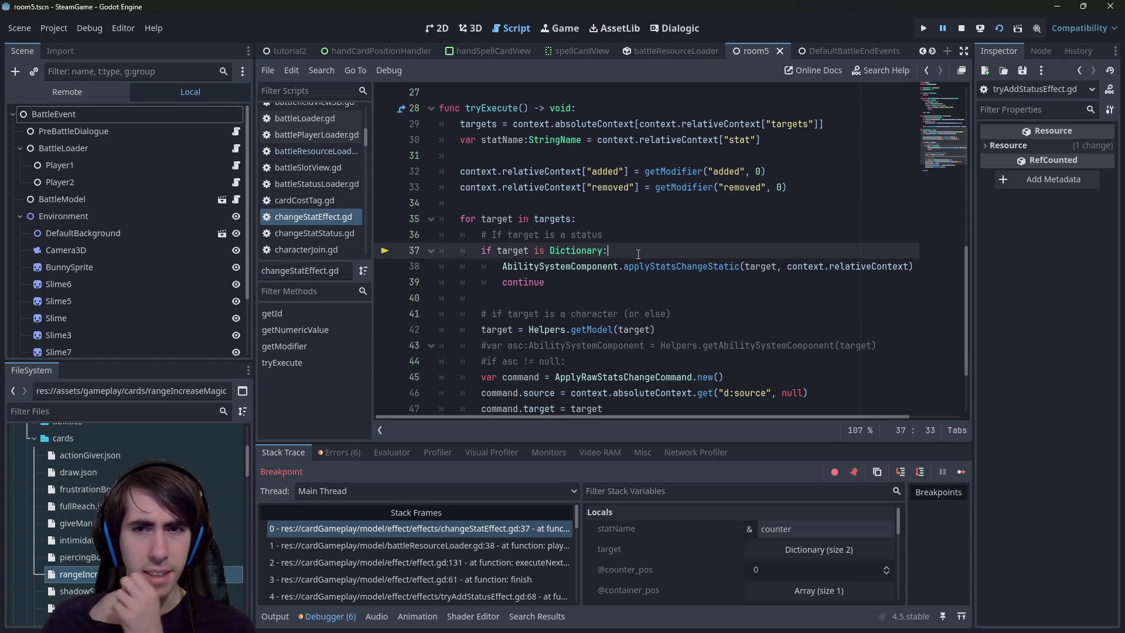
click(506, 275)
key(Return)
key(Return)
key(Return)
key(Up)
key(Up)
key(ctrl+v)
key(ctrl+z)
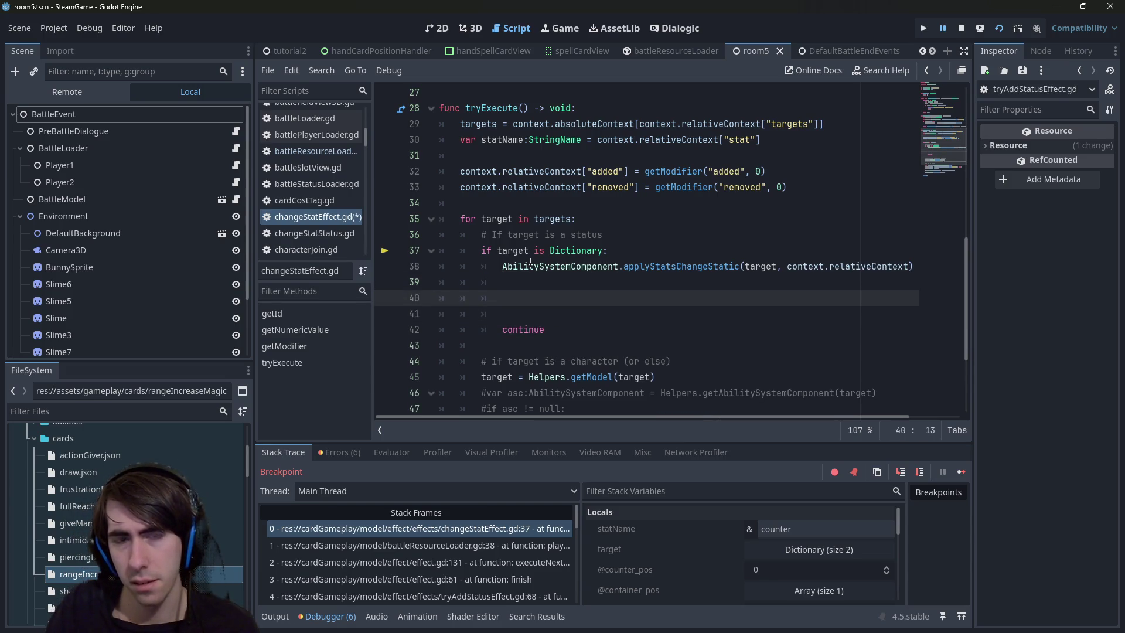
key(ctrl+v)
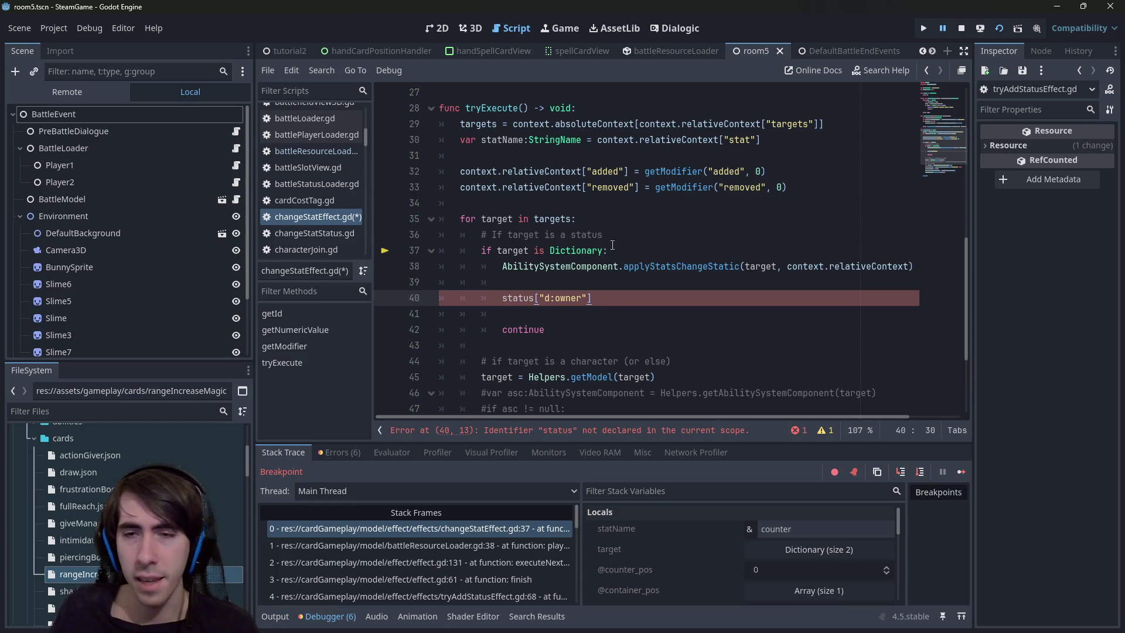
double_click(754, 265)
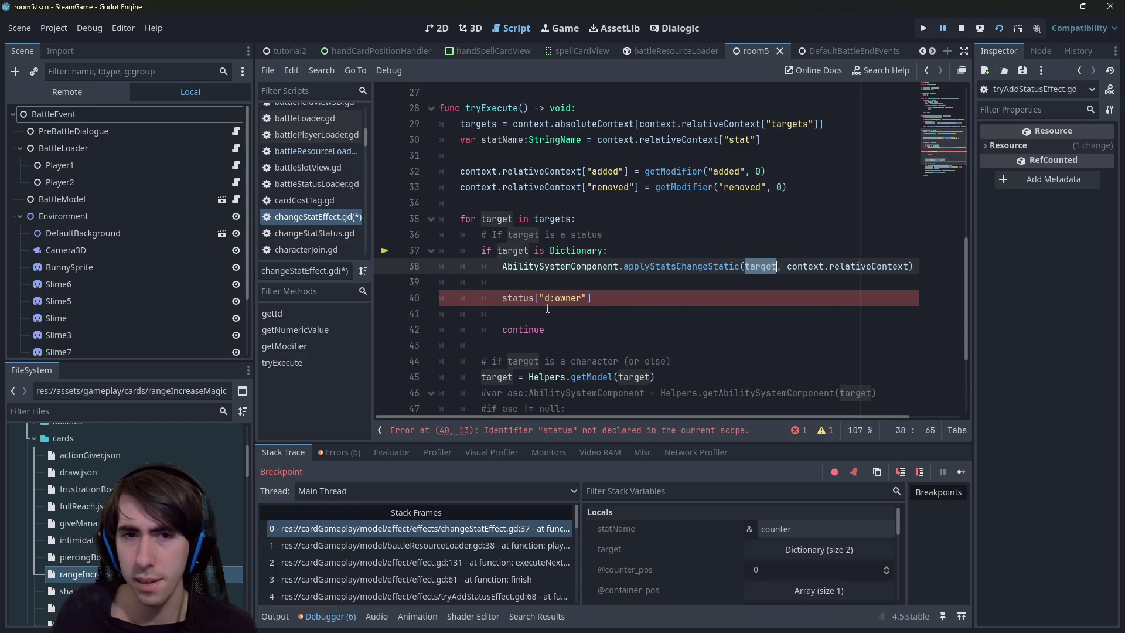
key(ctrl+c)
double_click(517, 298)
key(ctrl+v)
- Assign it to var targetOwner and start an if line beneath it
key(Home)
text(var targetOwner =)
key(ctrl+Right)
key(ctrl+space)
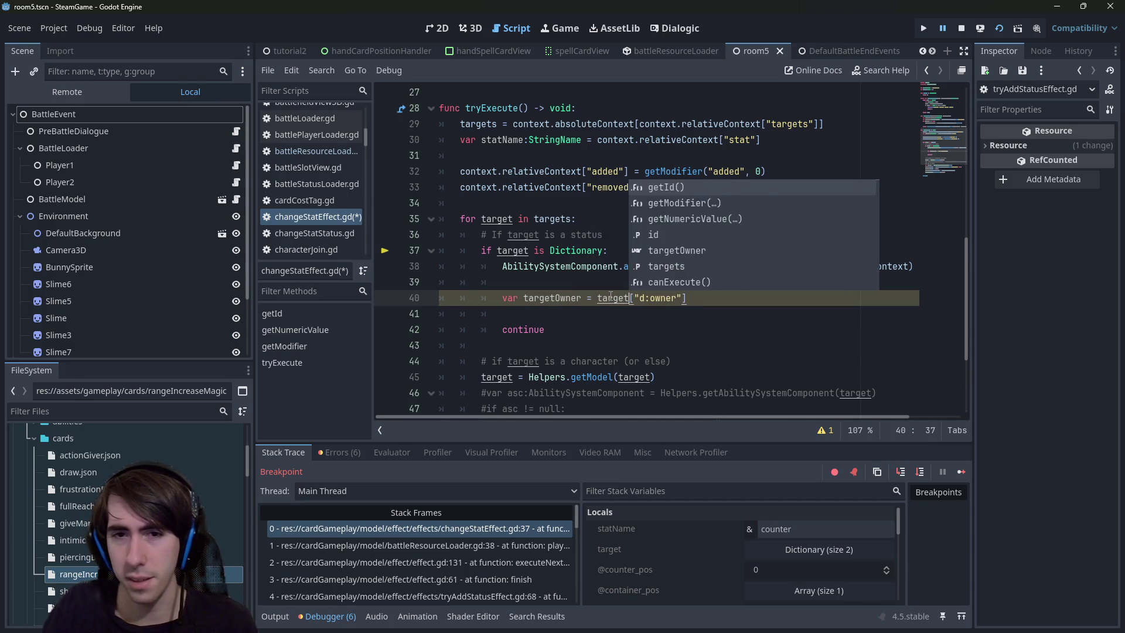
key(End)
key(Return)
text(if)
- Change the lookup to var targetOwner = target.get("d:owner")
click(610, 298)
key(ctrl+Right)
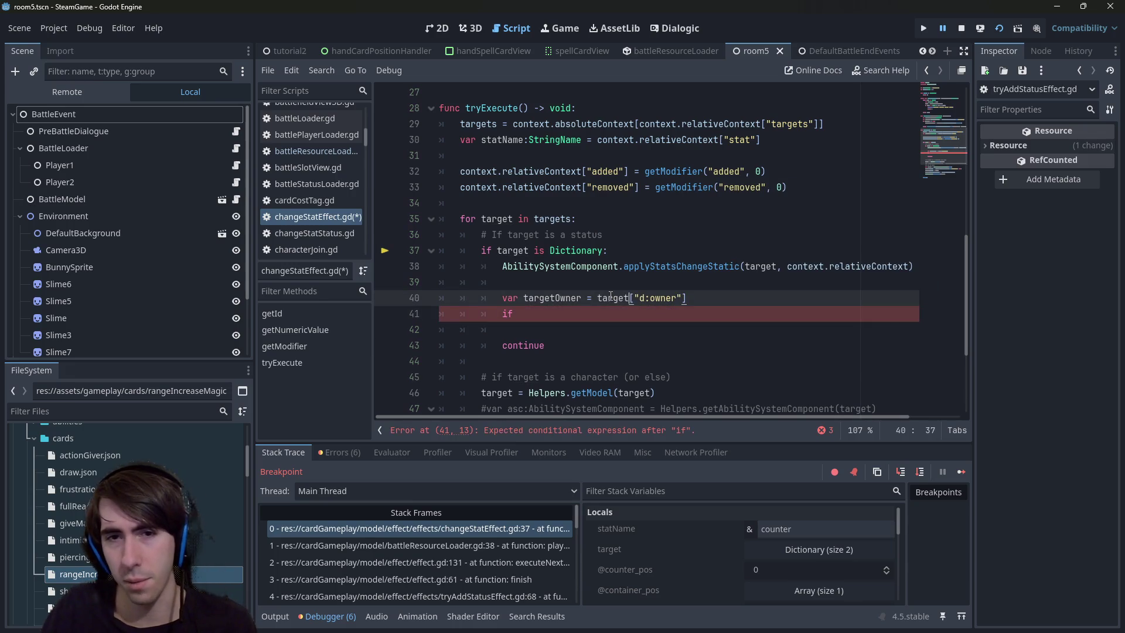
text(.get)
key(Return)
key(Right)
key(Right)
key(Right)
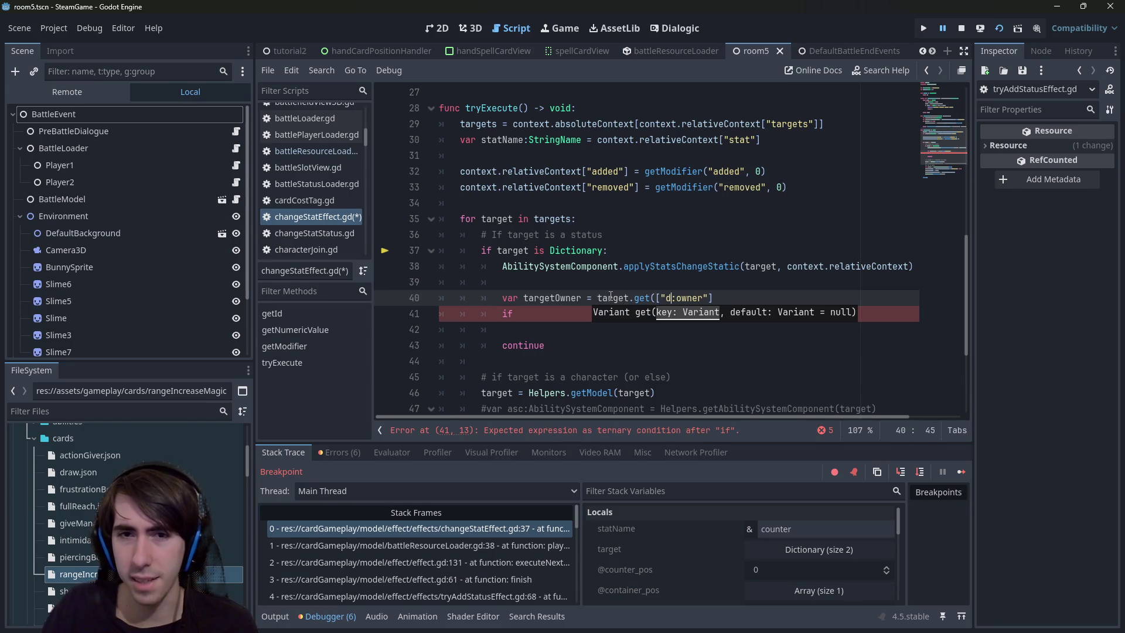
key(BackSpace)
key(End)
key(BackSpace)
text())
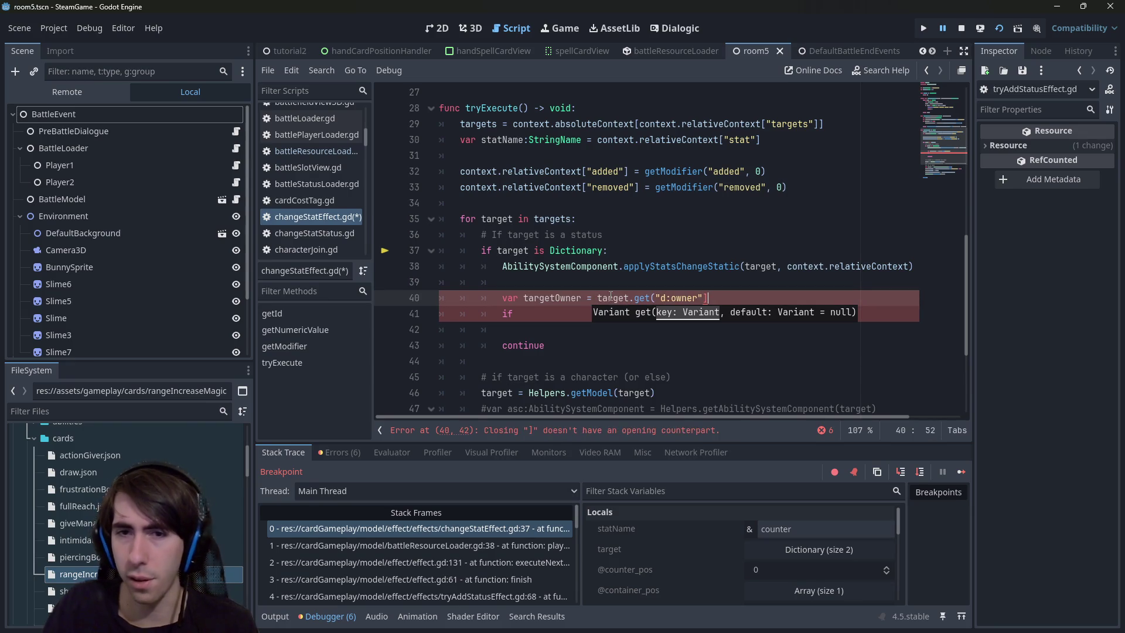
- Write the condition if targetOwner is BattleCharacter
key(Down)
text(targetO)
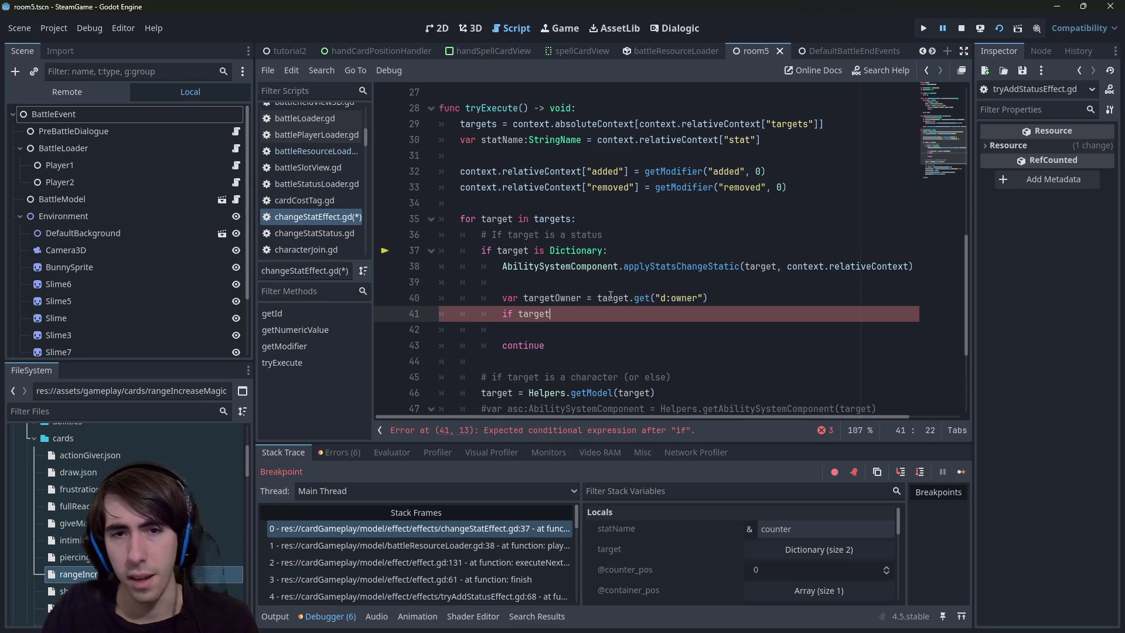
key(Return)
text(is Battl)
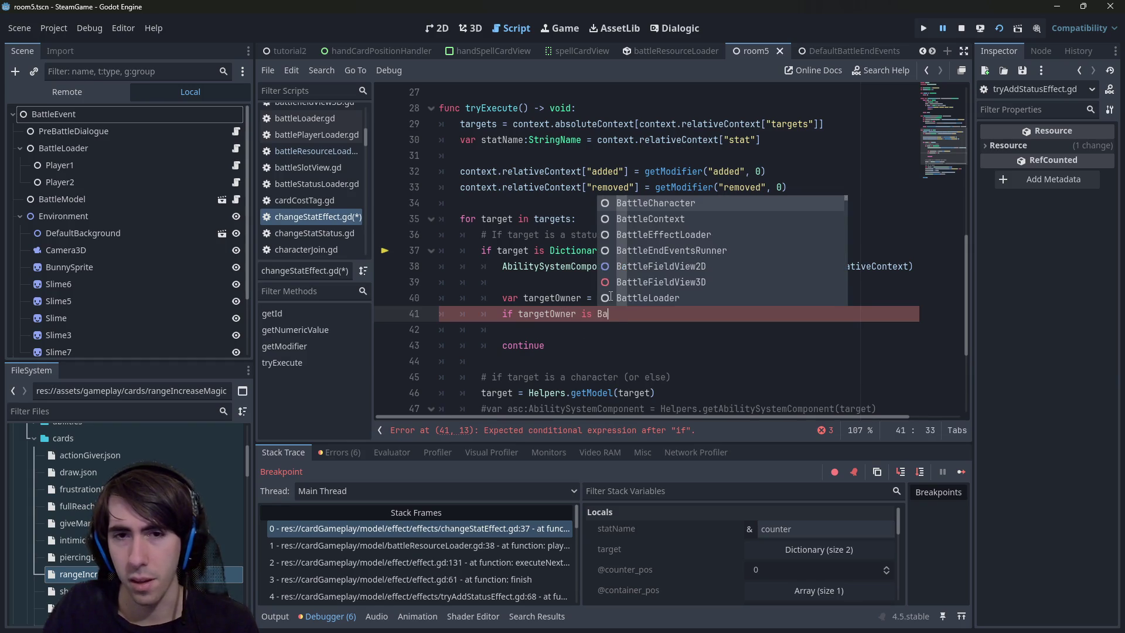
text(e)
key(Return)
- Call targetOwner.abilitySystemComponent.refreshStats() inside the if, save, and delete blank line 43
key(Return)
text(targetO)
key(Return)
text(.refres)
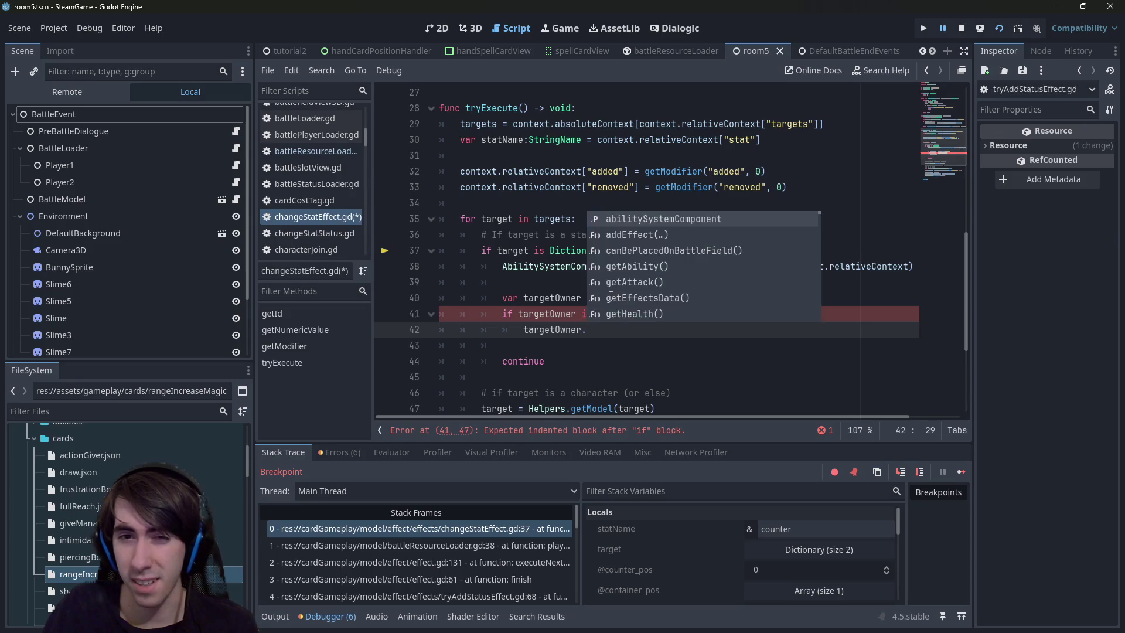
key(BackSpace)
key(BackSpace)
key(BackSpace)
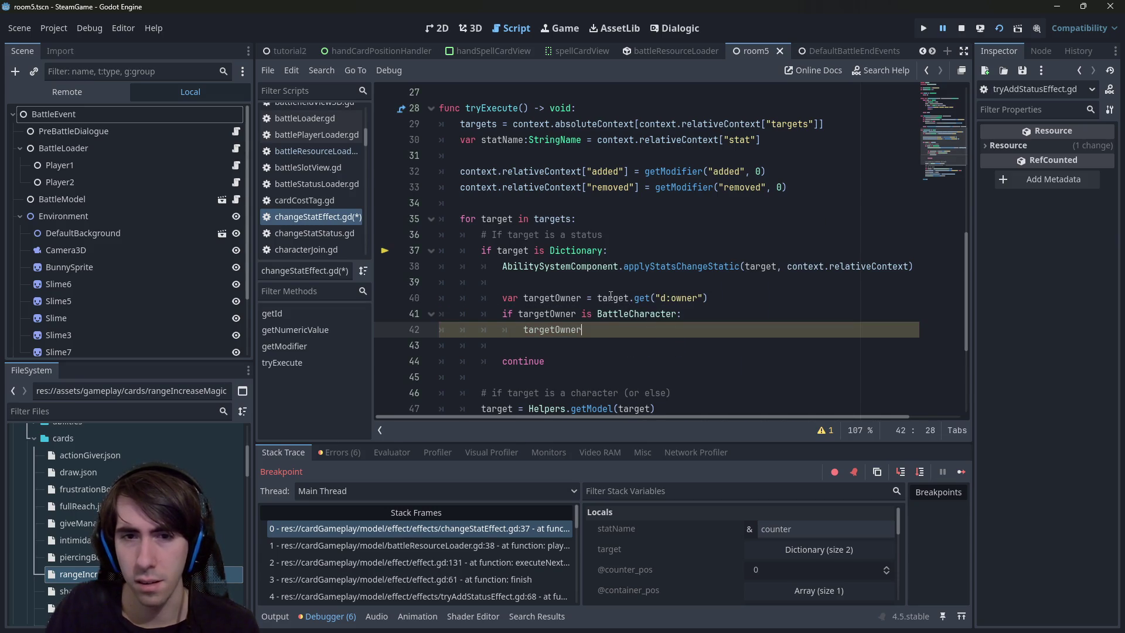
text(abili)
key(Return)
text(.refres)
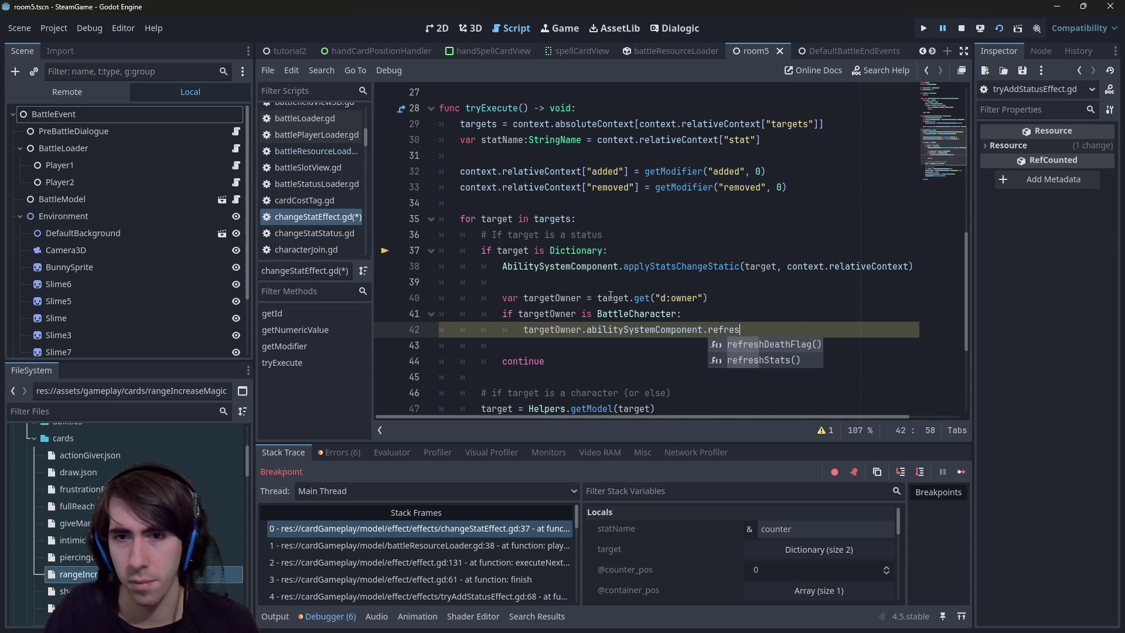
key(Return)
key(ctrl+s)
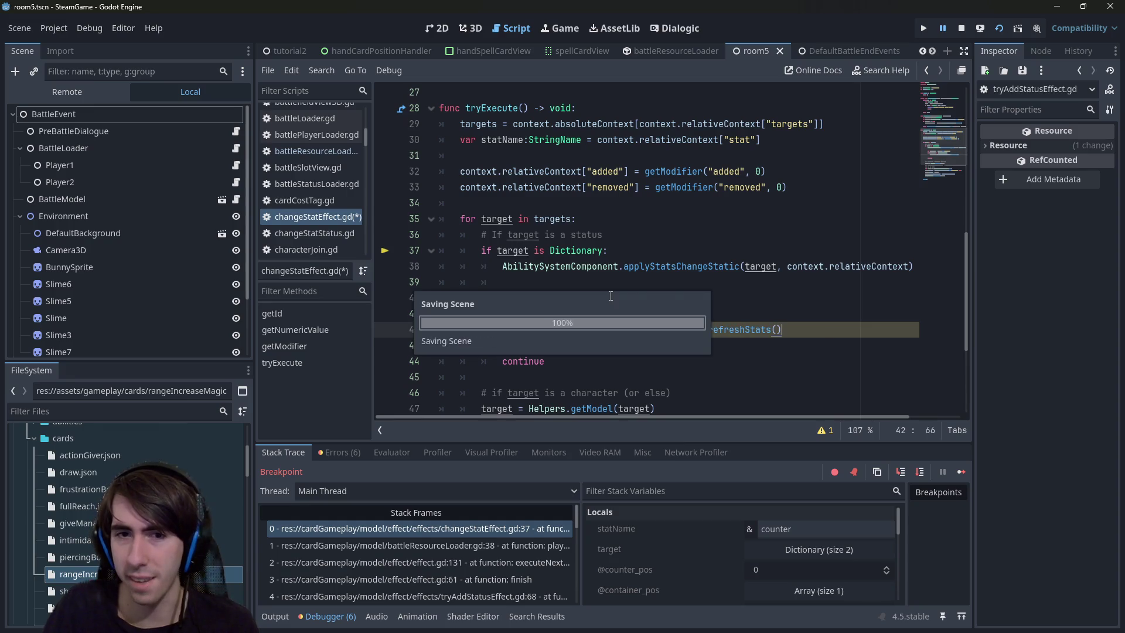
click(569, 354)
drag(569, 351, 402, 348)
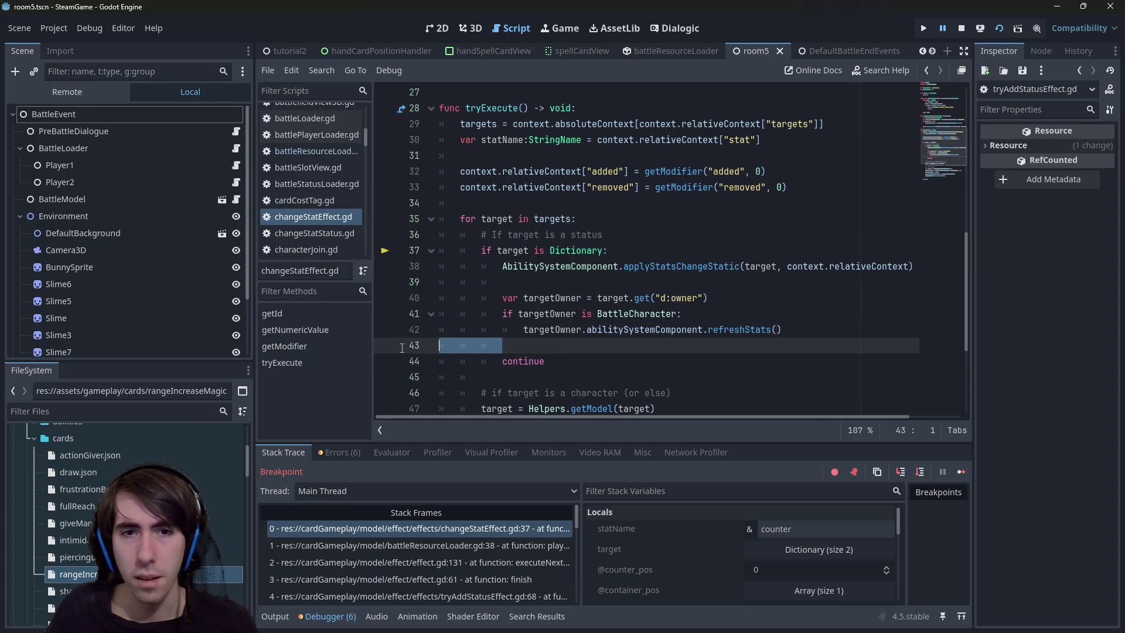
key(BackSpace)
key(BackSpace)
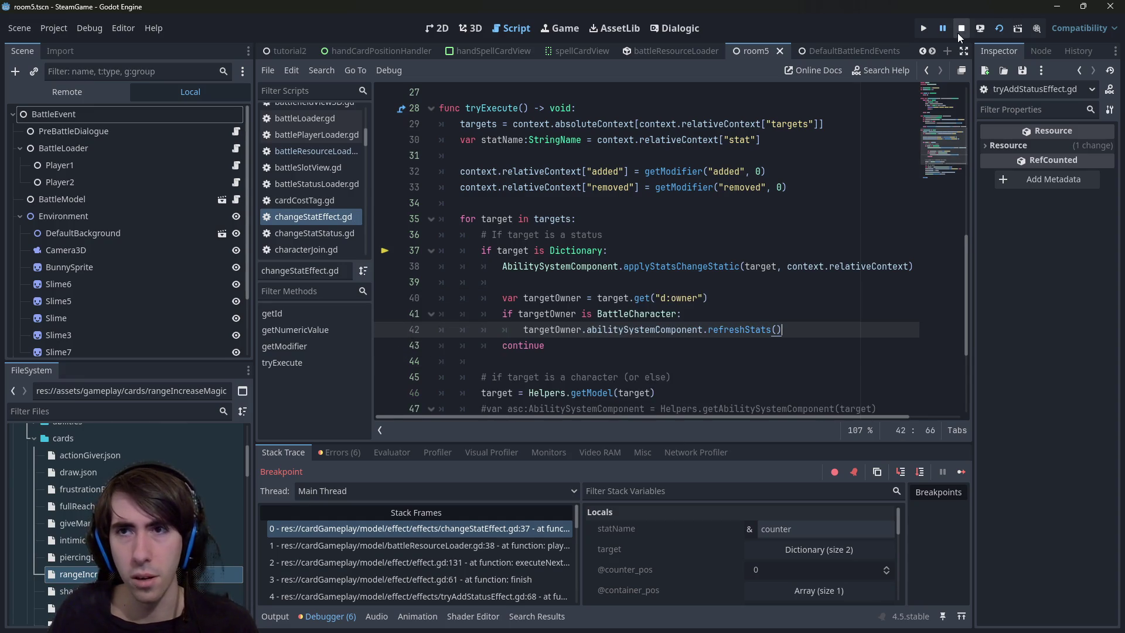
- Relaunch the game in debug and get past the opening dialogue
click(960, 29)
click(980, 30)
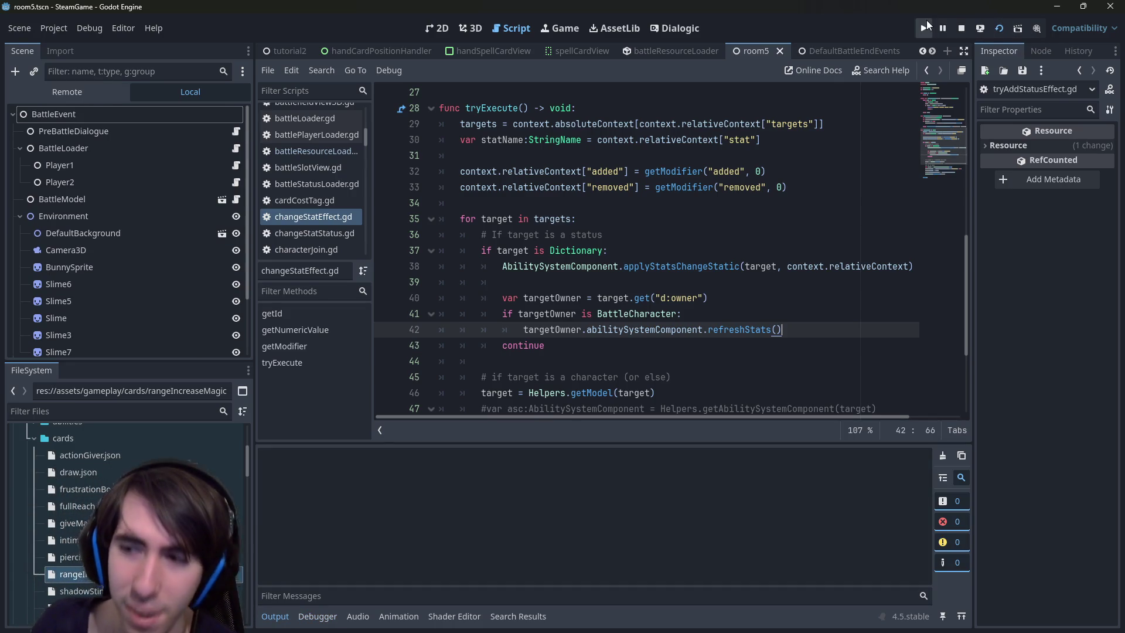
click(926, 26)
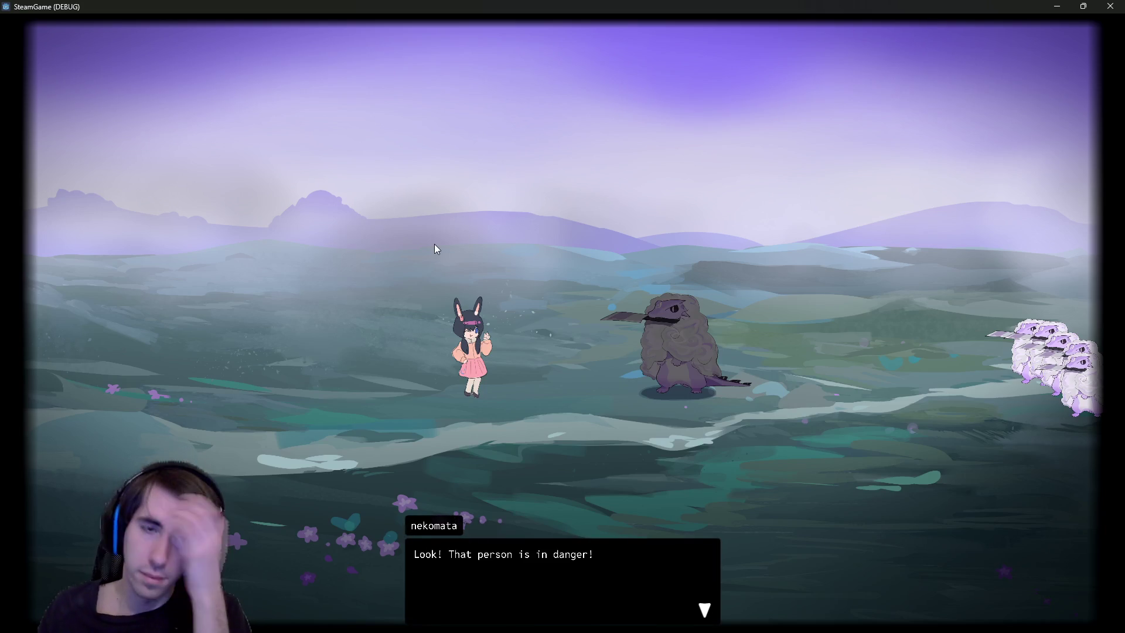
click(435, 244)
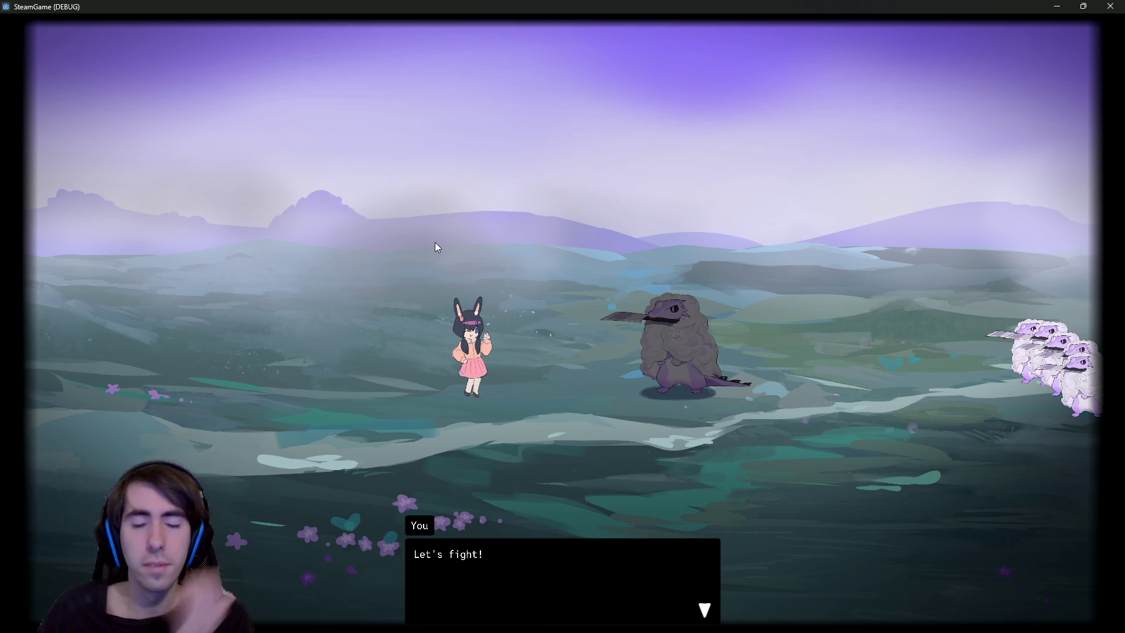
click(435, 242)
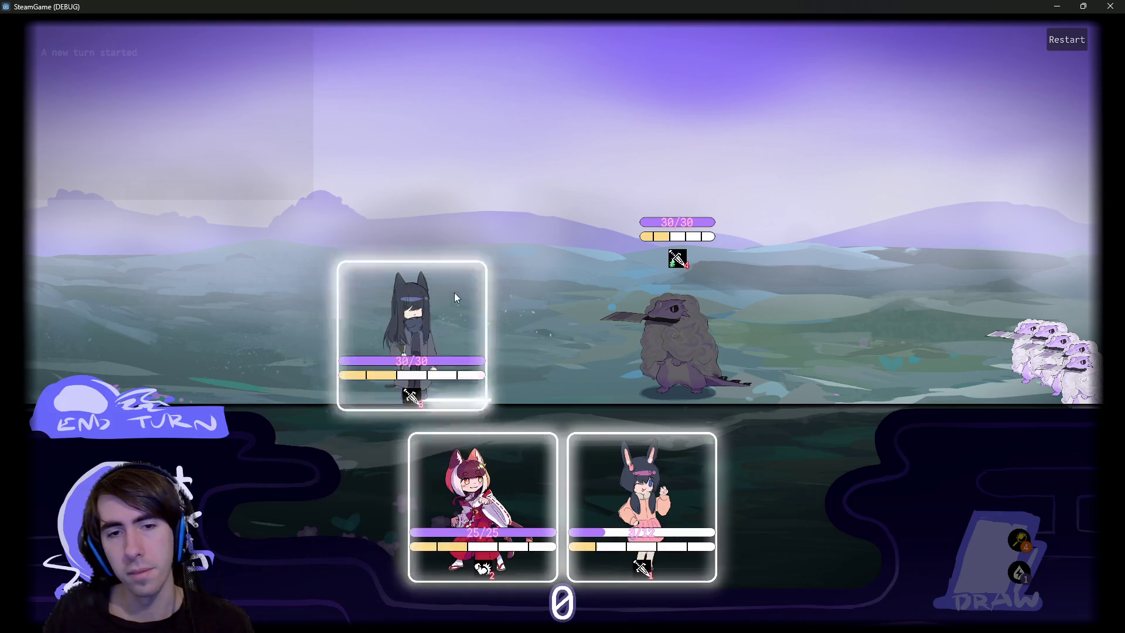
- Deploy both characters, then cast two Give Mana and Range Increase Magic on the black-haired one
drag(455, 296, 451, 299)
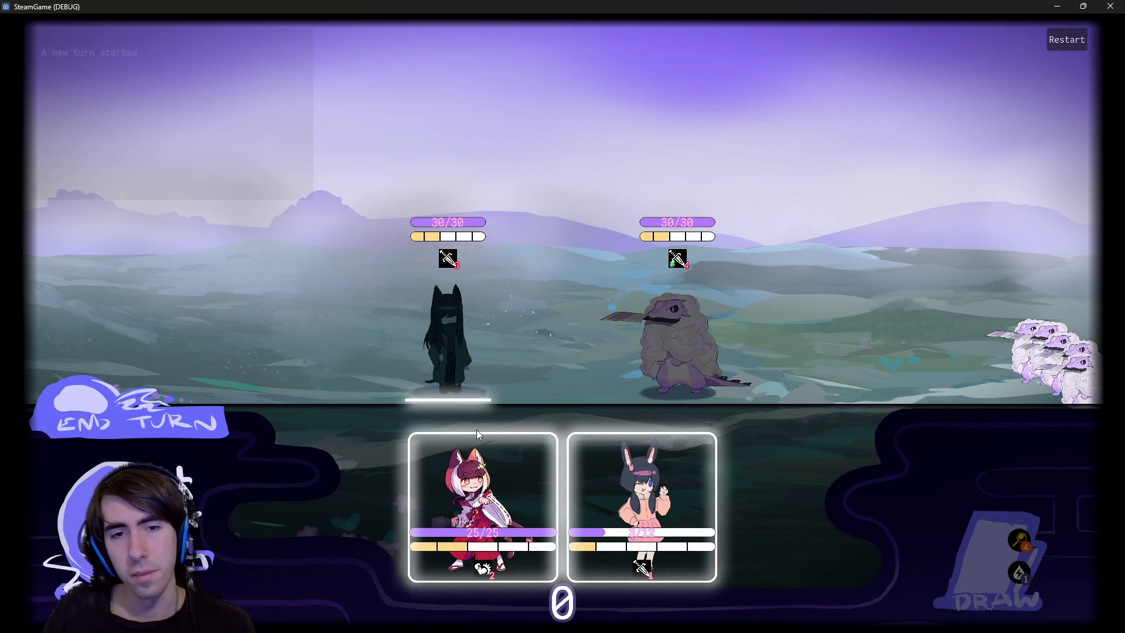
drag(483, 504, 279, 279)
drag(621, 469, 440, 308)
drag(484, 500, 455, 312)
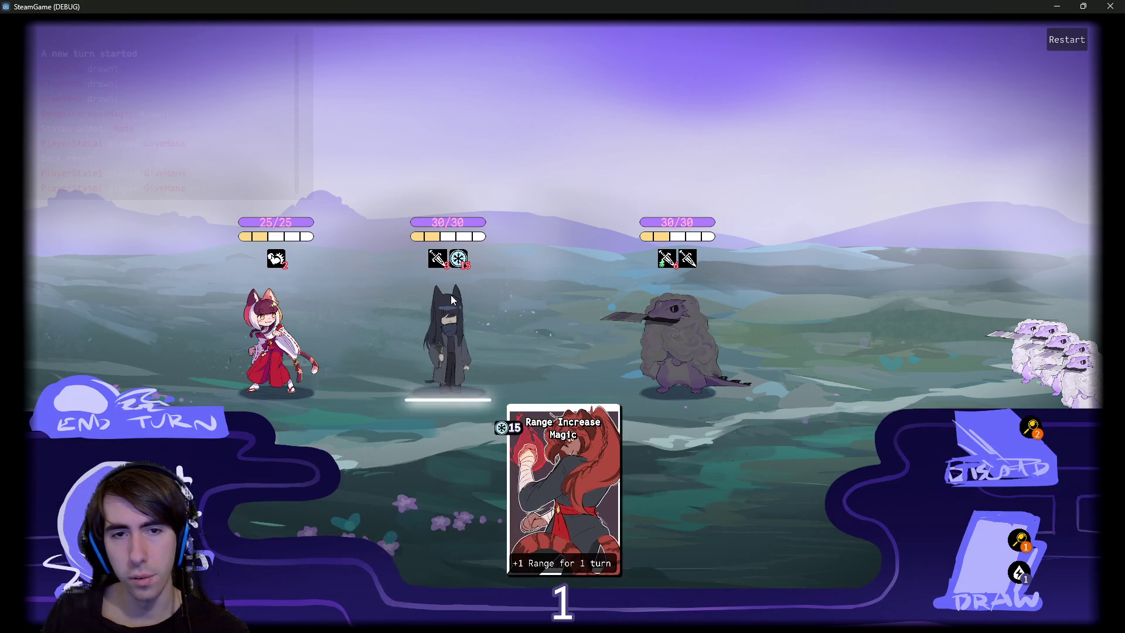
drag(591, 498, 454, 320)
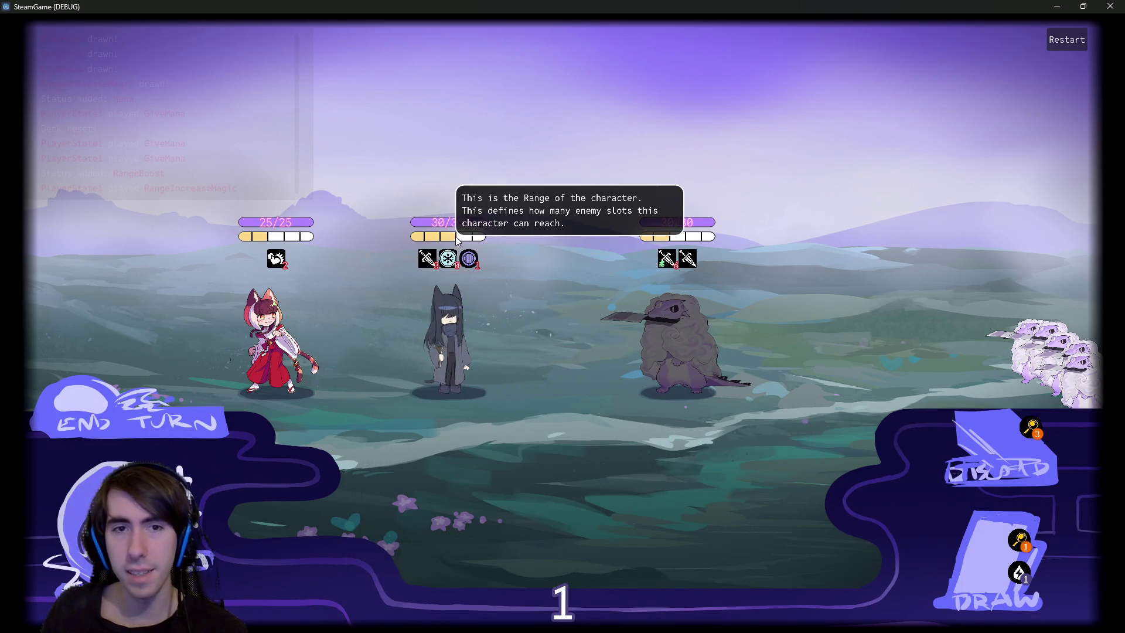
- Draw a card, force the turn to end, and close the game window
click(893, 530)
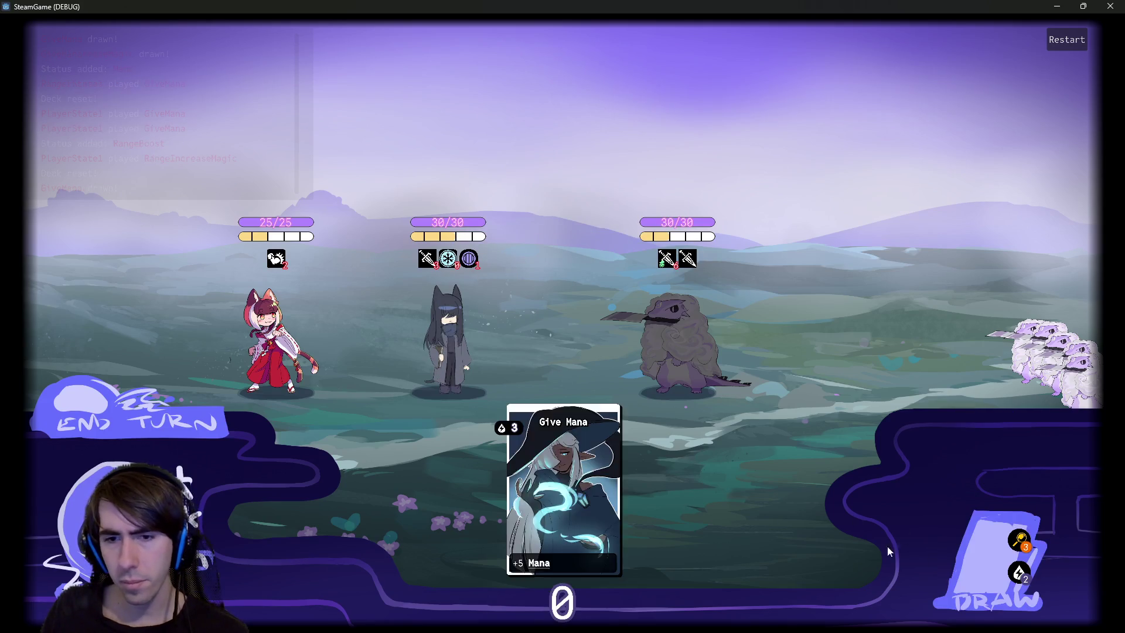
click(185, 421)
click(184, 423)
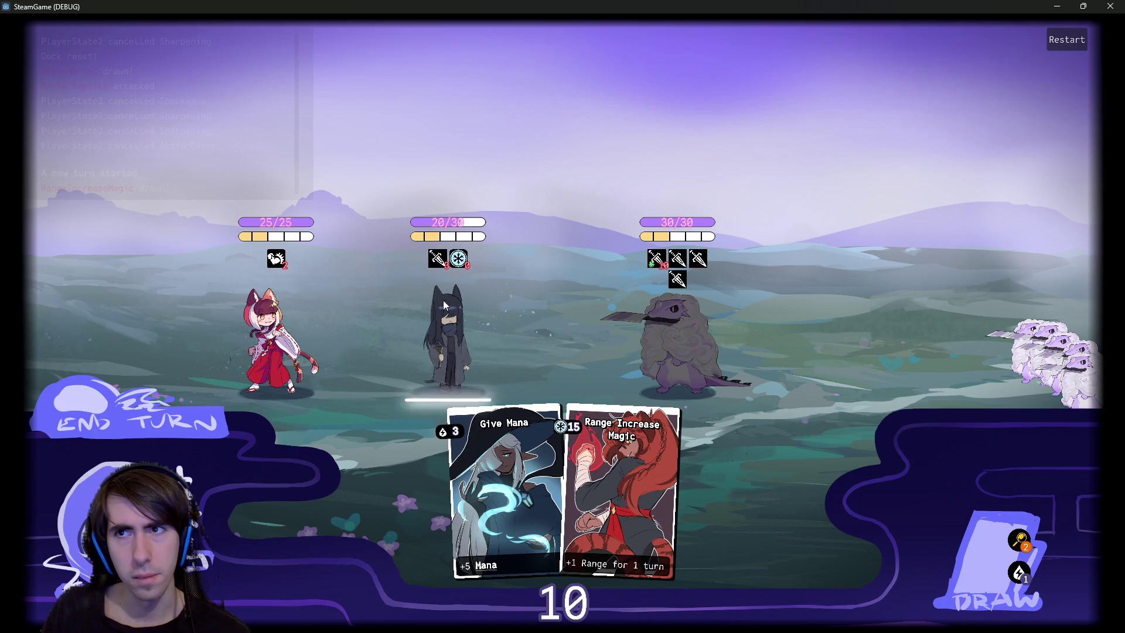
click(1111, 6)
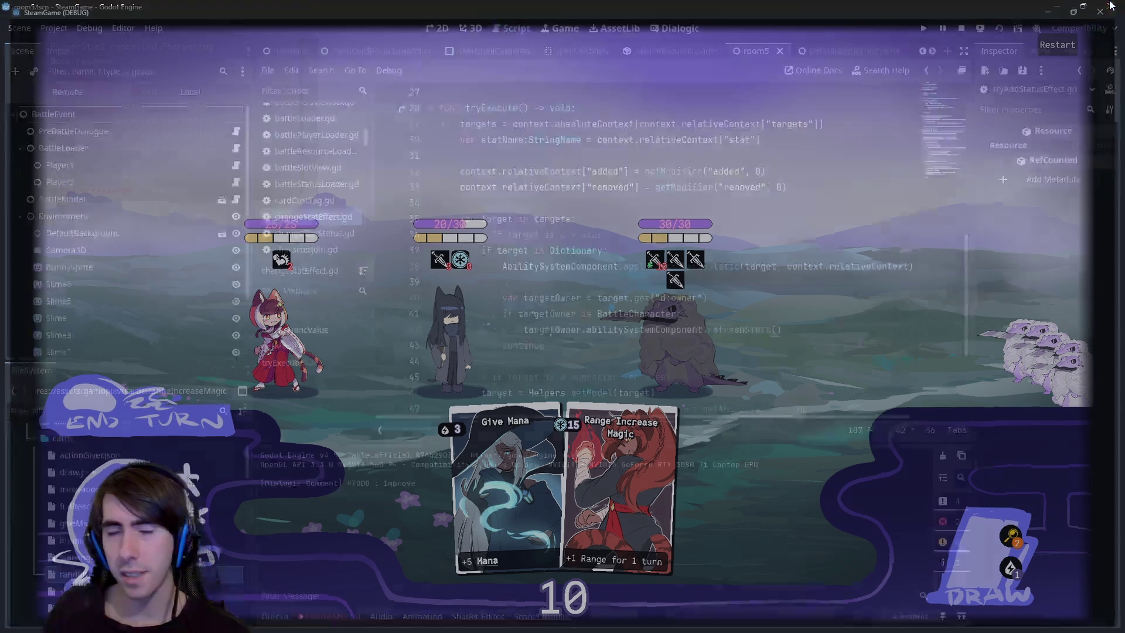
scroll(126, 510, down, 10)
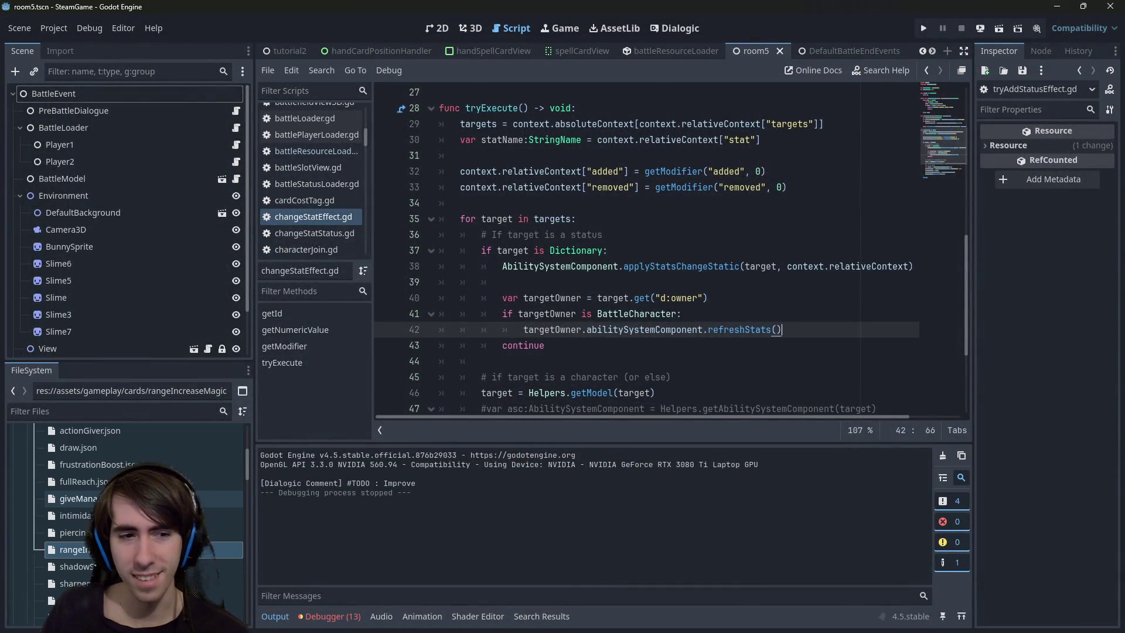
- Open room5Battle.json from the FileSystem dock
scroll(126, 515, down, 10)
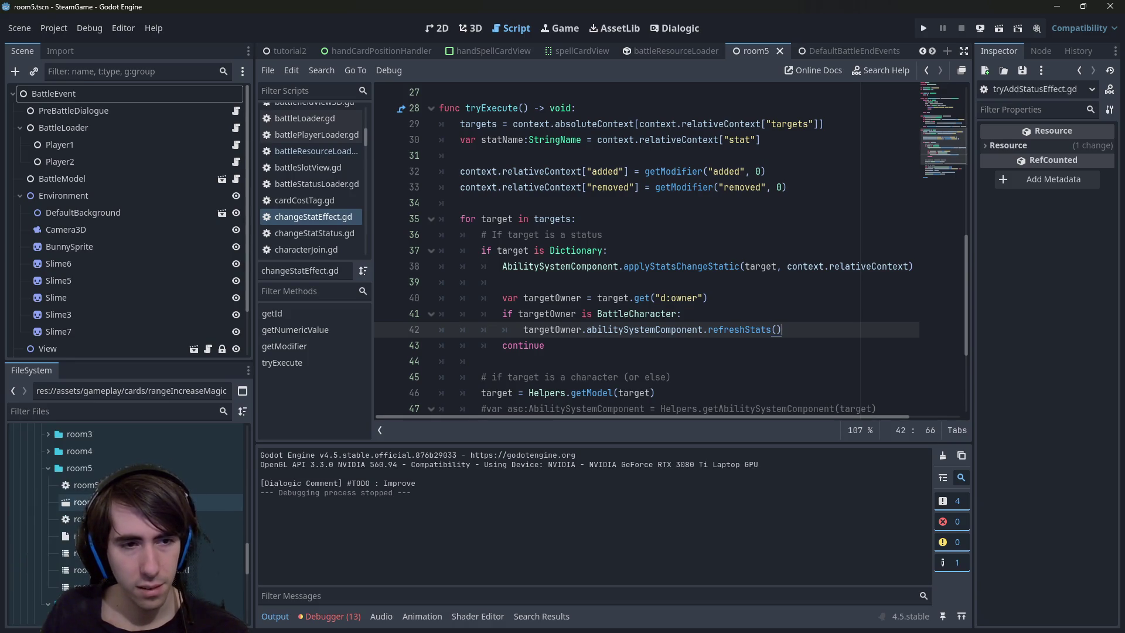
double_click(146, 536)
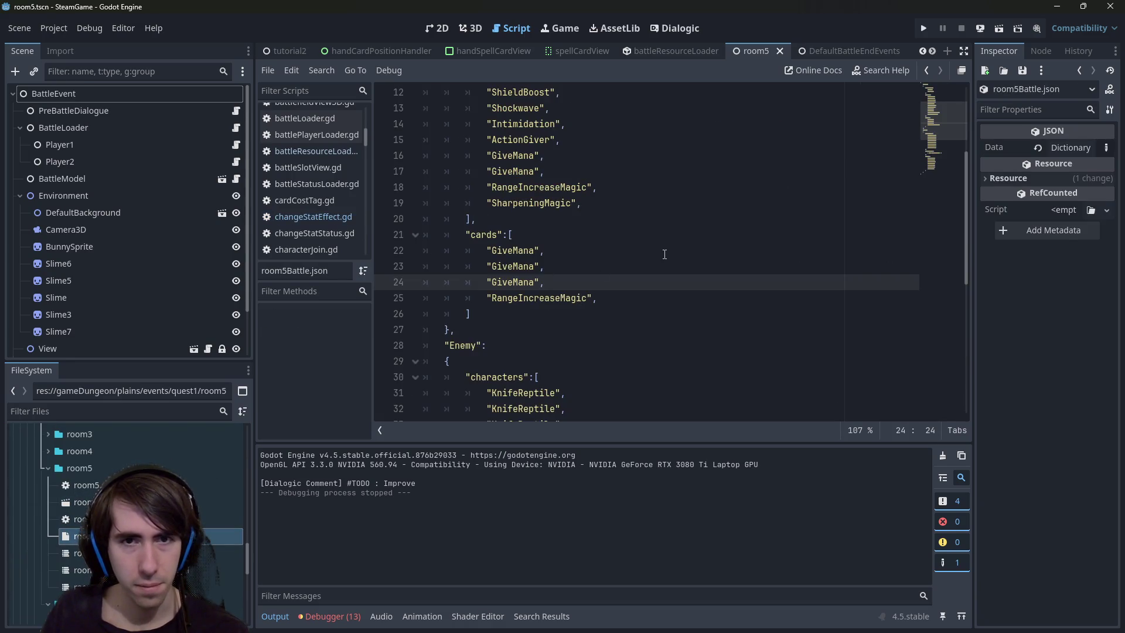
scroll(664, 254, down, 5)
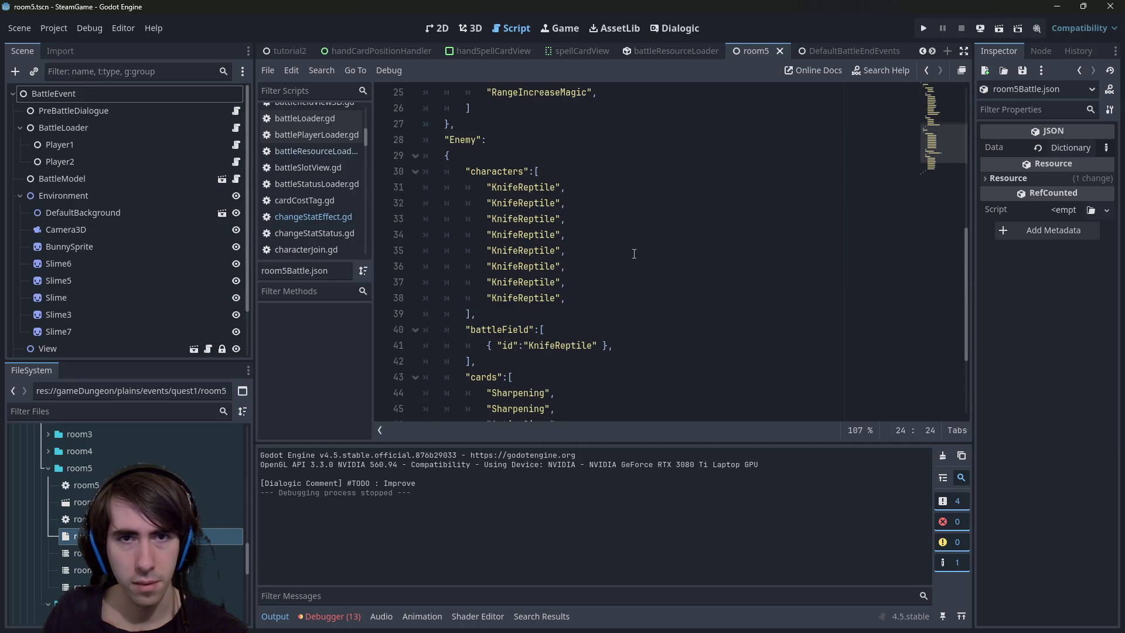
drag(624, 255, 606, 240)
click(606, 248)
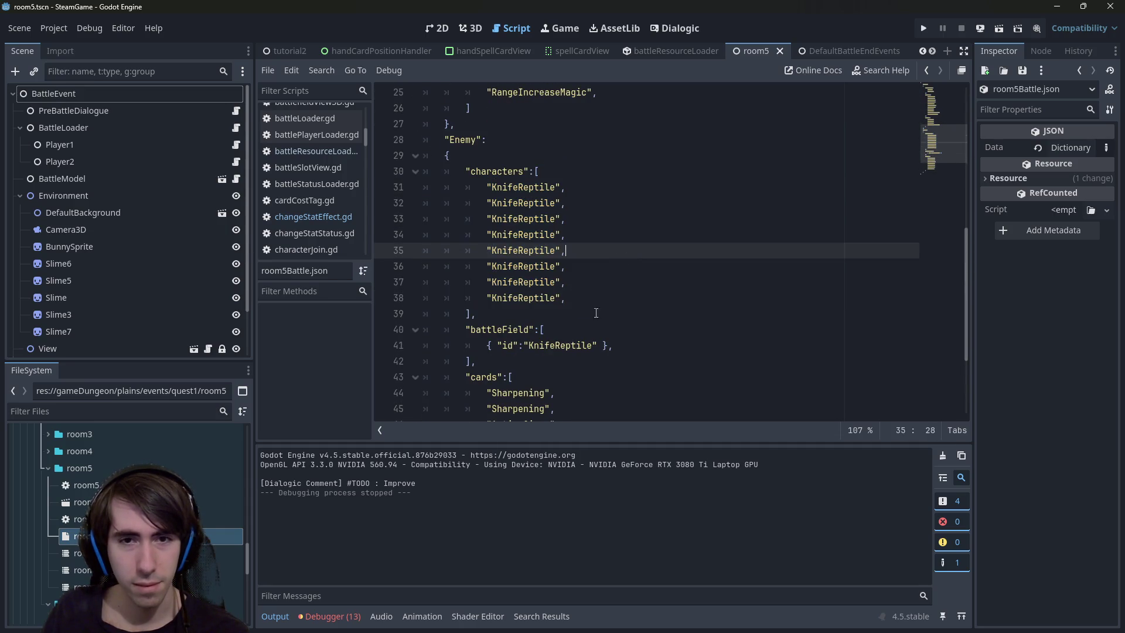
- Append extra comma-separated KnifeReptile ids to line 41's battleField, save, and run the game
drag(500, 342, 598, 343)
key(ctrl+c)
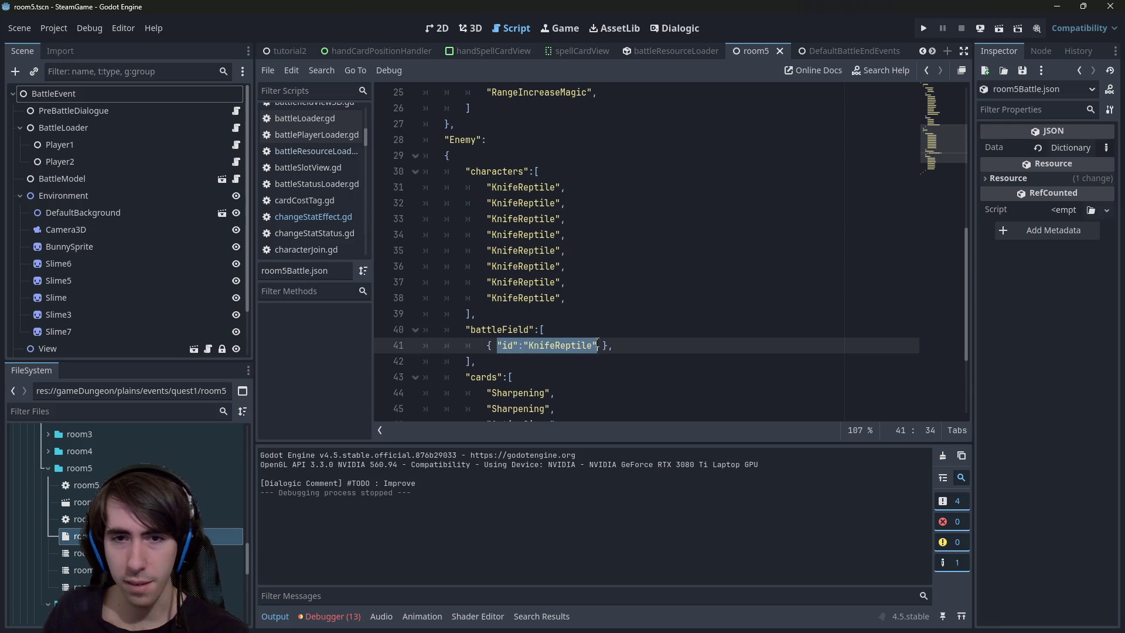
key(Right)
text(,)
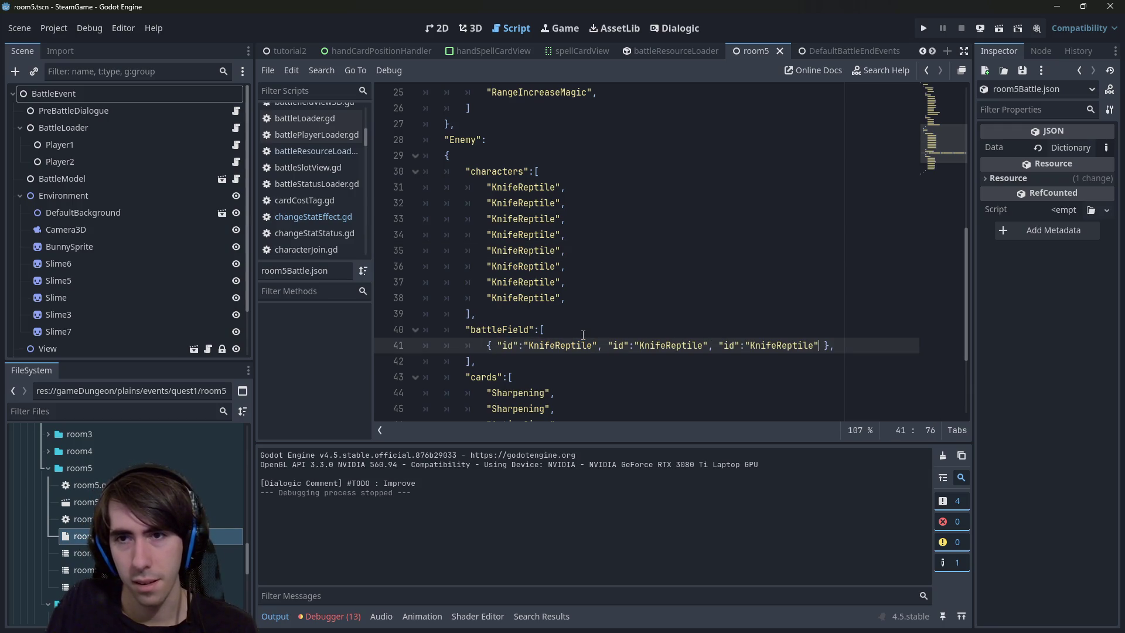
key(ctrl+v)
key(ctrl+s)
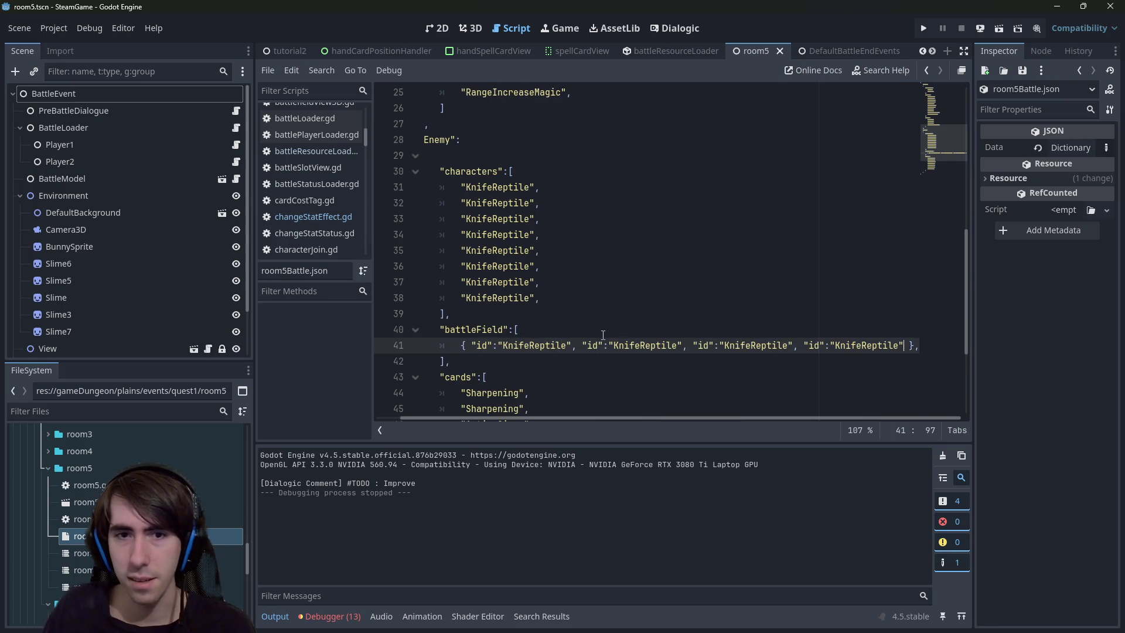
click(1003, 29)
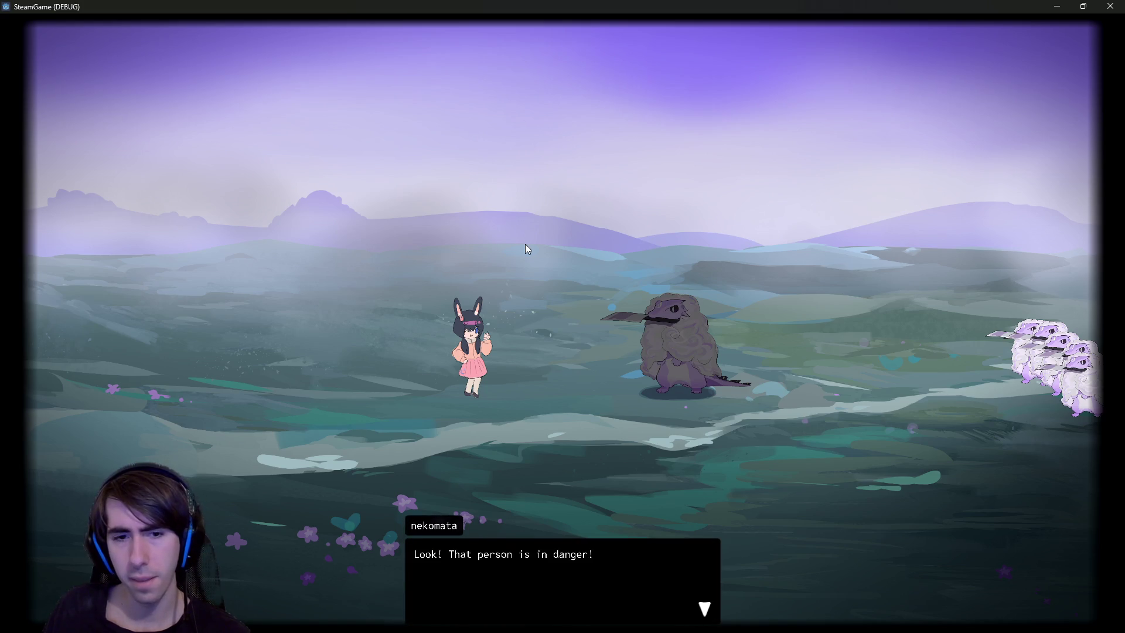
- Start the battle, field the dark cat and red fox, end turn, cast Give Mana, close game
click(525, 244)
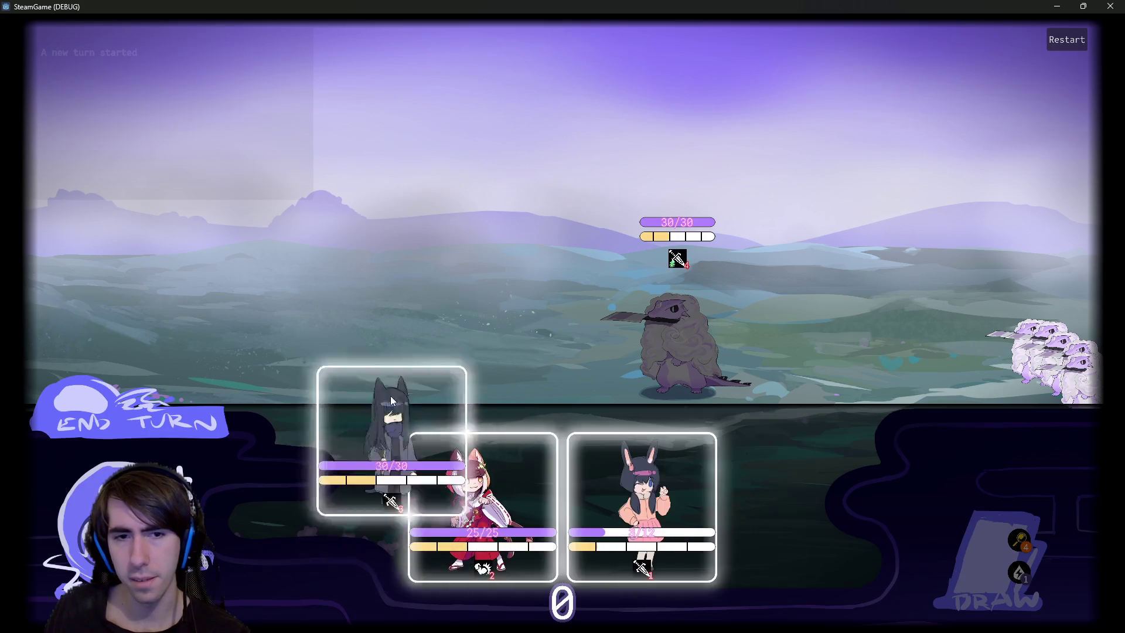
click(390, 400)
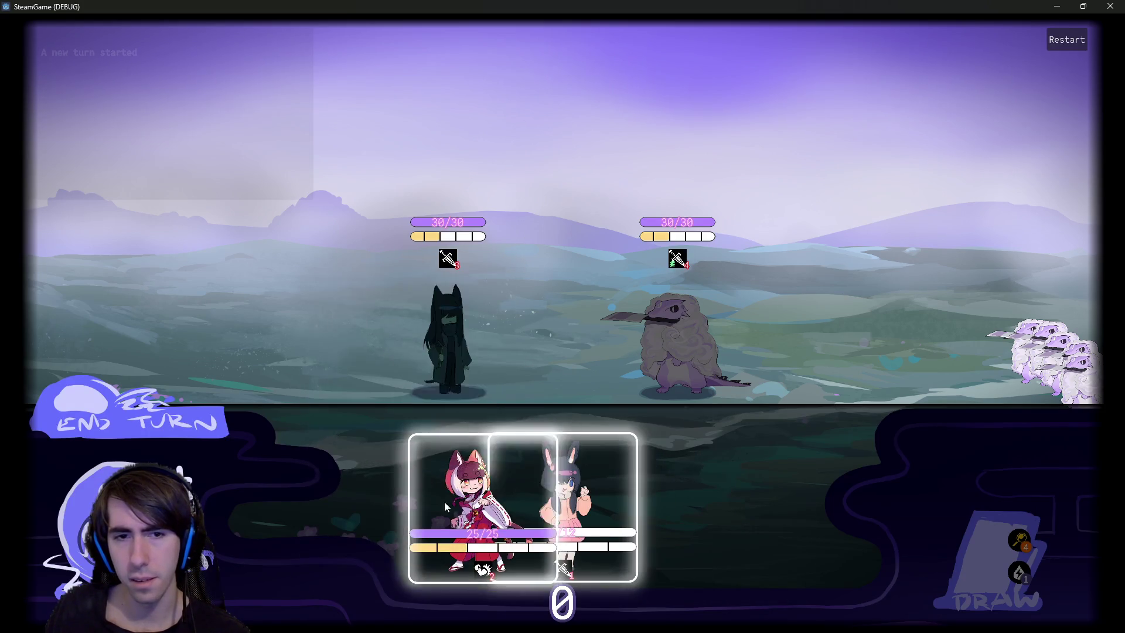
click(445, 501)
click(168, 412)
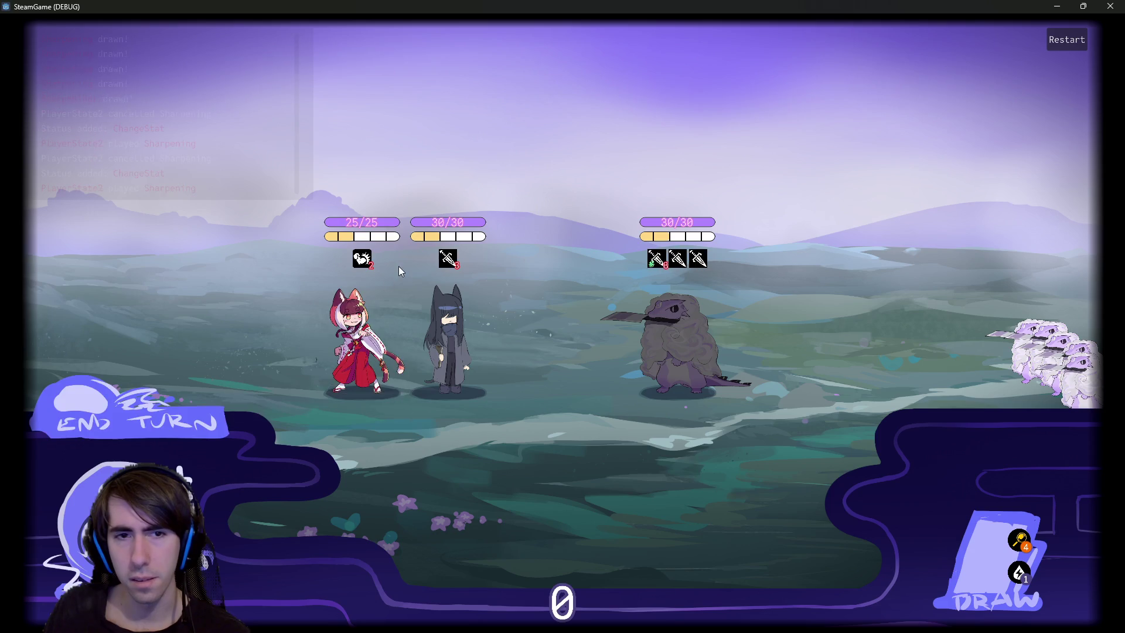
click(505, 482)
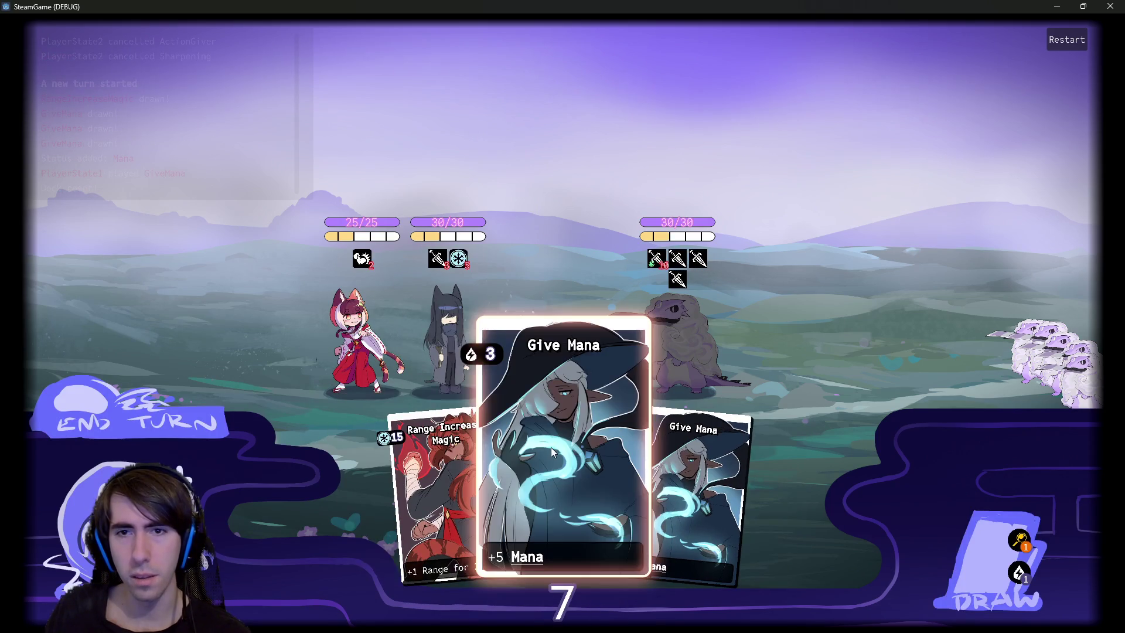
click(1111, 5)
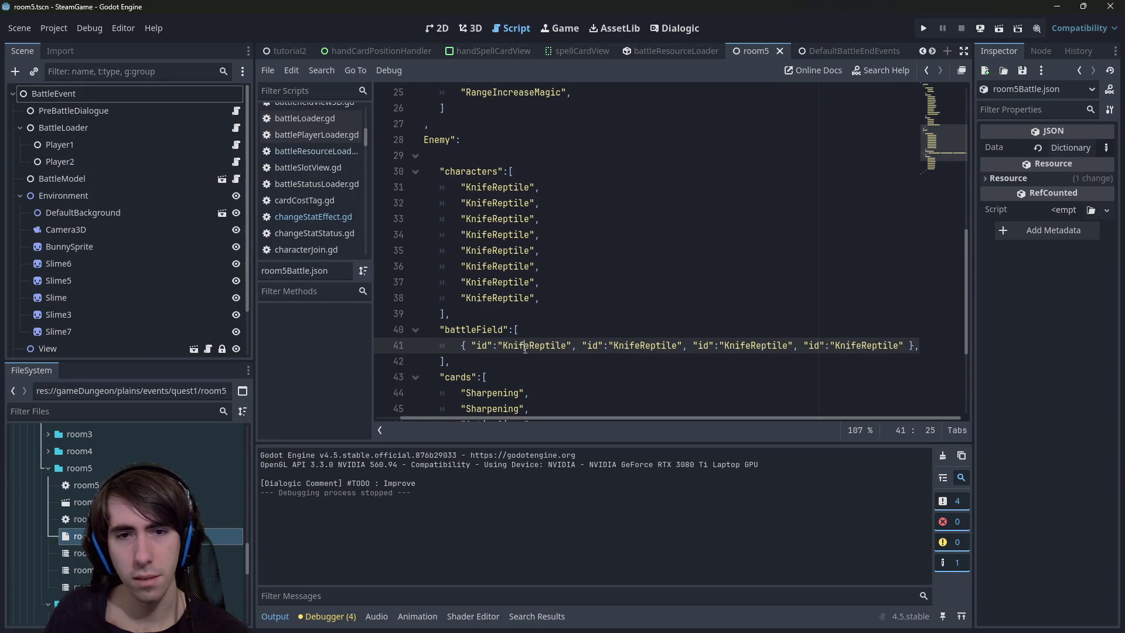
- Expand quest1's room3 and room4 folders and open room4Battle.json
scroll(525, 349, down, 3)
scroll(525, 349, up, 3)
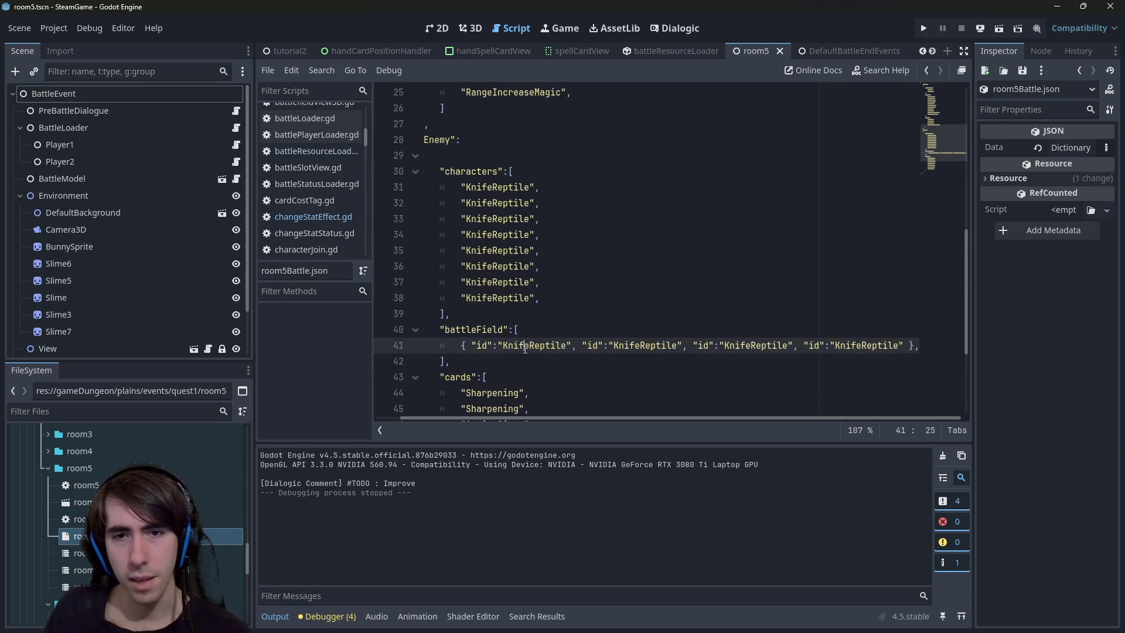
scroll(147, 500, up, 2)
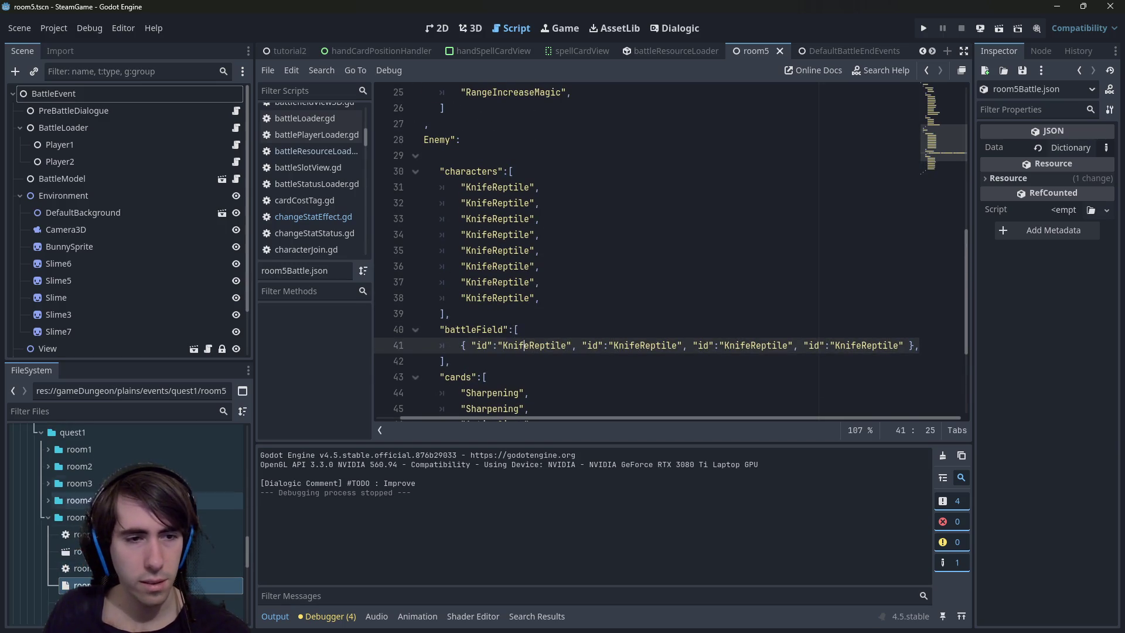
click(79, 483)
double_click(79, 483)
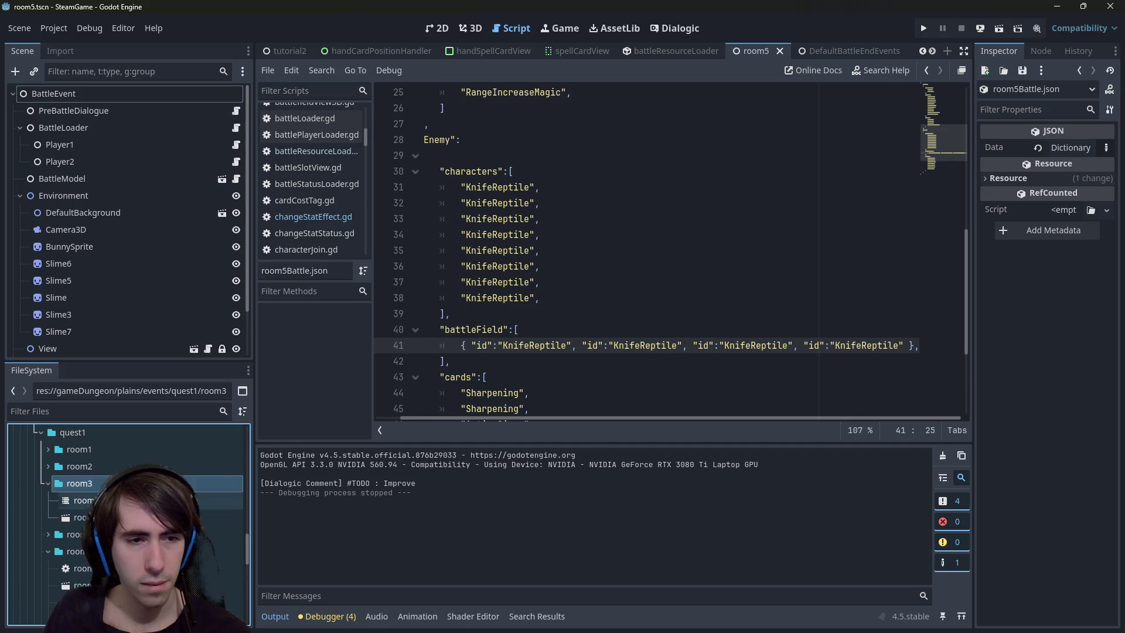
double_click(79, 500)
double_click(79, 568)
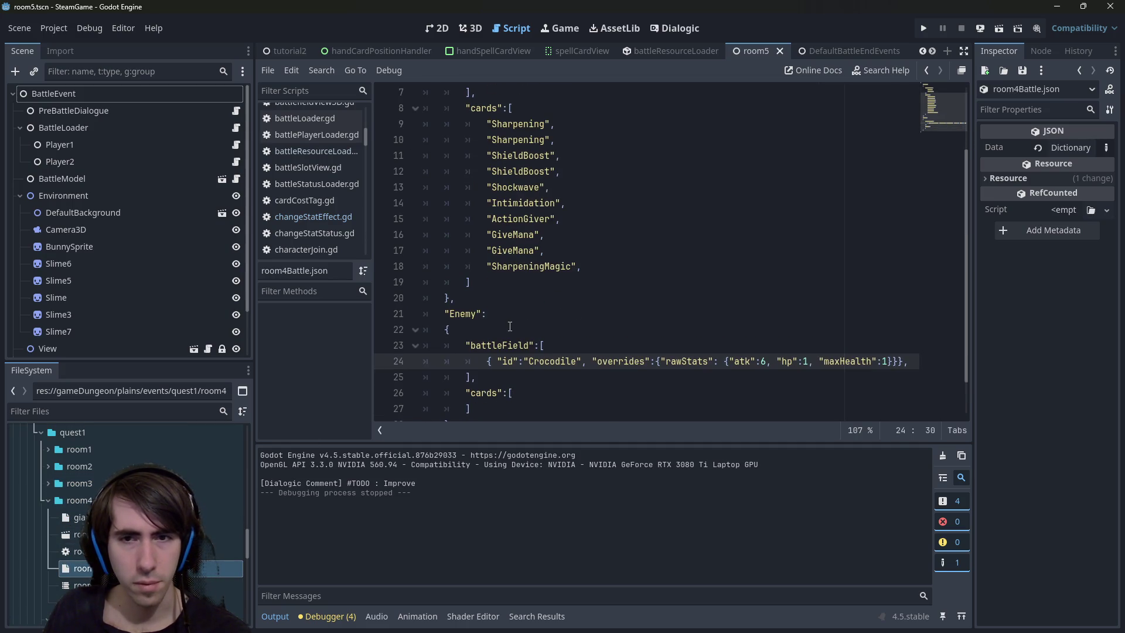
scroll(510, 326, down, 1)
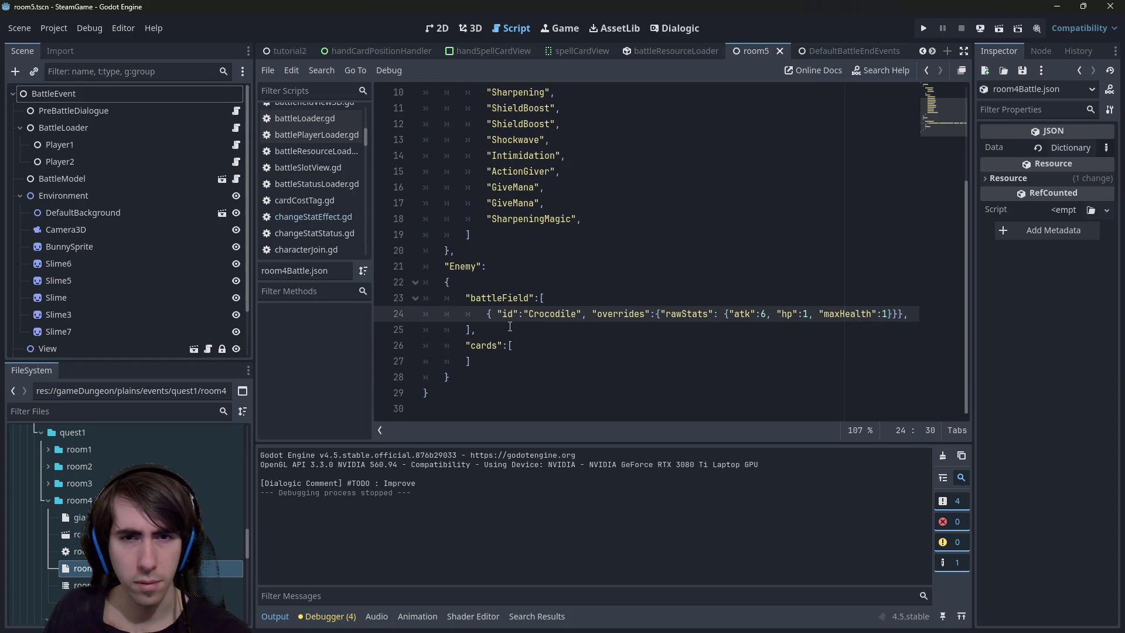
- Collapse room4, expand room2, and open room2Battle.json to view its battleField
double_click(76, 497)
double_click(83, 484)
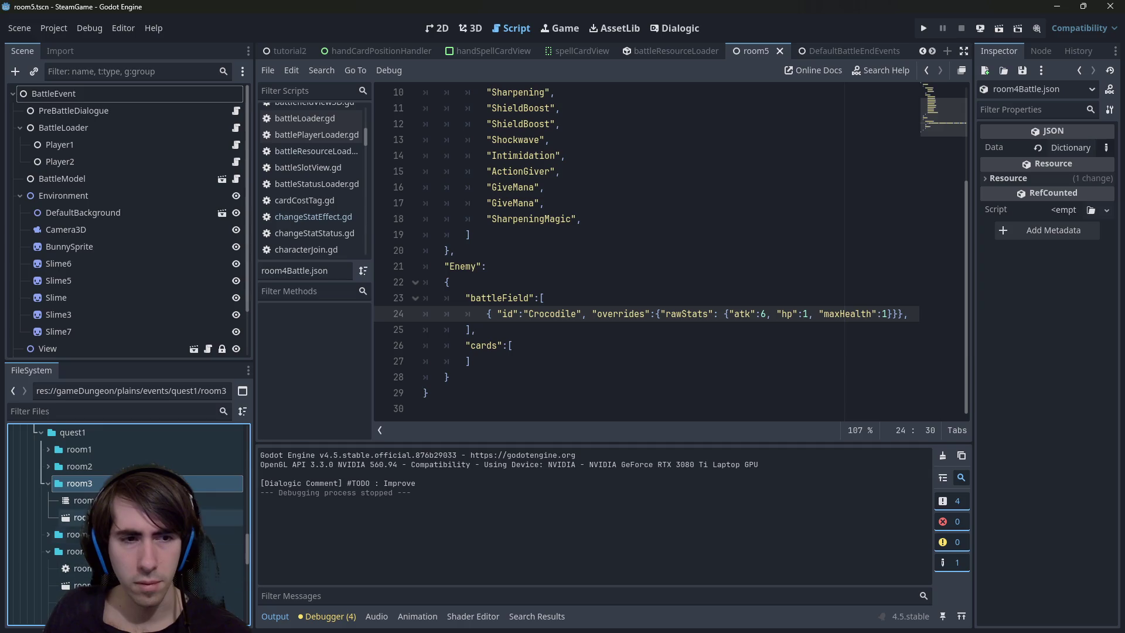
double_click(83, 483)
click(105, 452)
double_click(112, 465)
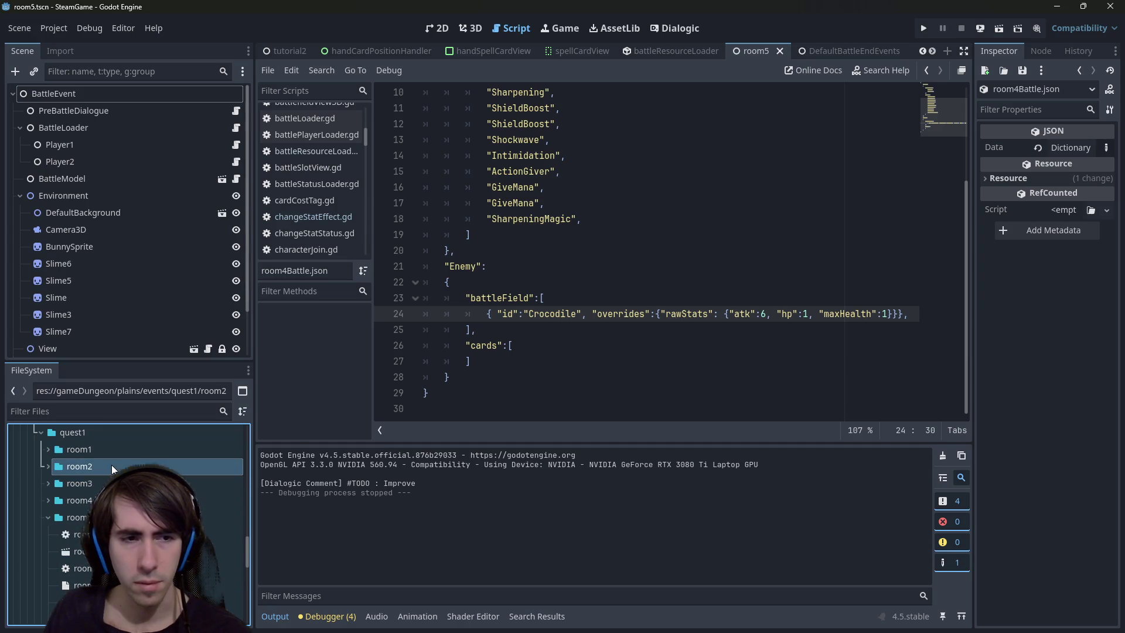
click(111, 500)
double_click(111, 499)
scroll(581, 305, down, 4)
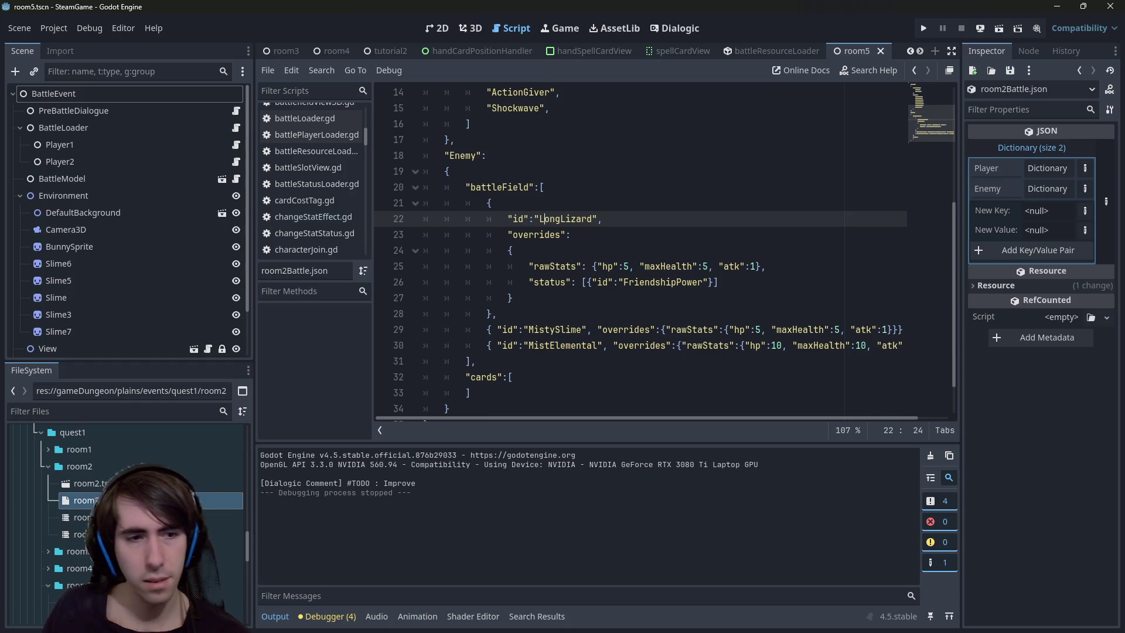
double_click(122, 470)
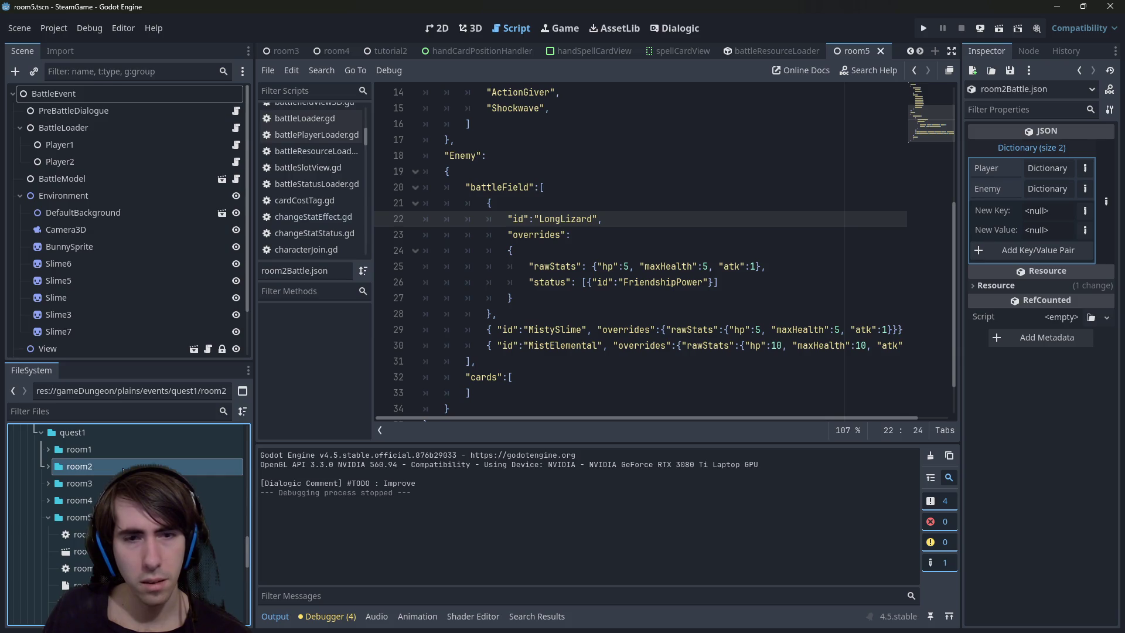
scroll(122, 470, down, 5)
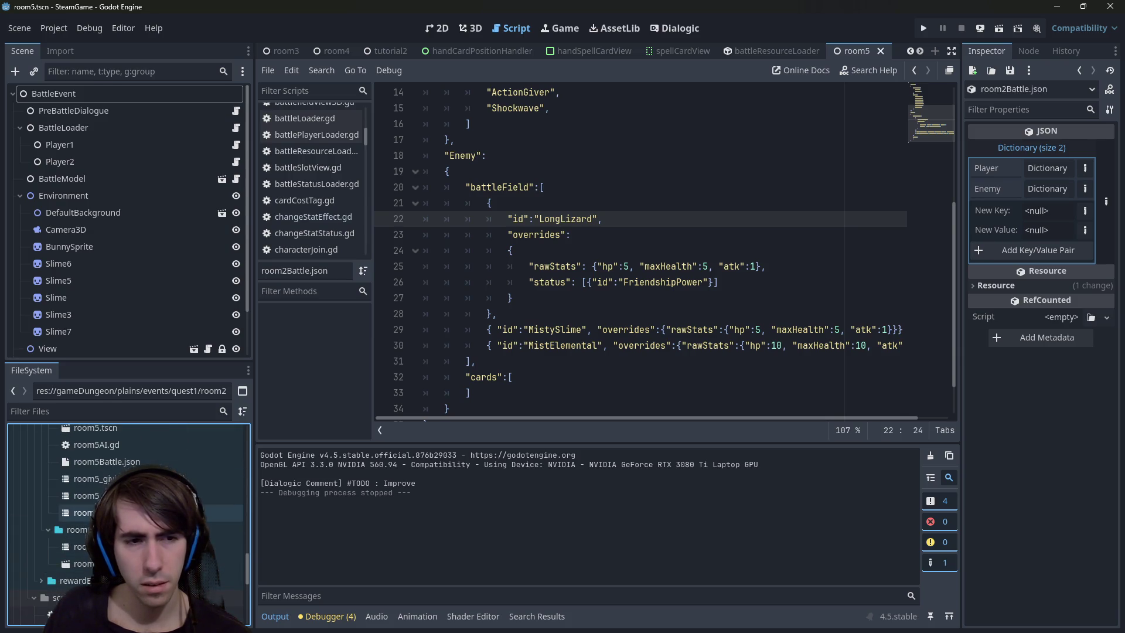
- Reopen room5Battle.json and go to the battleField list
scroll(126, 510, up, 2)
double_click(82, 510)
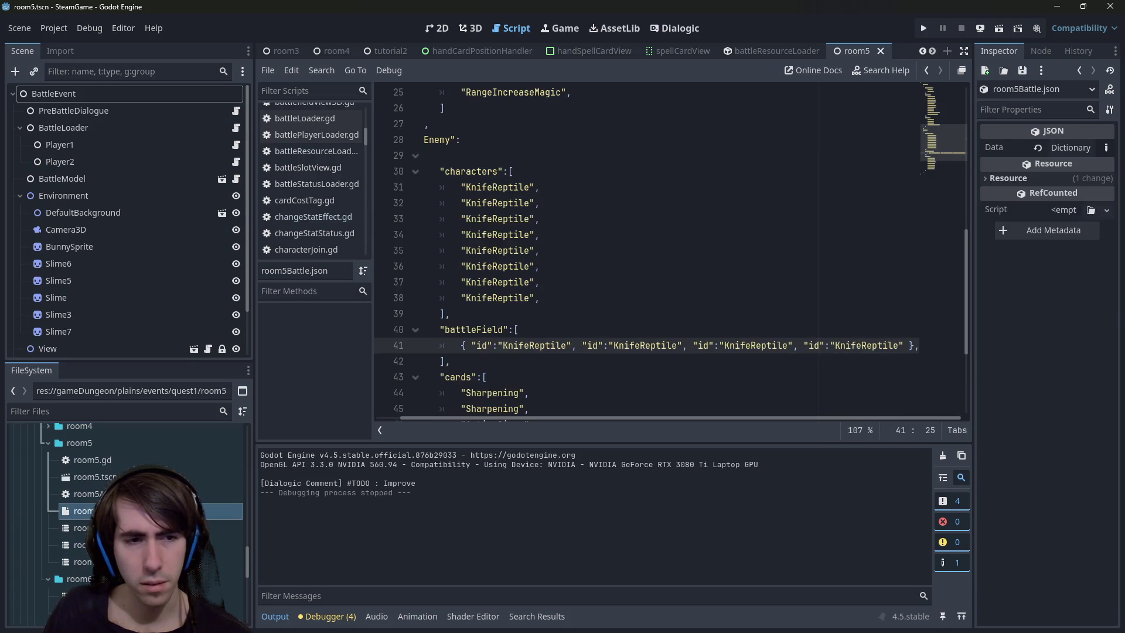
scroll(667, 341, down, 2)
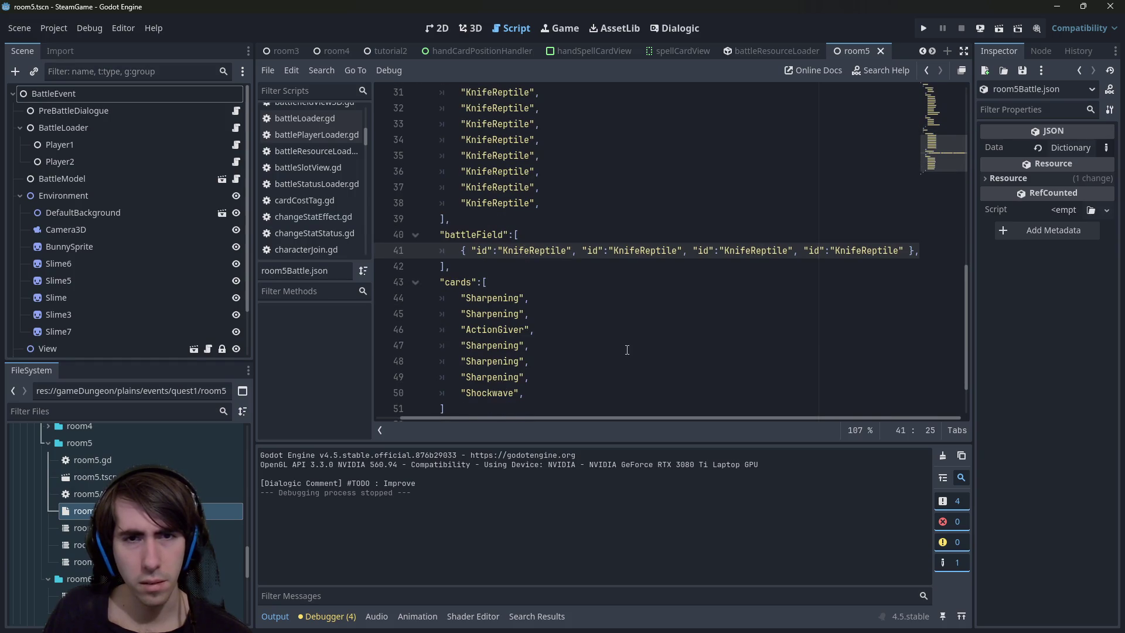
scroll(627, 350, up, 2)
click(616, 331)
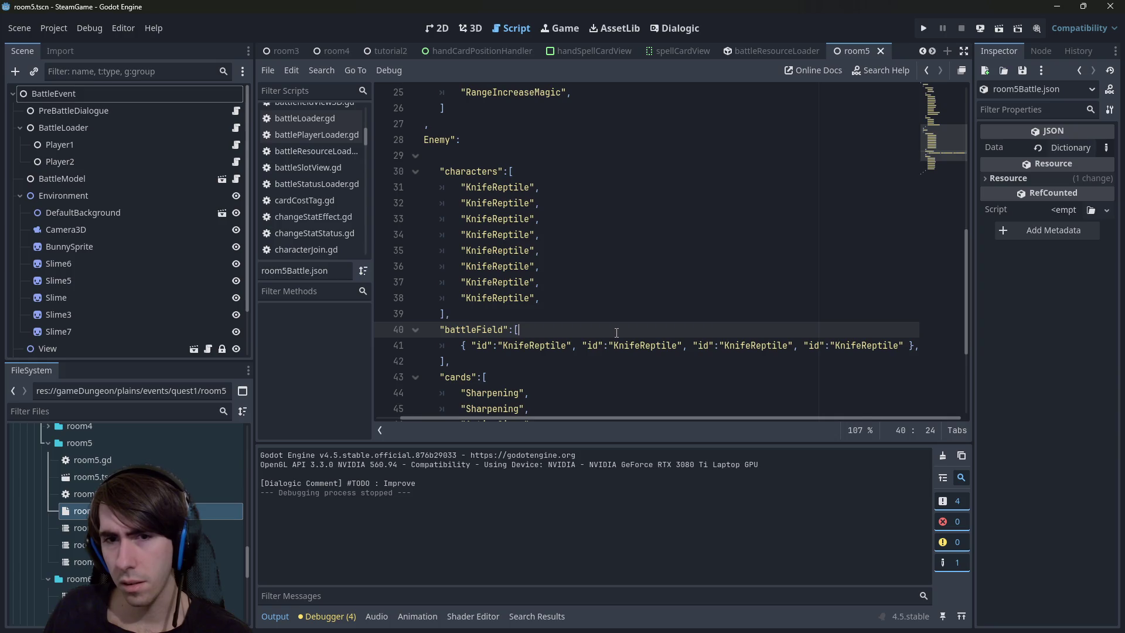
- Trim line 41 to one KnifeReptile entry, duplicate it to four lines, save, and run
key(ctrl+z)
key(ctrl+z)
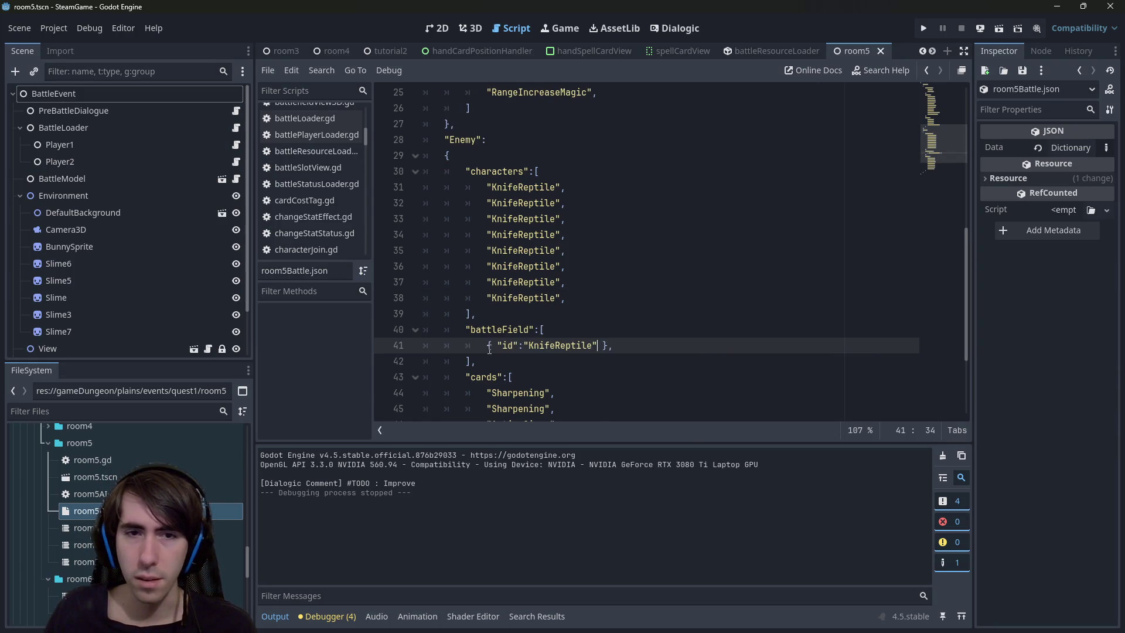
drag(614, 345, 334, 349)
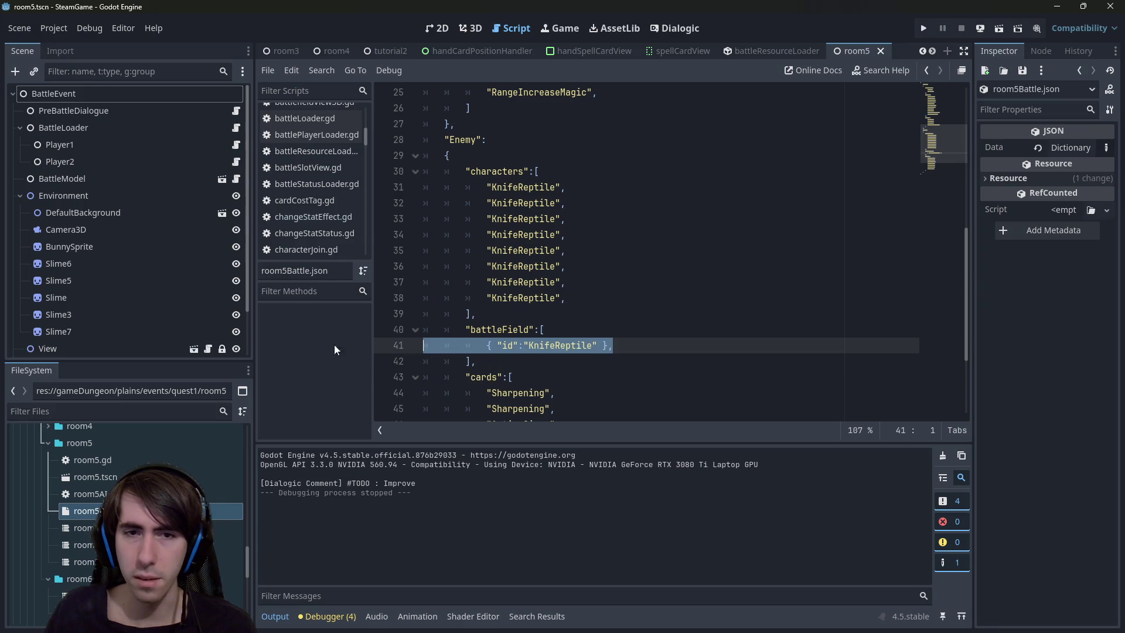
key(ctrl+alt+Down)
key(ctrl+alt+Down)
key(ctrl+alt+Down)
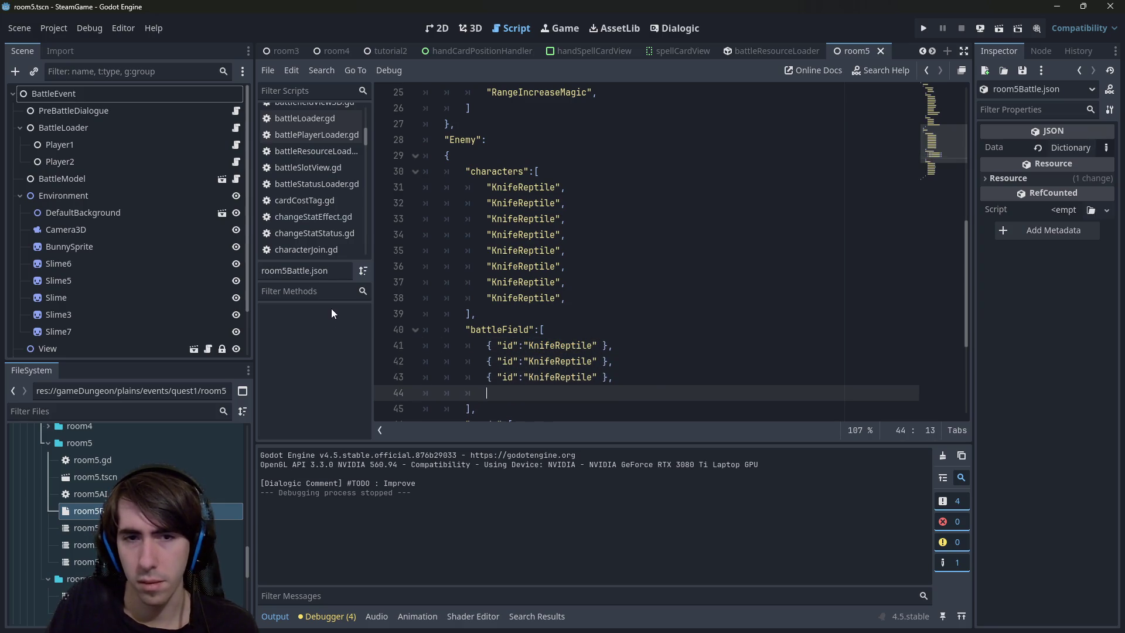
key(shift+Tab)
key(shift+Tab)
key(ctrl+s)
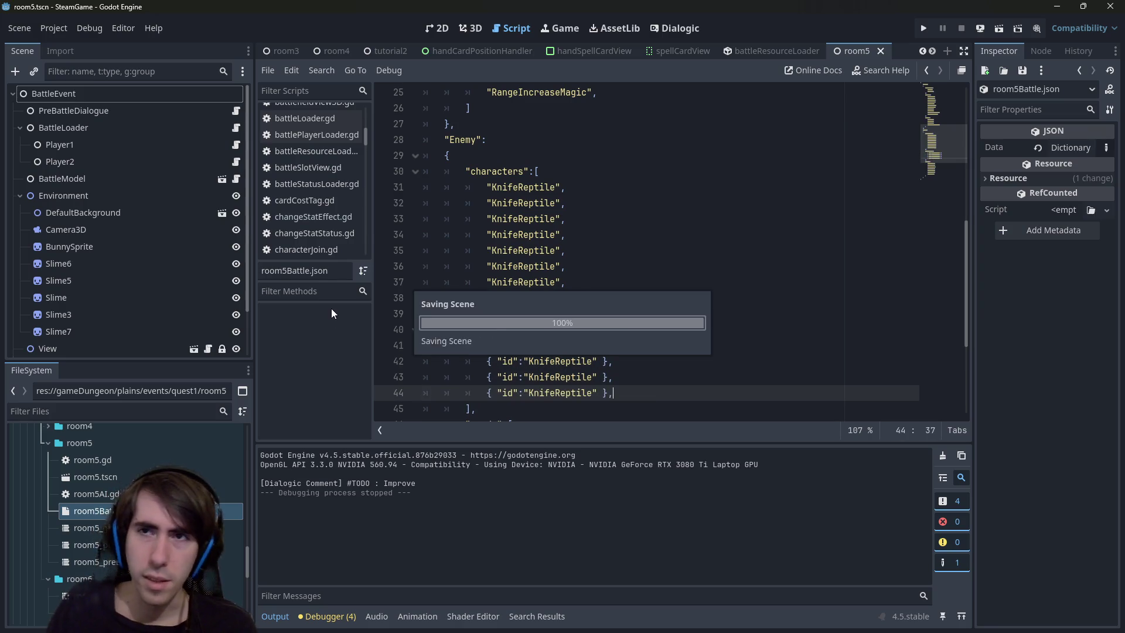
click(999, 29)
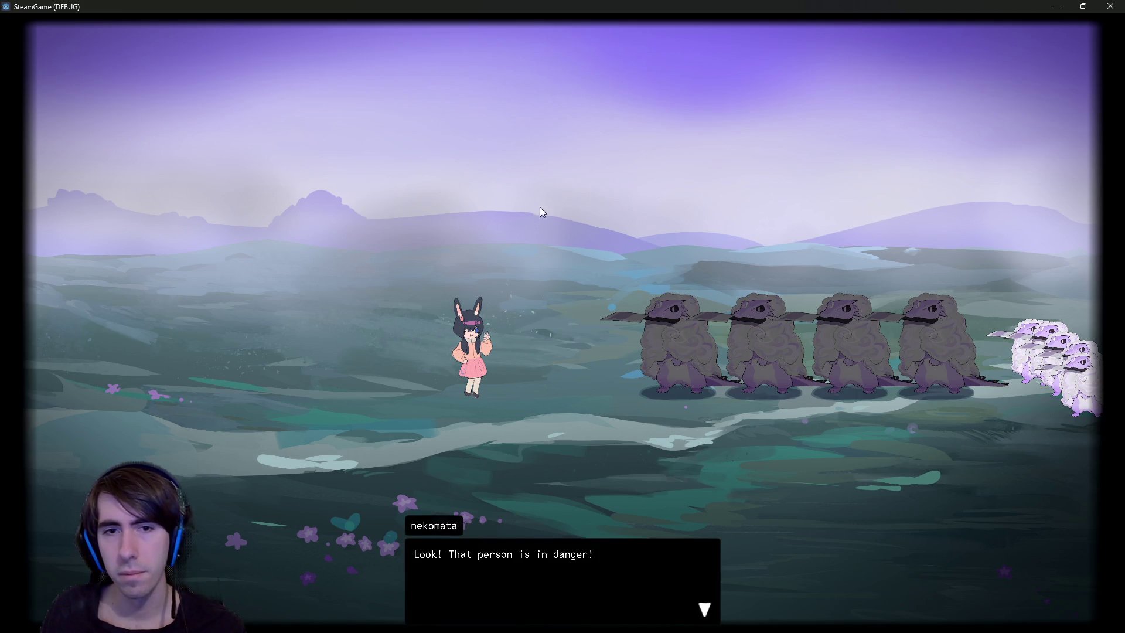
- Dismiss the dialogue and deploy the black-cat, fox and bunny onto the battlefield
click(540, 206)
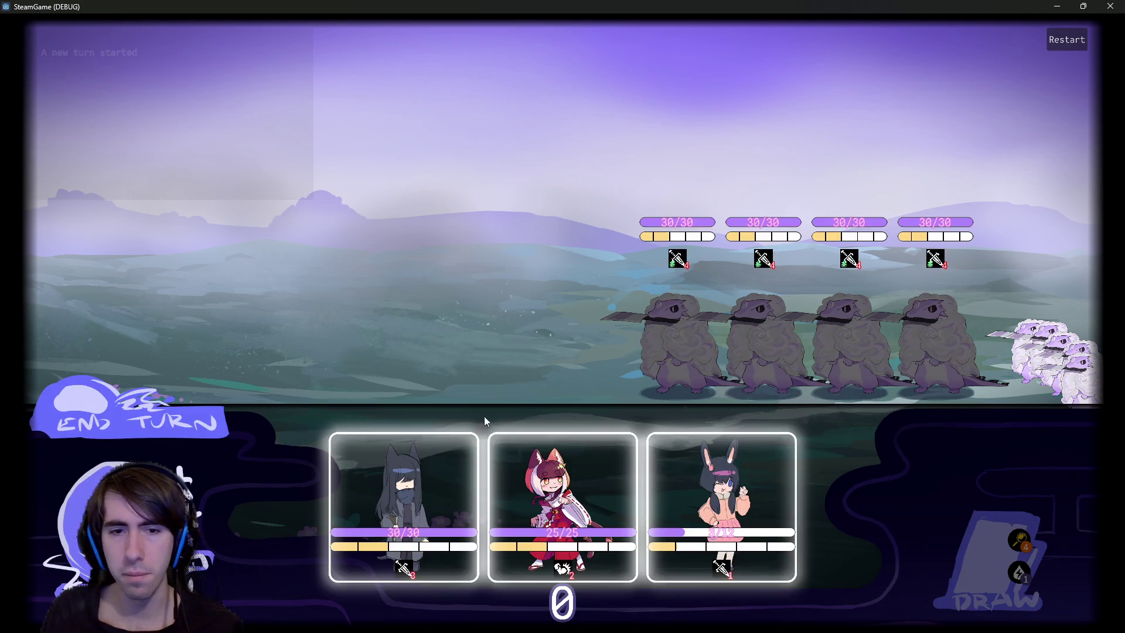
drag(404, 498, 429, 327)
drag(563, 498, 365, 329)
mouse_move(563, 504)
mouse_down()
mouse_move(239, 314)
mouse_move(179, 418)
mouse_up()
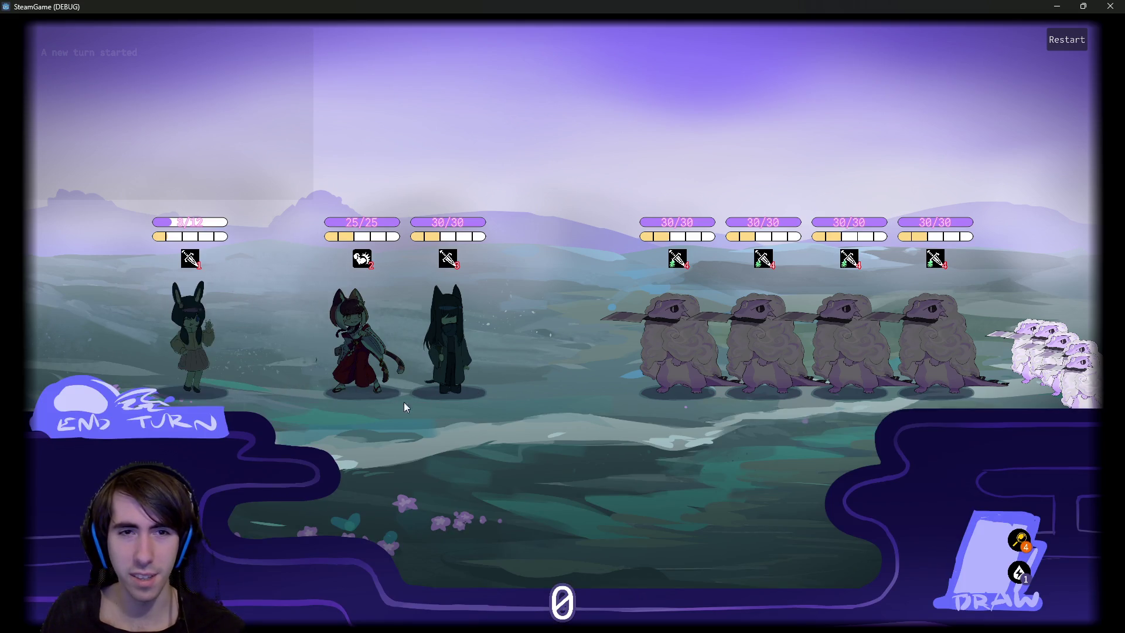
- End the turn and play three Give Mana cards on the black-cat
click(188, 422)
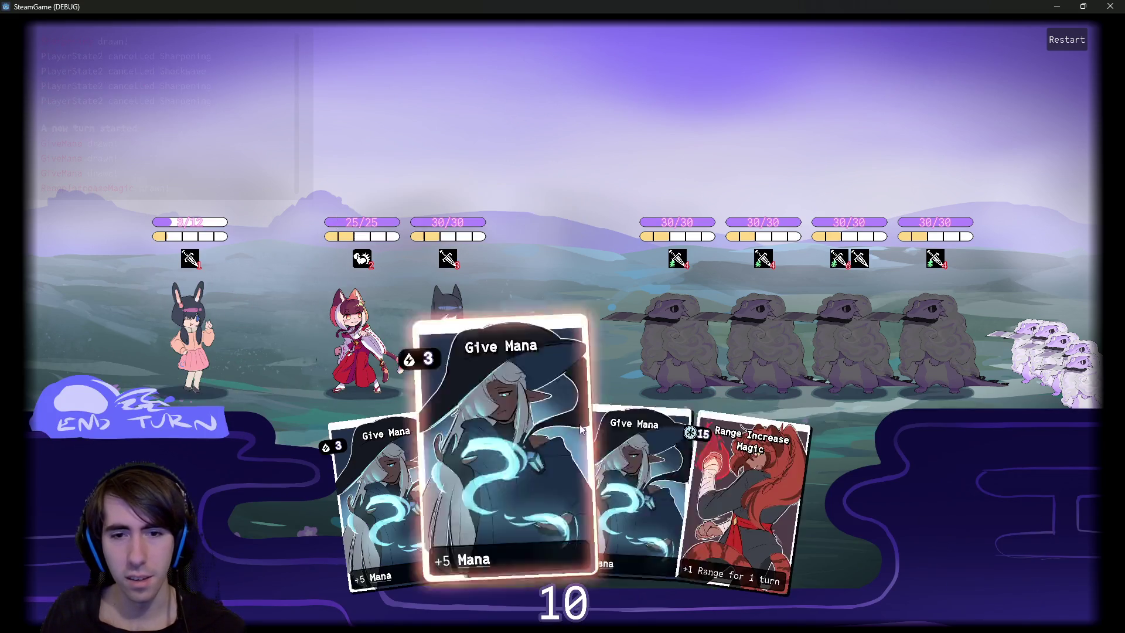
drag(561, 484, 451, 340)
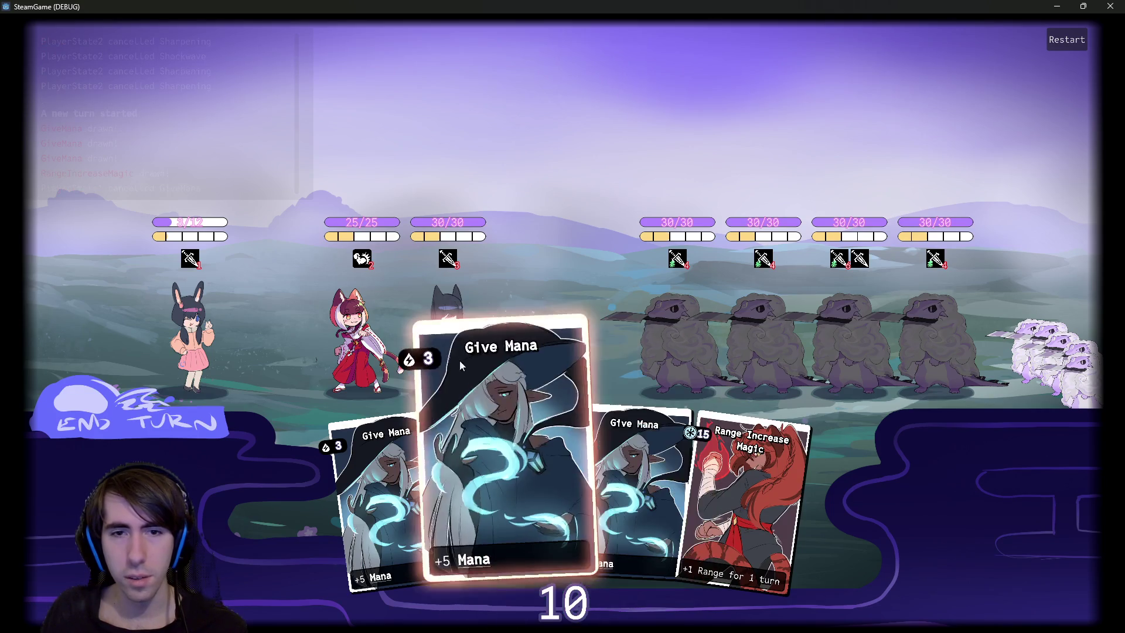
mouse_move(622, 480)
mouse_down()
mouse_move(580, 510)
mouse_move(446, 358)
mouse_up()
drag(494, 393, 444, 330)
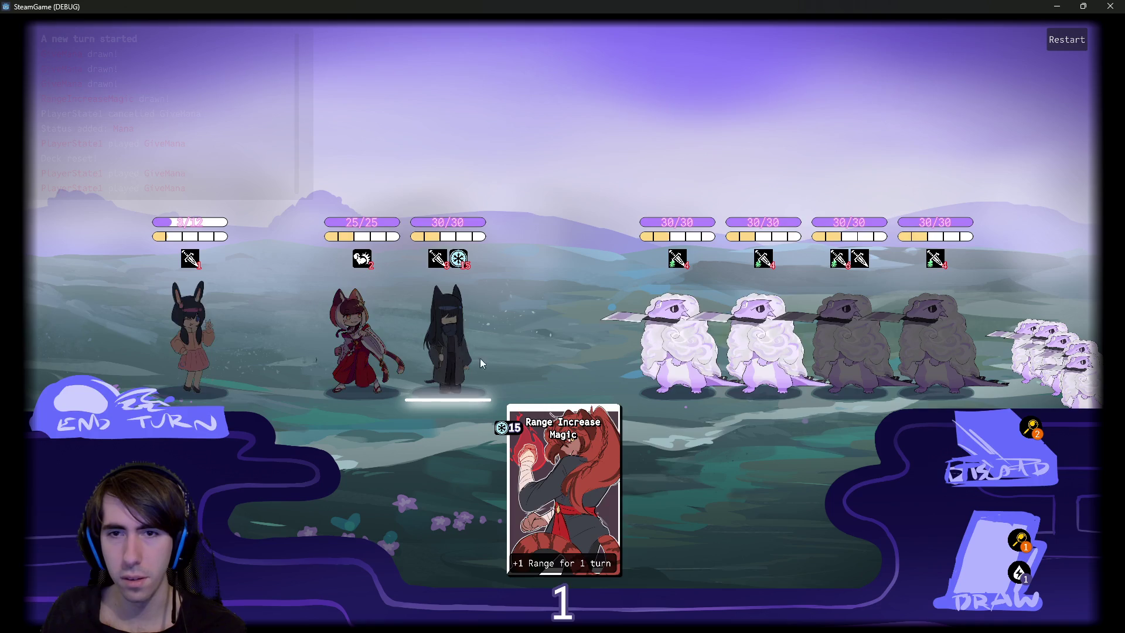
- Cast Range Increase Magic on the black-cat, attack the third enemy, and end the turn
drag(481, 395, 462, 360)
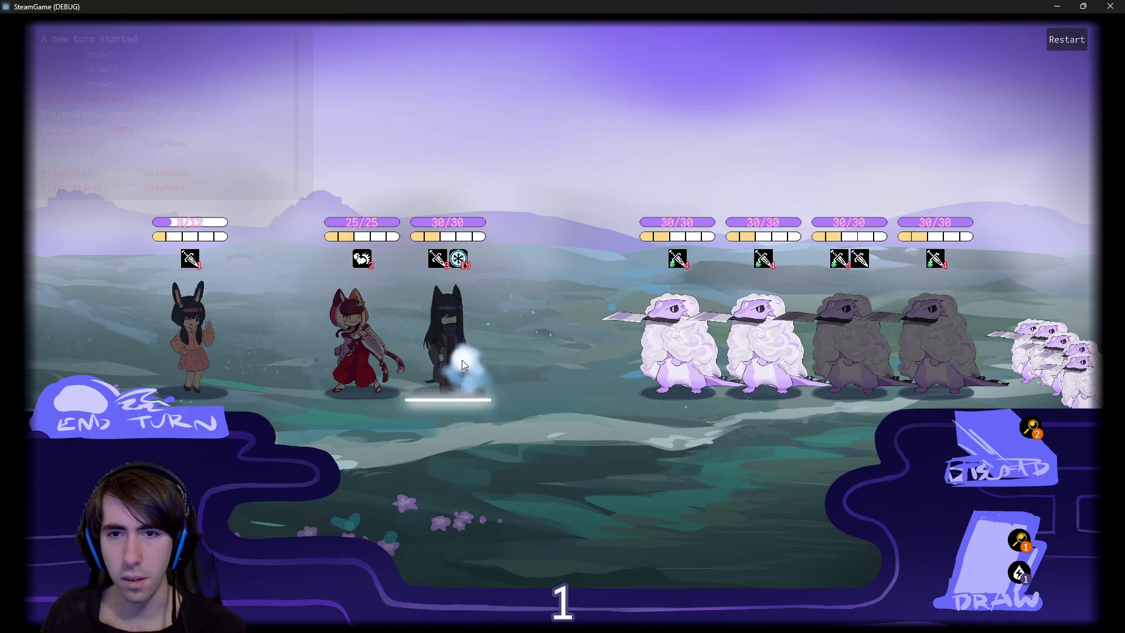
click(437, 282)
click(855, 335)
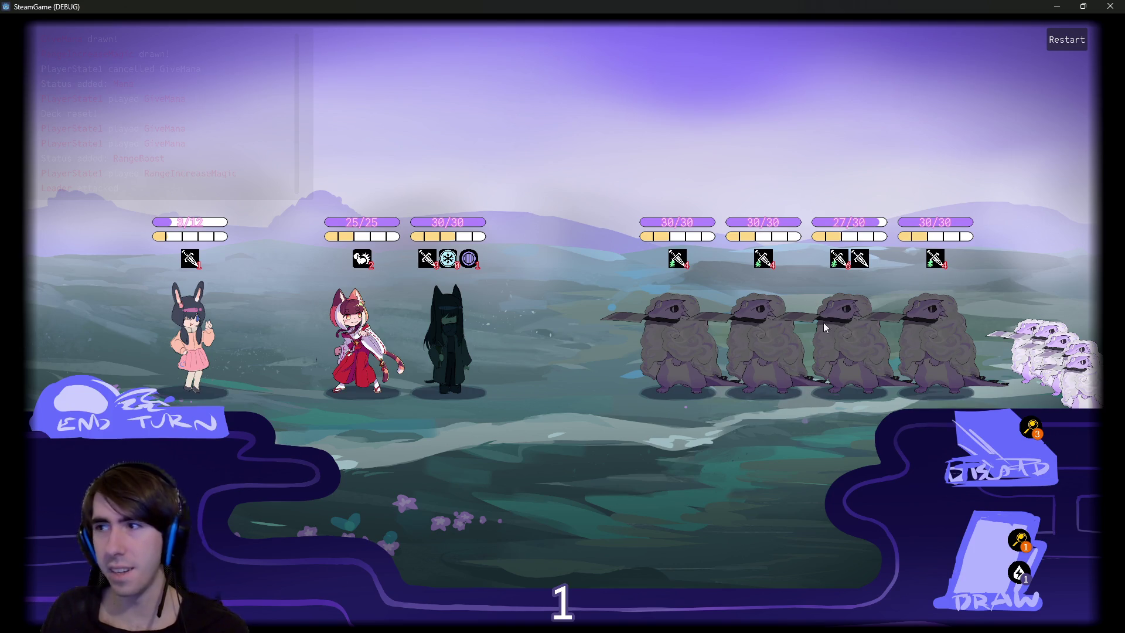
click(215, 429)
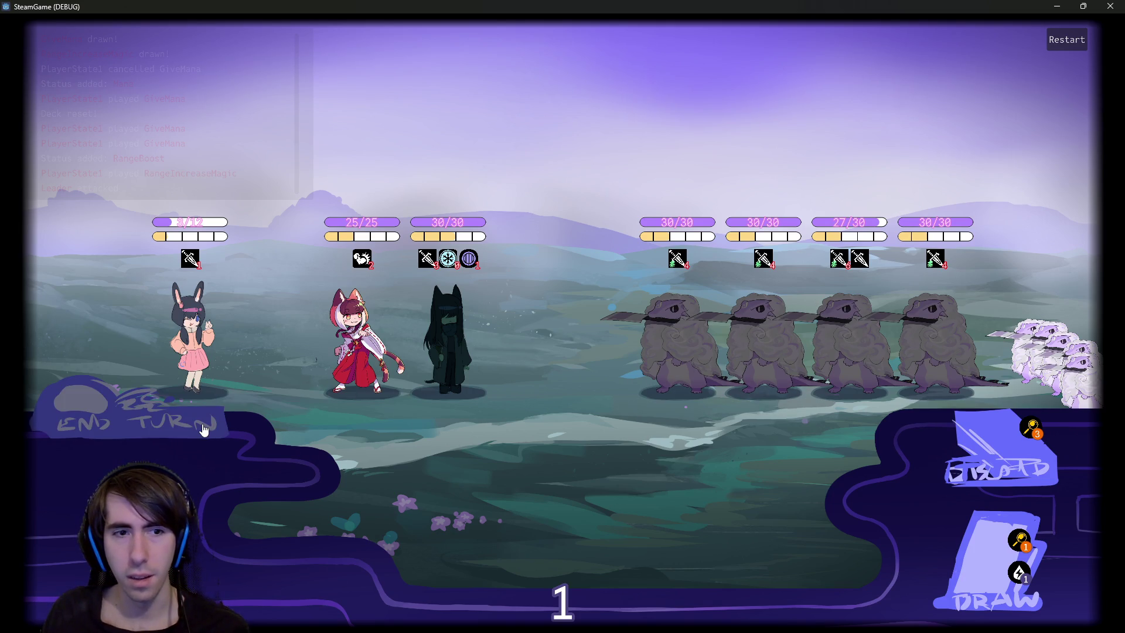
click(204, 429)
click(203, 430)
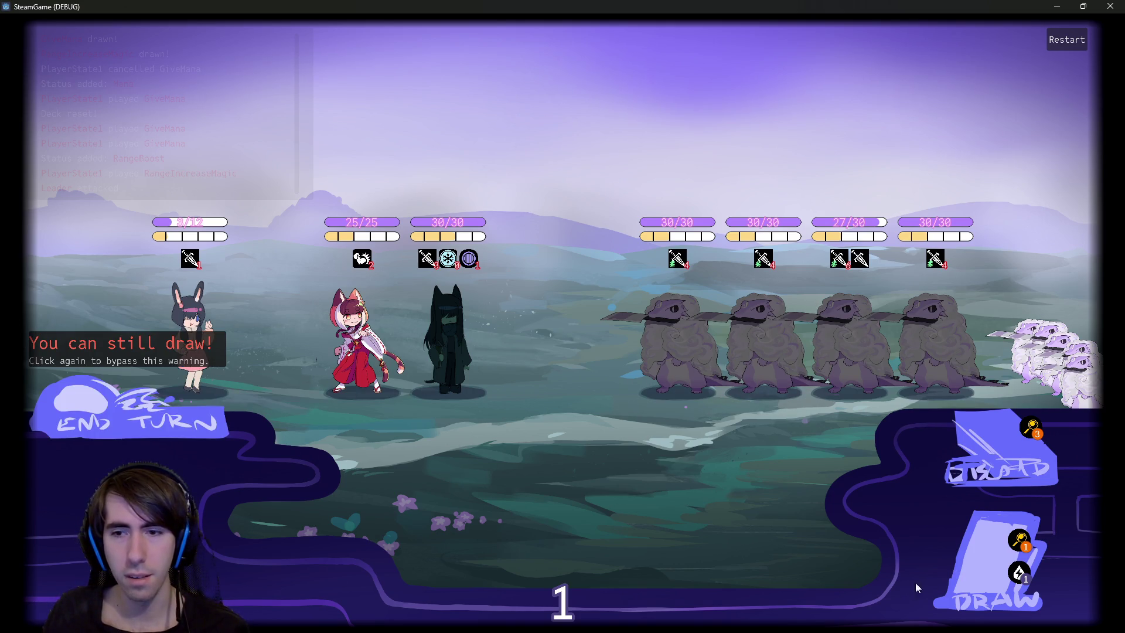
click(158, 422)
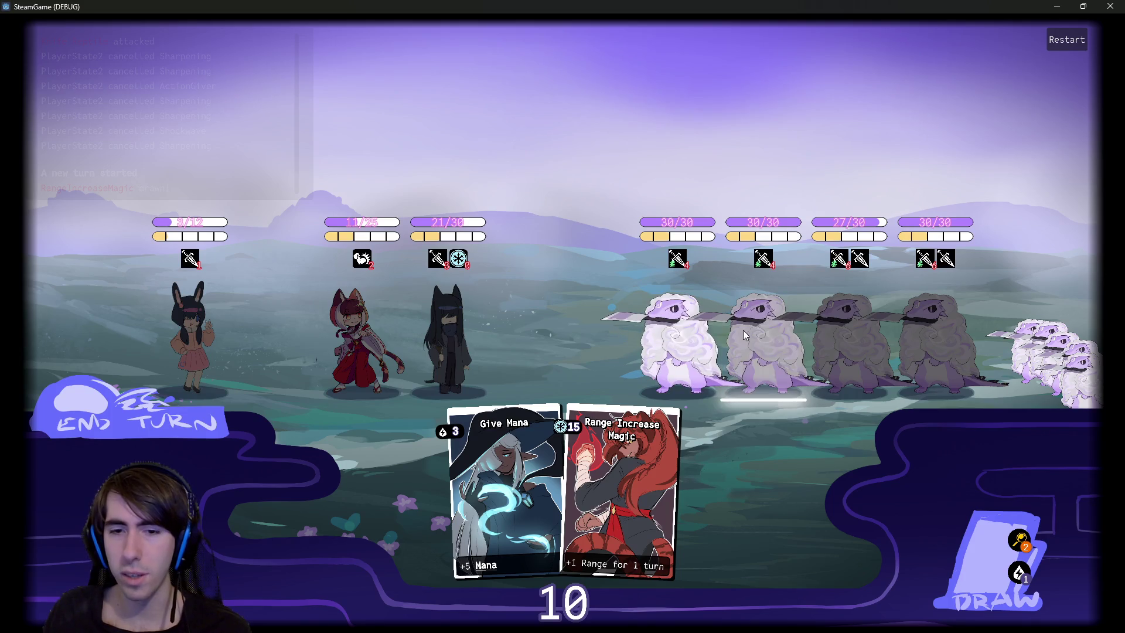
- Try playing Give Mana on the dark-haired ally, draw a card, then close the game
mouse_move(648, 480)
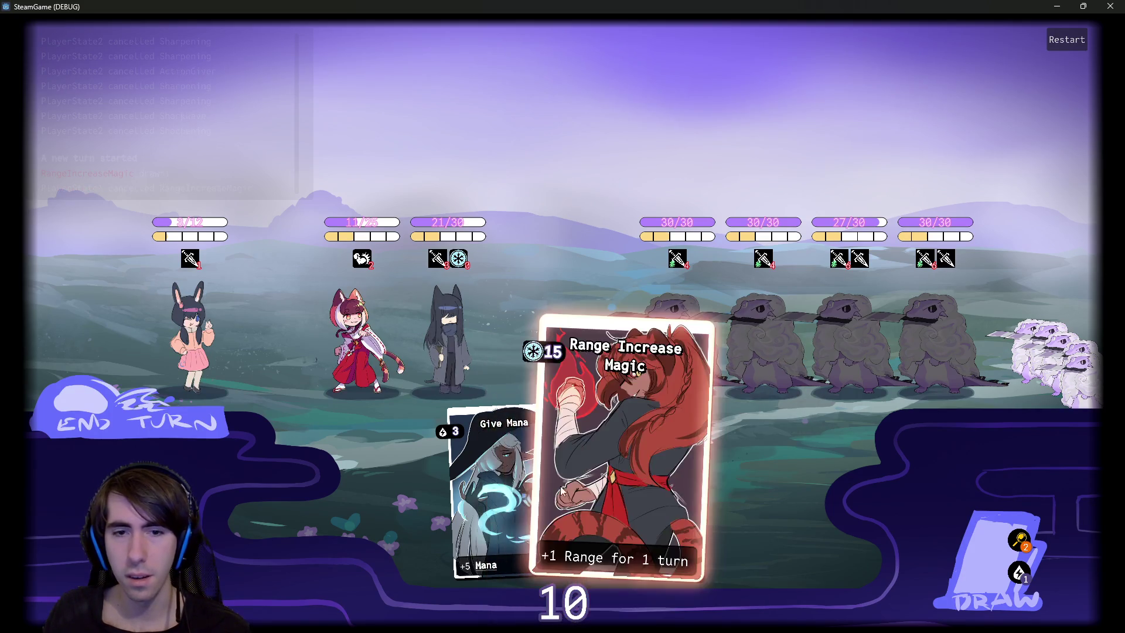
click(472, 498)
click(624, 498)
click(952, 548)
click(664, 546)
click(452, 349)
click(627, 498)
click(455, 321)
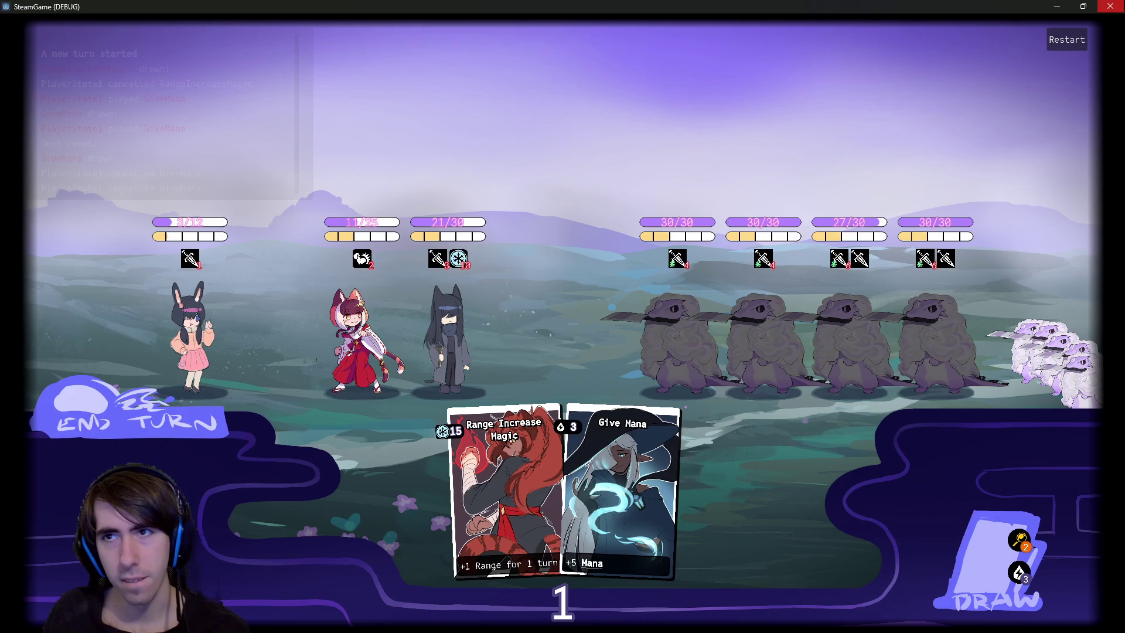
click(1111, 6)
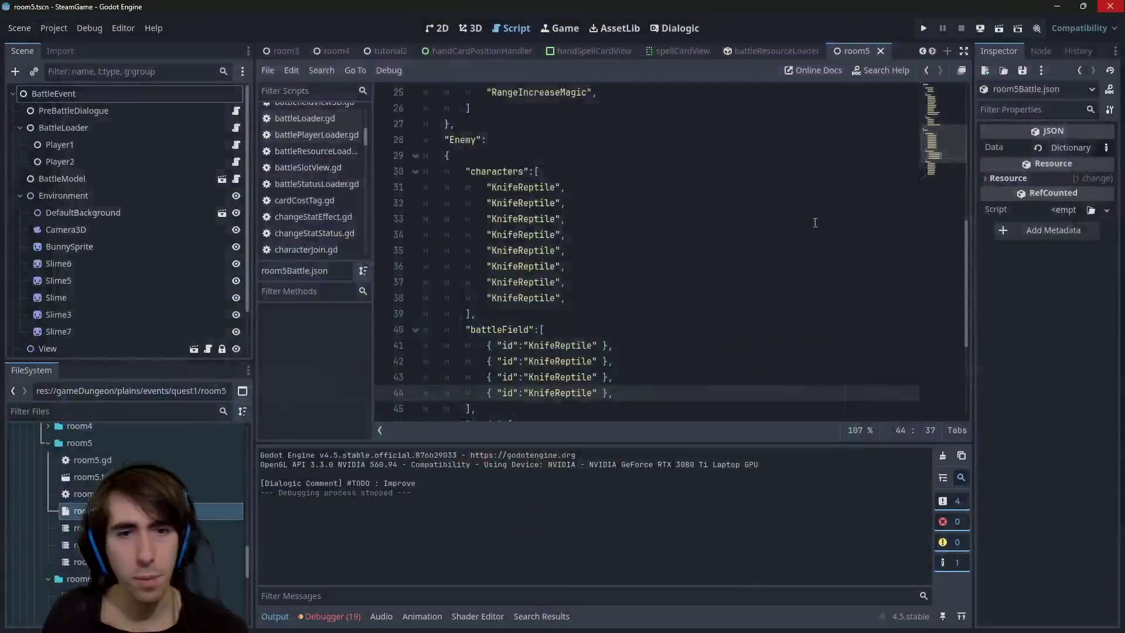
- Undo the duplicated KnifeReptile lines and save room5Battle.json
key(ctrl+z)
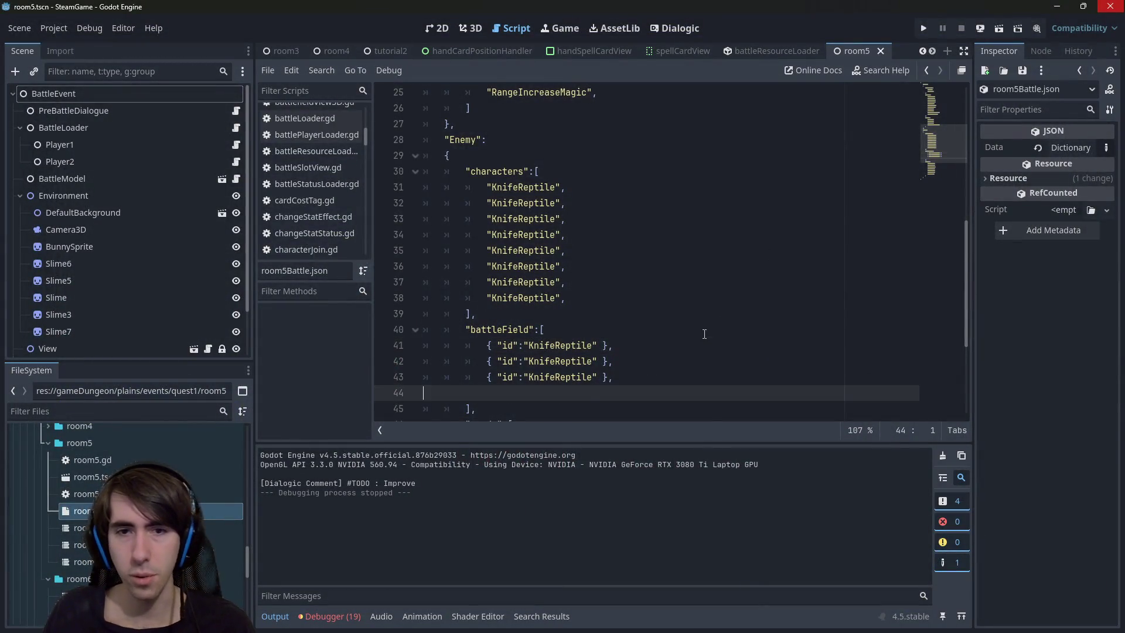
key(ctrl+z)
key(ctrl+z)
key(ctrl+z)
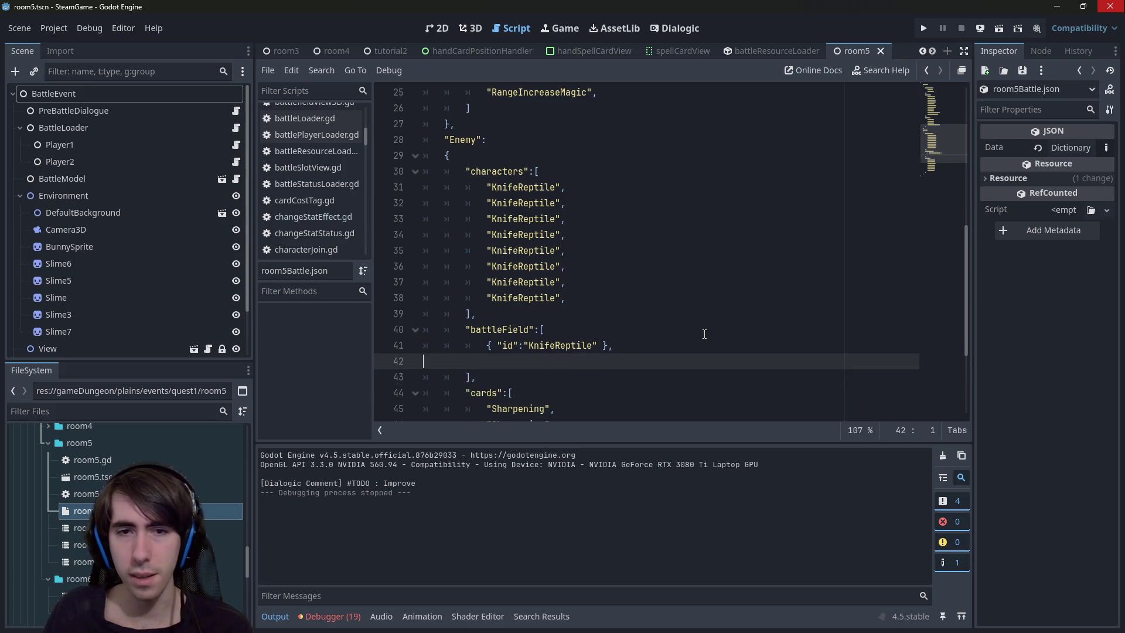
key(ctrl+s)
- List the debugger's 19 errors and jump to the variableContext.gd variable-value error
click(328, 616)
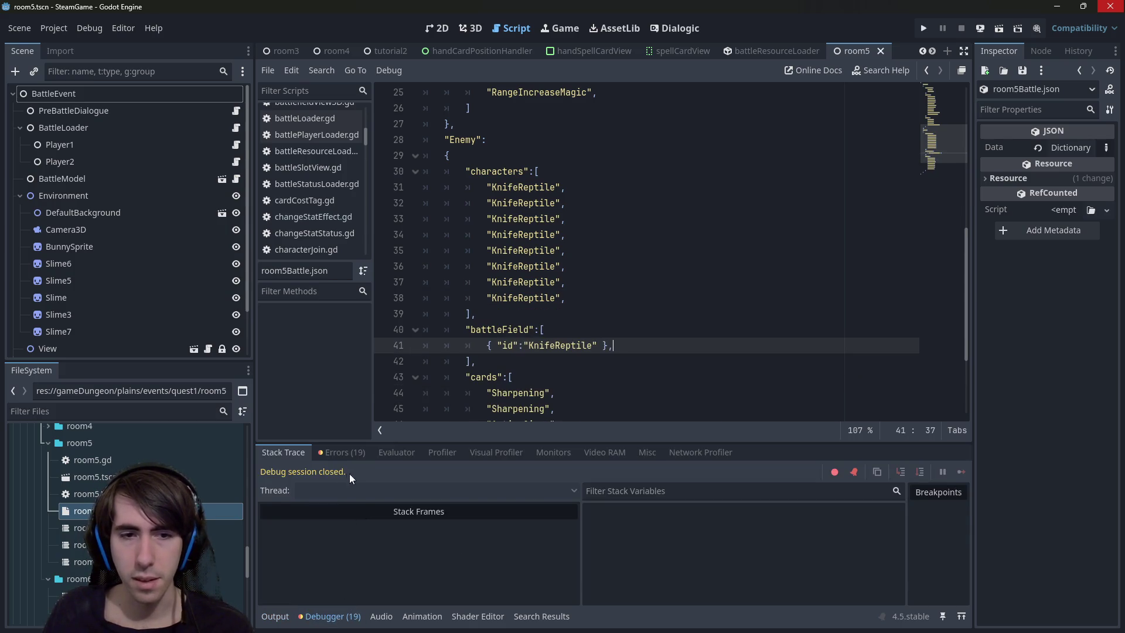
click(326, 455)
scroll(560, 529, up, 5)
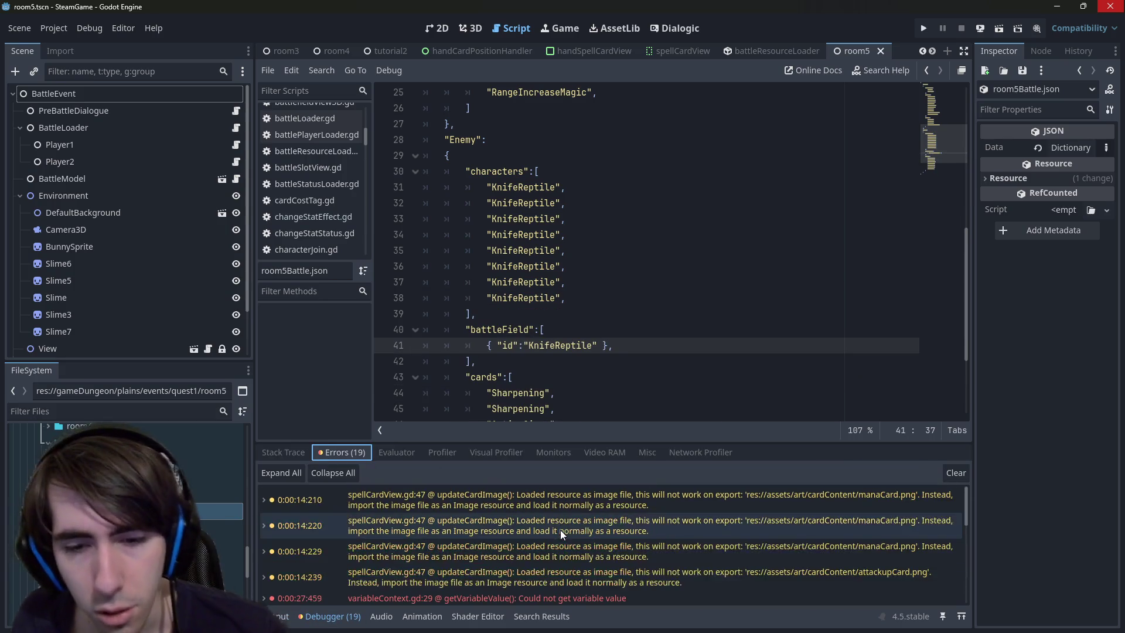
mouse_move(563, 523)
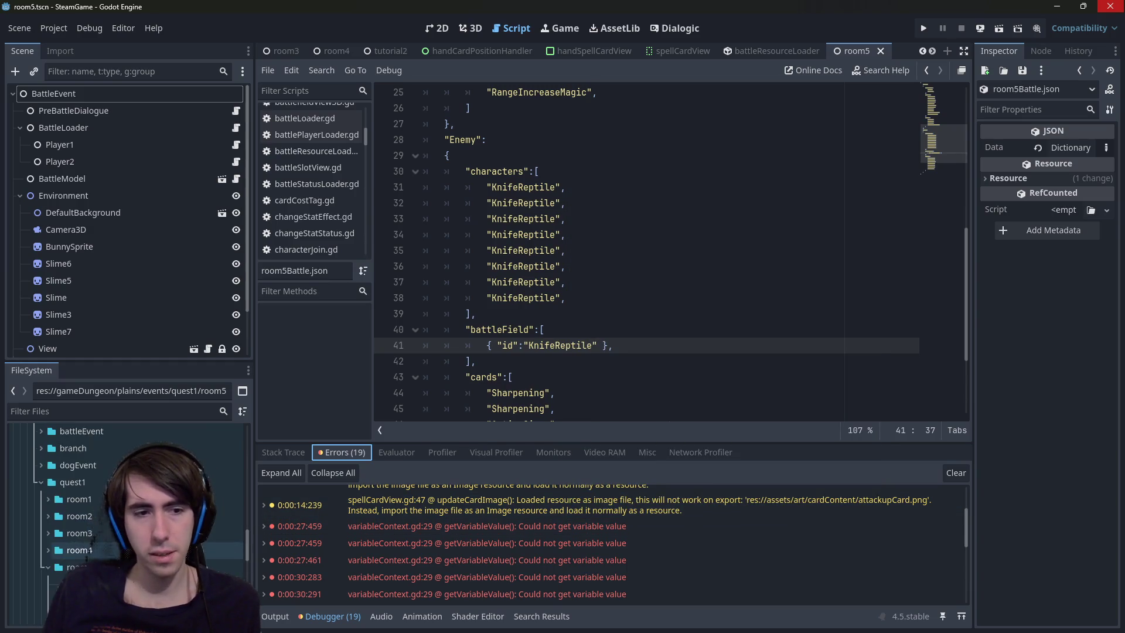
click(497, 532)
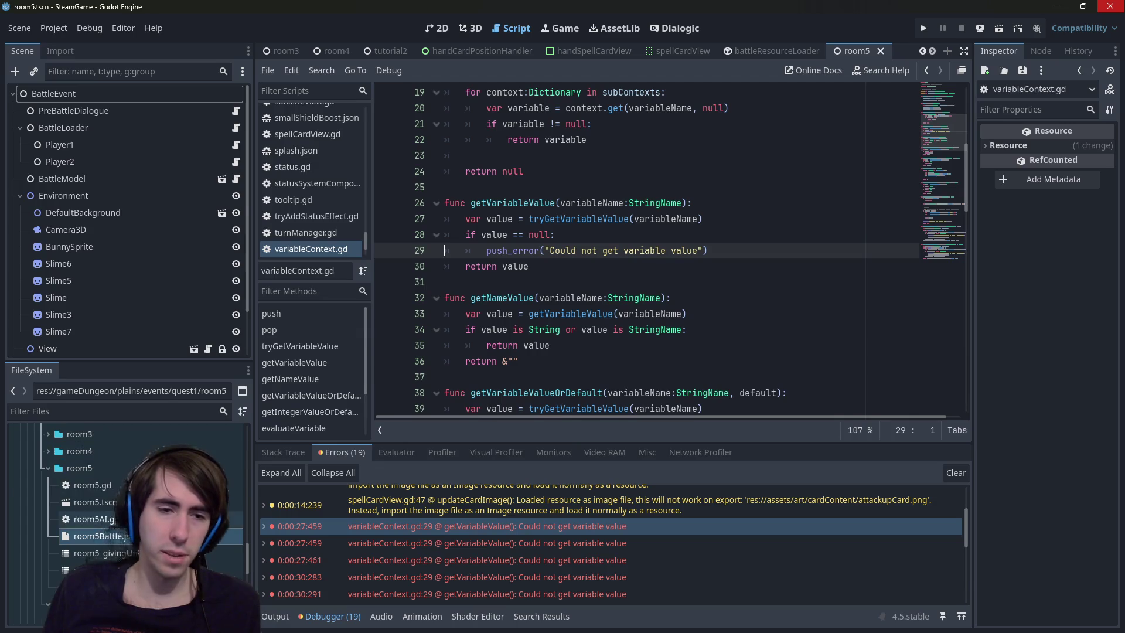
- Scroll variableContext.gd and select the getVariableValue function name
scroll(129, 510, up, 10)
scroll(129, 498, down, 5)
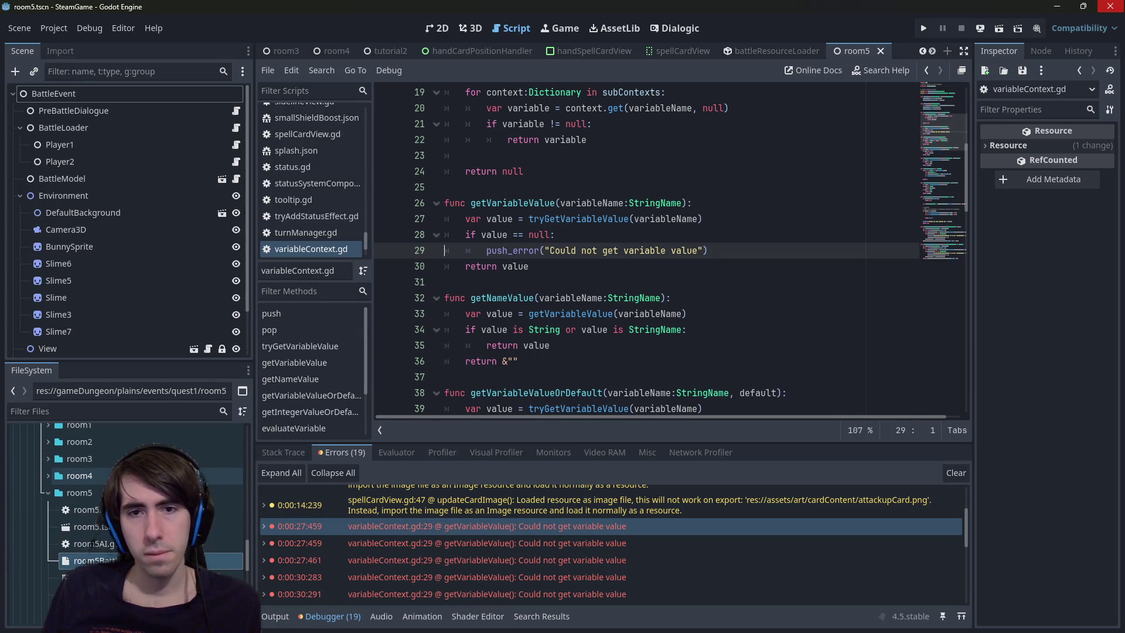
scroll(78, 521, up, 10)
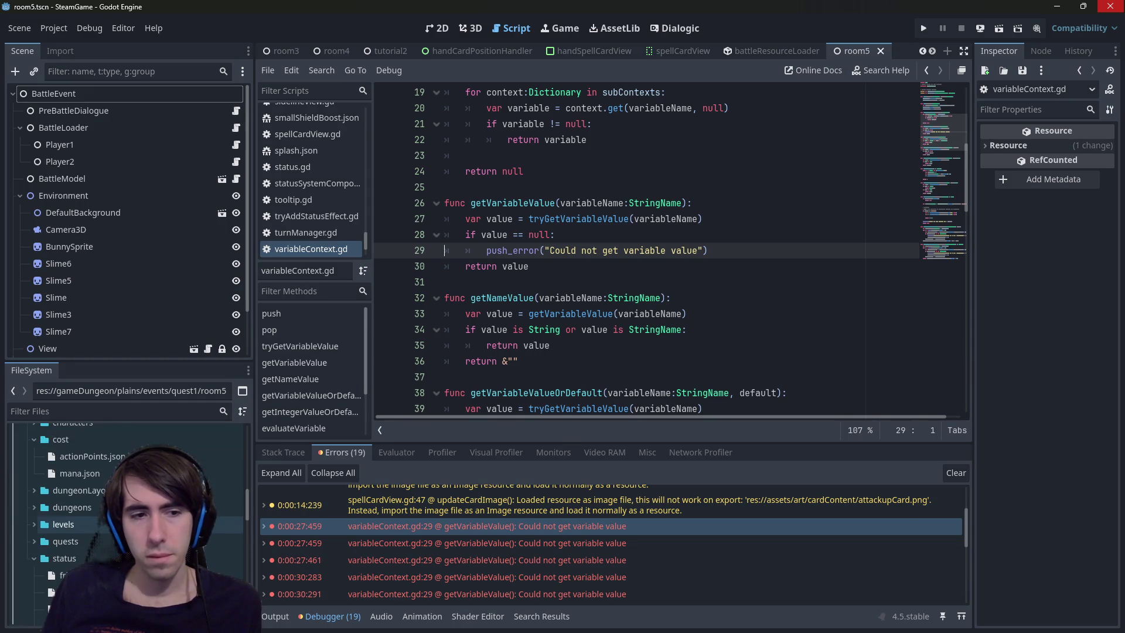
scroll(78, 521, down, 6)
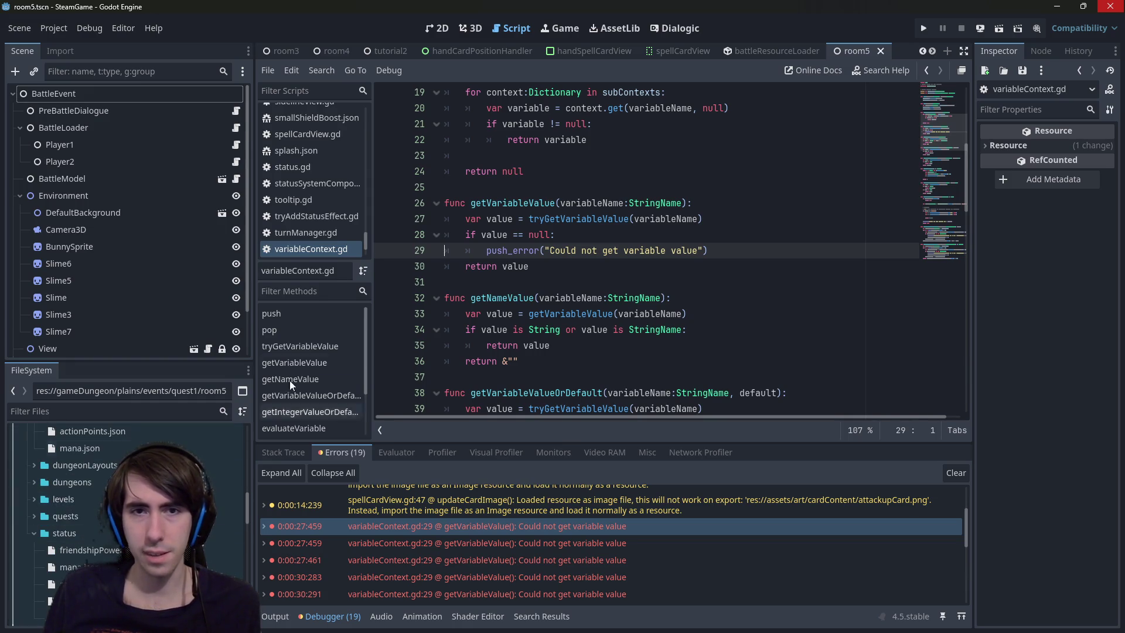
double_click(511, 199)
- Follow the error's stack trace to the getVariableValue definition, then return to evaluateIntegerOrDefault
double_click(504, 527)
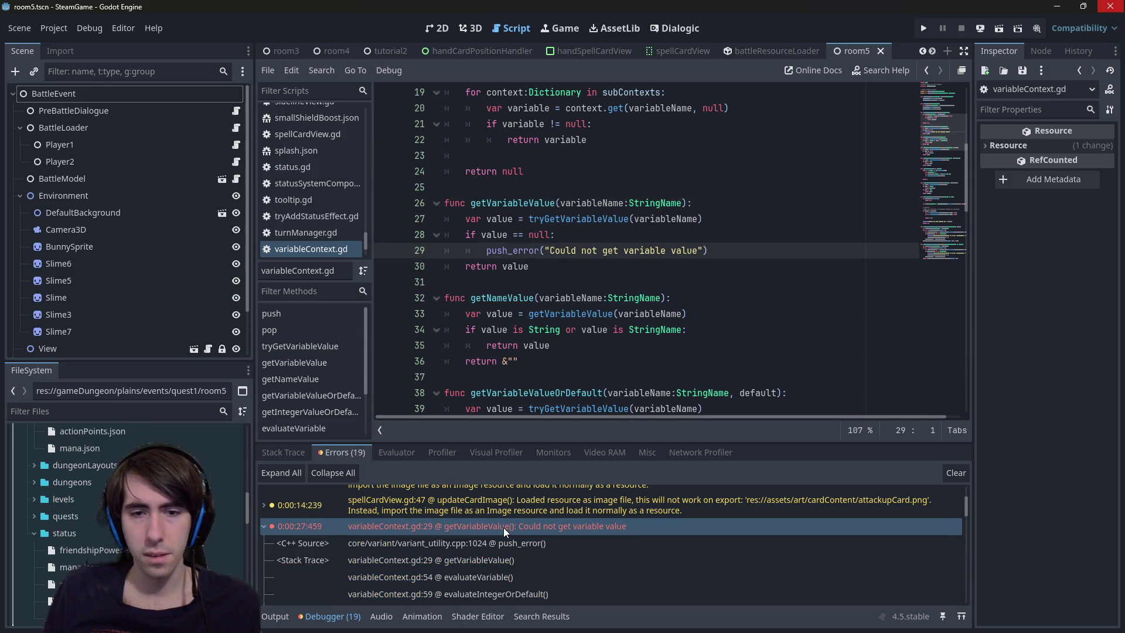
click(518, 546)
click(518, 547)
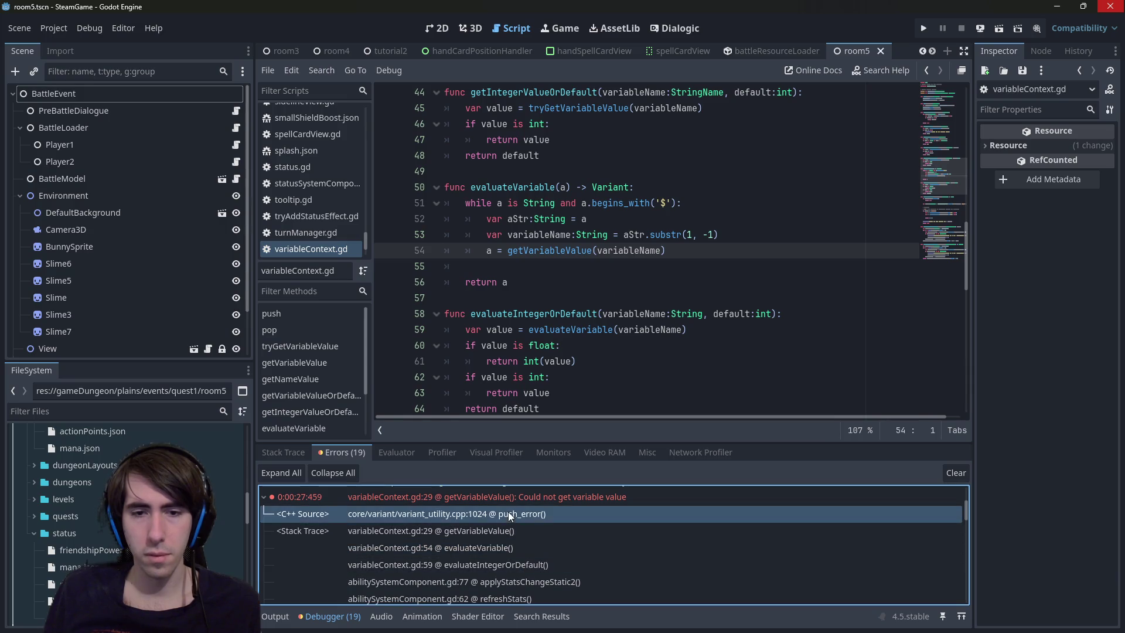
click(510, 531)
click(566, 219)
double_click(513, 203)
click(484, 558)
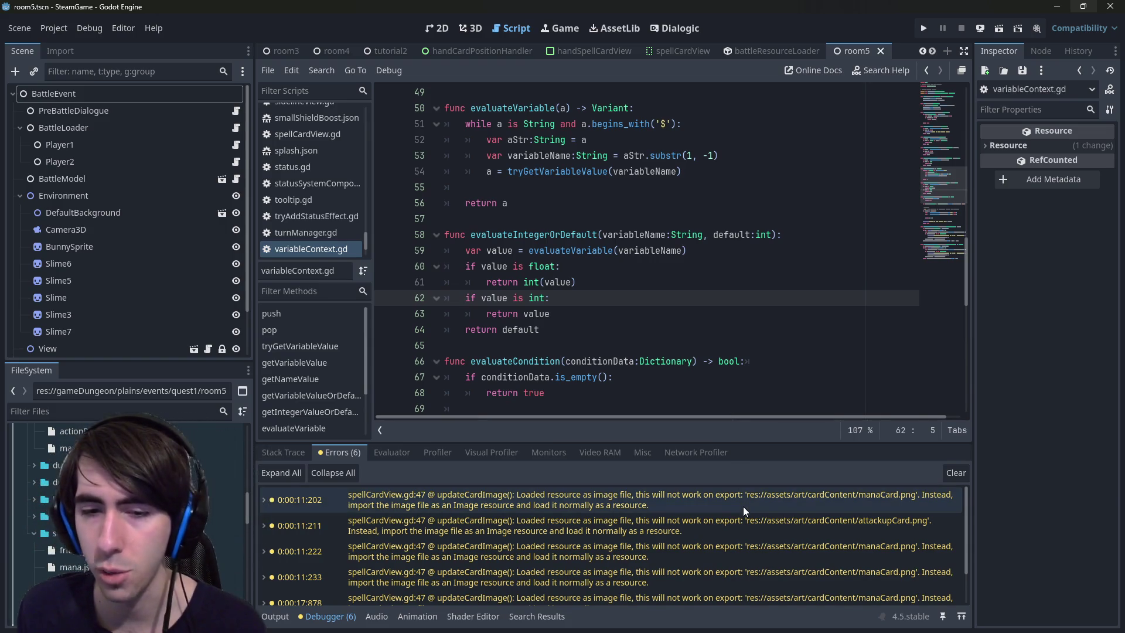
- Jump from the first spellCardView warning to its Image.load_from_file line 47, then go to the browser search
mouse_move(743, 506)
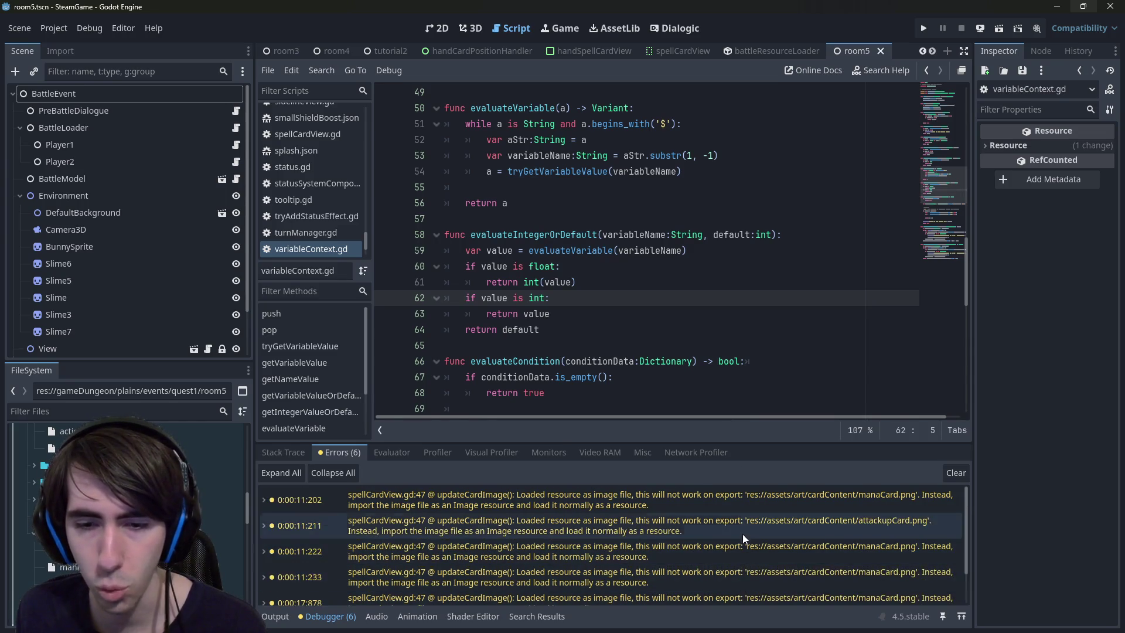
click(726, 505)
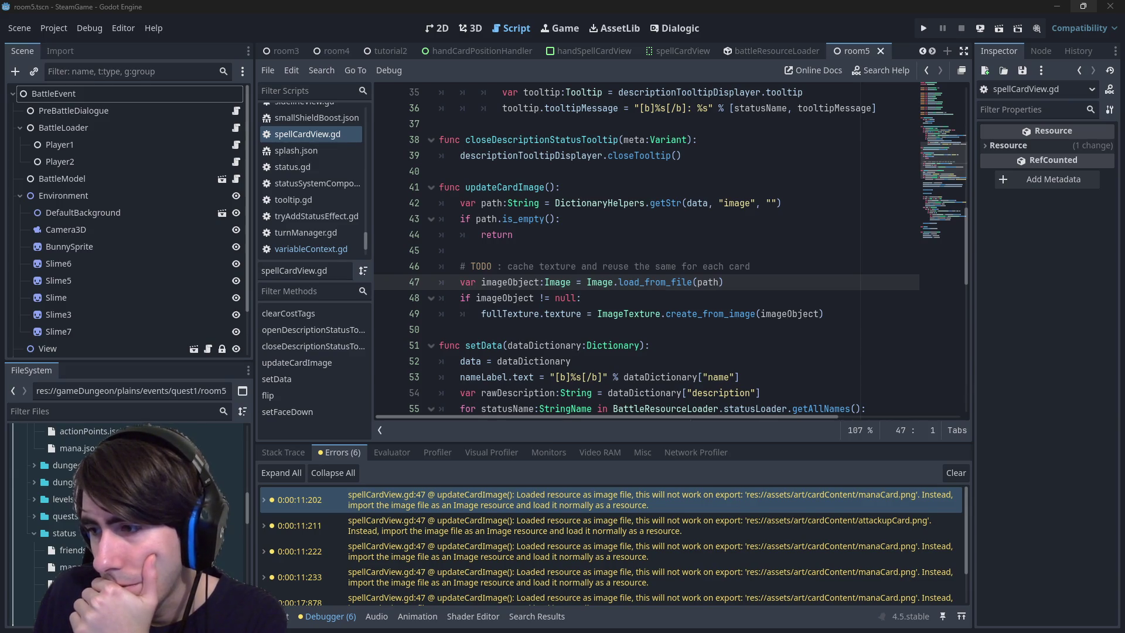
key(alt+Tab)
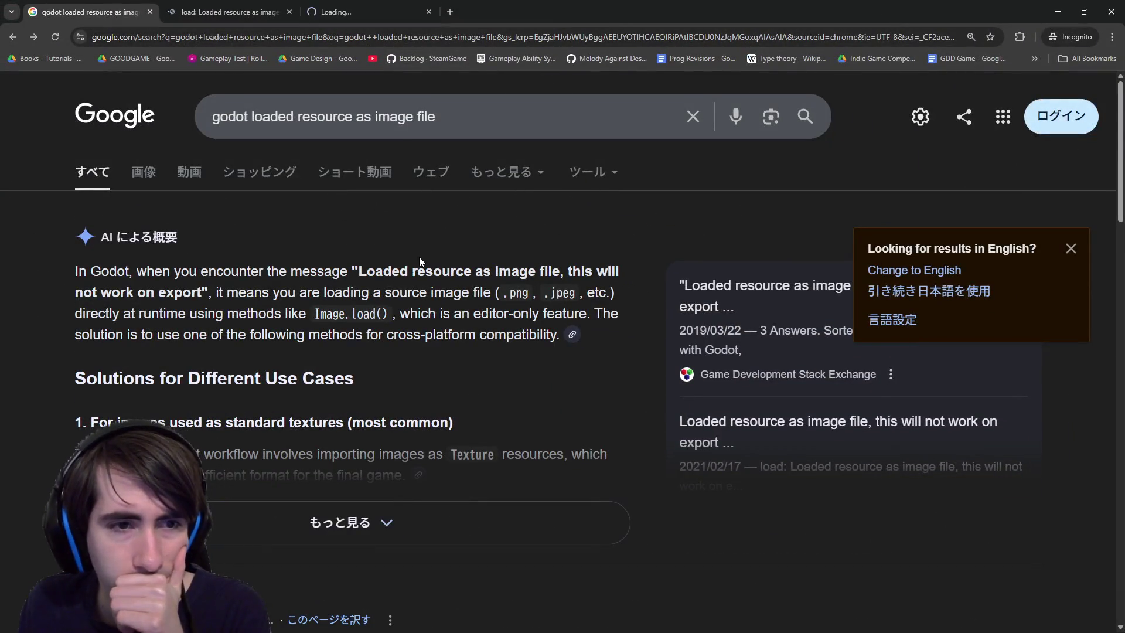
- Expand the Google AI overview and read about runtime loading and importing images as Texture resources
mouse_move(142, 313)
mouse_down()
mouse_move(421, 335)
mouse_move(501, 321)
mouse_up()
click(500, 321)
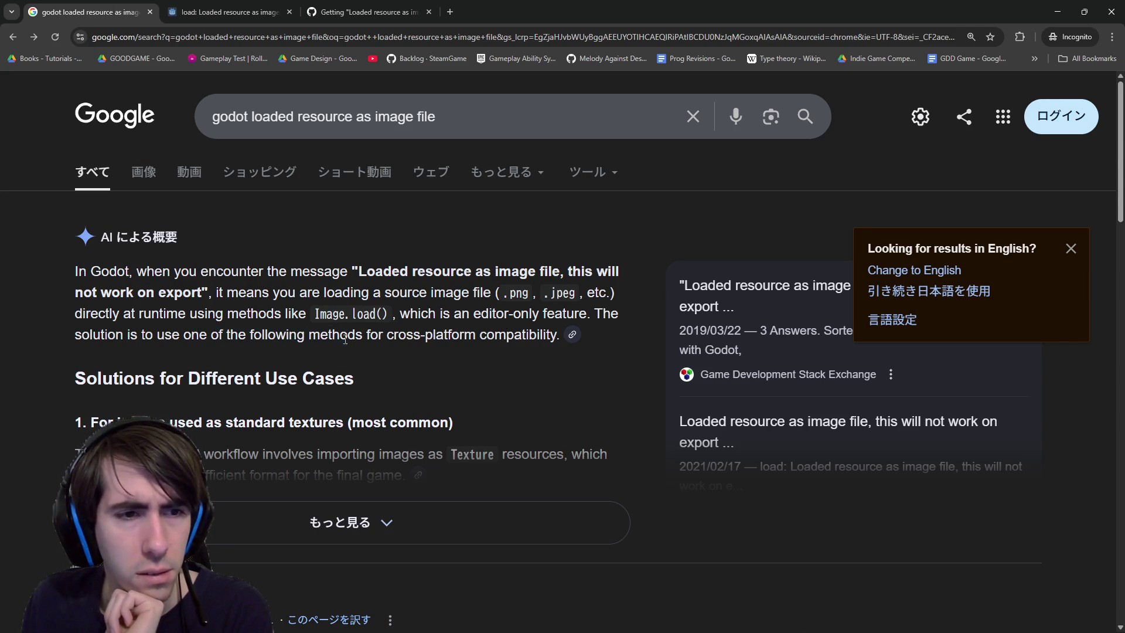
click(328, 522)
scroll(329, 436, down, 2)
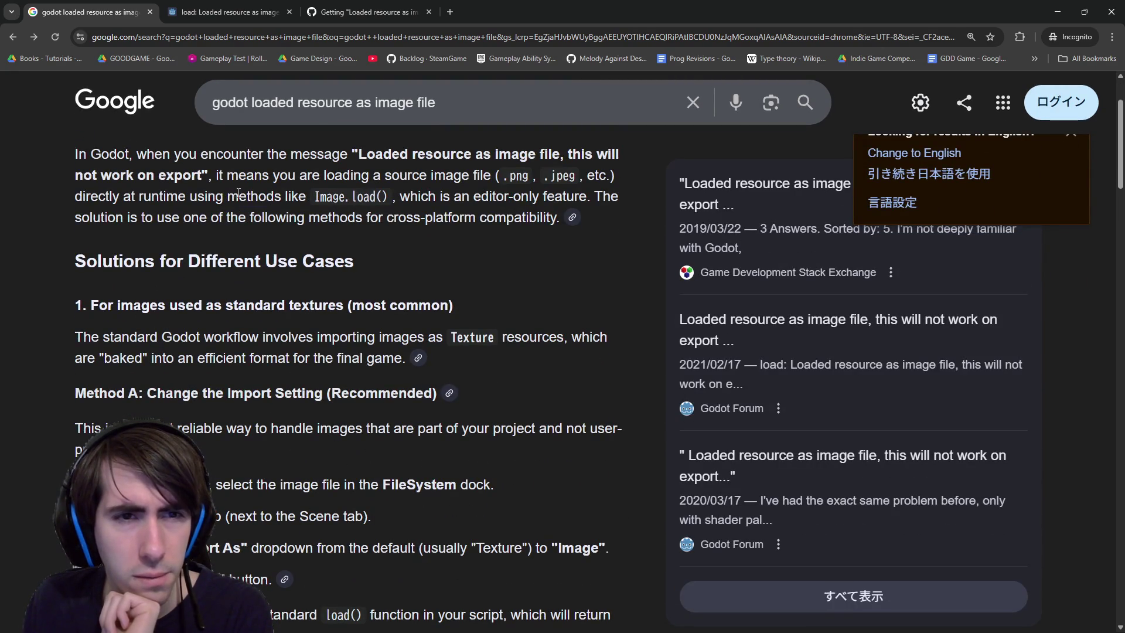
drag(238, 195, 389, 198)
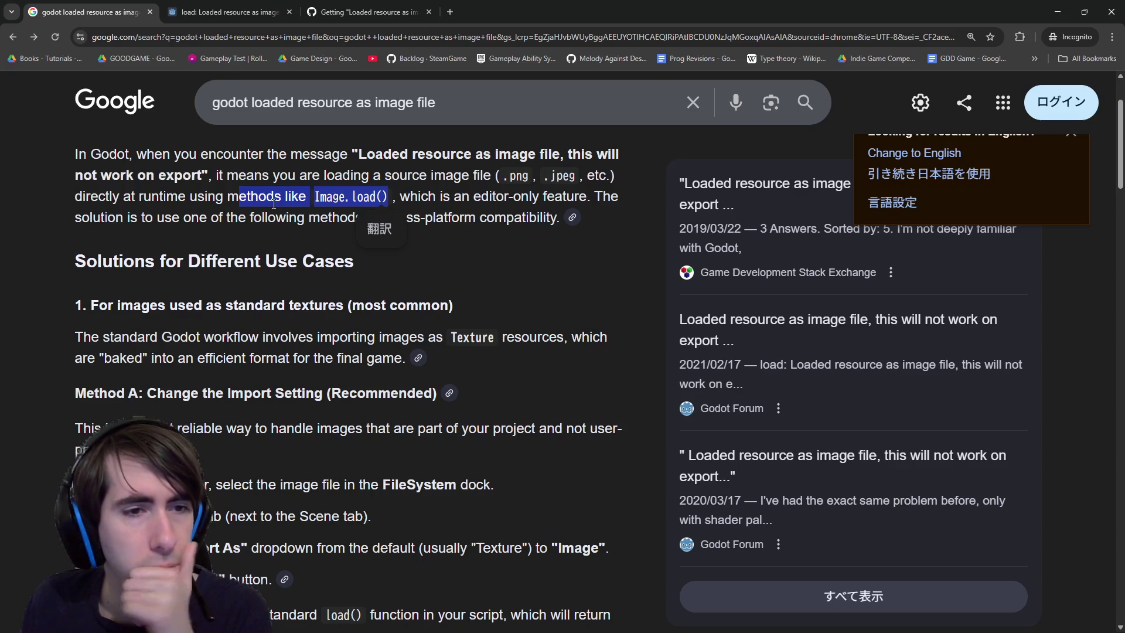
drag(197, 294, 304, 306)
click(211, 326)
drag(206, 337, 320, 337)
click(341, 339)
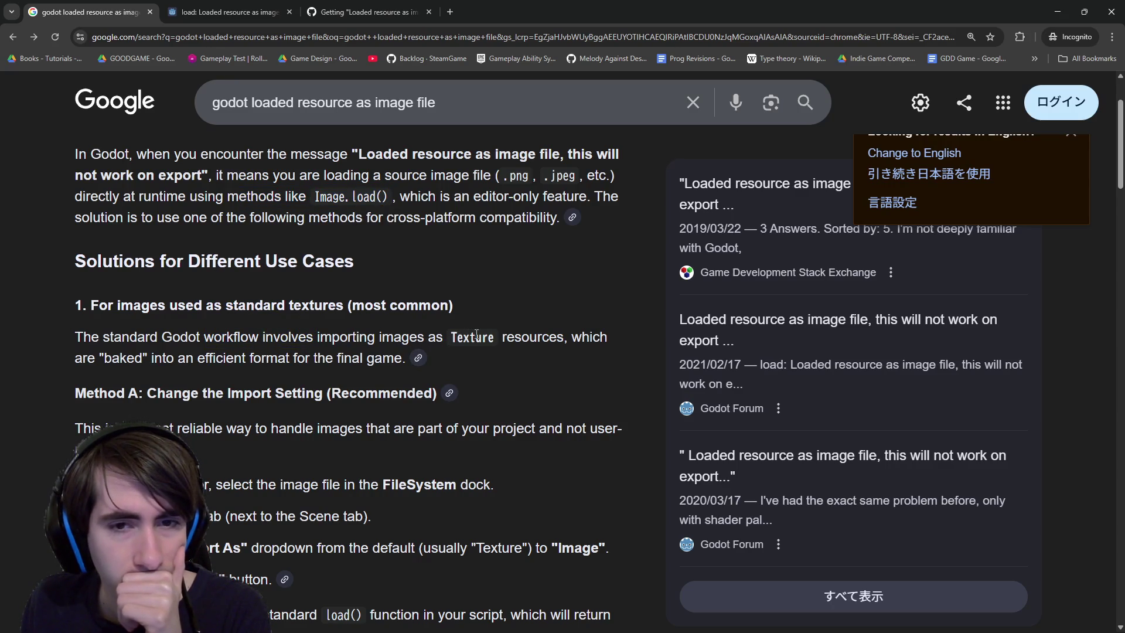
mouse_move(181, 347)
mouse_down()
mouse_move(372, 391)
mouse_move(423, 367)
mouse_up()
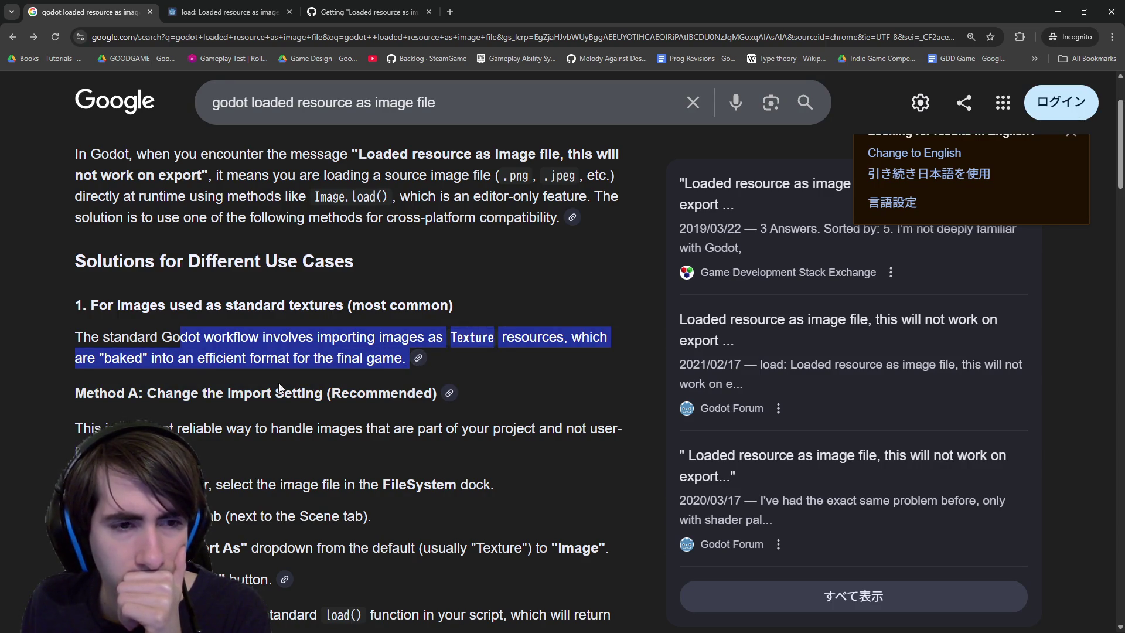
- Read the overview's fix: change Import As from Texture to Image so load() returns an Image
scroll(279, 387, down, 2)
click(281, 328)
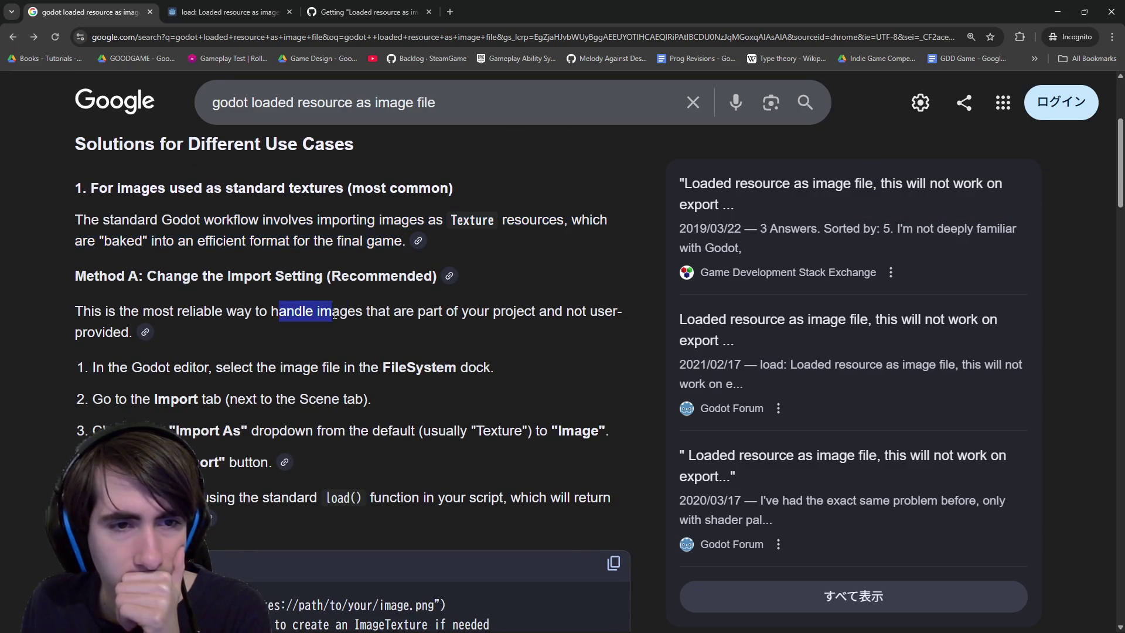
scroll(411, 333, down, 3)
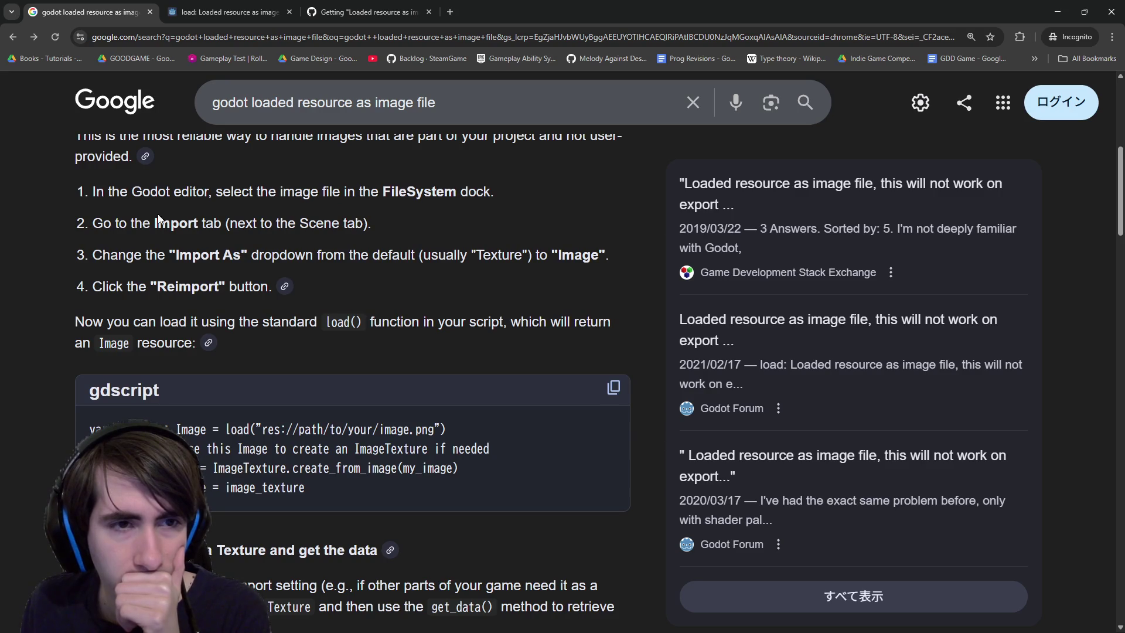
drag(201, 252, 550, 251)
click(549, 249)
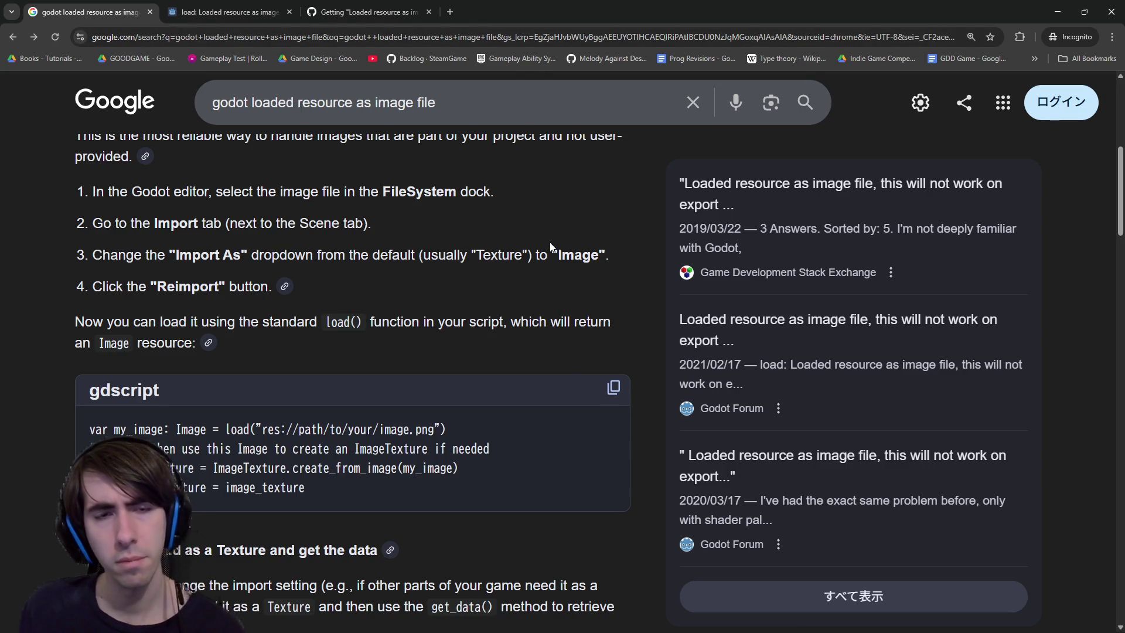
drag(428, 256, 489, 258)
click(488, 260)
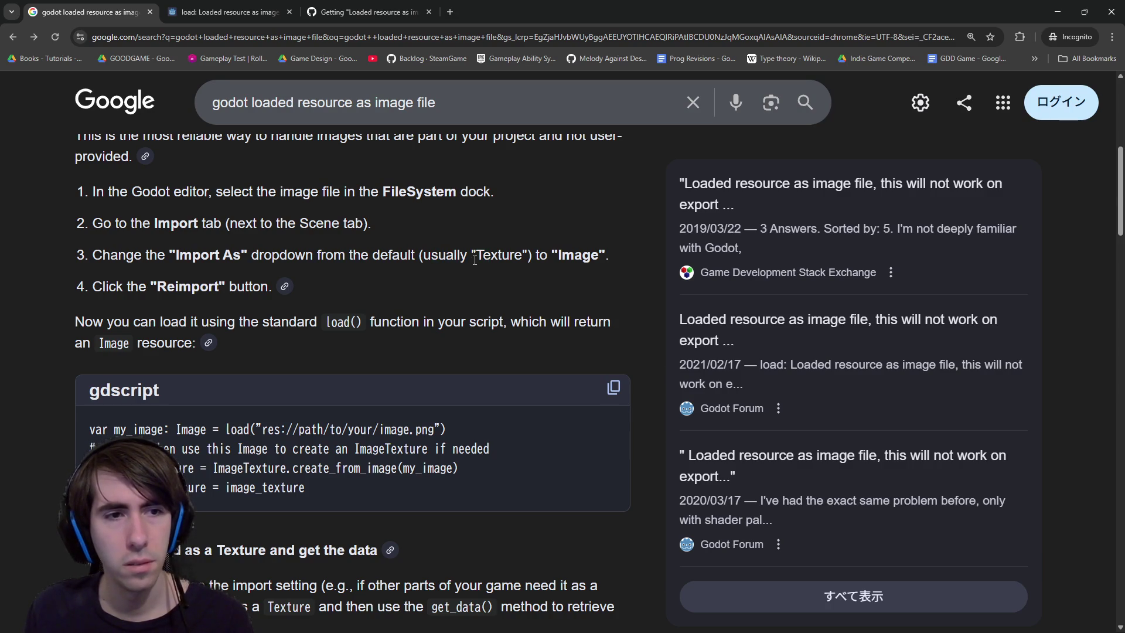
drag(265, 322, 397, 335)
click(397, 335)
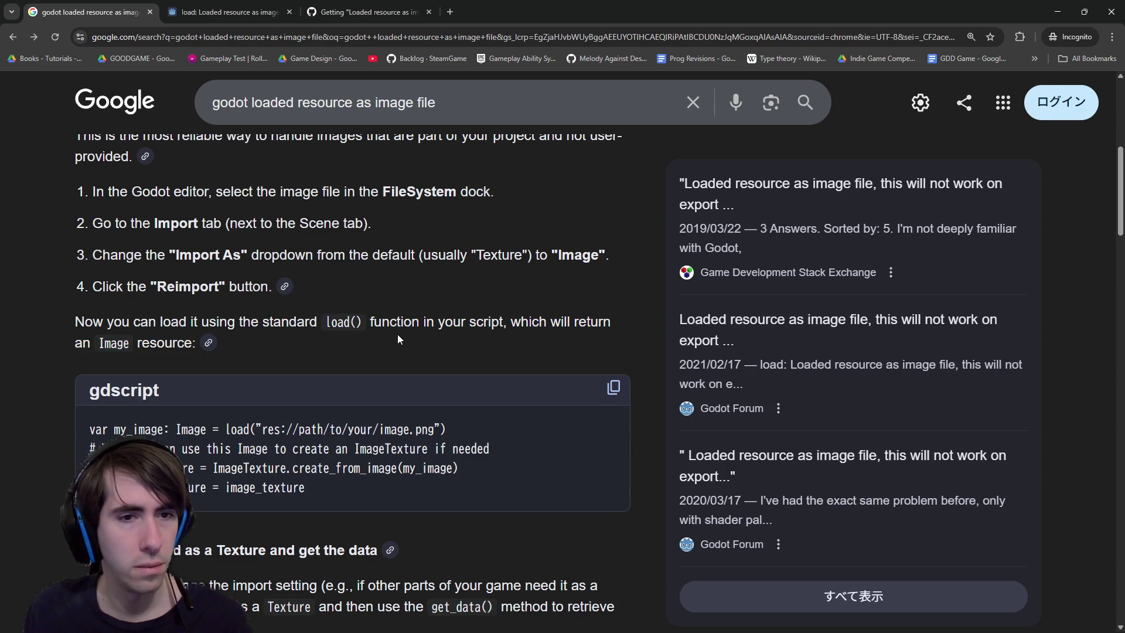
double_click(230, 419)
scroll(248, 418, down, 3)
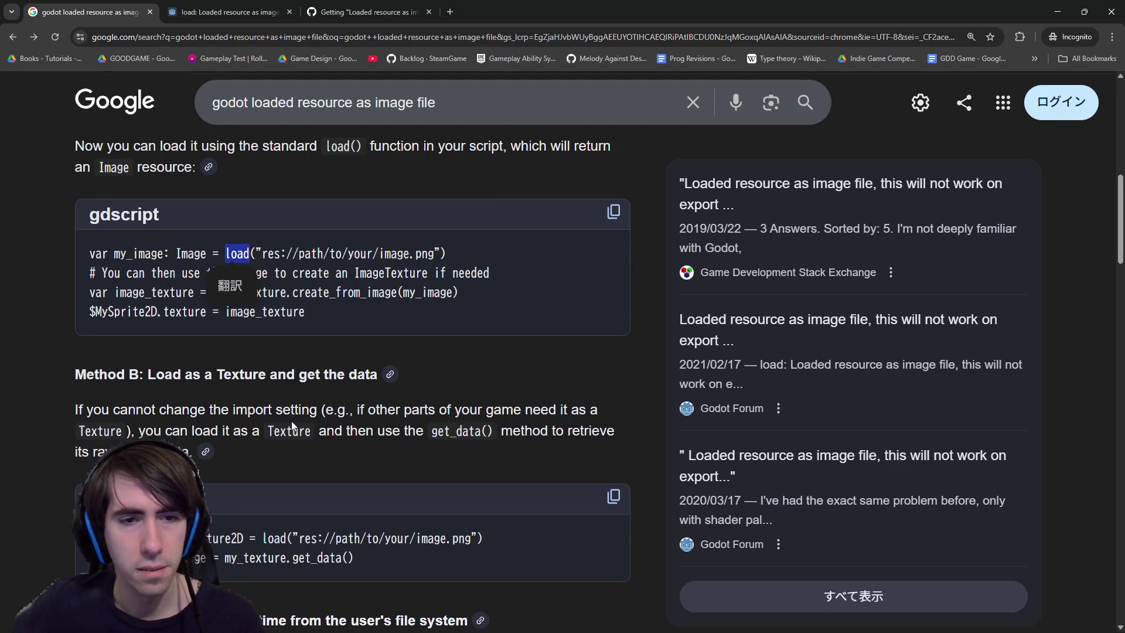
drag(375, 410, 488, 412)
click(489, 412)
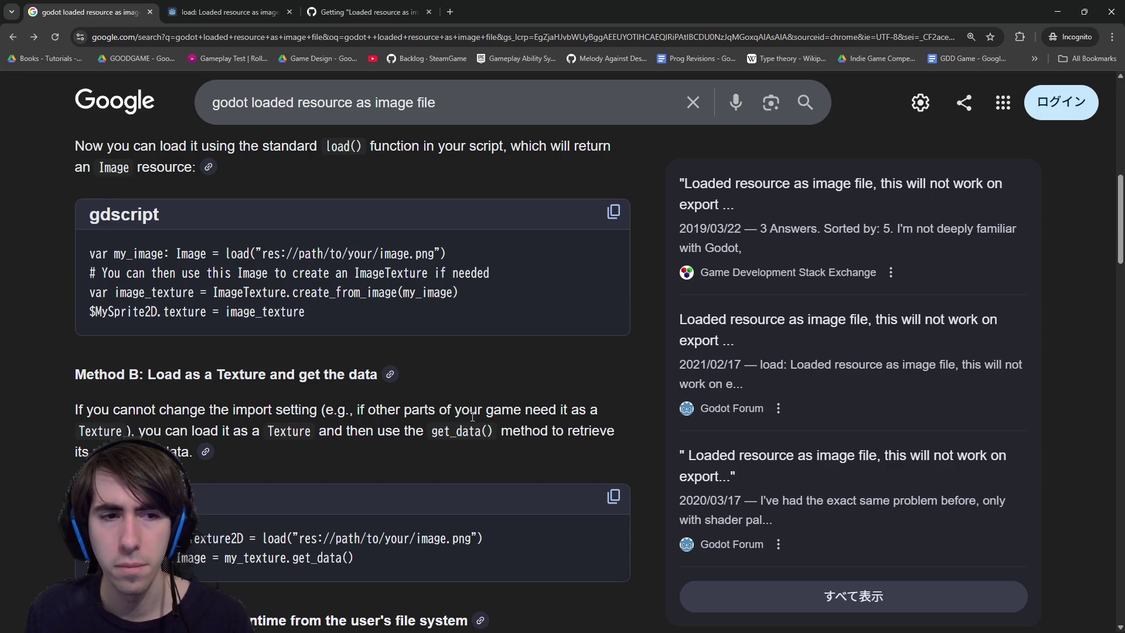
double_click(289, 432)
click(327, 432)
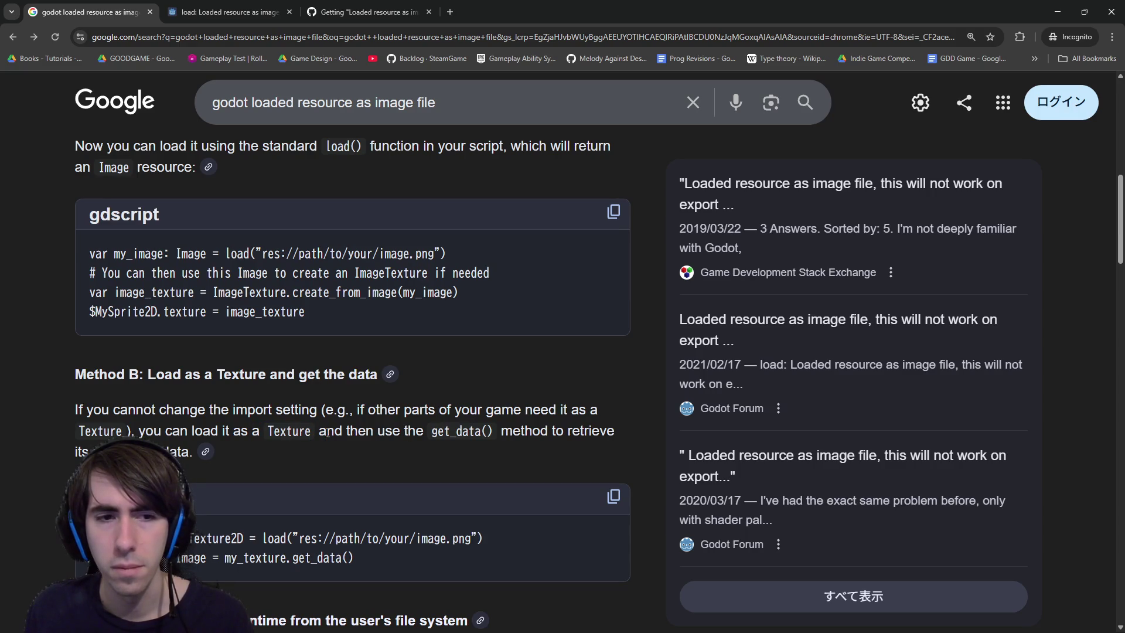
drag(327, 432, 466, 437)
click(466, 438)
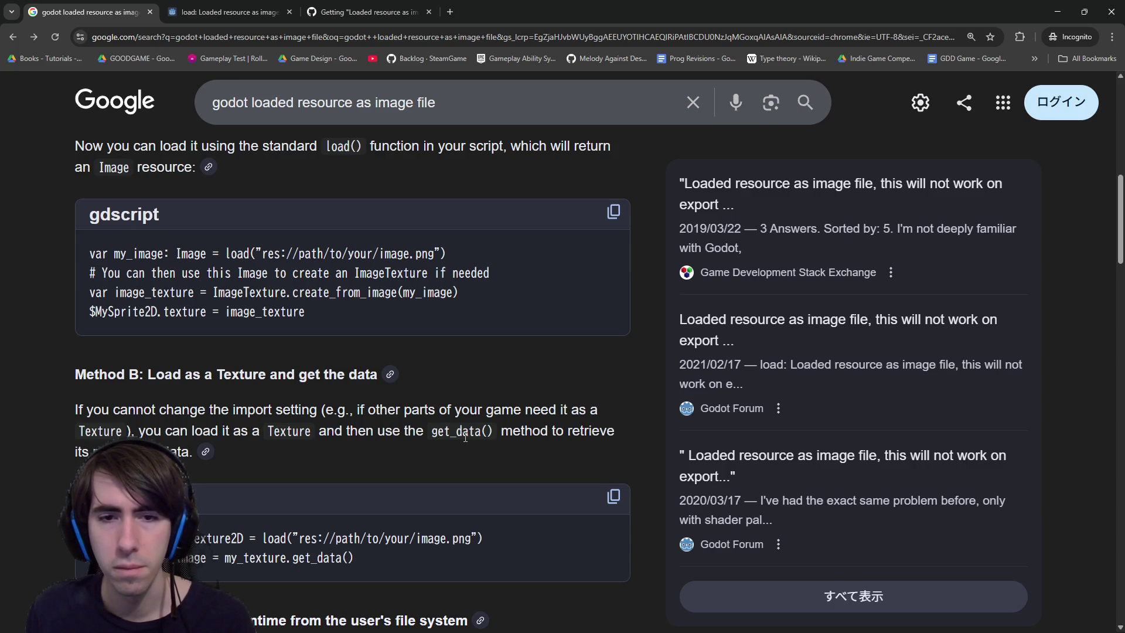
- Read the runtime-loading section about files on the player's computer and Image class methods
scroll(466, 438, down, 2)
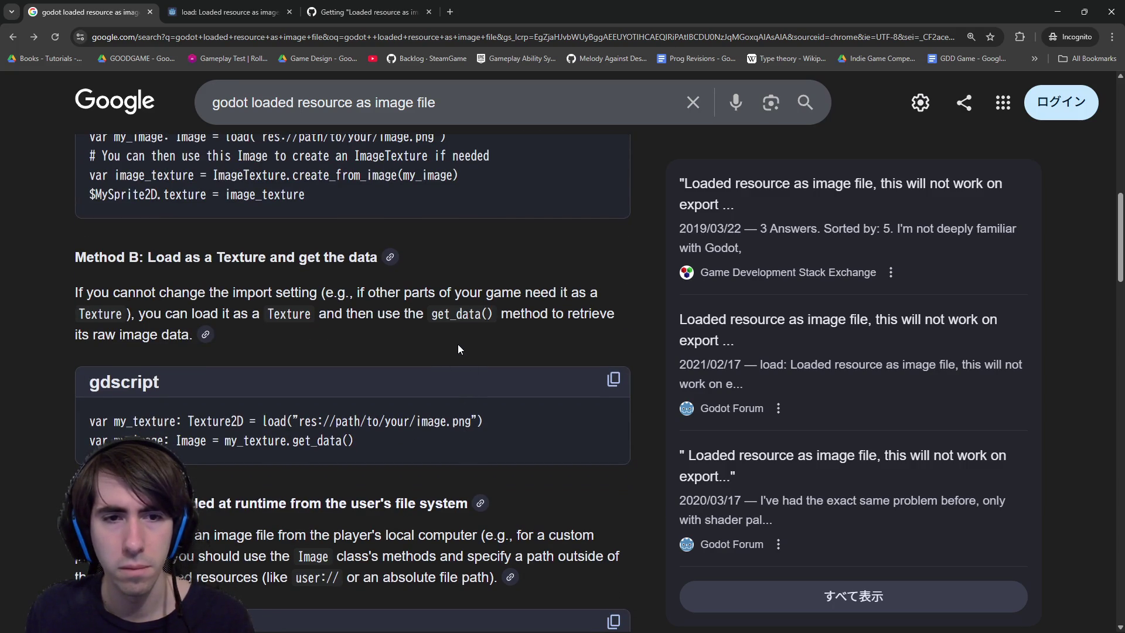
scroll(454, 347, down, 4)
double_click(309, 269)
click(345, 276)
scroll(345, 276, down, 1)
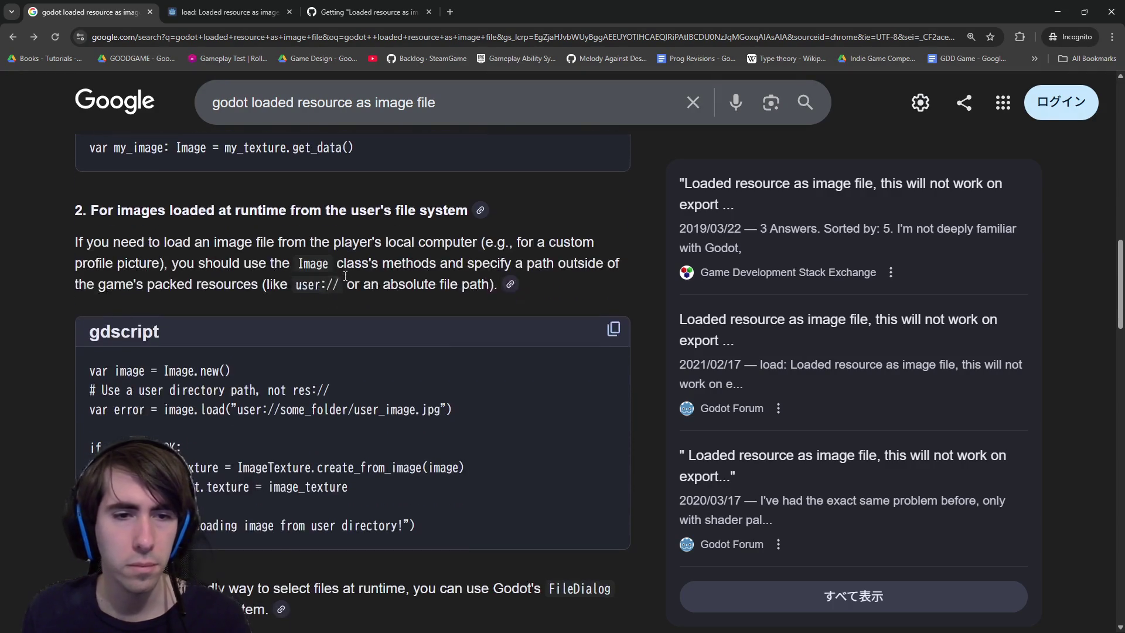
drag(257, 242, 460, 257)
click(469, 258)
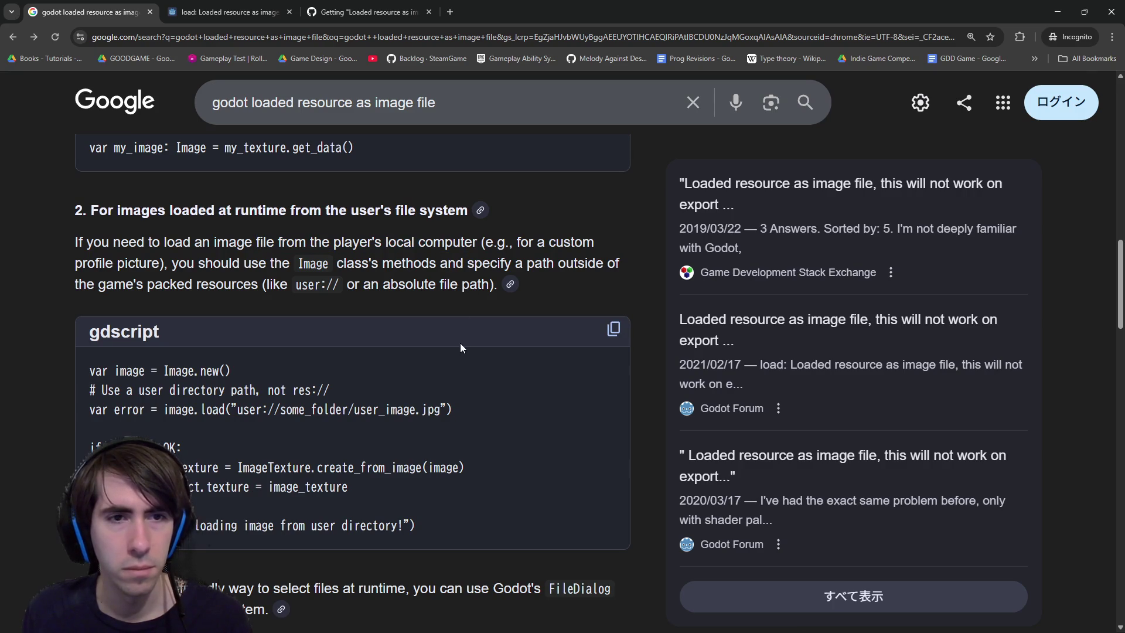
drag(310, 263, 518, 263)
click(517, 262)
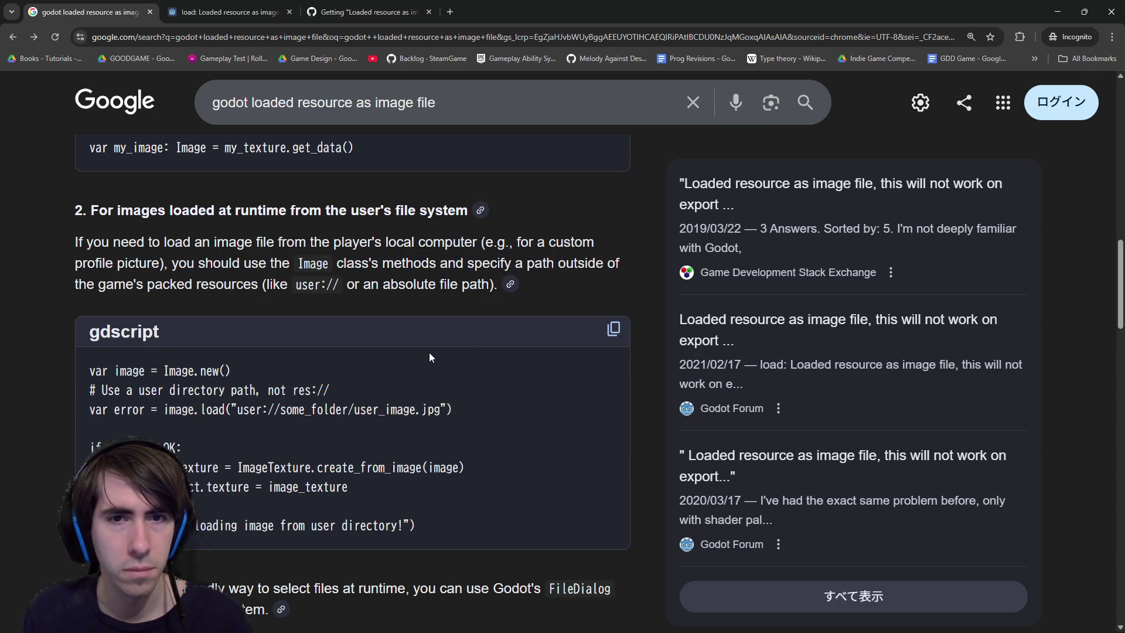
scroll(429, 358, down, 3)
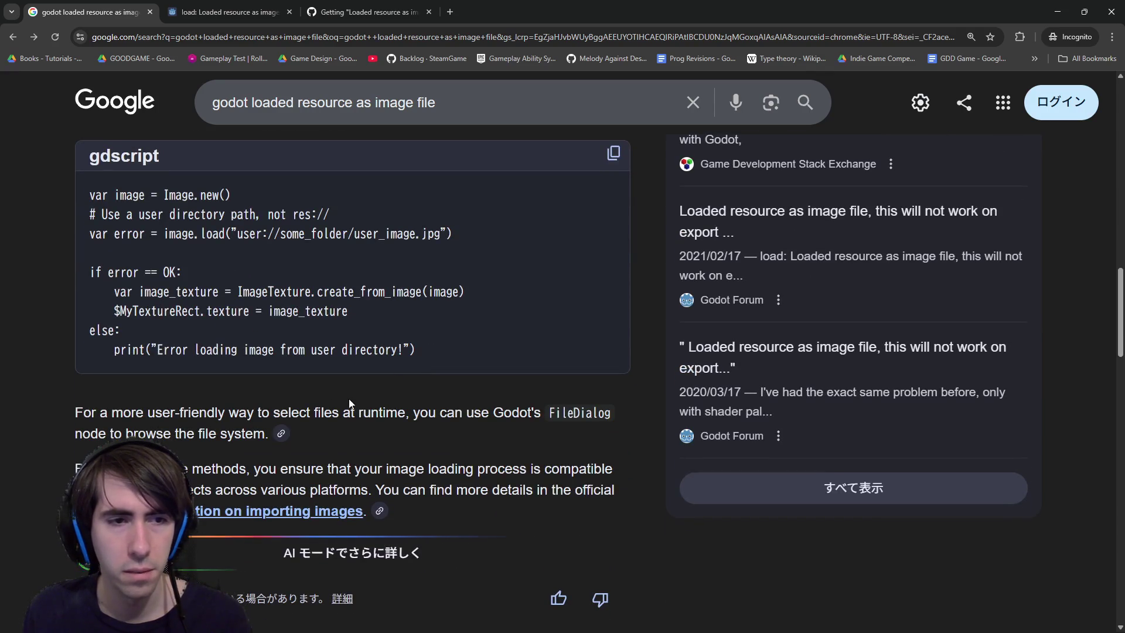
scroll(351, 403, up, 1)
key(alt+Tab)
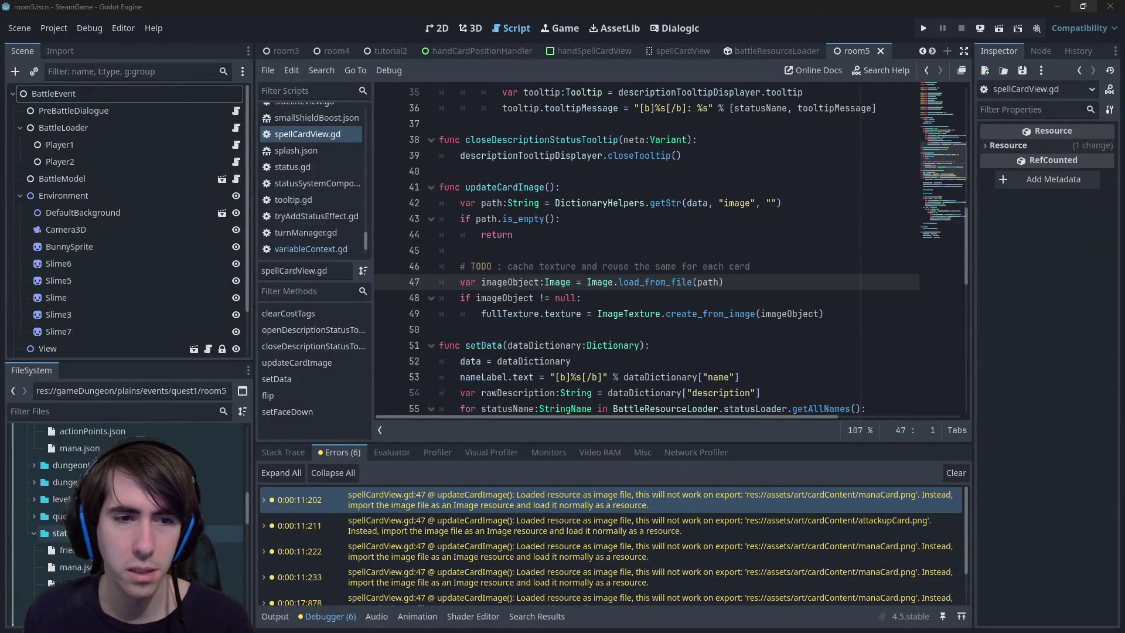
- Inspect attackupCard.png in the card art folder, confirming it's an imported CompressedTexture2D
scroll(126, 499, up, 10)
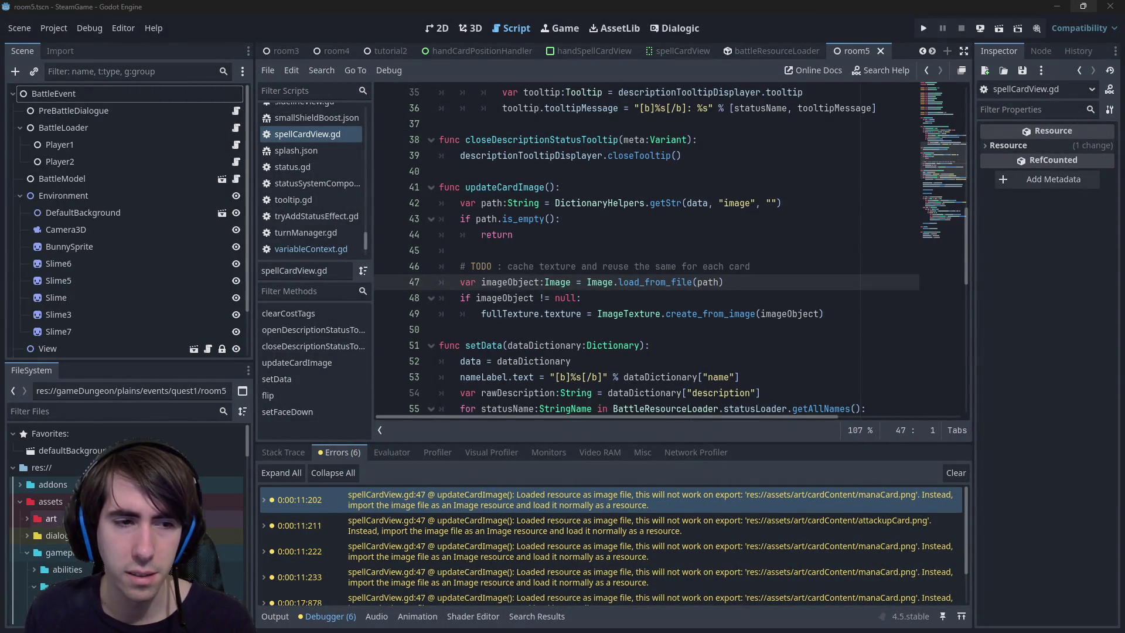
click(27, 519)
click(34, 535)
scroll(126, 516, down, 1)
click(67, 479)
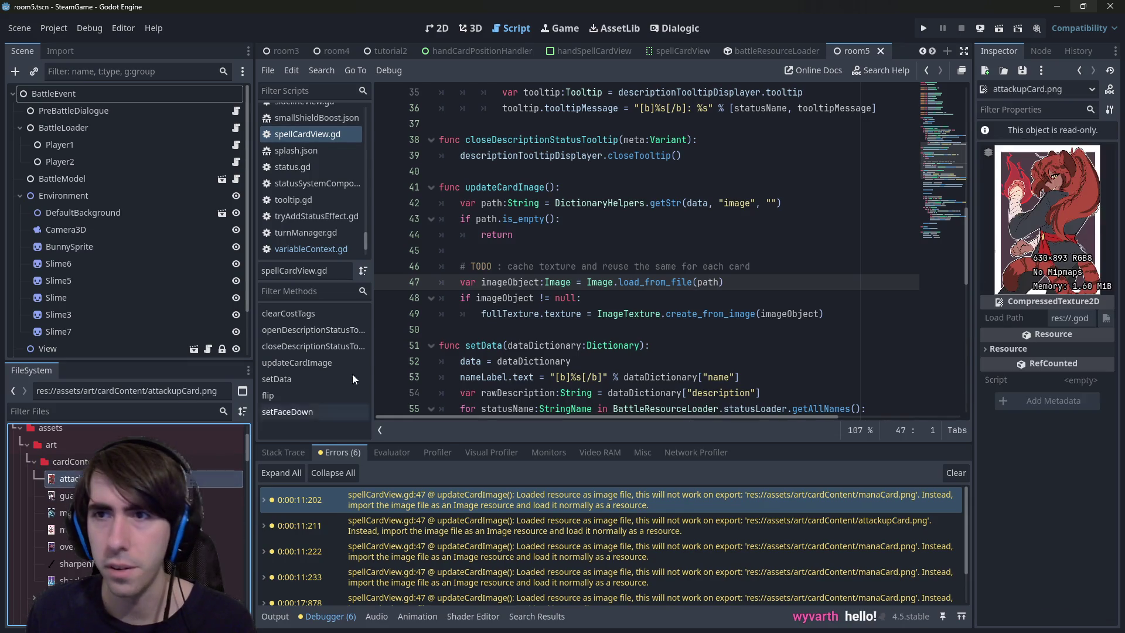
drag(973, 304, 874, 308)
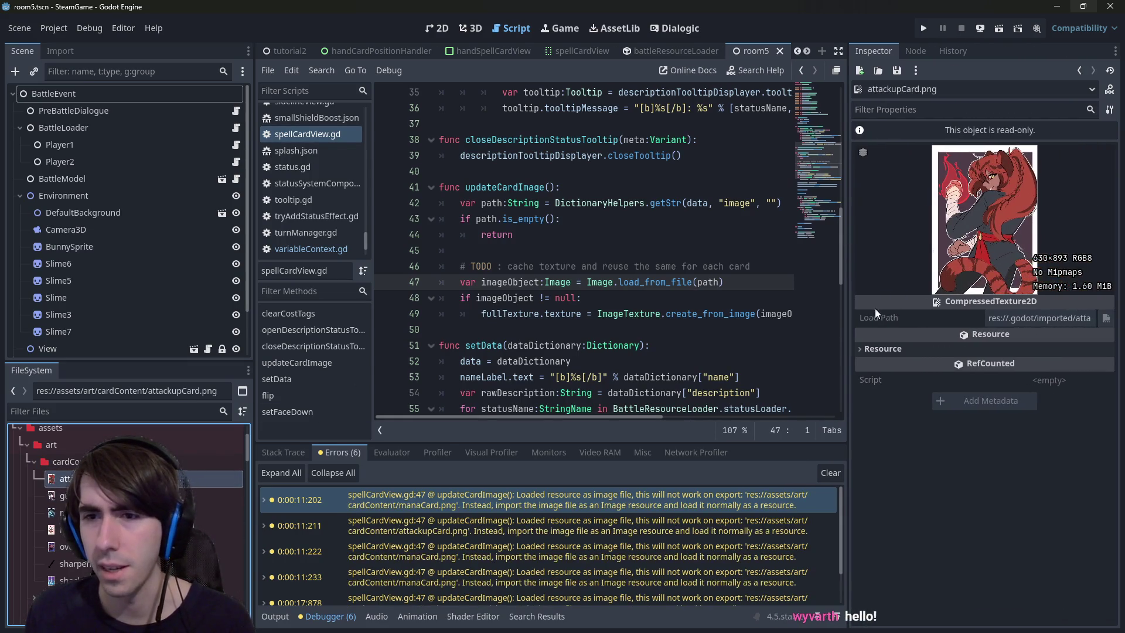
click(900, 354)
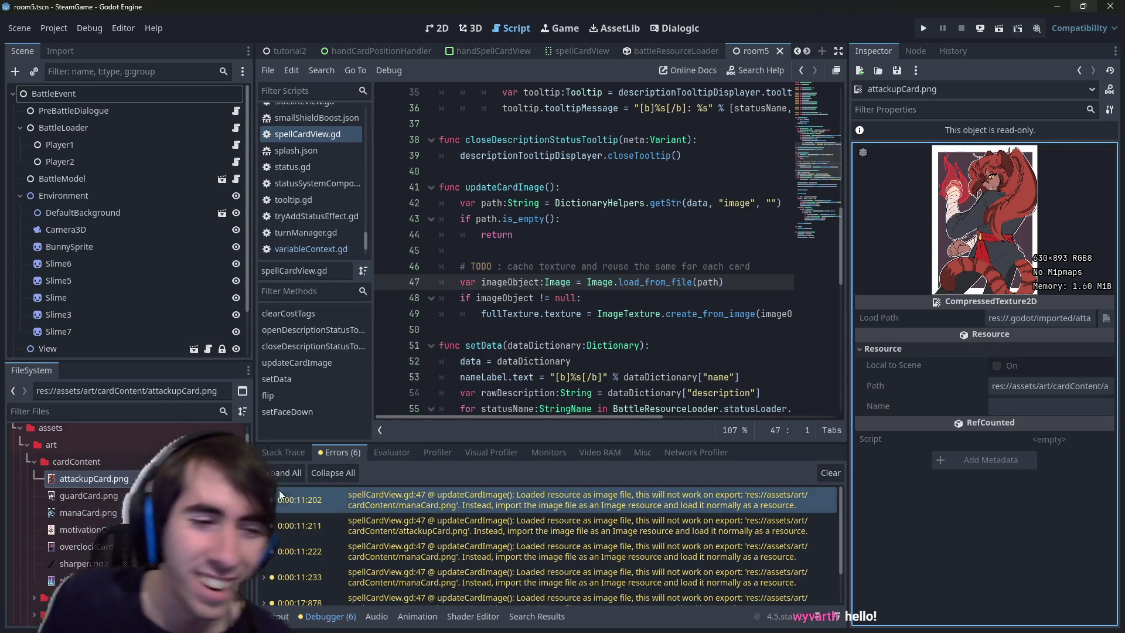
right_click(133, 480)
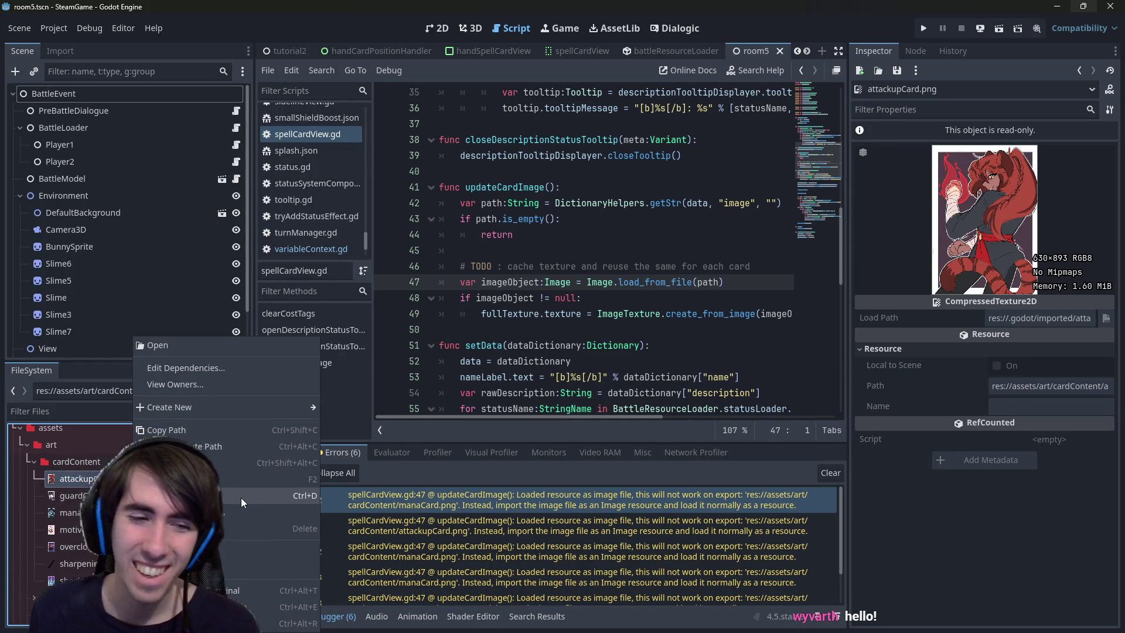
key(Escape)
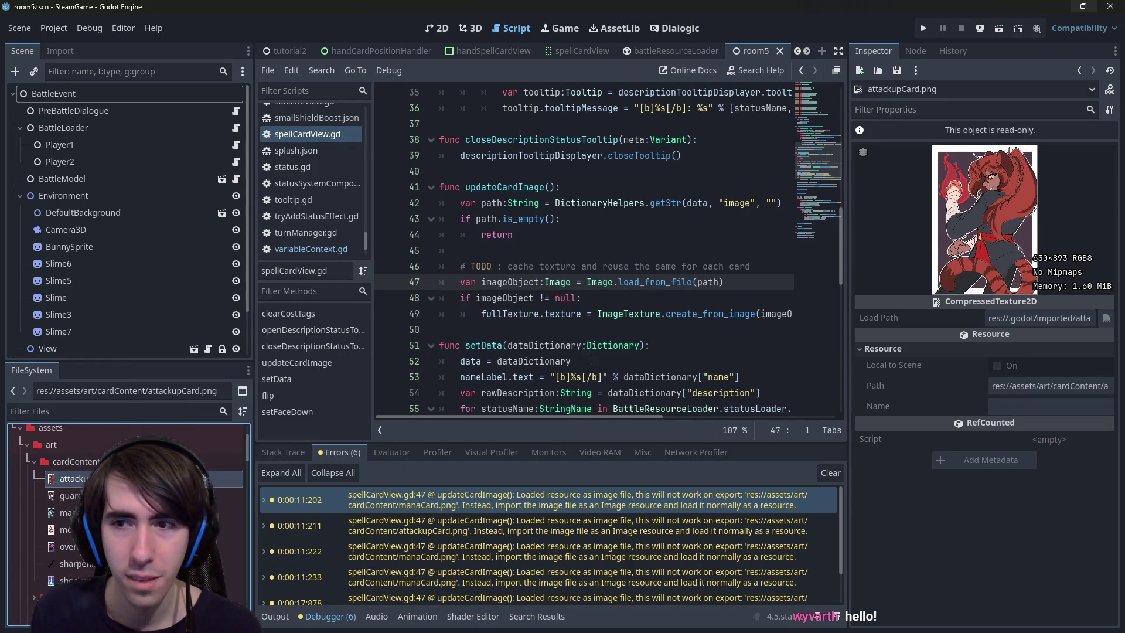
double_click(1094, 319)
click(1093, 320)
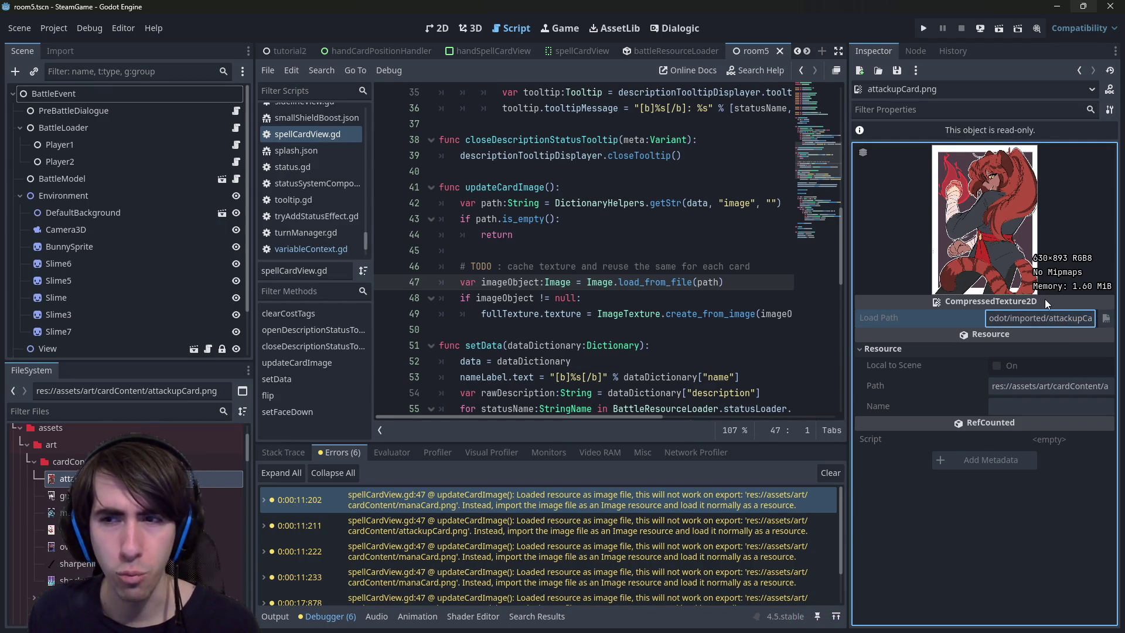
mouse_move(1046, 300)
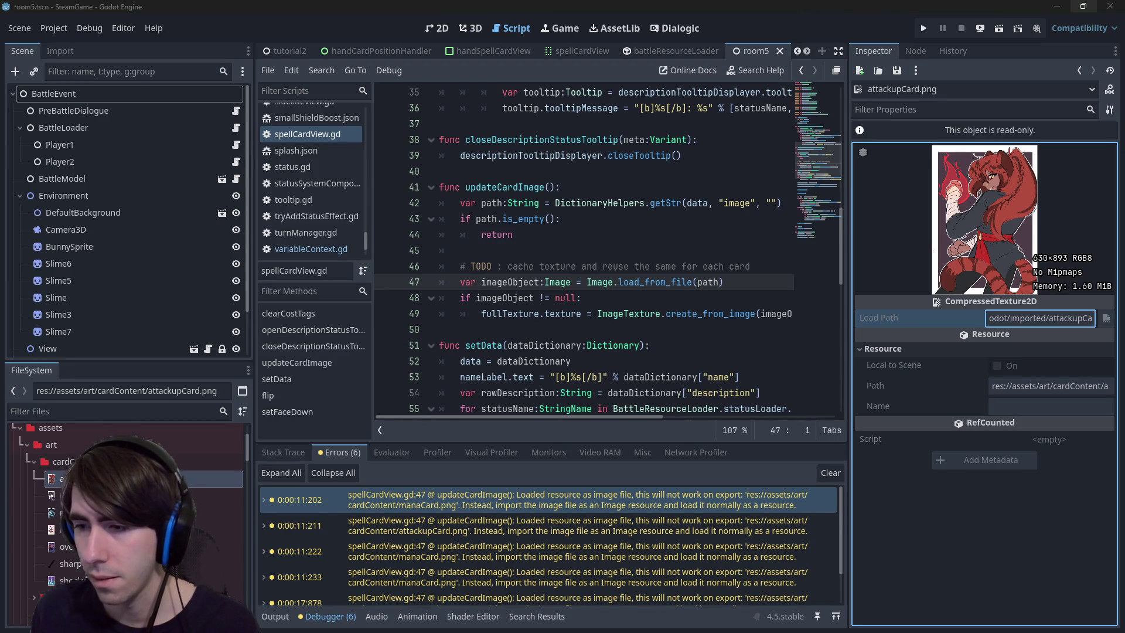
key(alt+Tab)
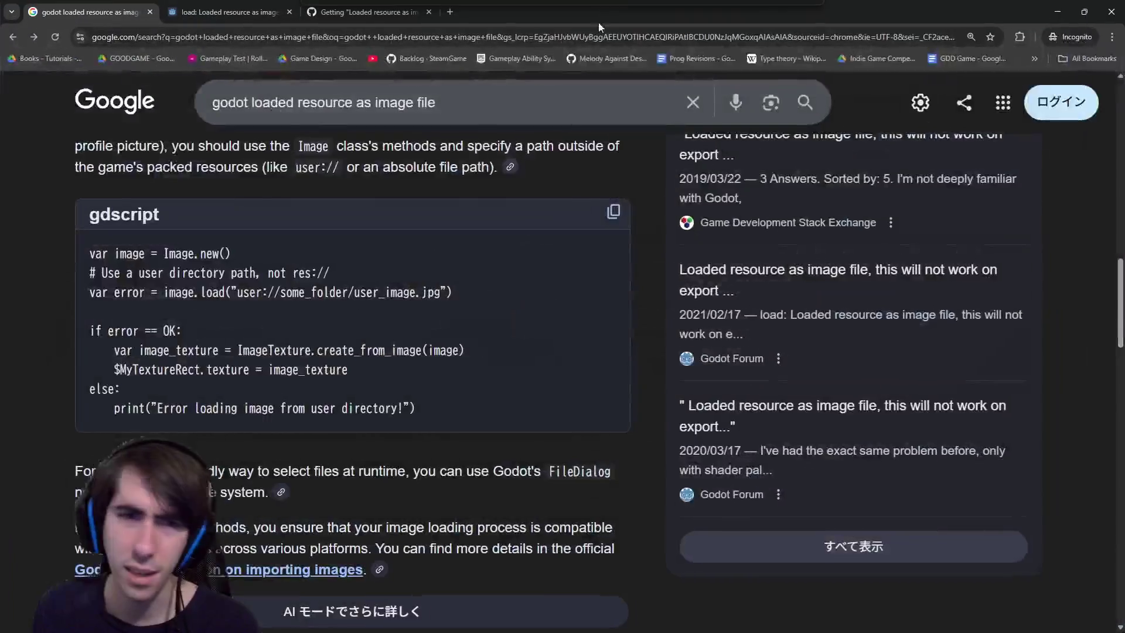
- Open the Reddit post 'Why does this fail to load the image file?' beside GitHub issue #24222
scroll(511, 316, down, 5)
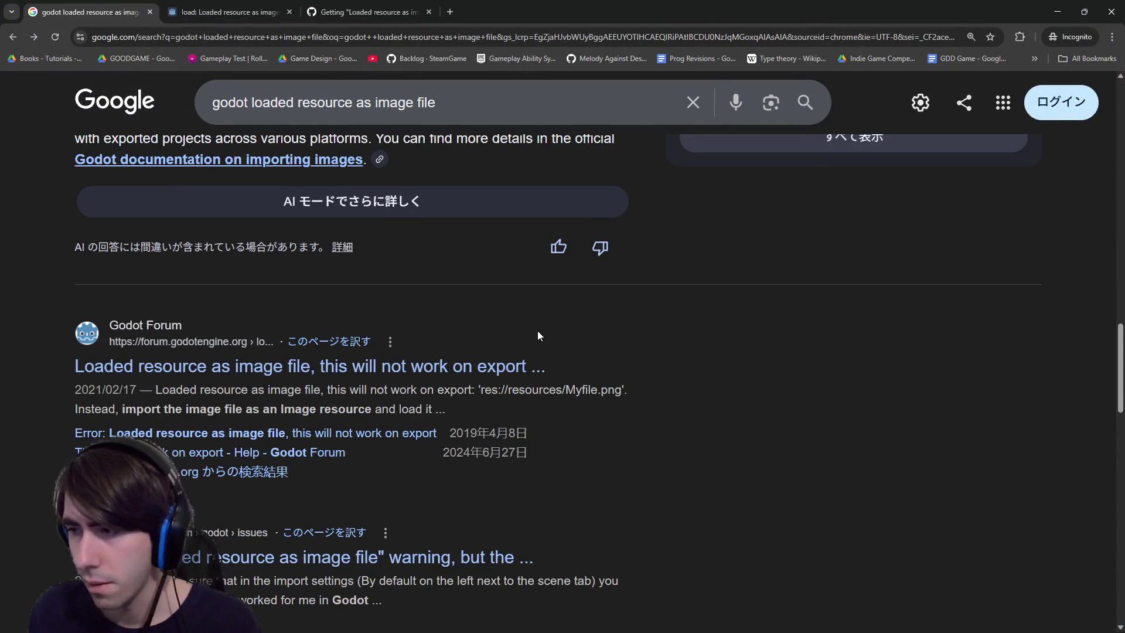
scroll(537, 333, down, 2)
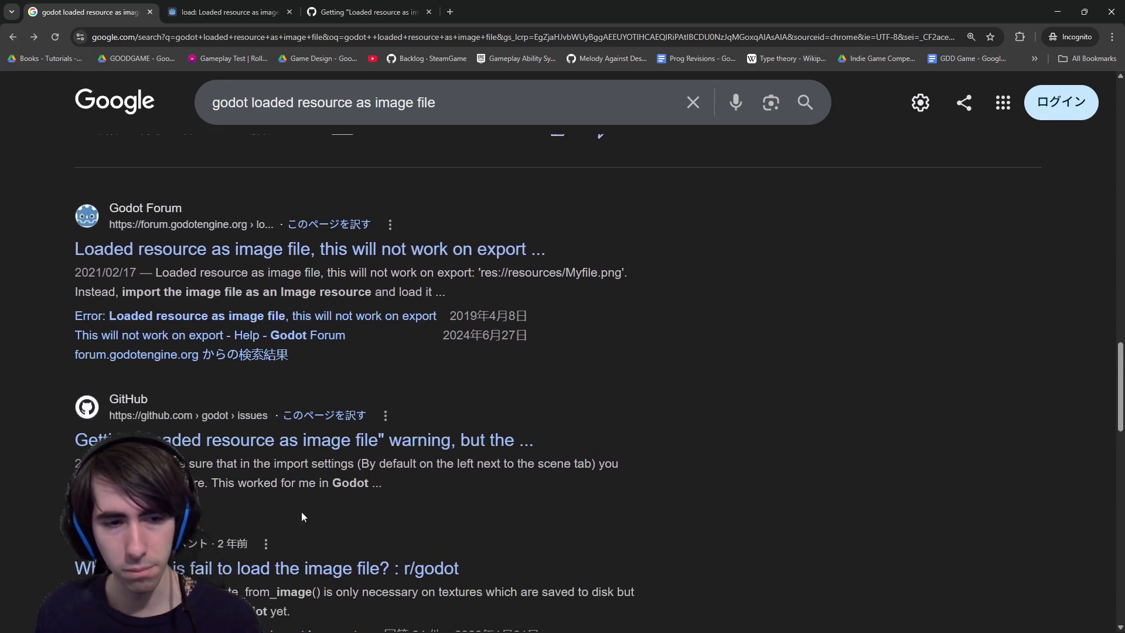
middle_click(419, 569)
click(361, 8)
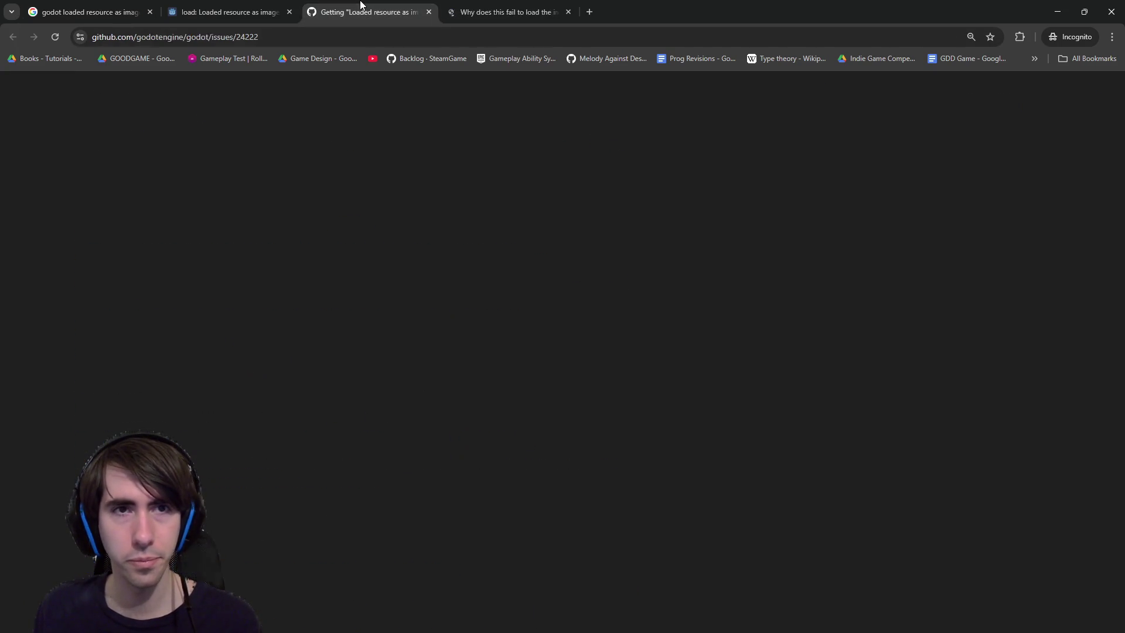
scroll(409, 394, down, 5)
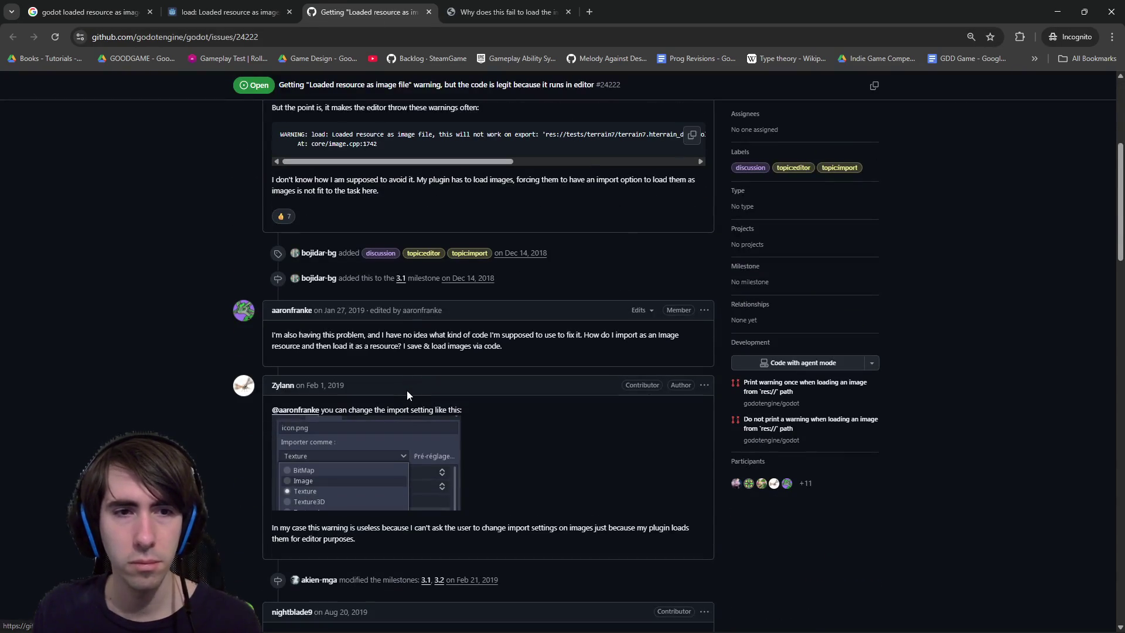
key(ctrl+Tab)
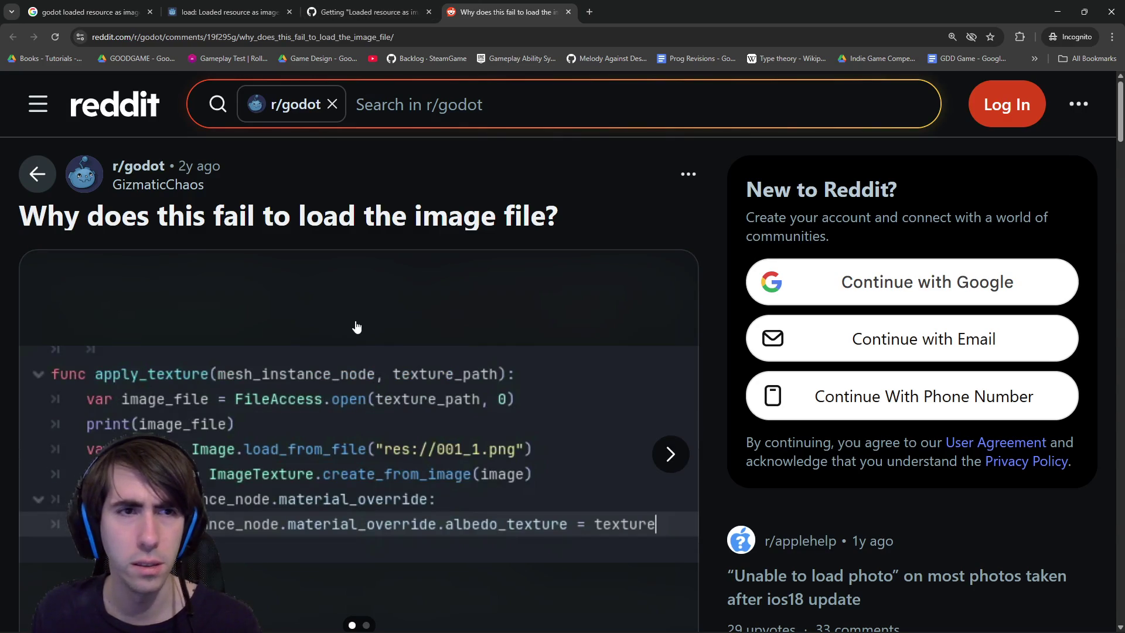
- Read the Reddit post and its answer's load() code, then minimize Chrome to return to Godot
scroll(297, 240, down, 2)
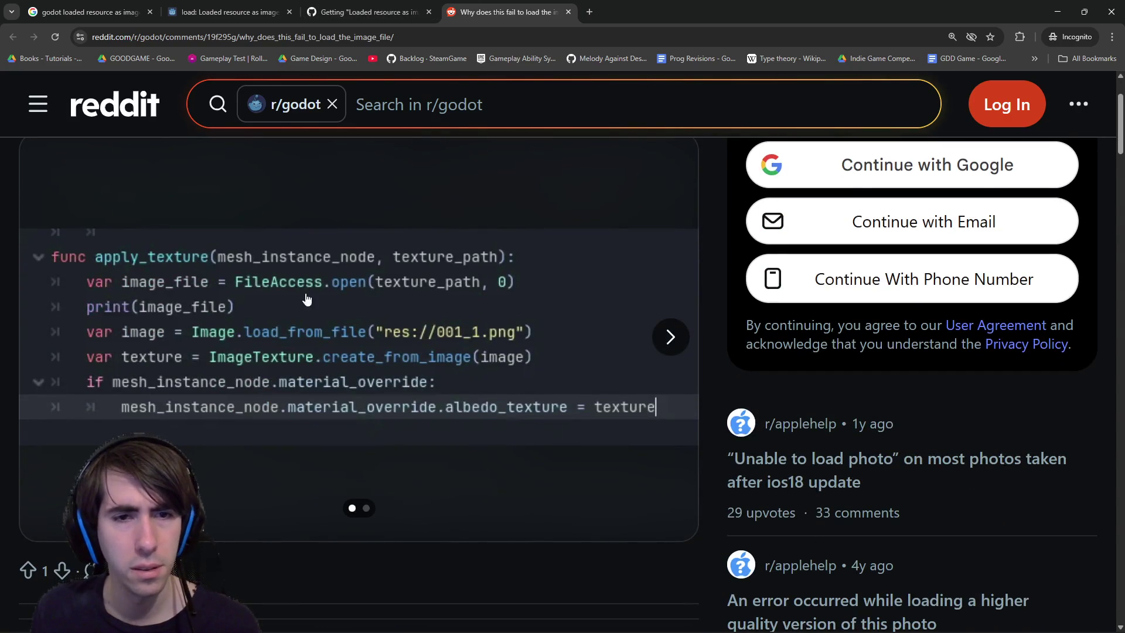
scroll(307, 302, down, 7)
scroll(316, 353, up, 7)
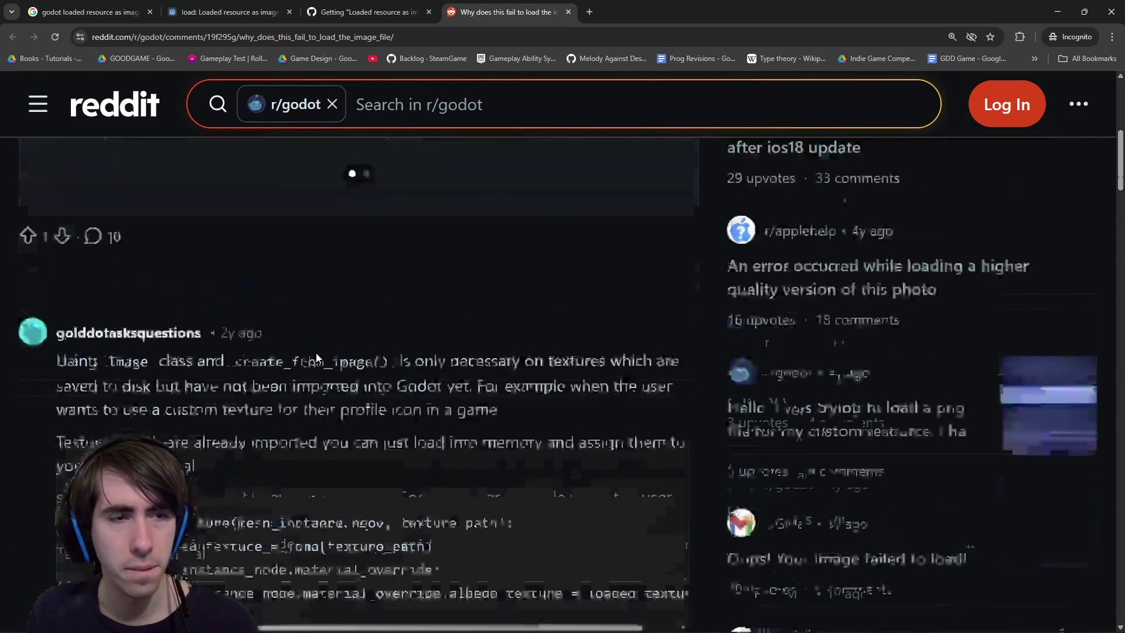
scroll(315, 353, down, 7)
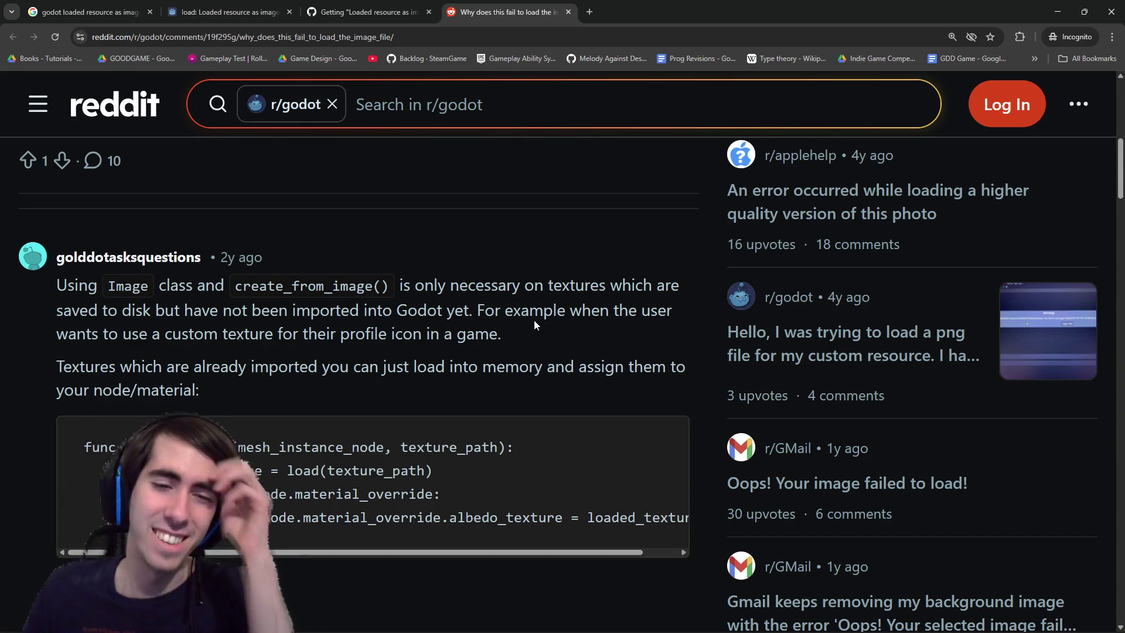
mouse_move(469, 555)
mouse_down()
mouse_move(516, 555)
mouse_move(446, 554)
mouse_up()
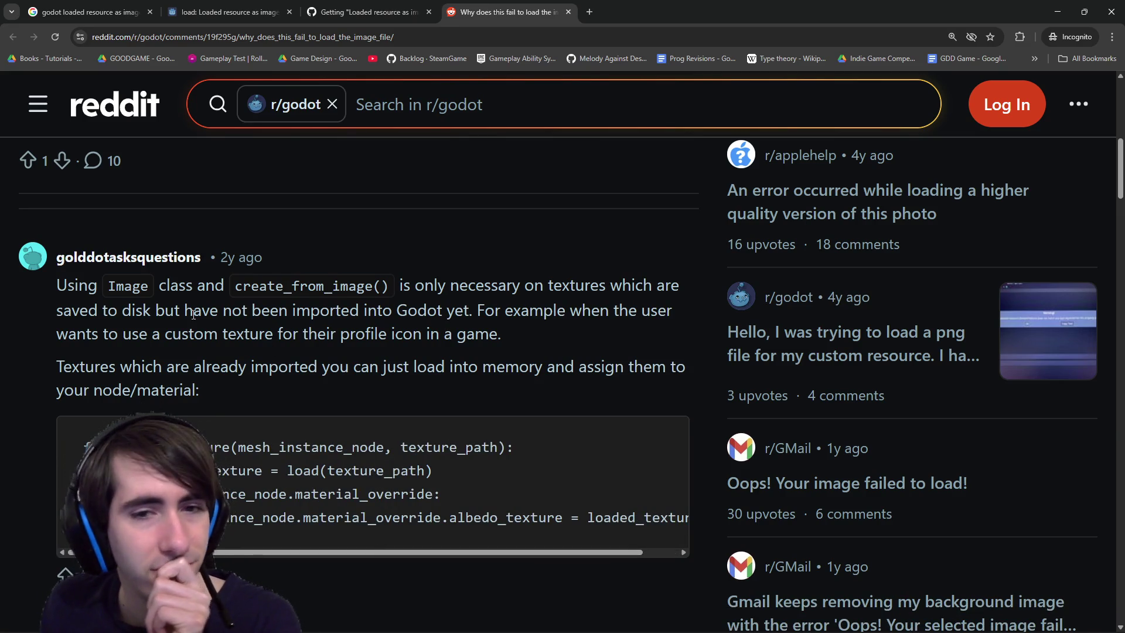
scroll(193, 315, up, 9)
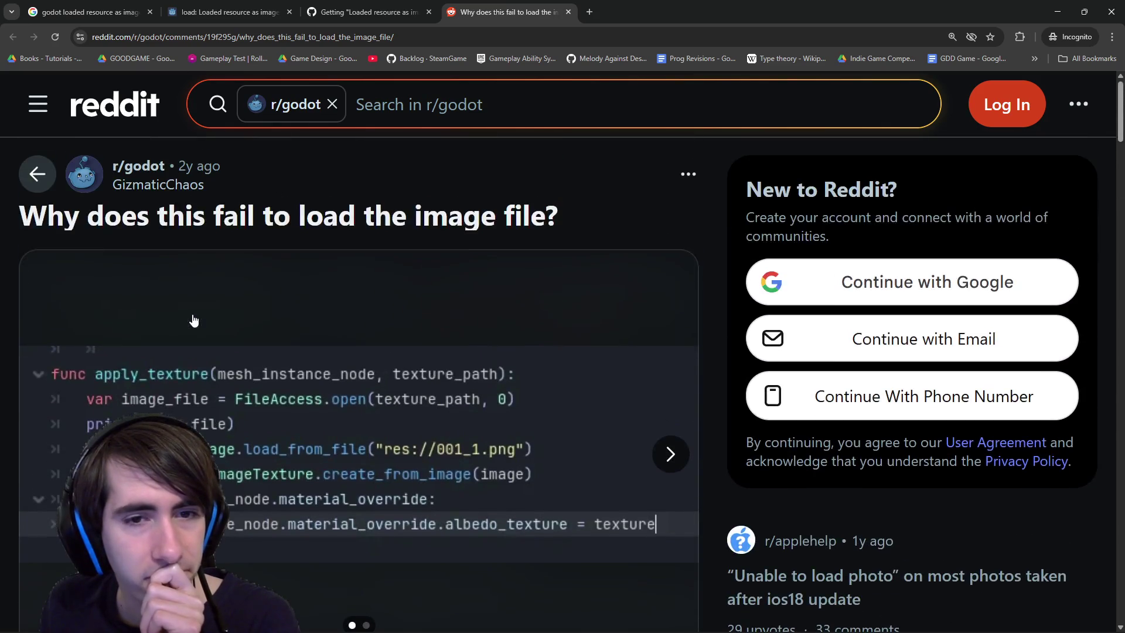
scroll(444, 349, down, 5)
scroll(445, 349, up, 3)
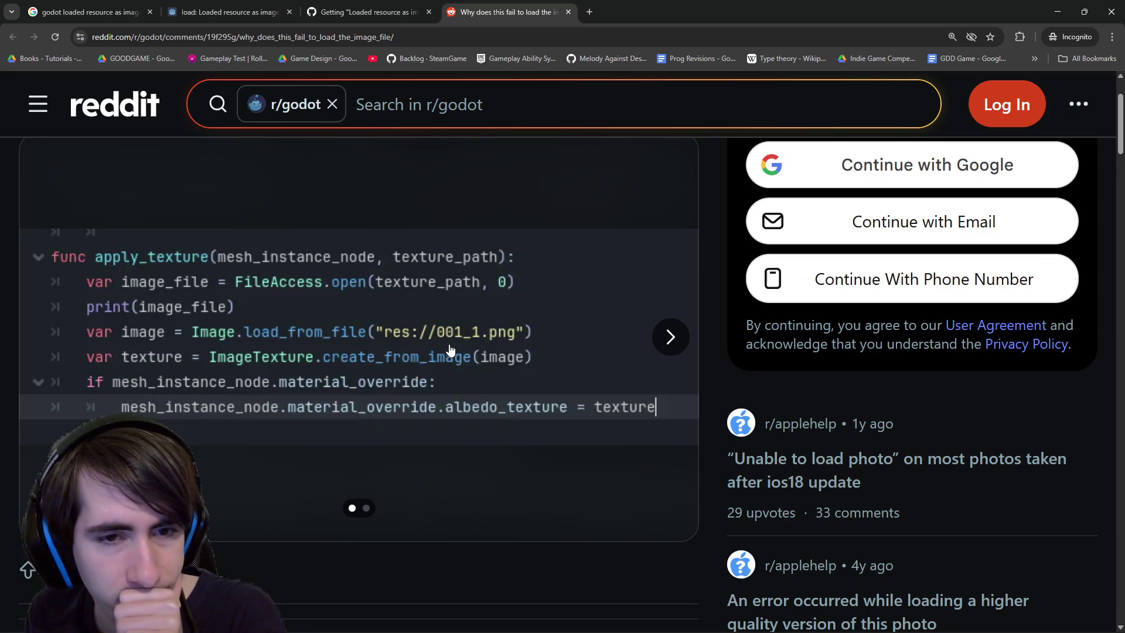
scroll(450, 349, down, 7)
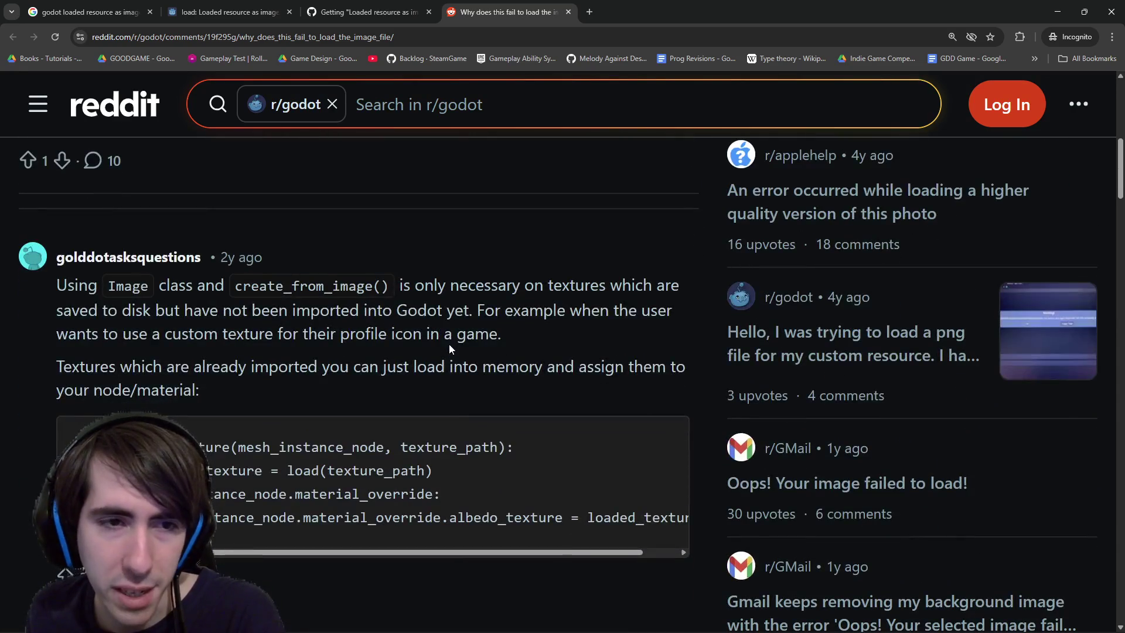
scroll(449, 344, up, 5)
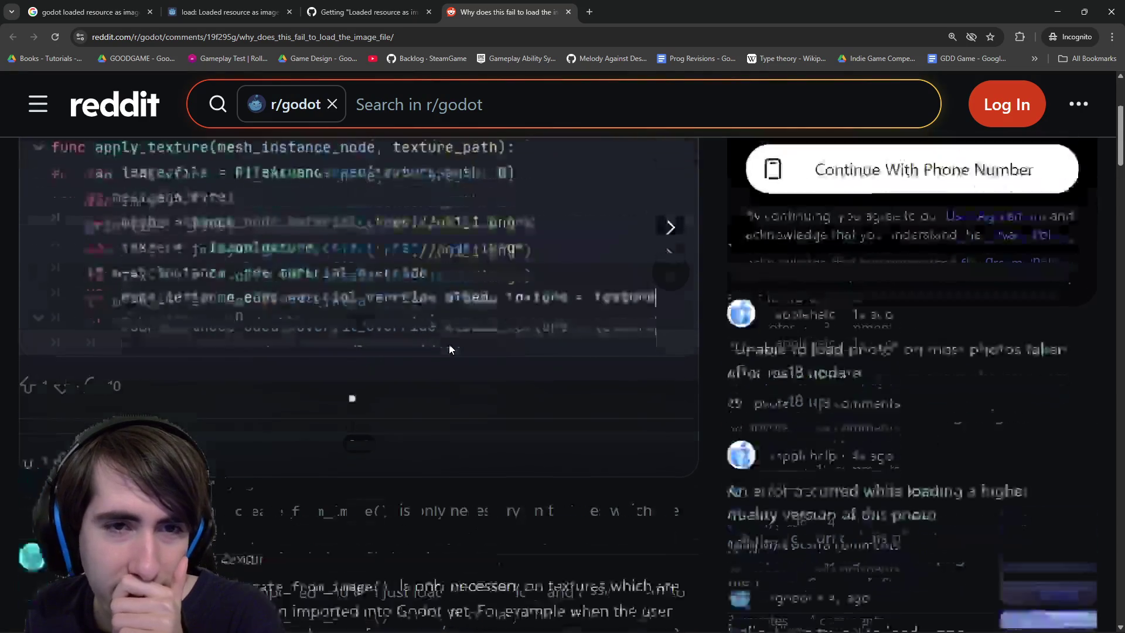
scroll(448, 343, down, 5)
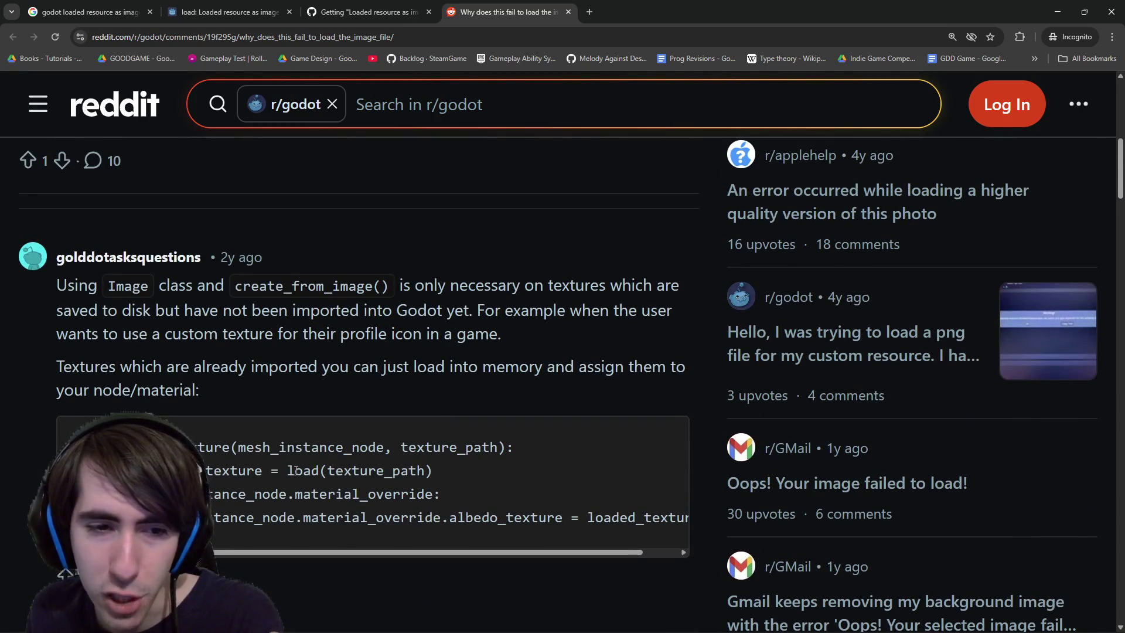
double_click(297, 471)
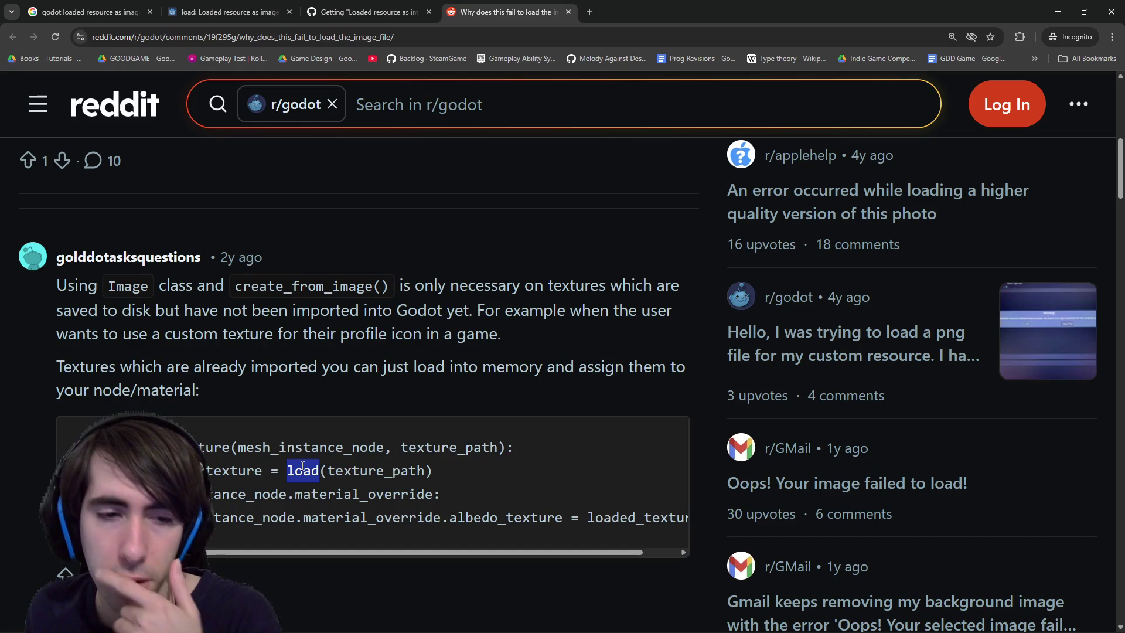
scroll(302, 465, up, 1)
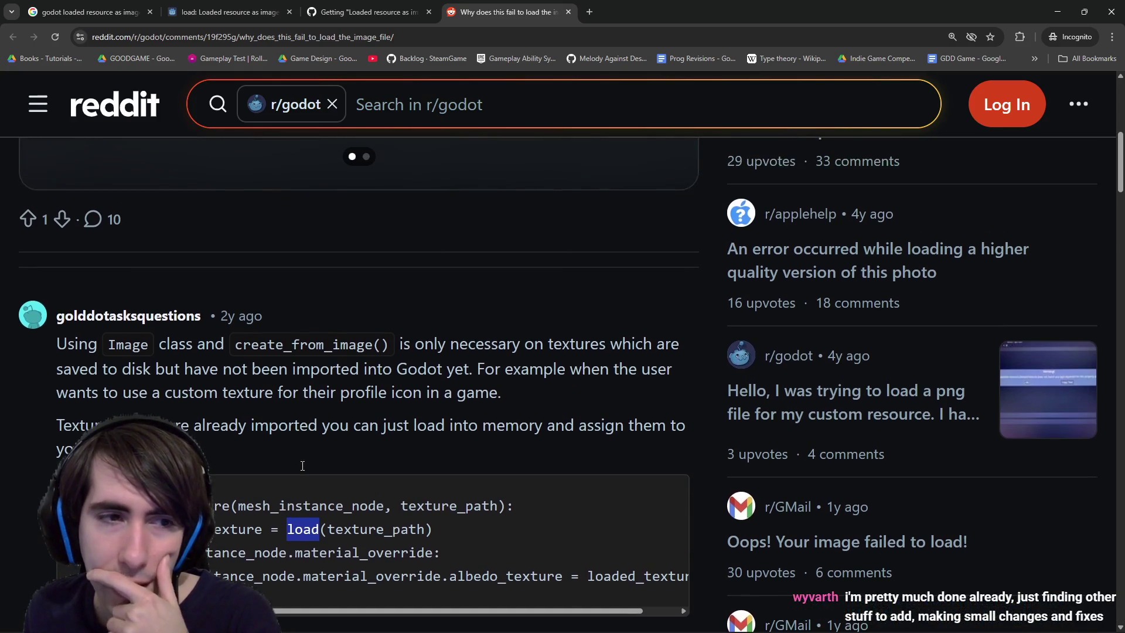
scroll(302, 469, up, 6)
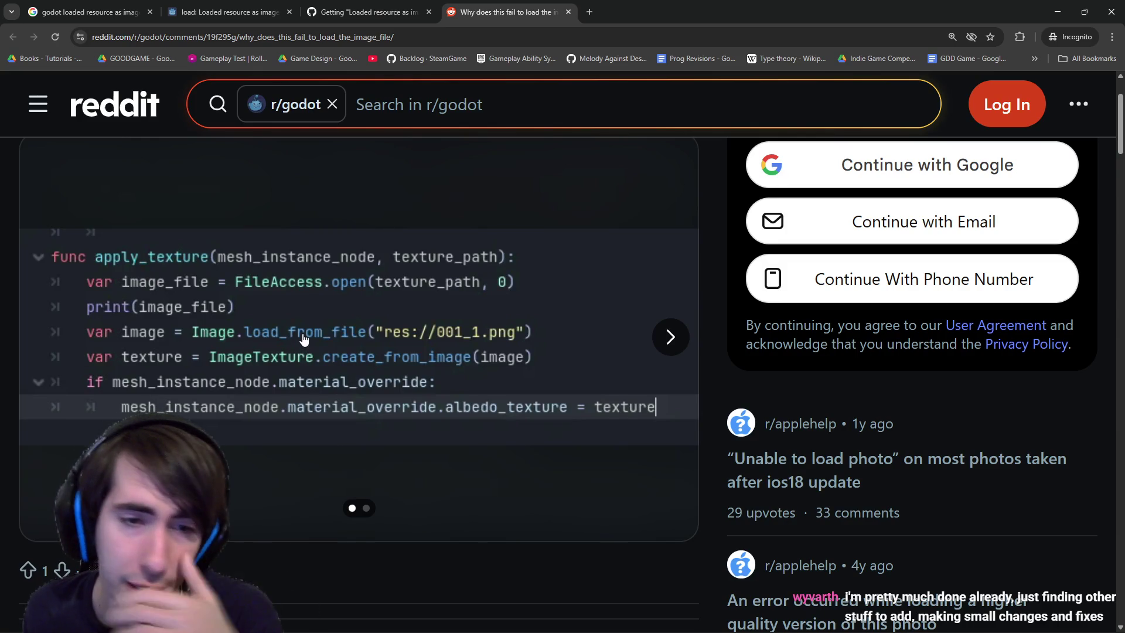
click(1057, 6)
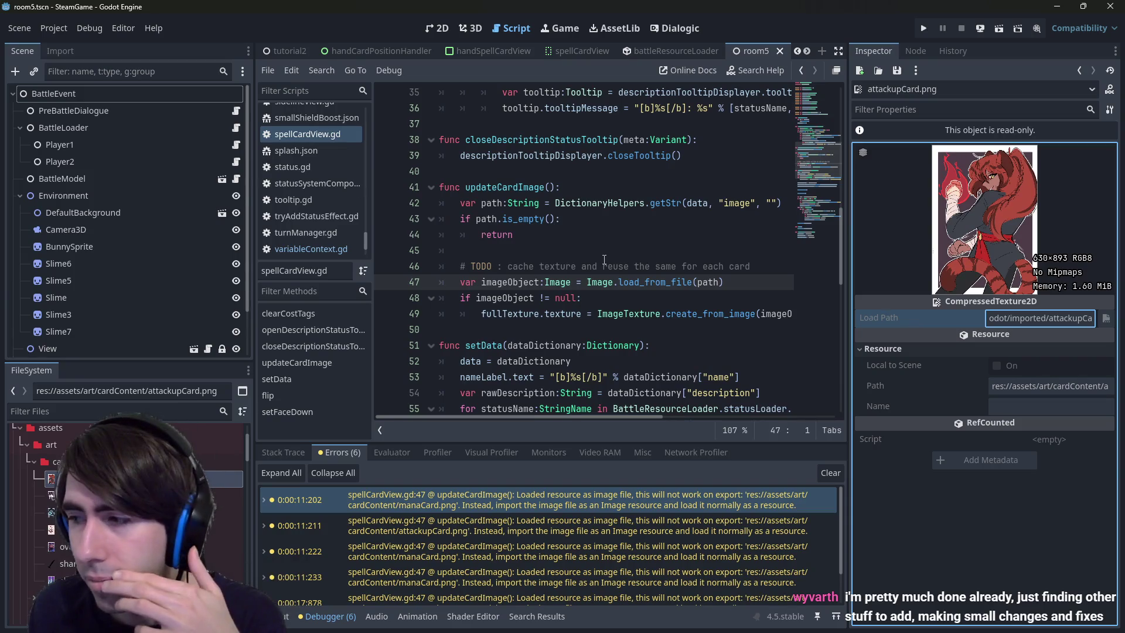
- Select 'path' on line 47 of spellCardView.gd and switch to the 'godot is path from project' search
double_click(707, 281)
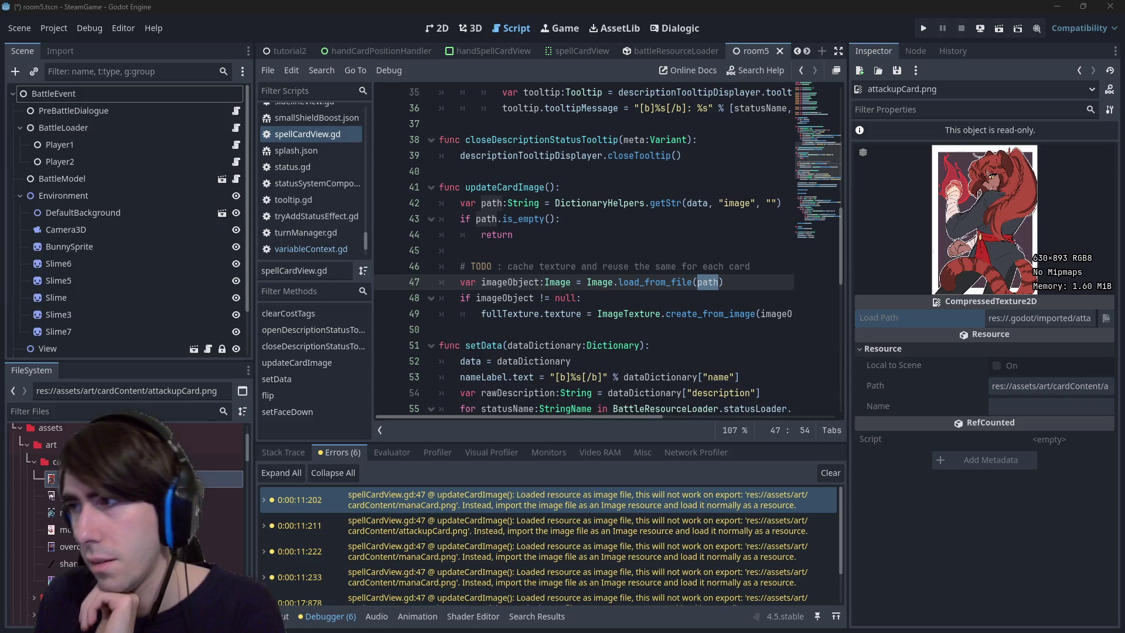
key(alt+Tab)
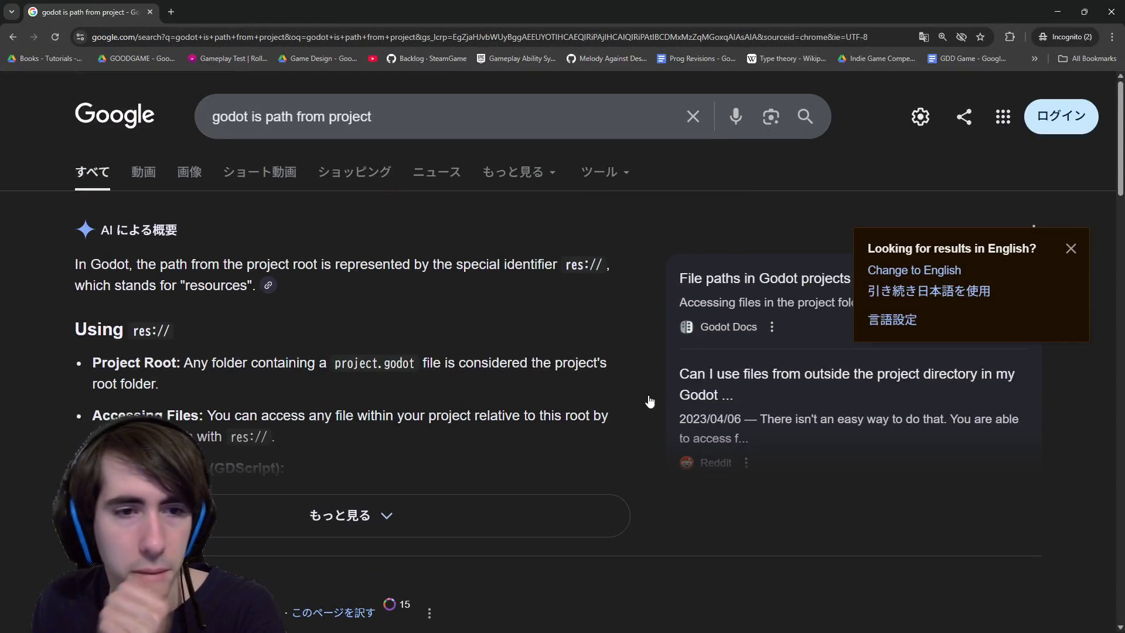
- Expand the res:// AI overview and open Godot Docs 'File paths in Godot projects' in a new tab
scroll(543, 421, down, 1)
click(402, 459)
scroll(402, 459, down, 3)
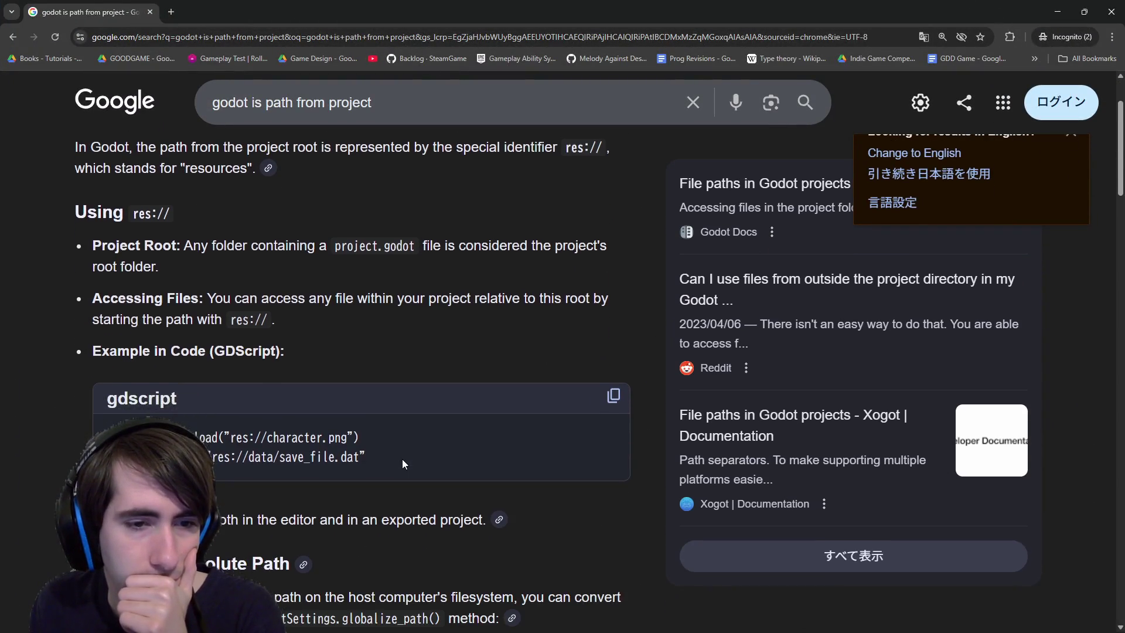
scroll(394, 464, down, 3)
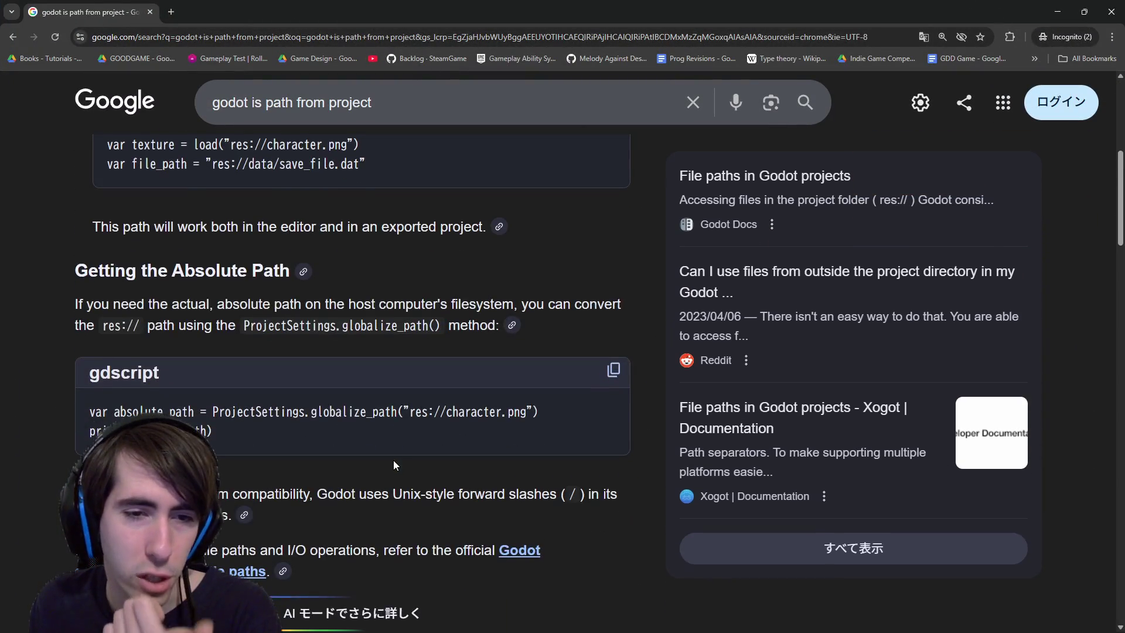
scroll(394, 464, down, 3)
scroll(392, 460, down, 4)
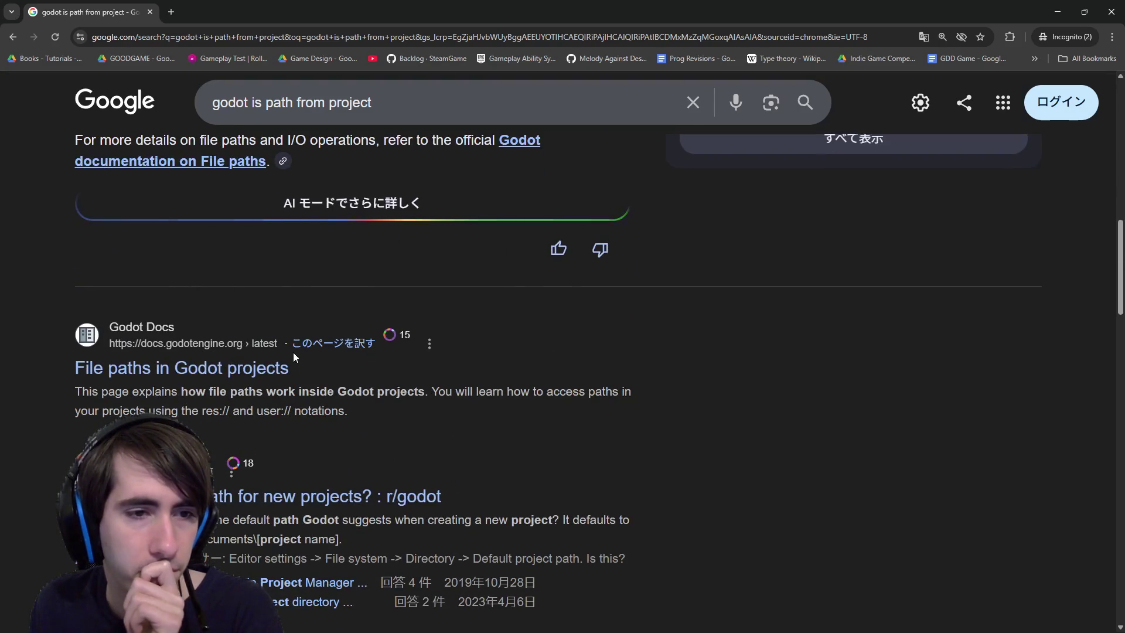
middle_click(221, 363)
key(ctrl+Tab)
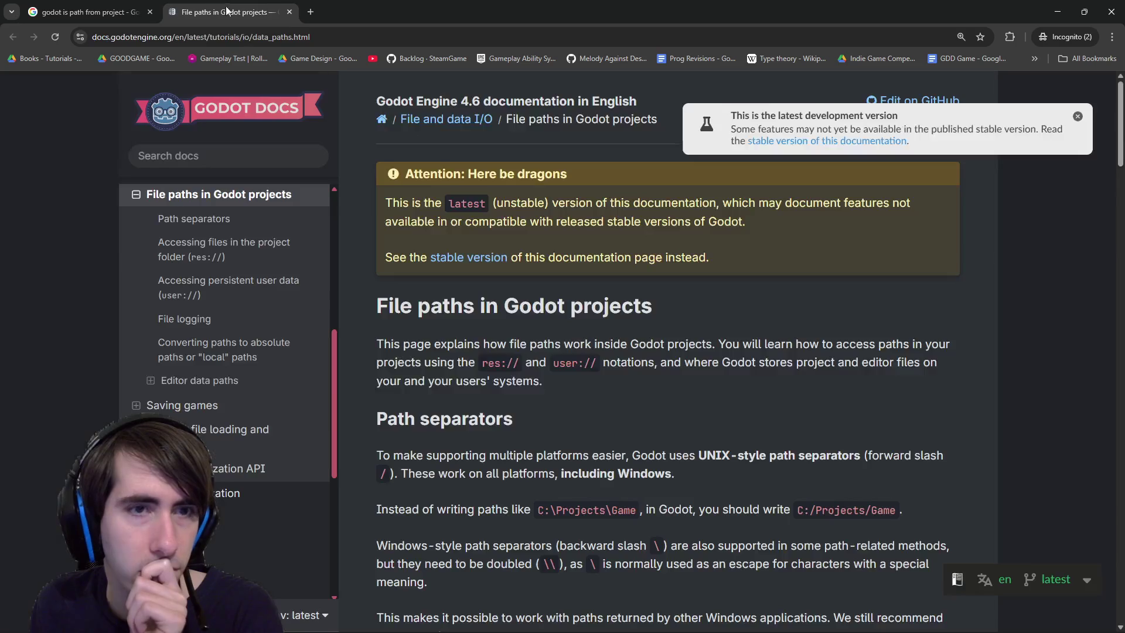
- Select res:// in the Accessing files heading and search the page for its matches
scroll(439, 351, down, 3)
scroll(459, 323, down, 5)
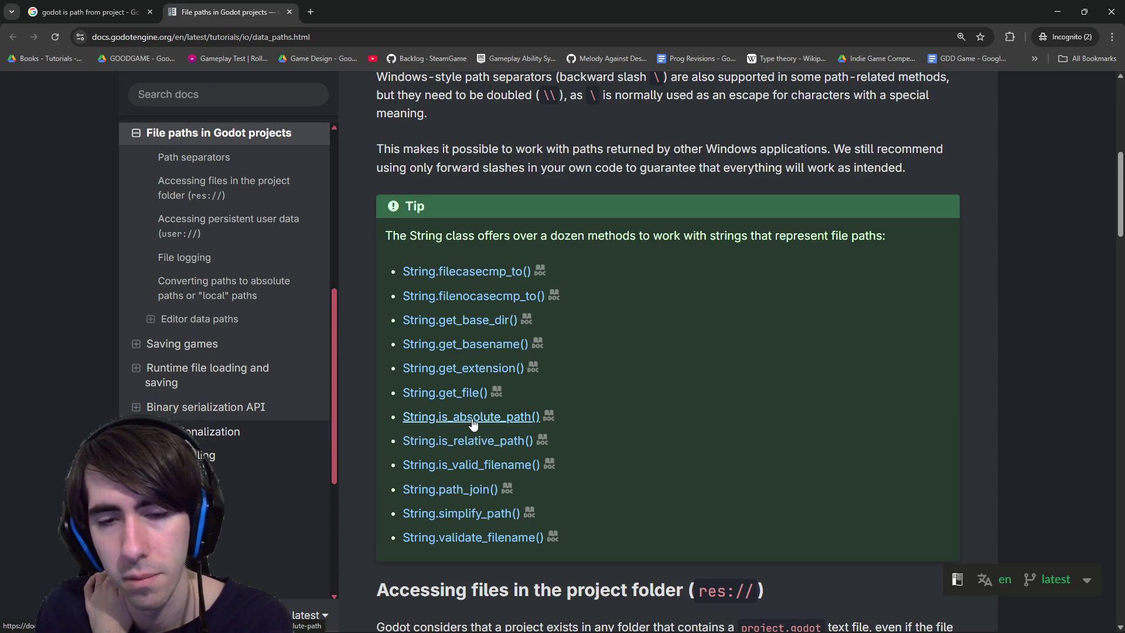
scroll(532, 480, down, 1)
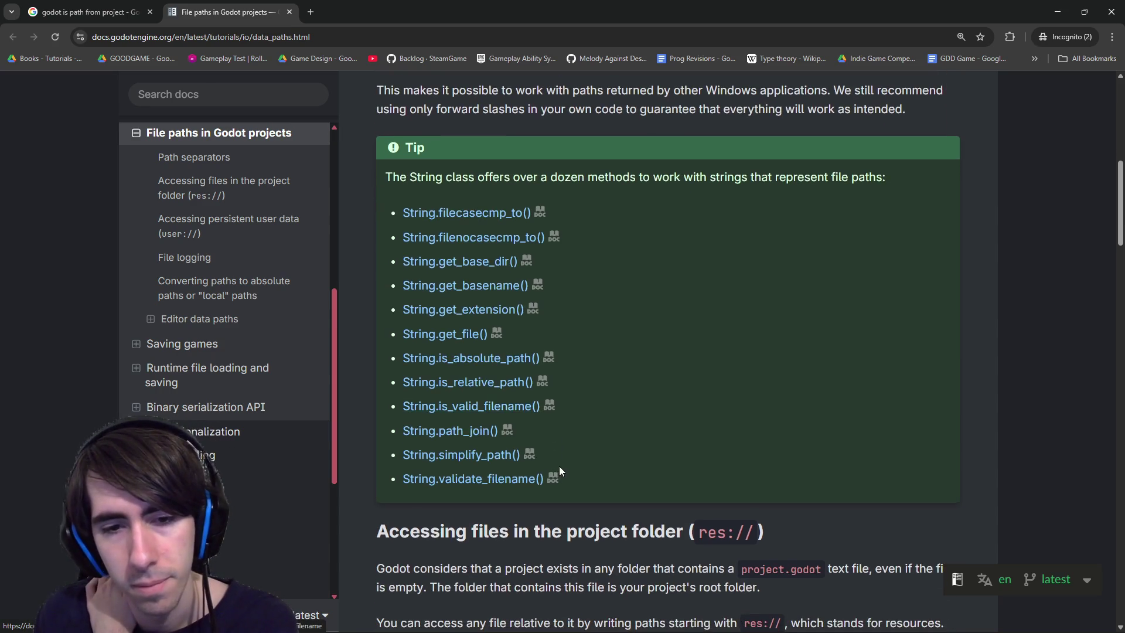
scroll(572, 445, down, 5)
scroll(568, 238, up, 1)
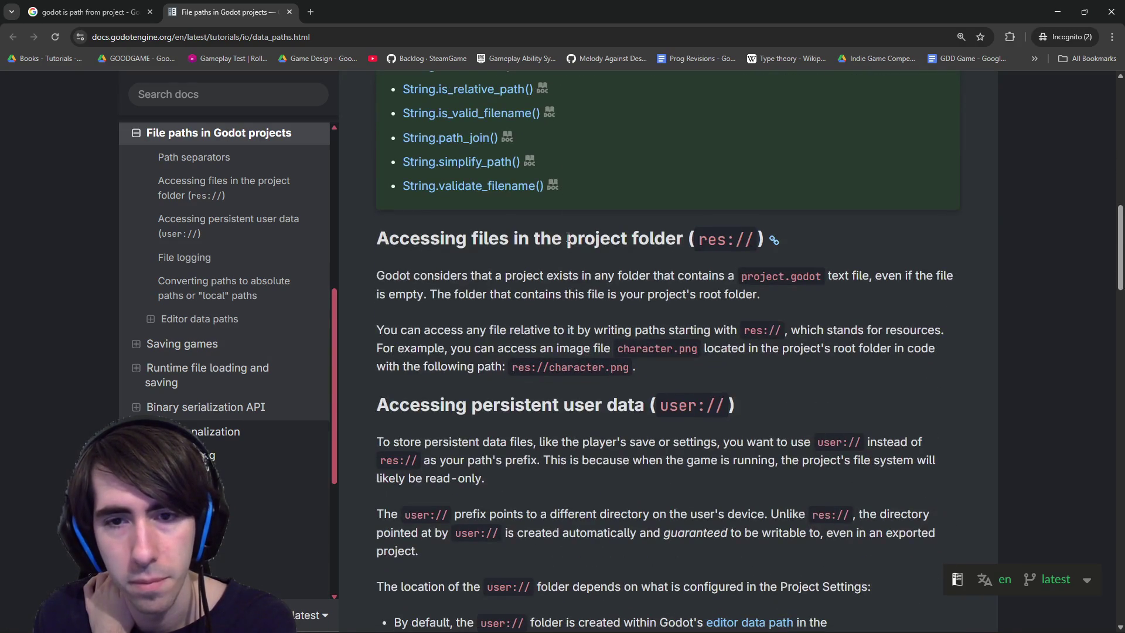
drag(697, 240, 754, 241)
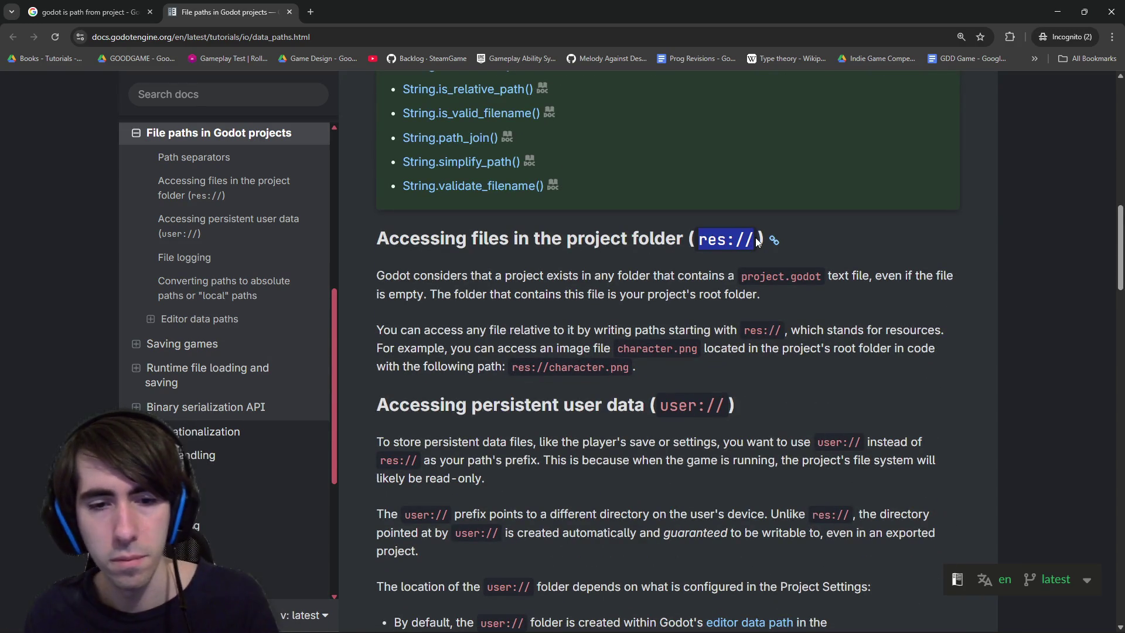
key(ctrl+f)
key(Return)
- Scroll down through the user comments, then bring the Google Docs Polish window onto this screen
scroll(680, 320, down, 3)
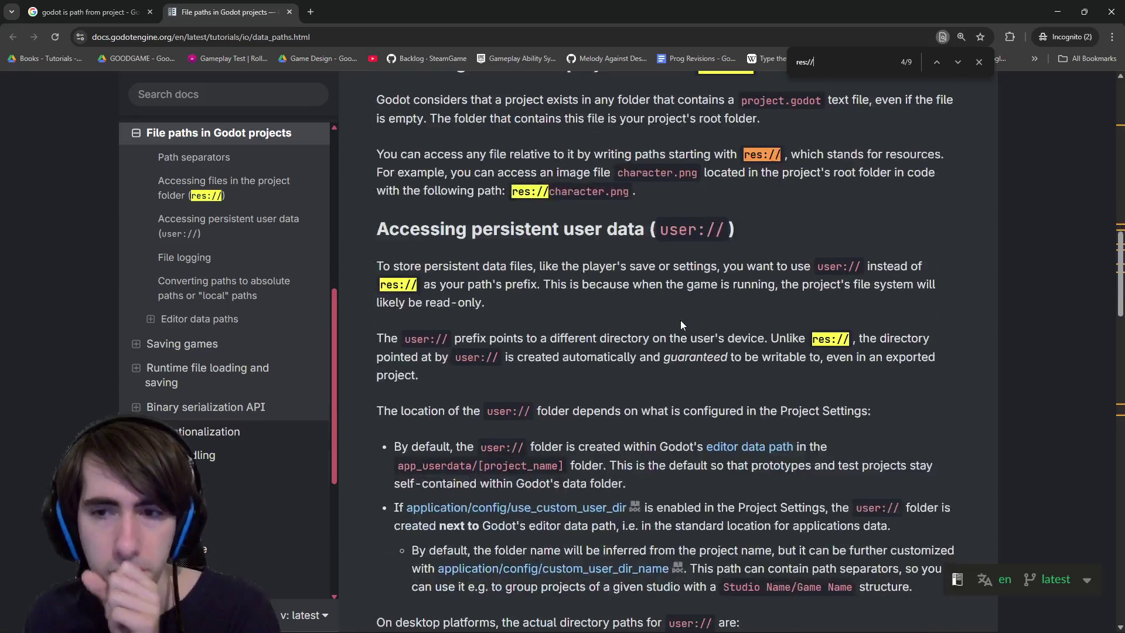
scroll(578, 358, down, 3)
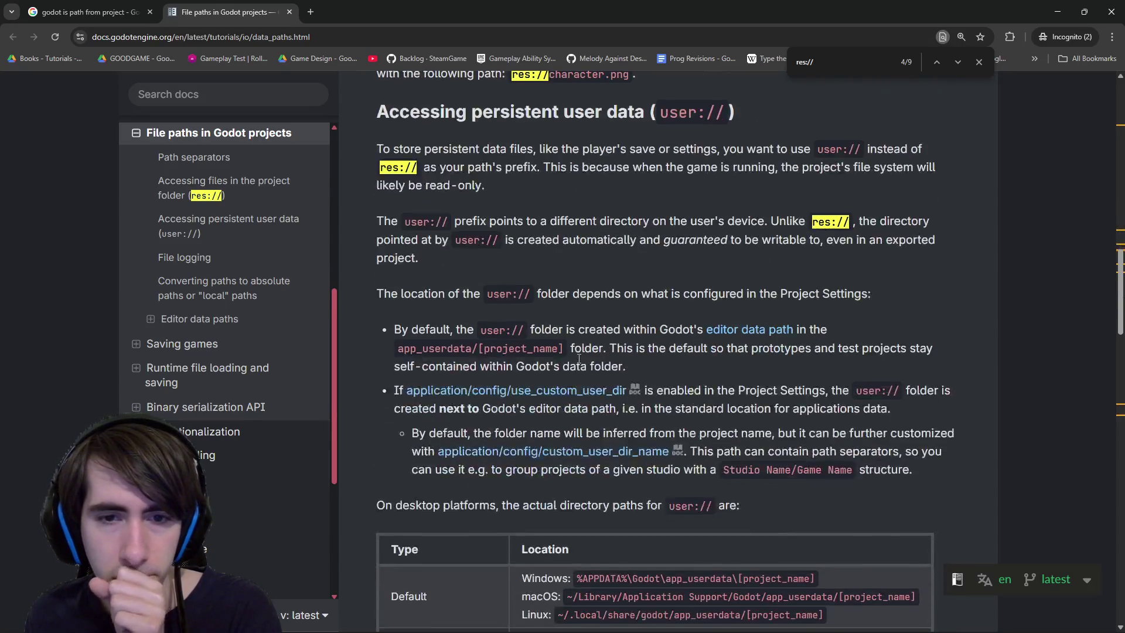
scroll(578, 358, down, 5)
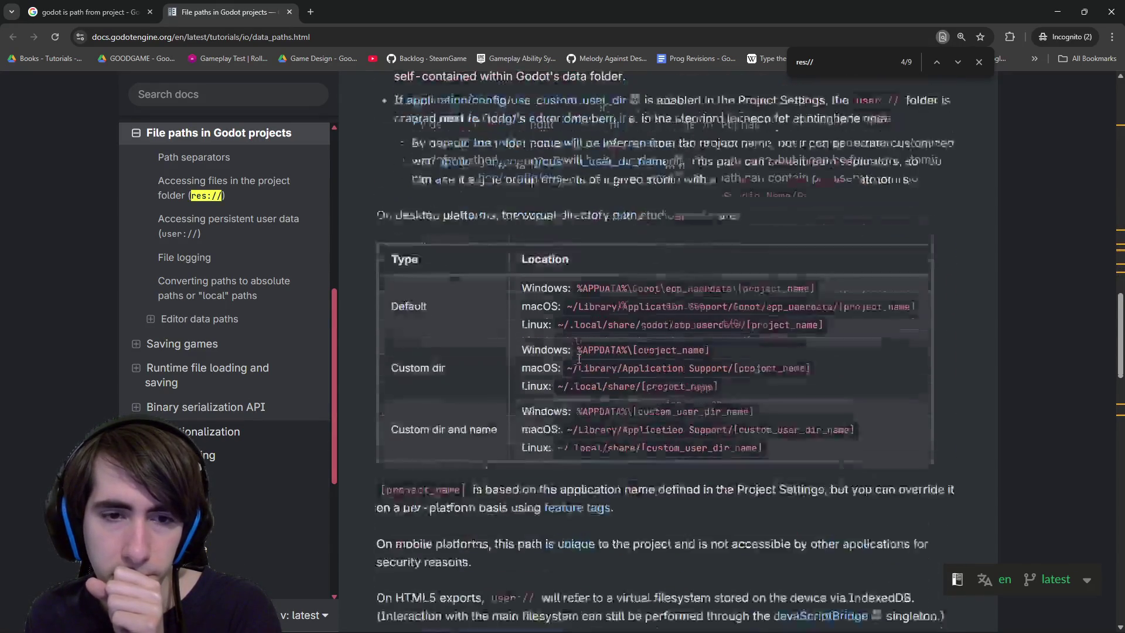
scroll(543, 334, down, 10)
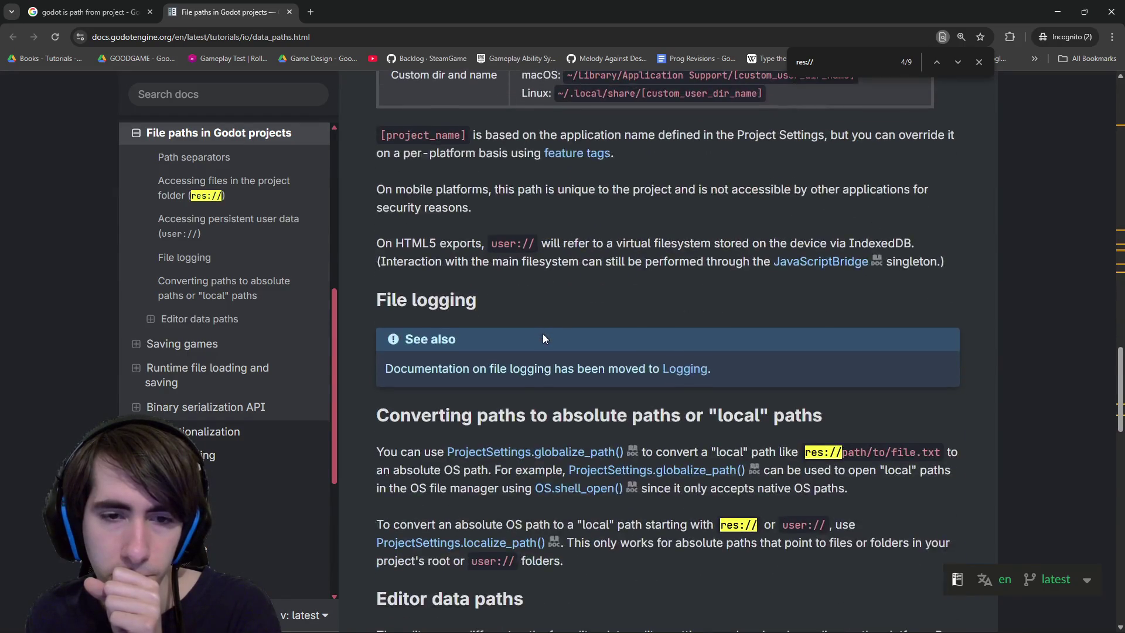
scroll(530, 332, down, 7)
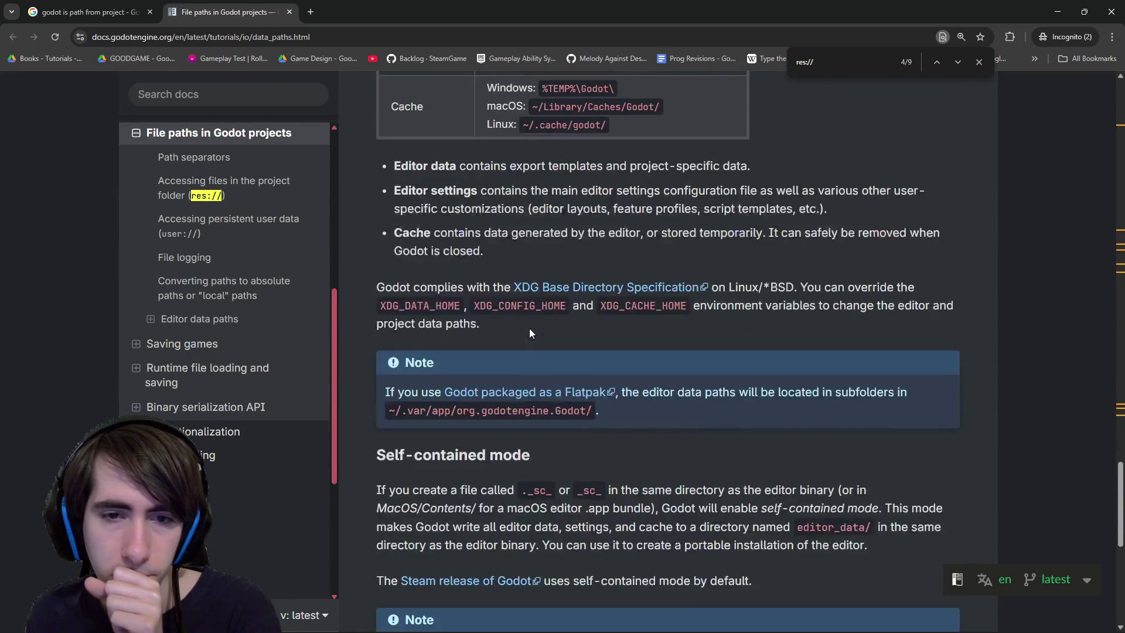
scroll(530, 332, down, 4)
scroll(524, 327, down, 7)
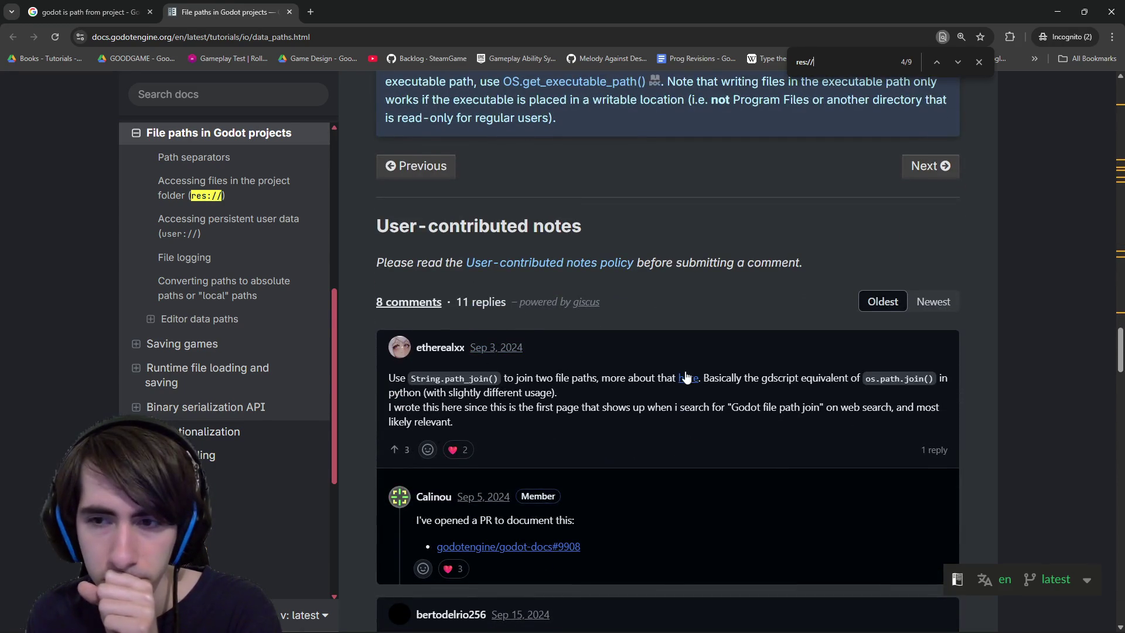
scroll(680, 375, down, 4)
scroll(678, 376, down, 3)
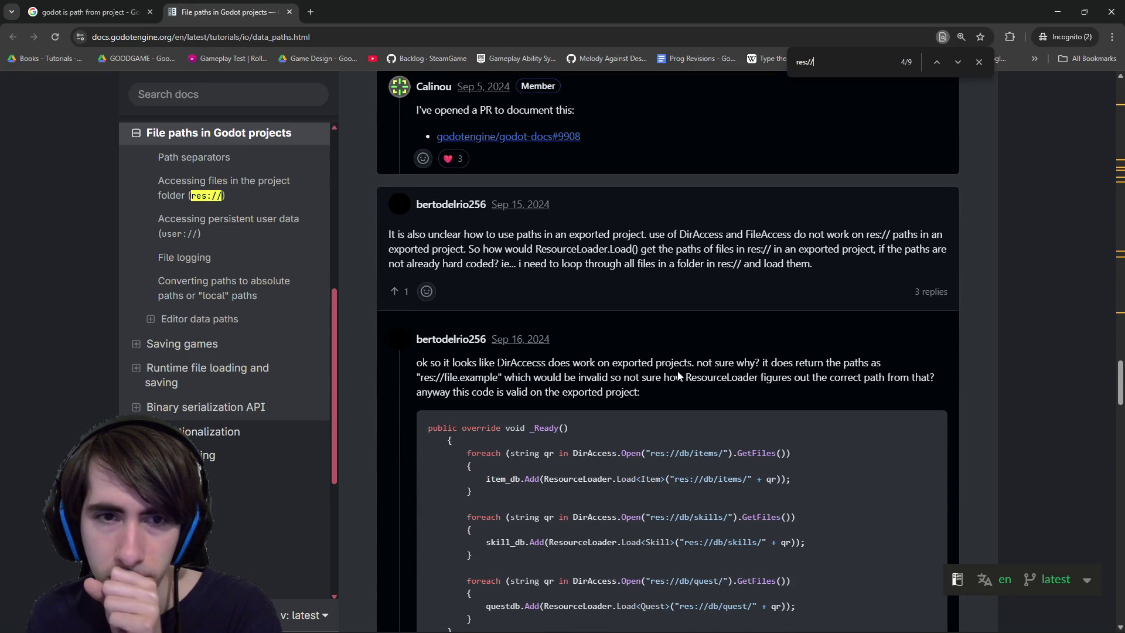
scroll(679, 375, down, 13)
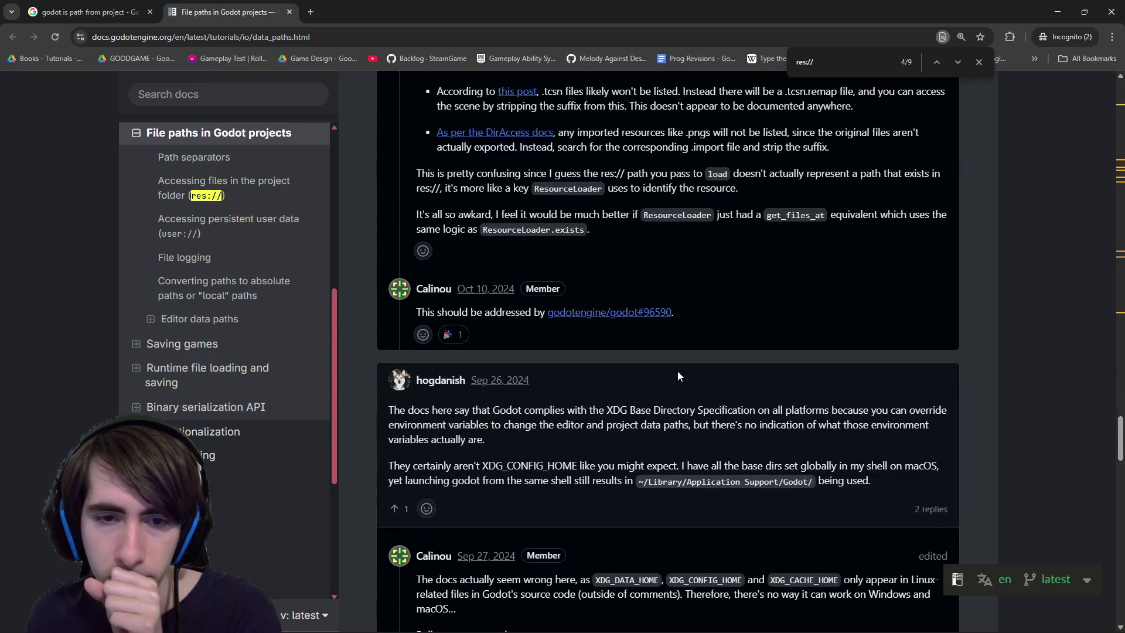
scroll(678, 376, down, 20)
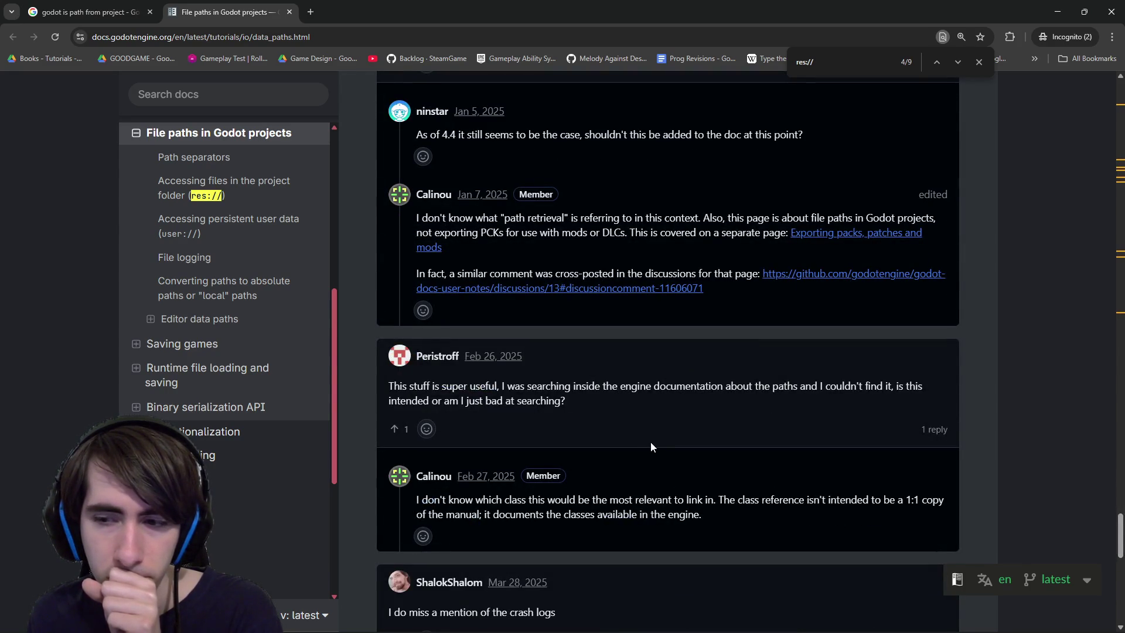
scroll(651, 442, up, 20)
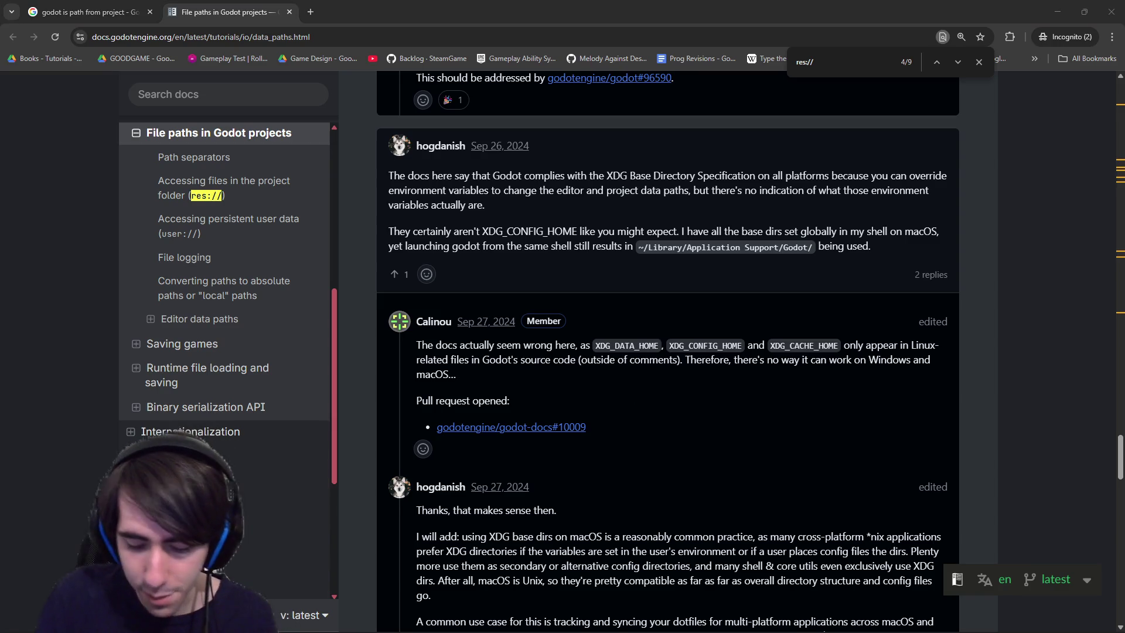
mouse_move(1124, 69)
mouse_down()
mouse_move(669, 69)
mouse_move(669, 2)
mouse_up()
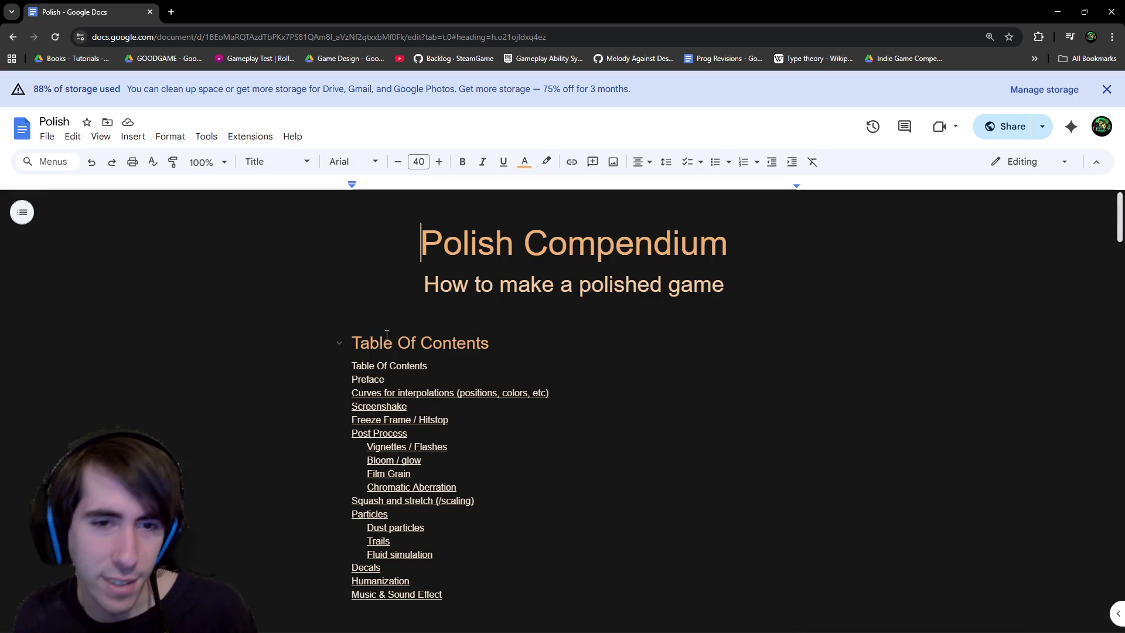
- Read through the Polish Compendium to its last section, then minimize Chrome to reveal Godot
scroll(484, 338, down, 12)
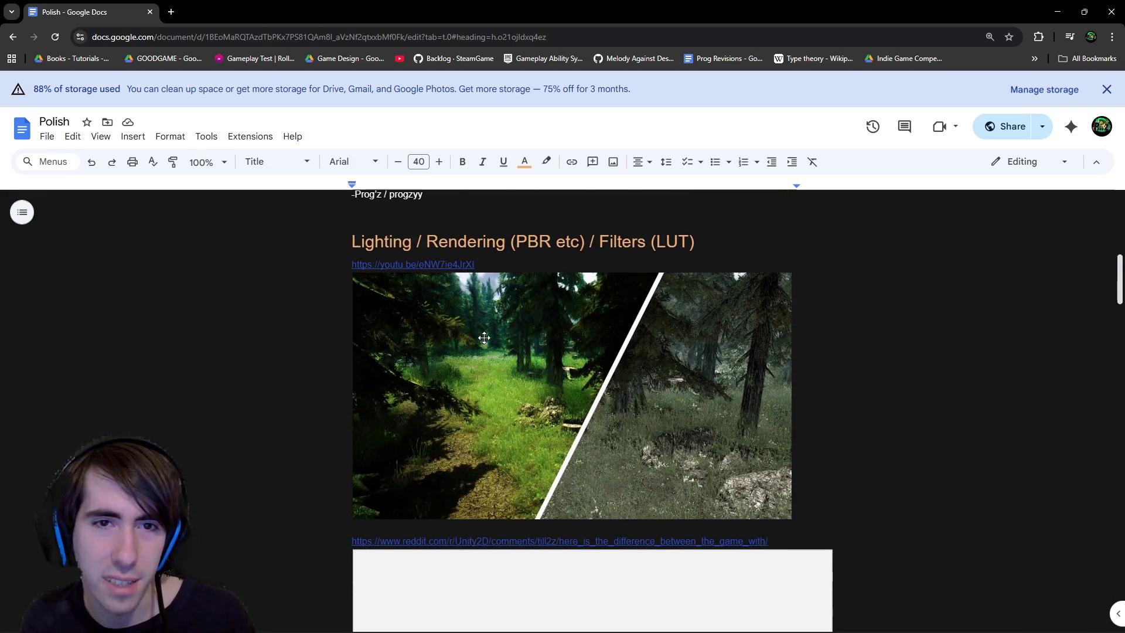
scroll(484, 338, down, 3)
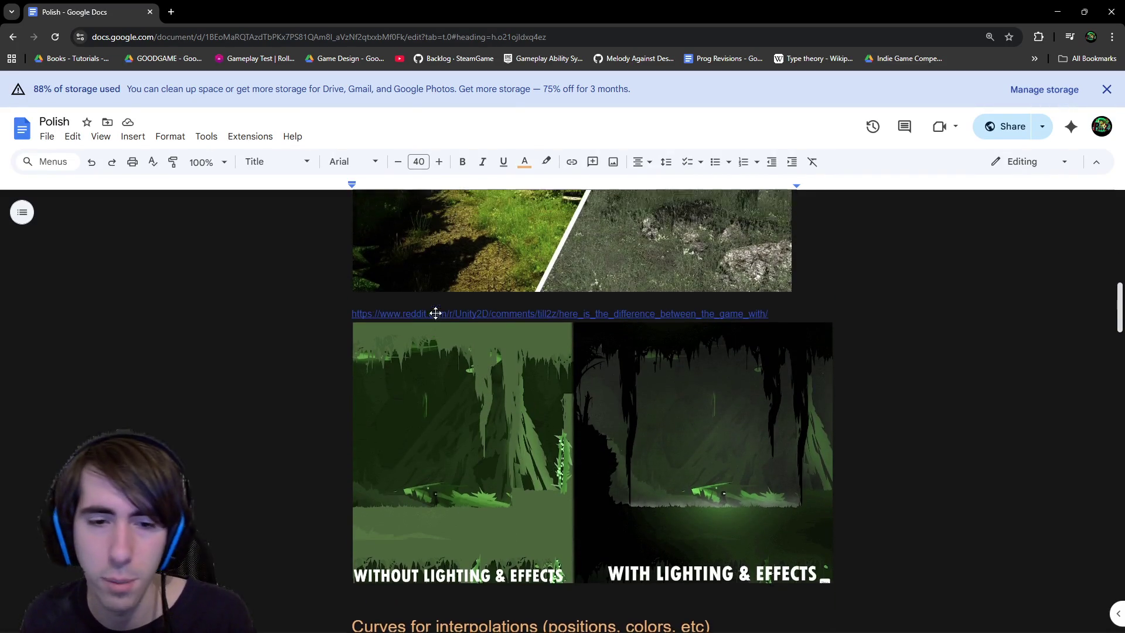
scroll(579, 382, down, 3)
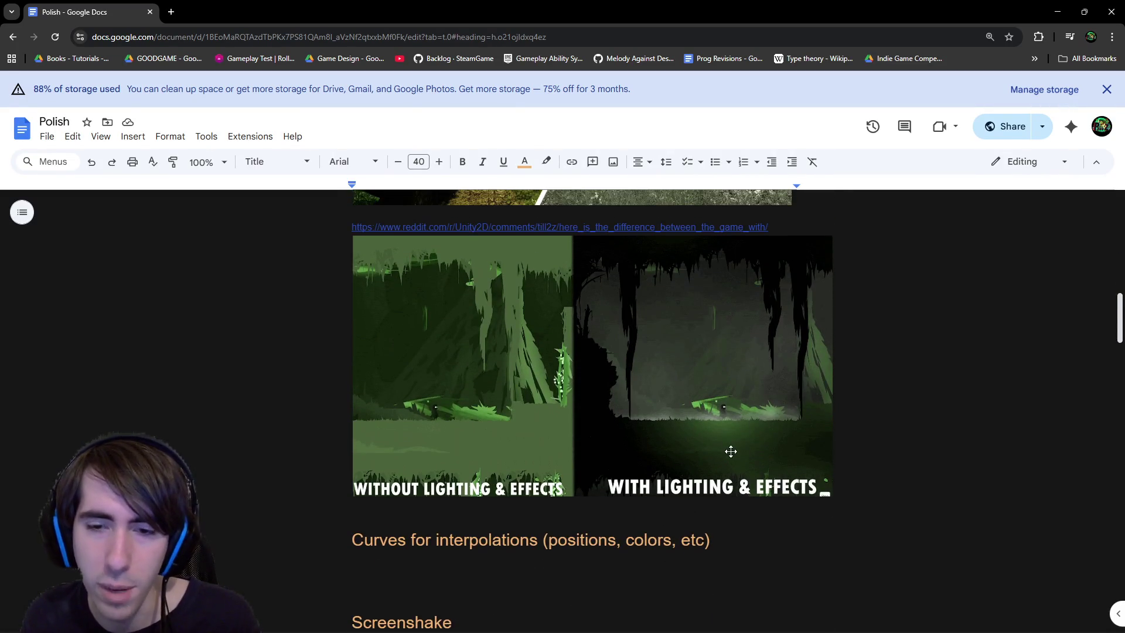
scroll(731, 452, down, 4)
scroll(730, 451, down, 3)
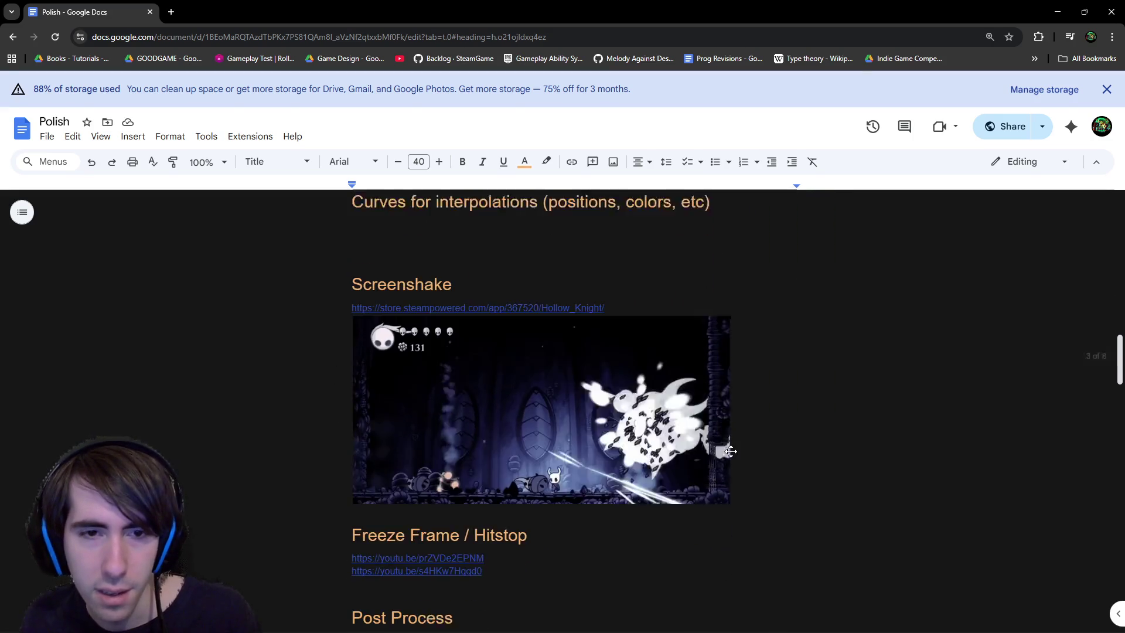
scroll(471, 361, down, 1)
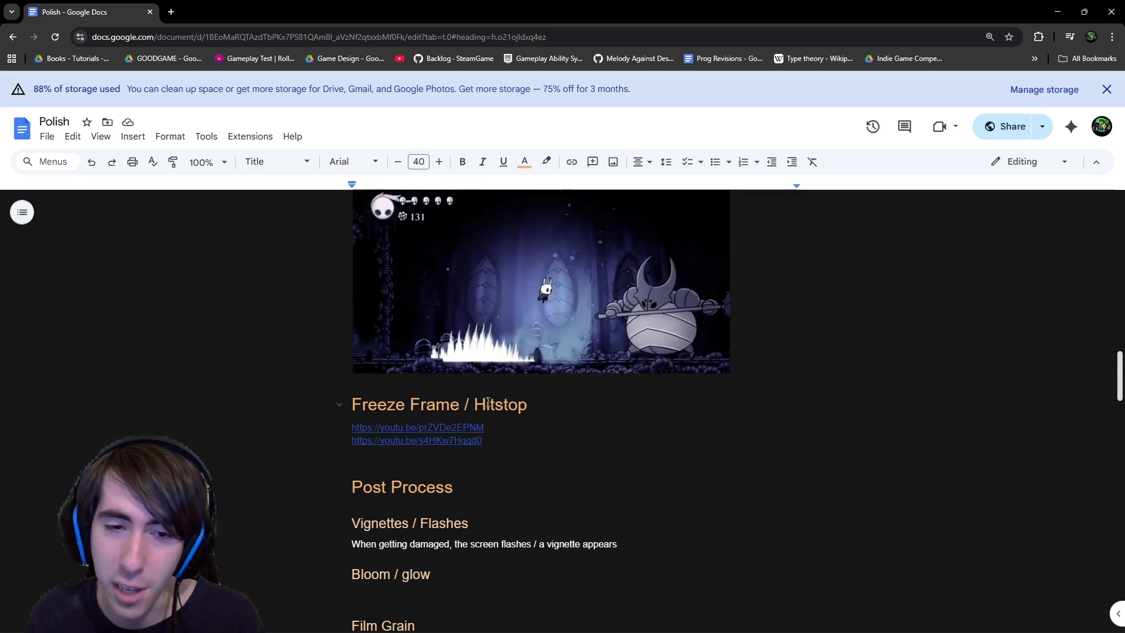
scroll(462, 404, down, 4)
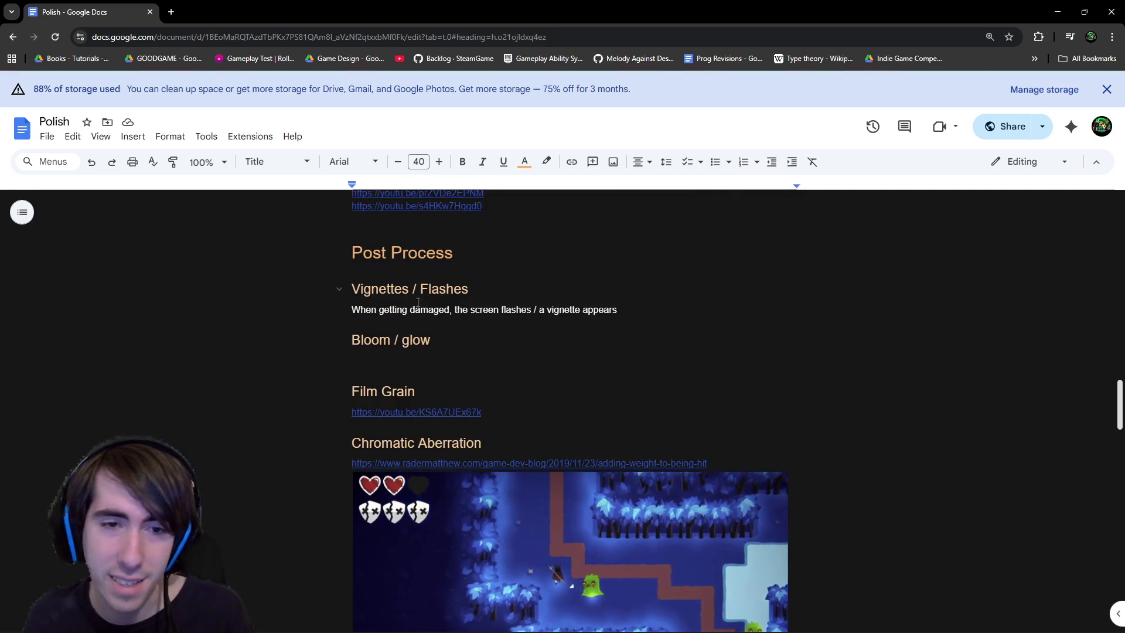
scroll(398, 283, down, 3)
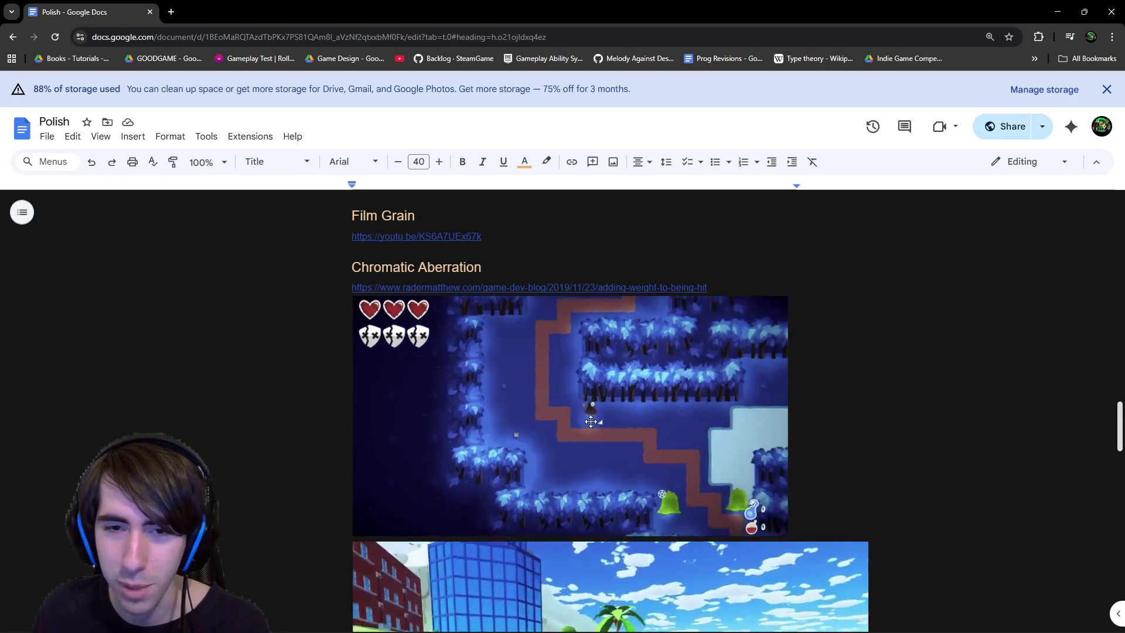
scroll(590, 416, down, 4)
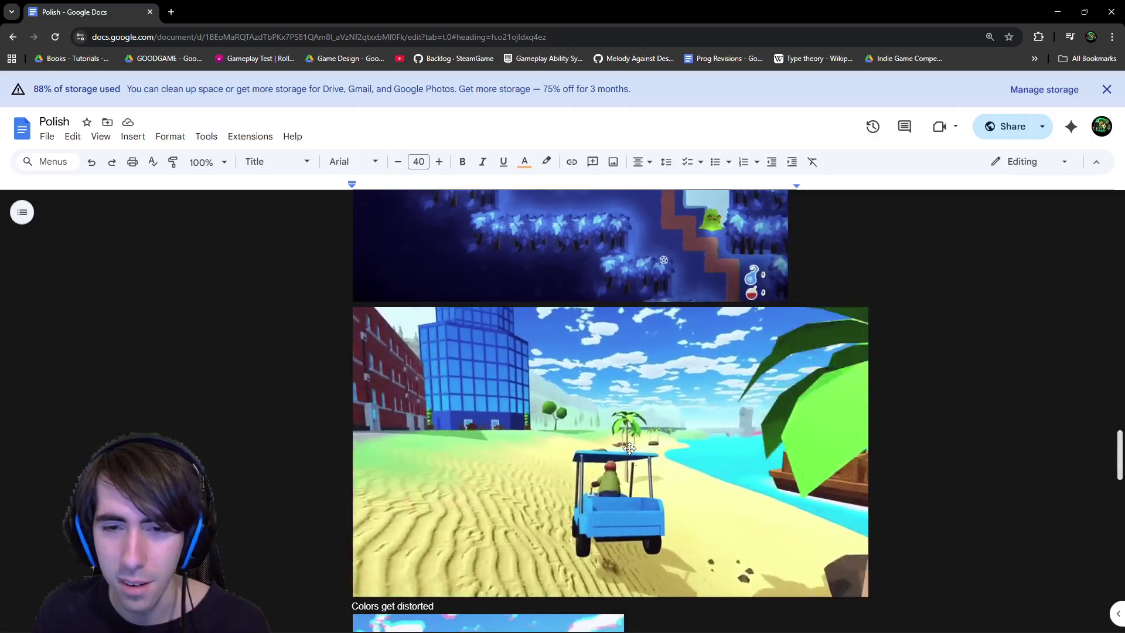
scroll(615, 523, down, 5)
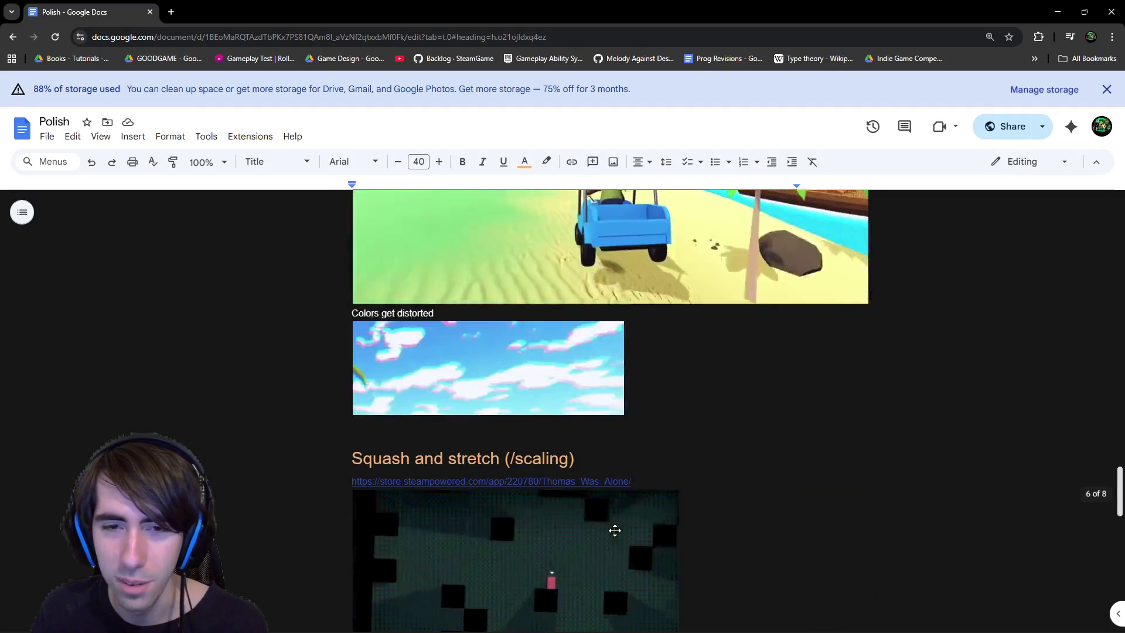
scroll(480, 370, down, 5)
scroll(474, 364, up, 1)
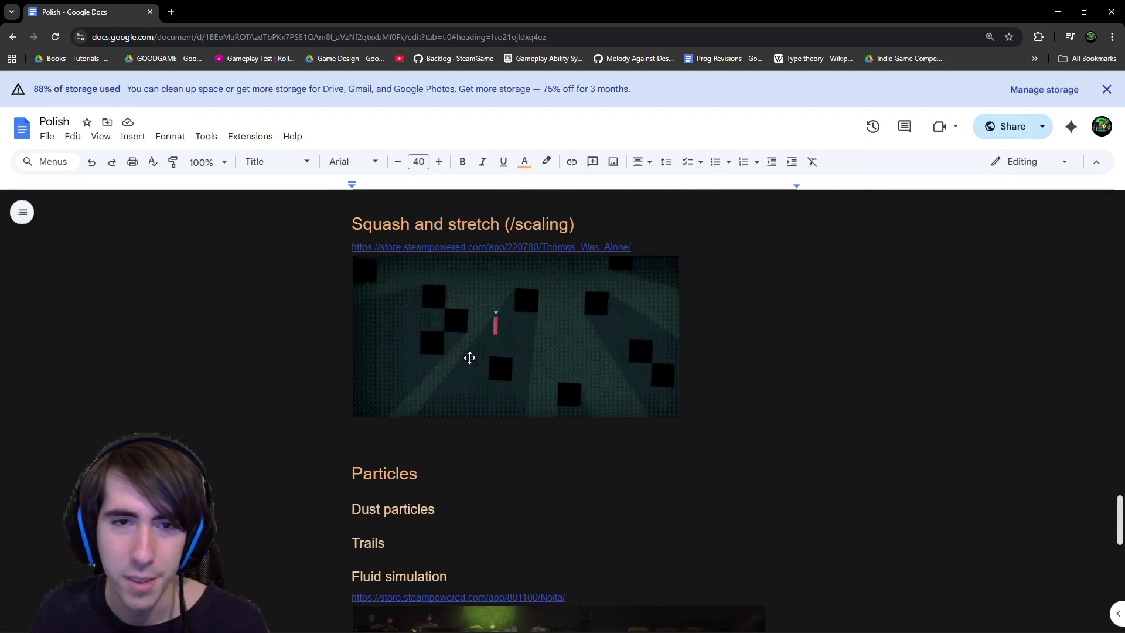
scroll(410, 340, down, 3)
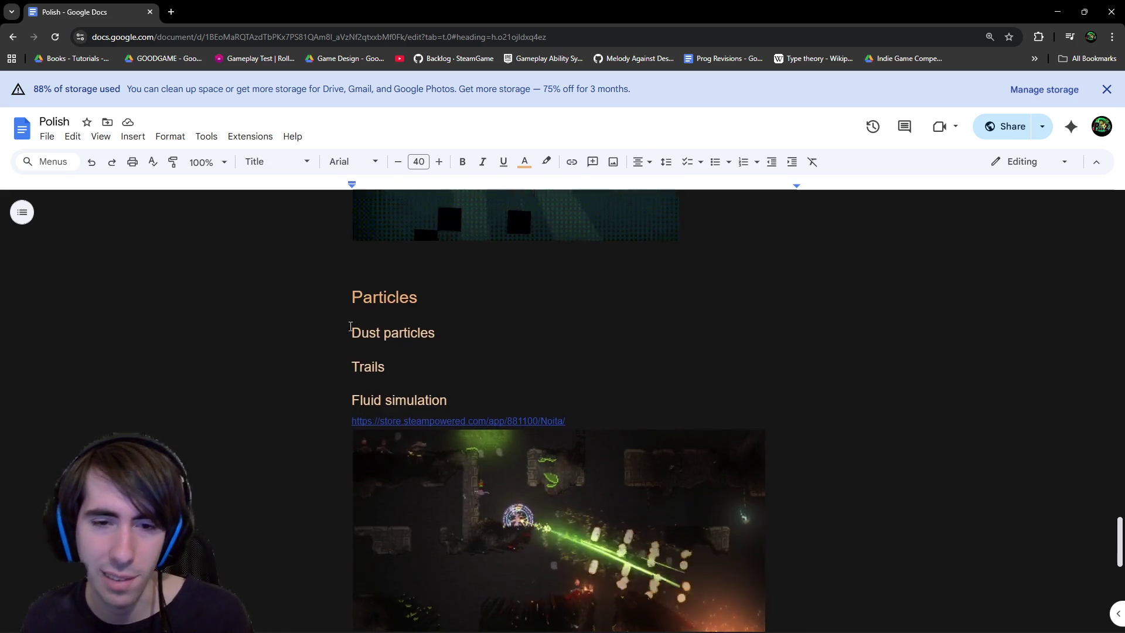
scroll(378, 274, down, 2)
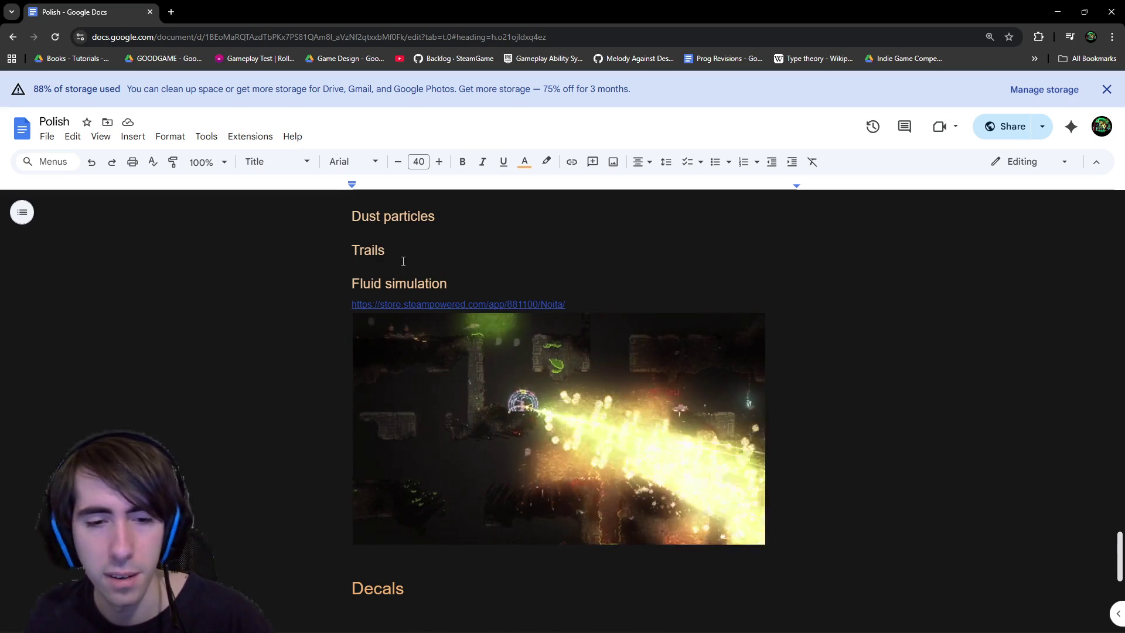
scroll(402, 282, down, 2)
scroll(403, 303, down, 5)
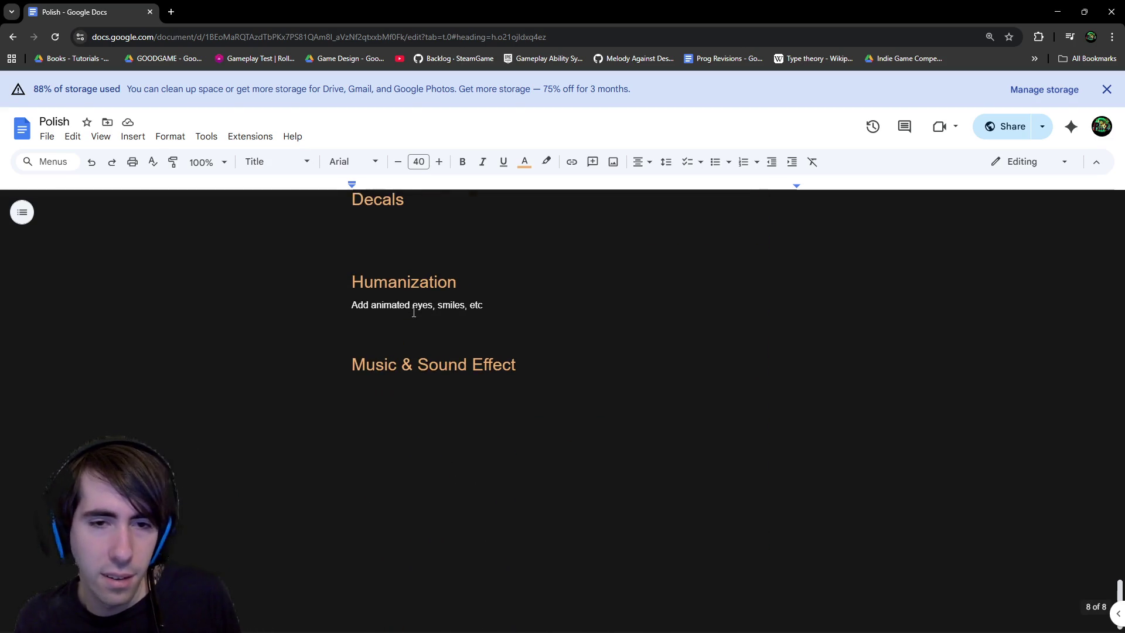
scroll(415, 308, up, 7)
scroll(460, 334, down, 5)
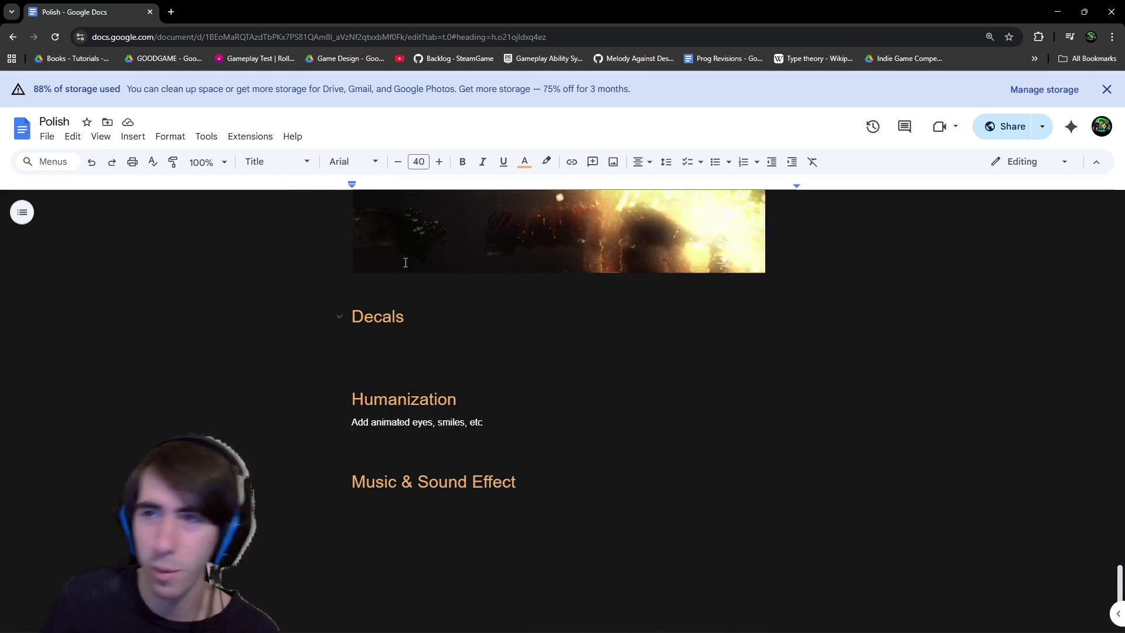
key(alt+Tab)
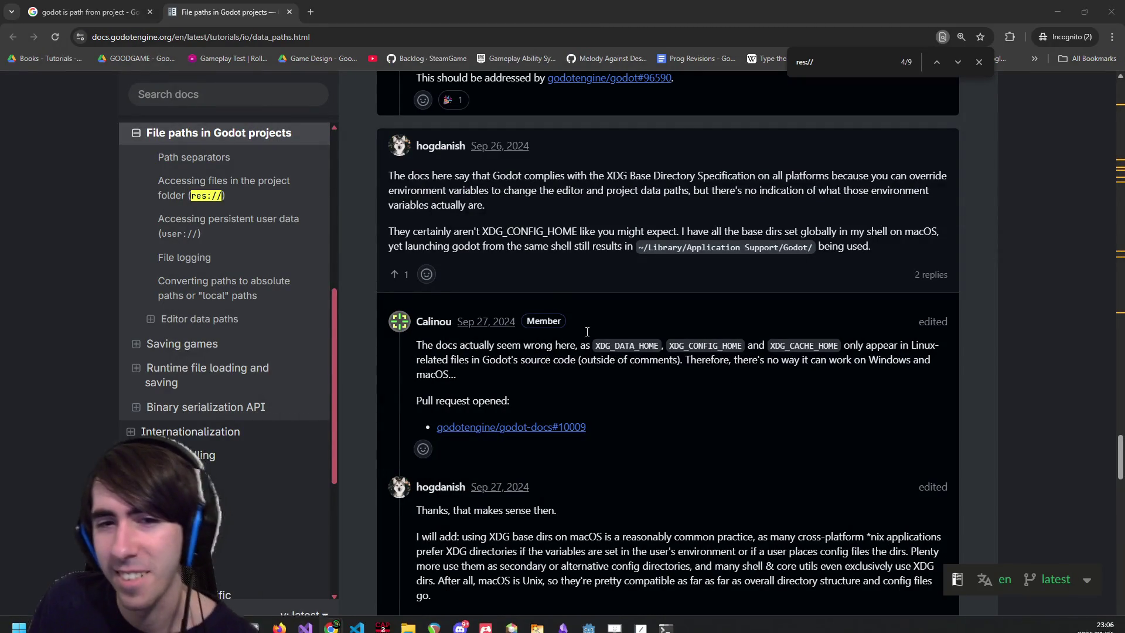
click(1049, 6)
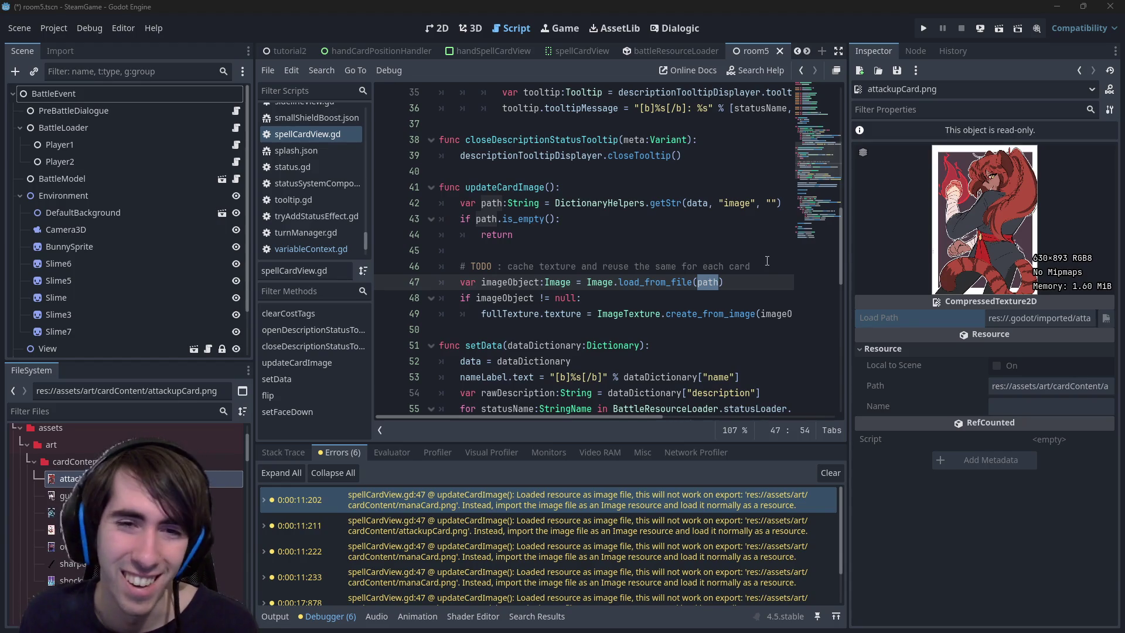
key(End)
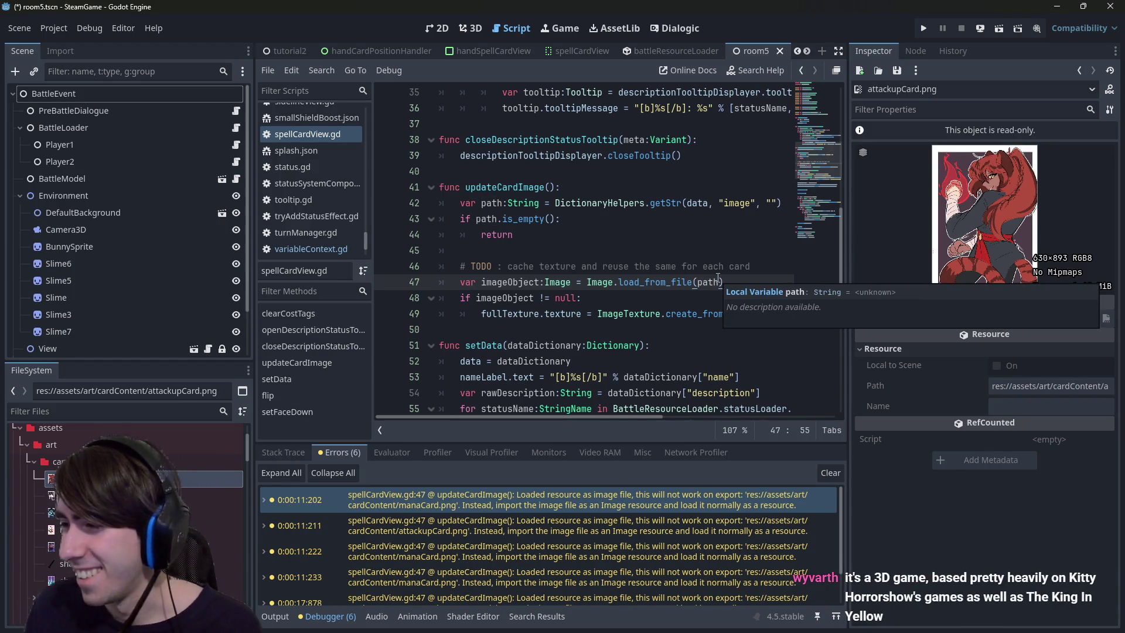
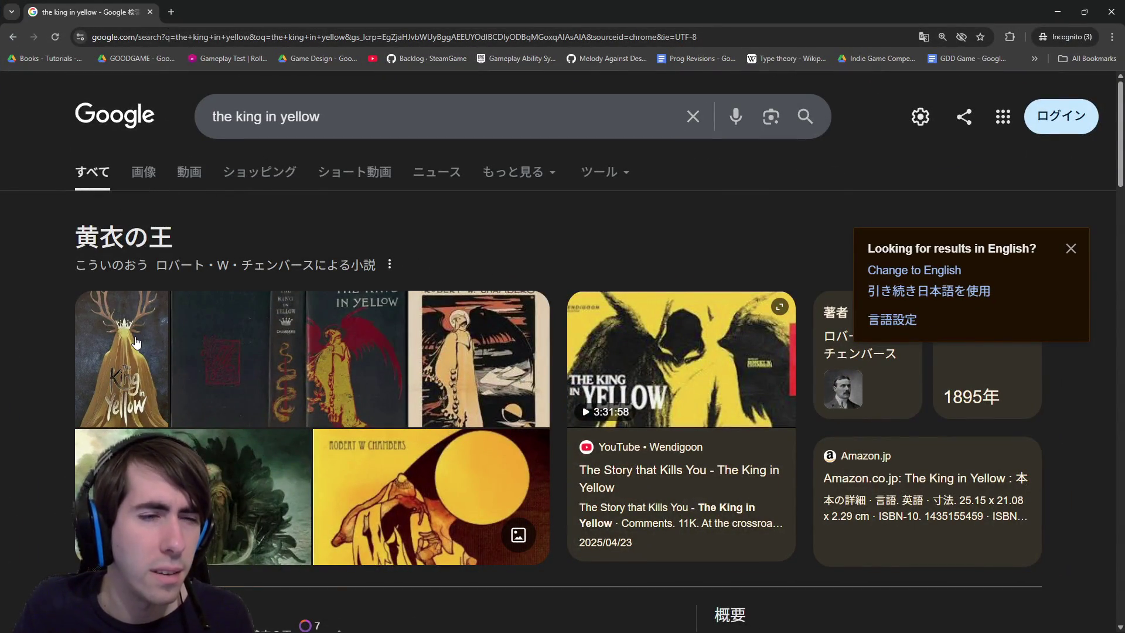
- Search images for 'the king in yellow game', preview the escape room result, then return to the earlier image results
click(147, 171)
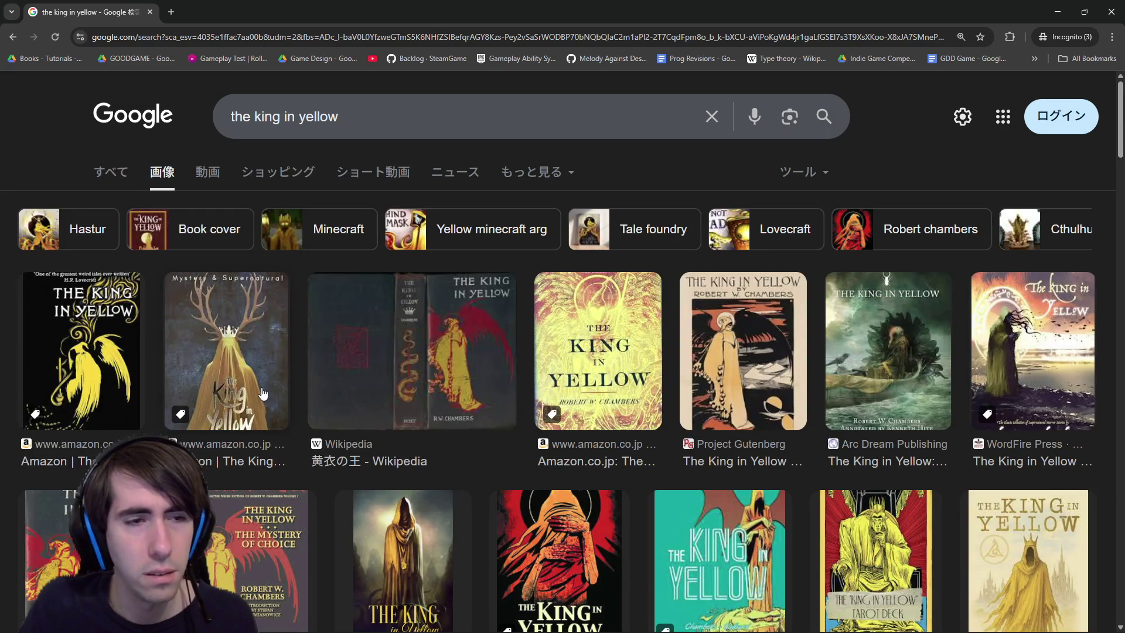
scroll(514, 507, down, 6)
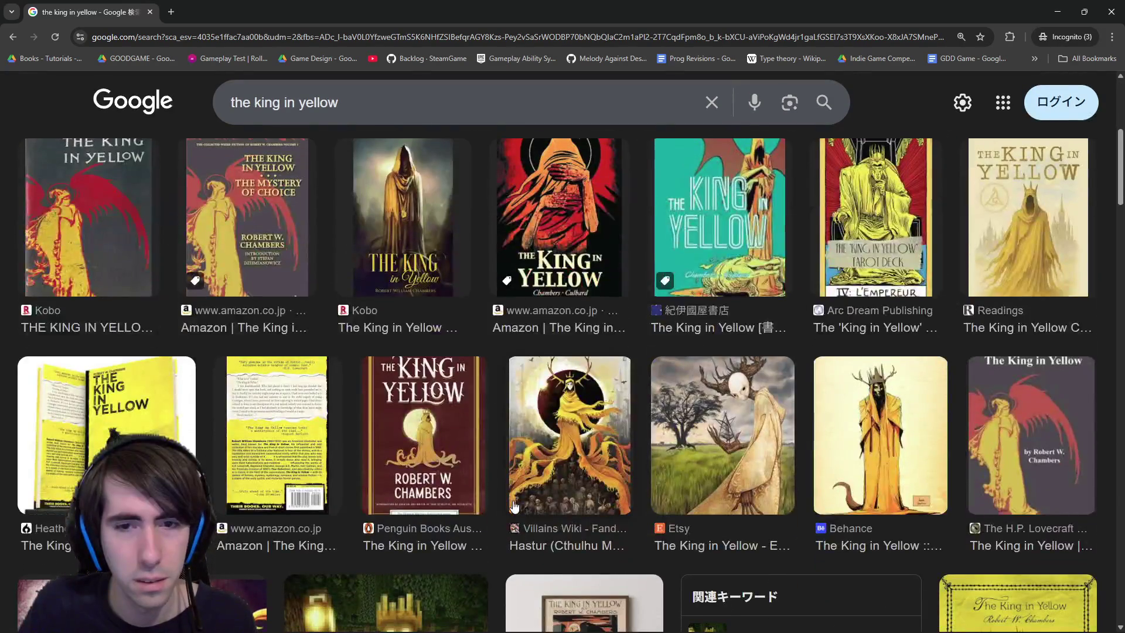
click(566, 99)
text(game)
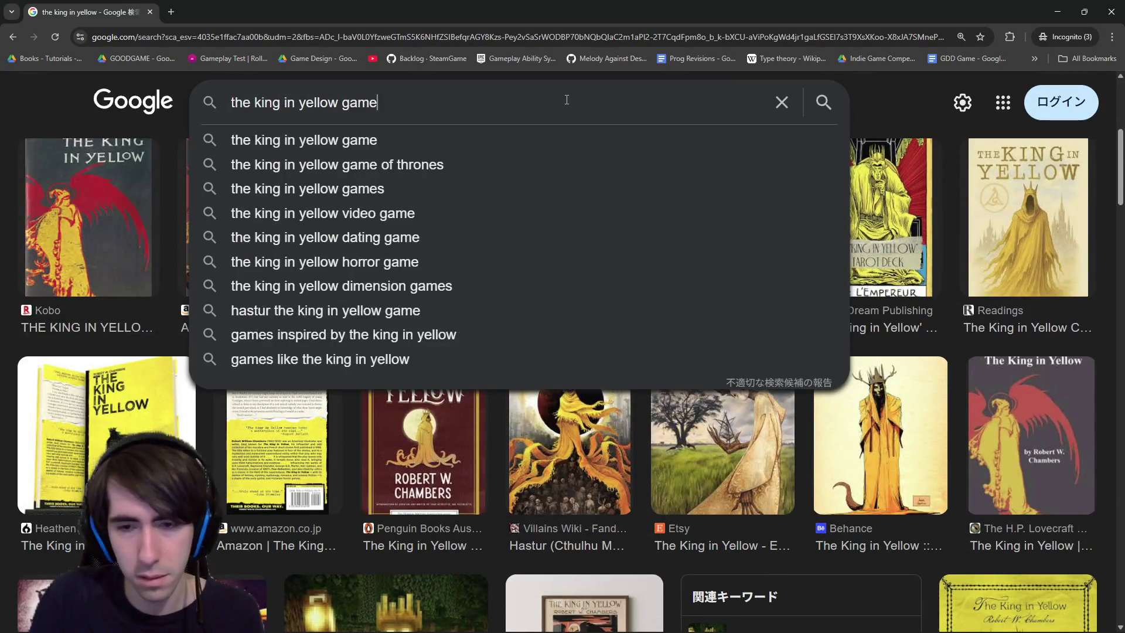
key(Return)
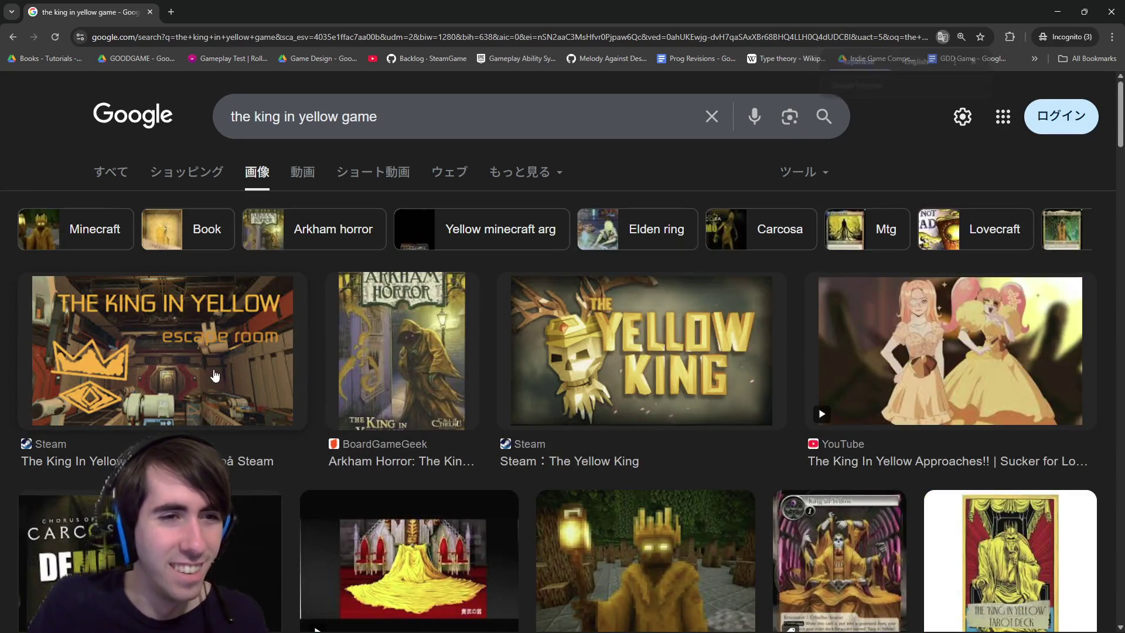
click(215, 375)
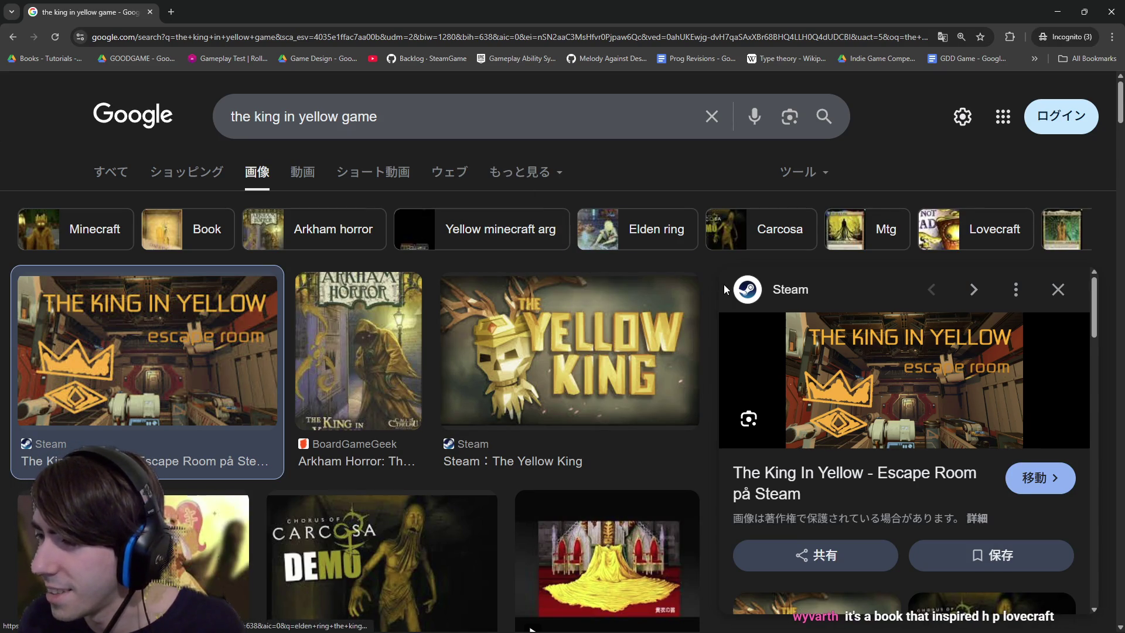
key(alt+Left)
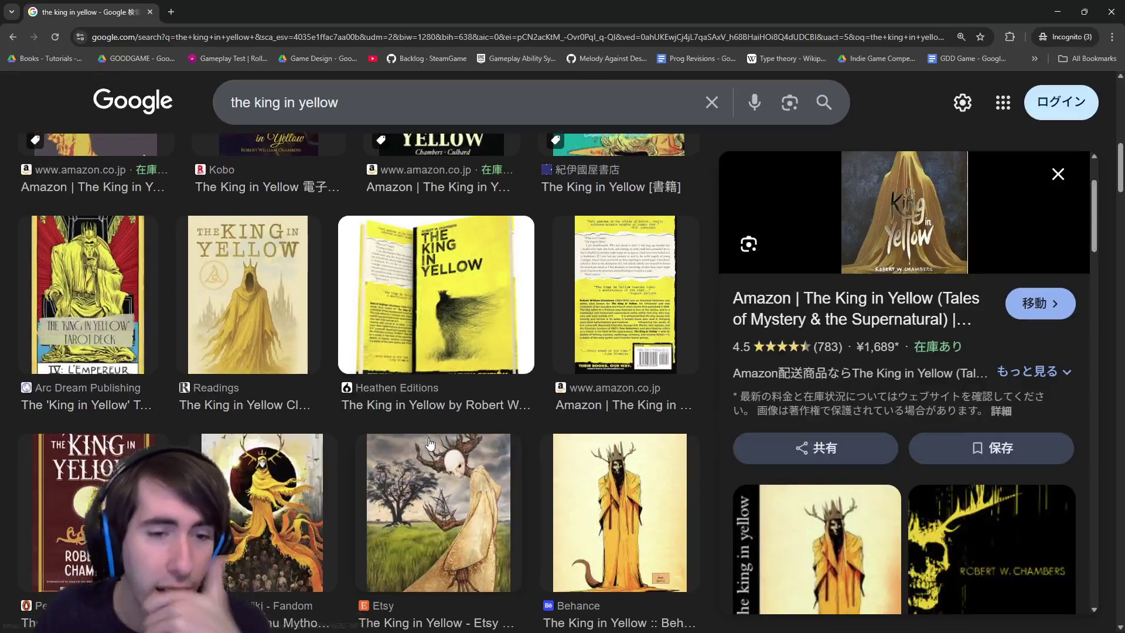
- Preview the Readings edition cover and the book cover with antlers
click(248, 317)
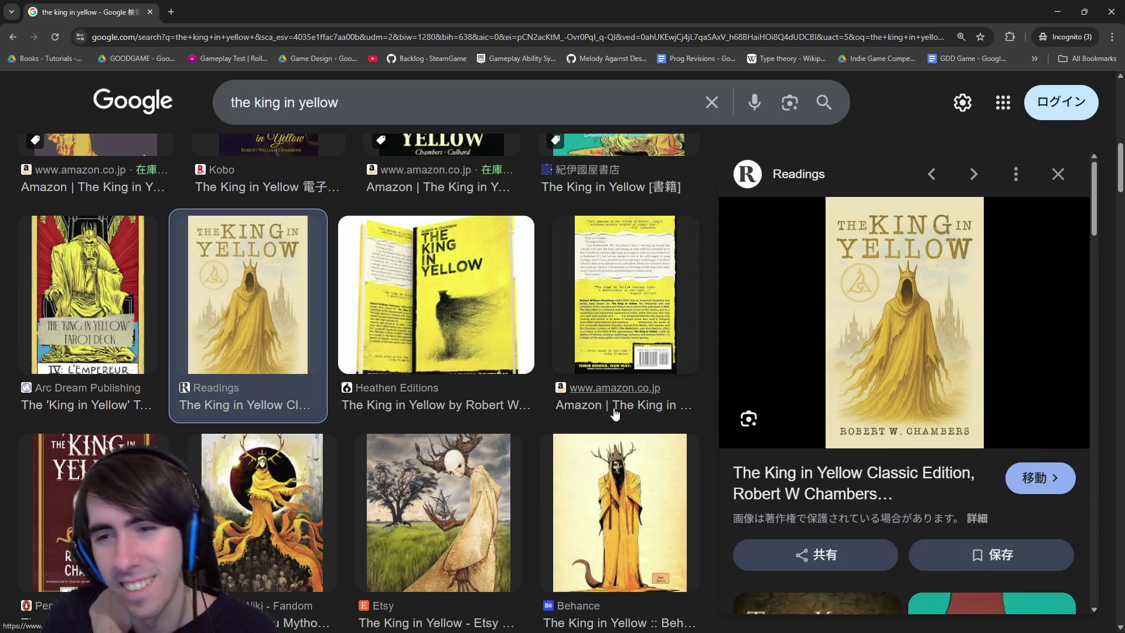
scroll(527, 375, up, 5)
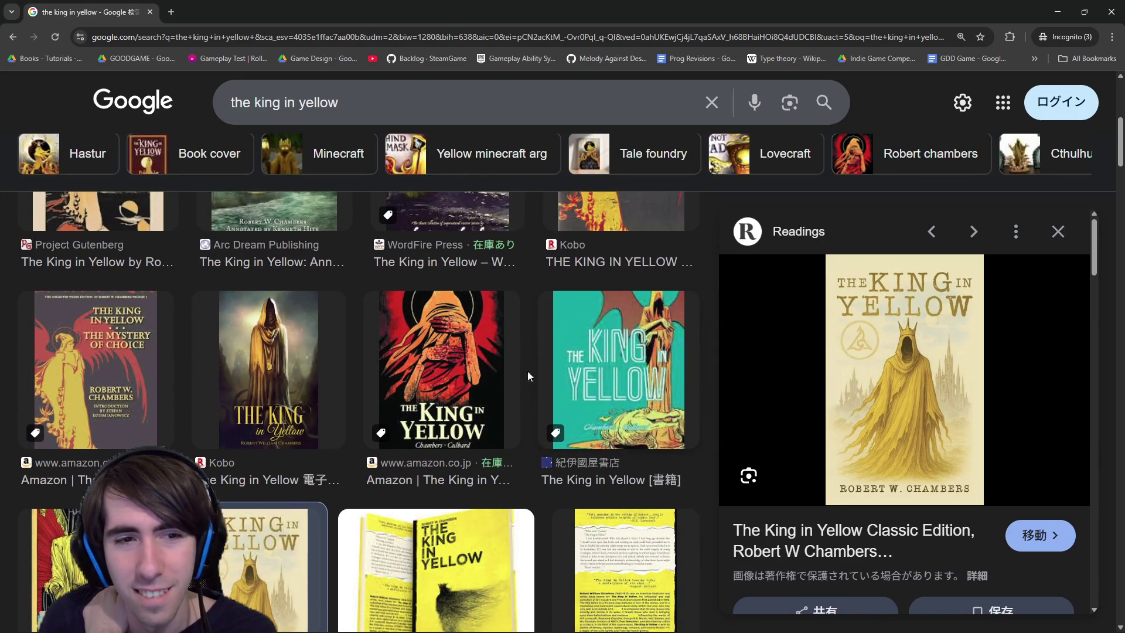
scroll(360, 354, up, 5)
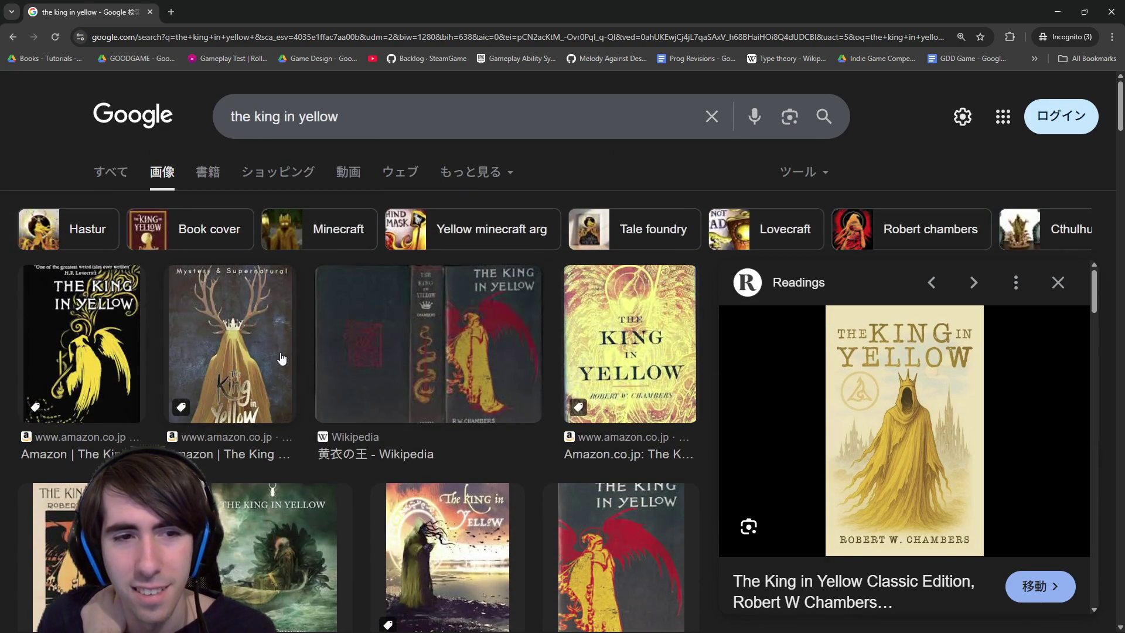
click(282, 358)
scroll(644, 328, down, 5)
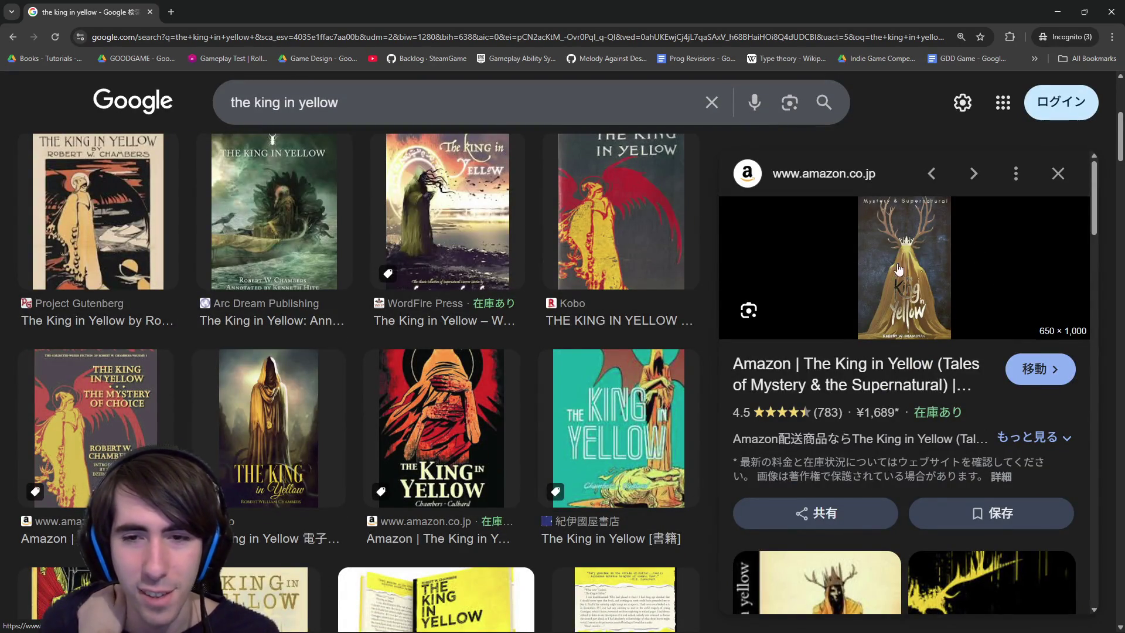
scroll(645, 410, down, 3)
scroll(902, 352, down, 5)
scroll(661, 461, down, 5)
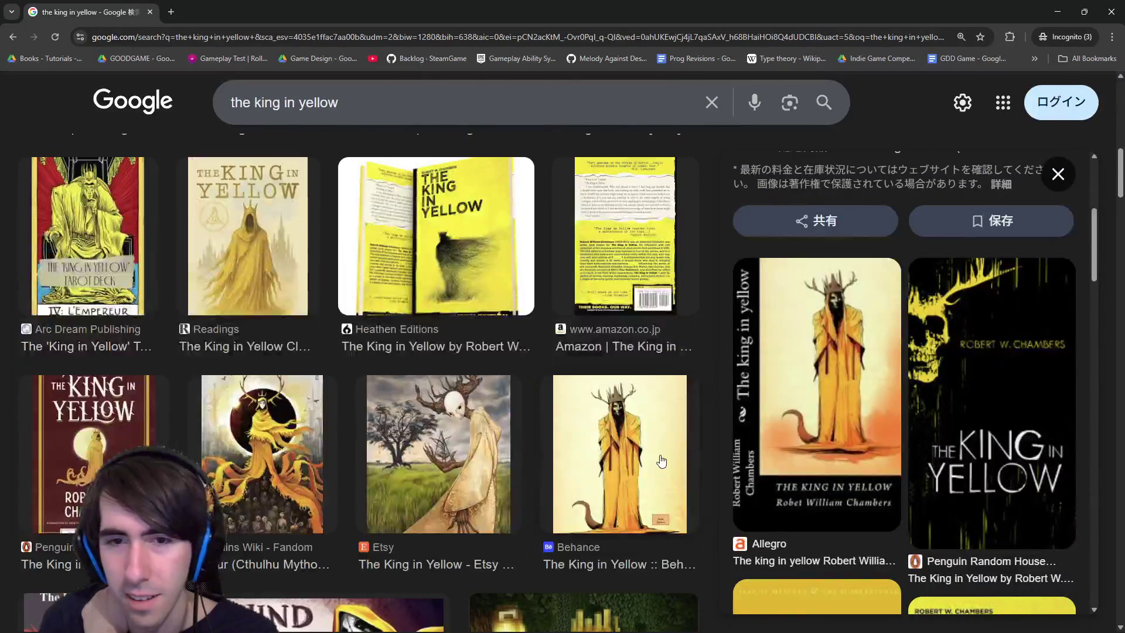
scroll(586, 411, down, 4)
scroll(465, 334, up, 1)
scroll(453, 319, down, 1)
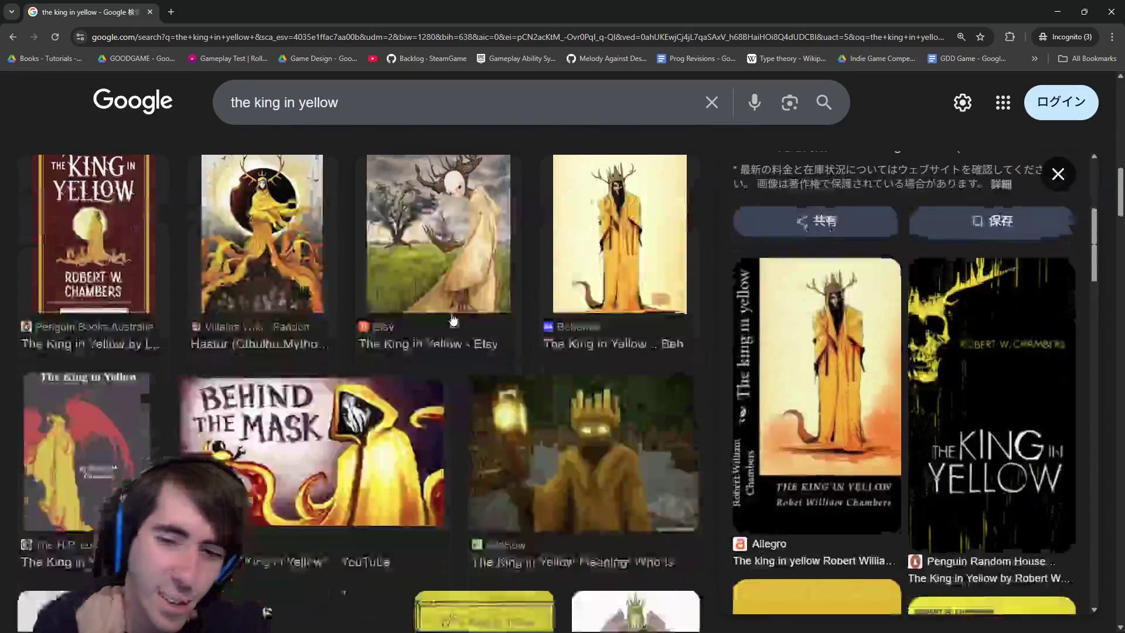
scroll(453, 319, up, 5)
- Preview the Readings cover again, then the Penguin Books edition and the Behind the Mask video
click(264, 365)
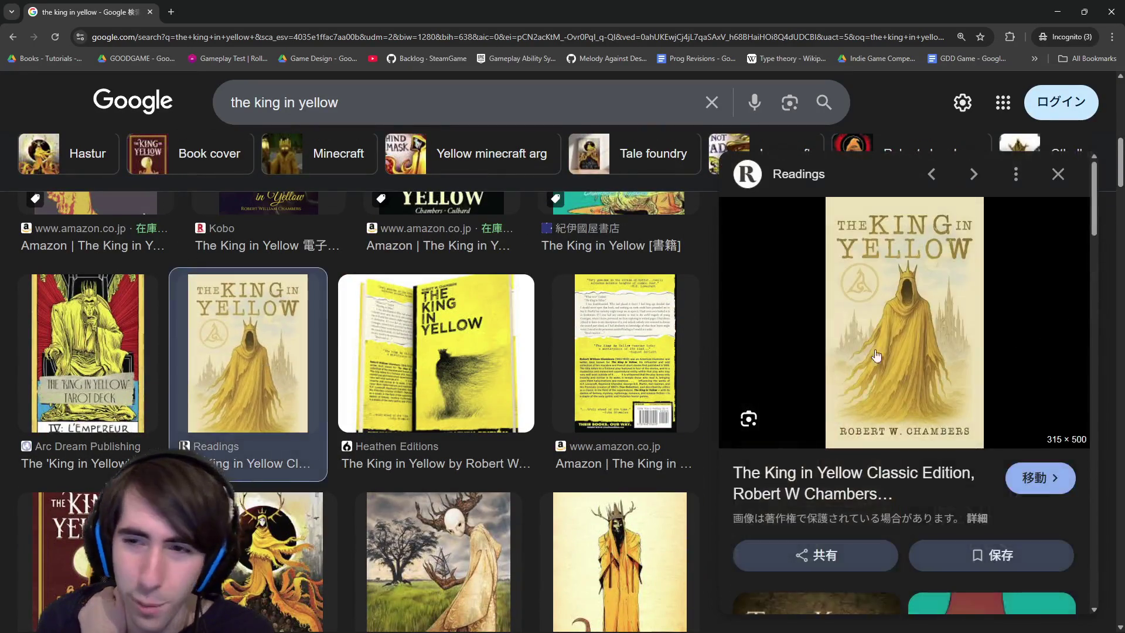
scroll(907, 394, down, 4)
scroll(901, 395, down, 3)
scroll(901, 395, up, 5)
scroll(304, 457, down, 5)
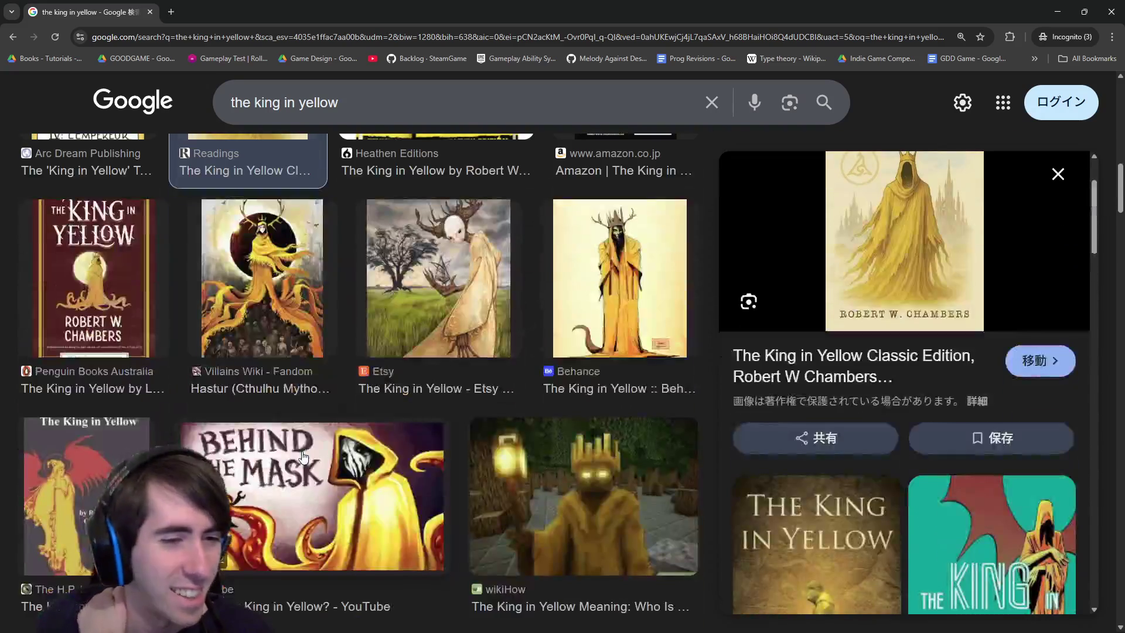
scroll(303, 457, down, 2)
click(109, 195)
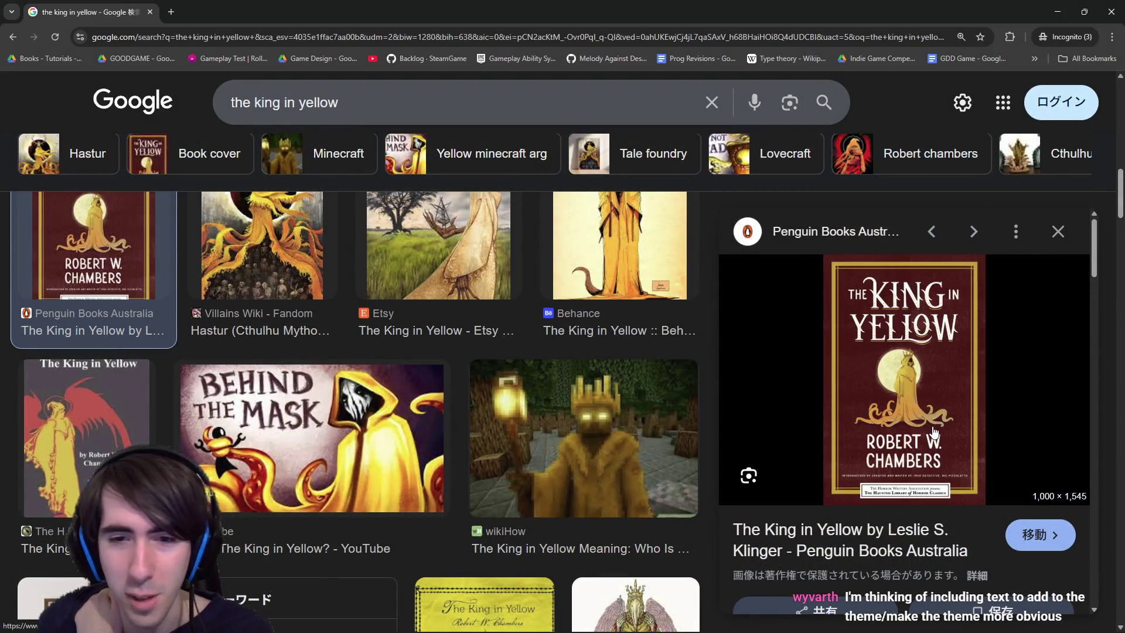
click(422, 444)
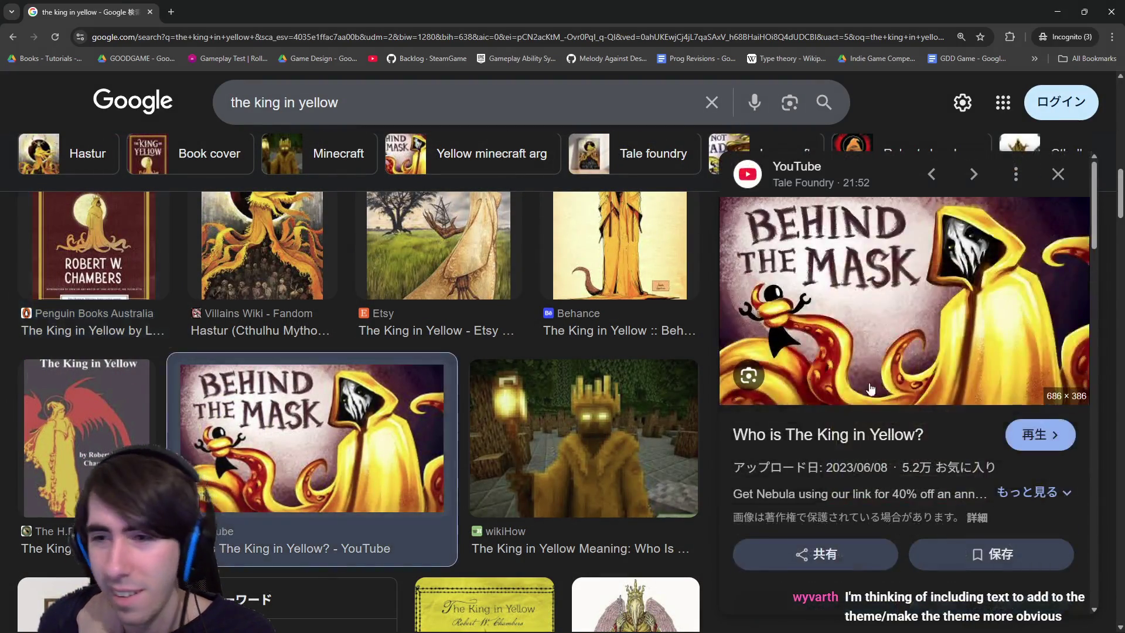
scroll(344, 389, down, 3)
scroll(344, 389, down, 7)
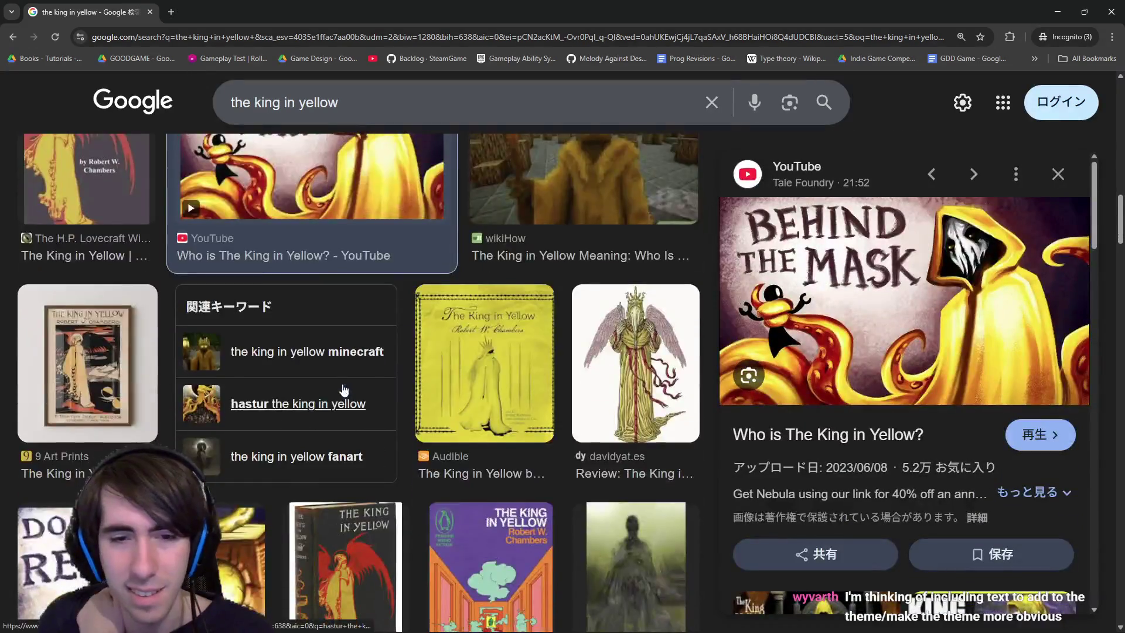
scroll(368, 379, down, 3)
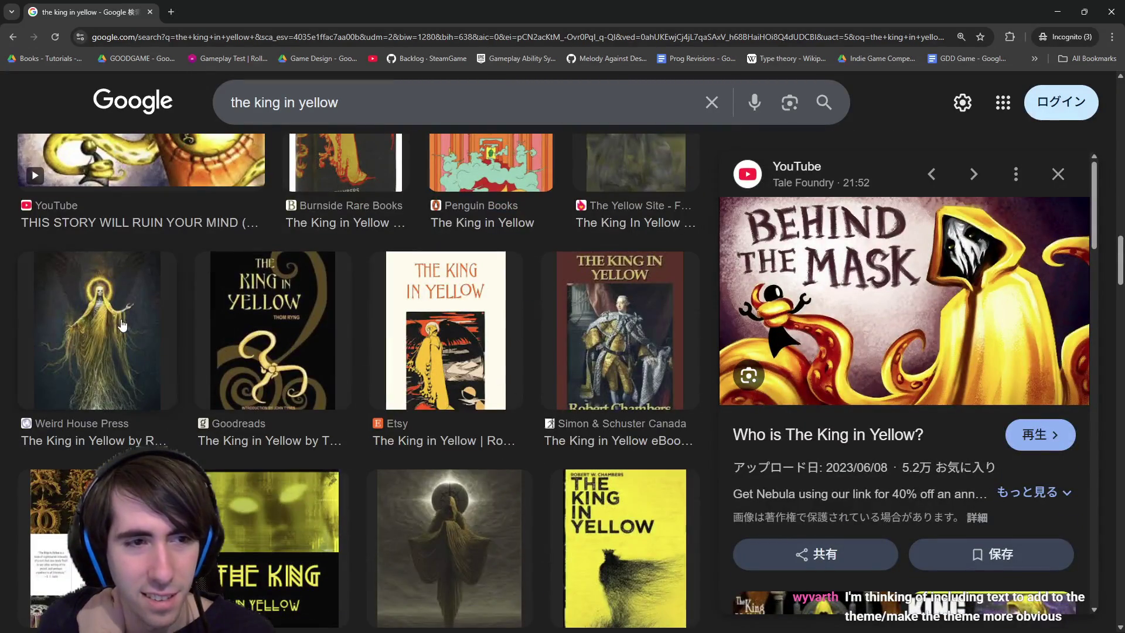
- Preview the Weird House Press illustration, then return to the Godot editor
click(123, 326)
scroll(639, 382, down, 3)
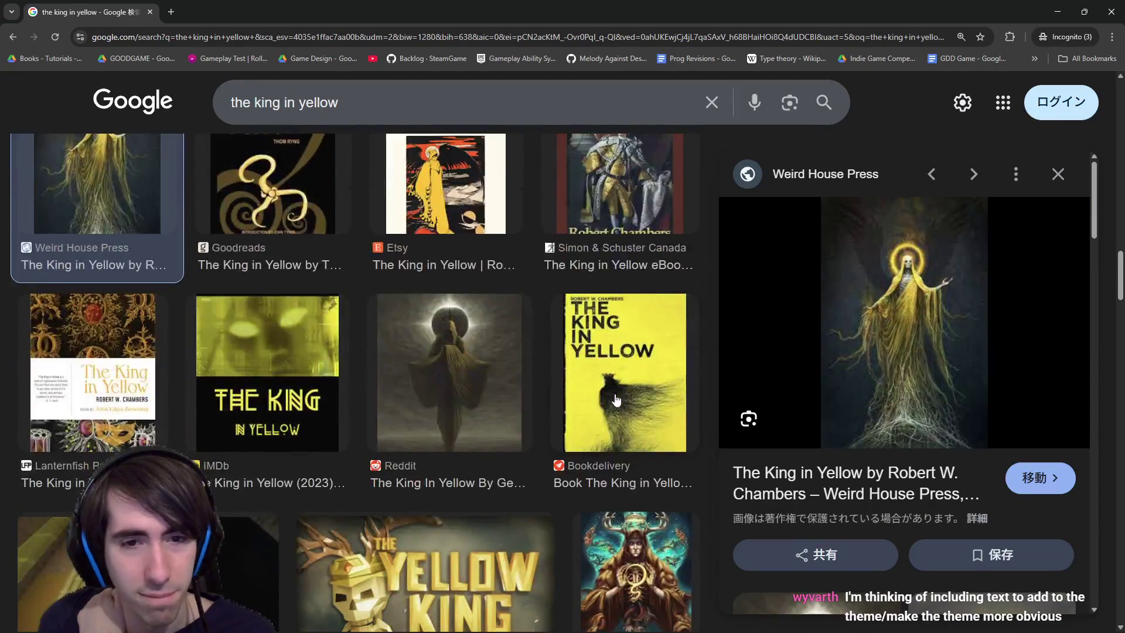
scroll(615, 400, down, 6)
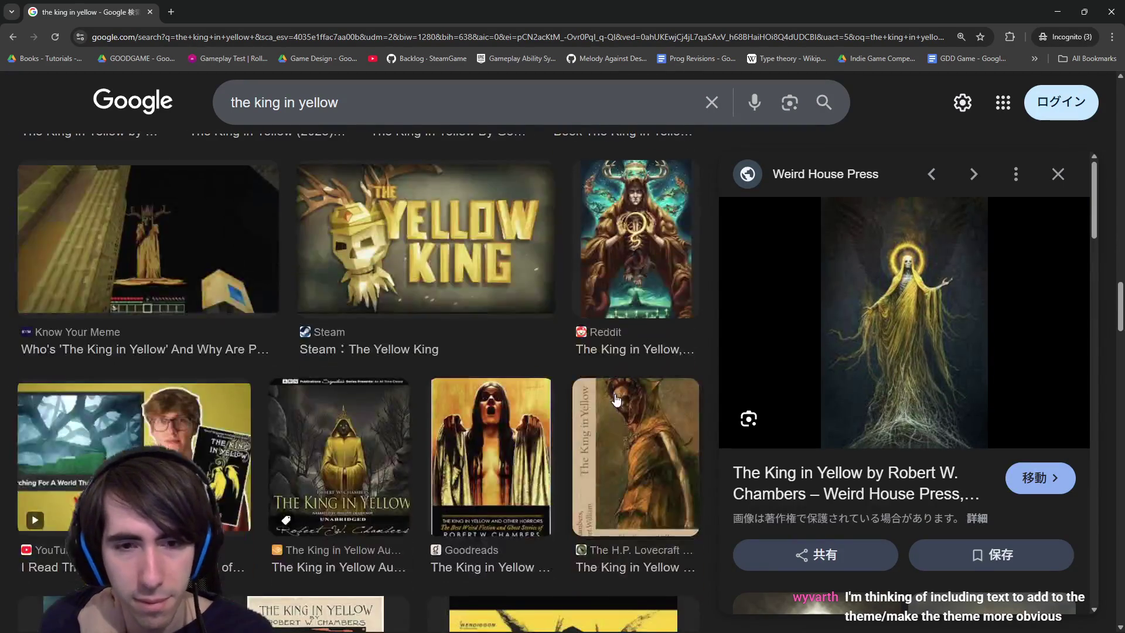
scroll(615, 400, up, 10)
key(alt+Tab)
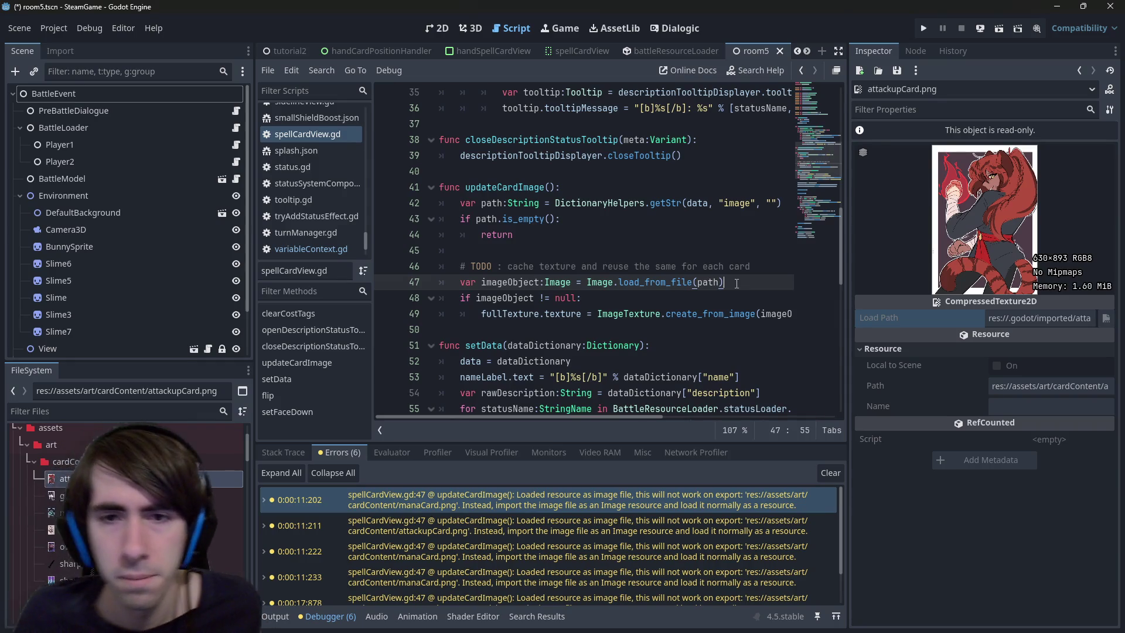
- Add a new line after the TODO comment on line 46 of updateCardImage and start typing 'i'
click(752, 267)
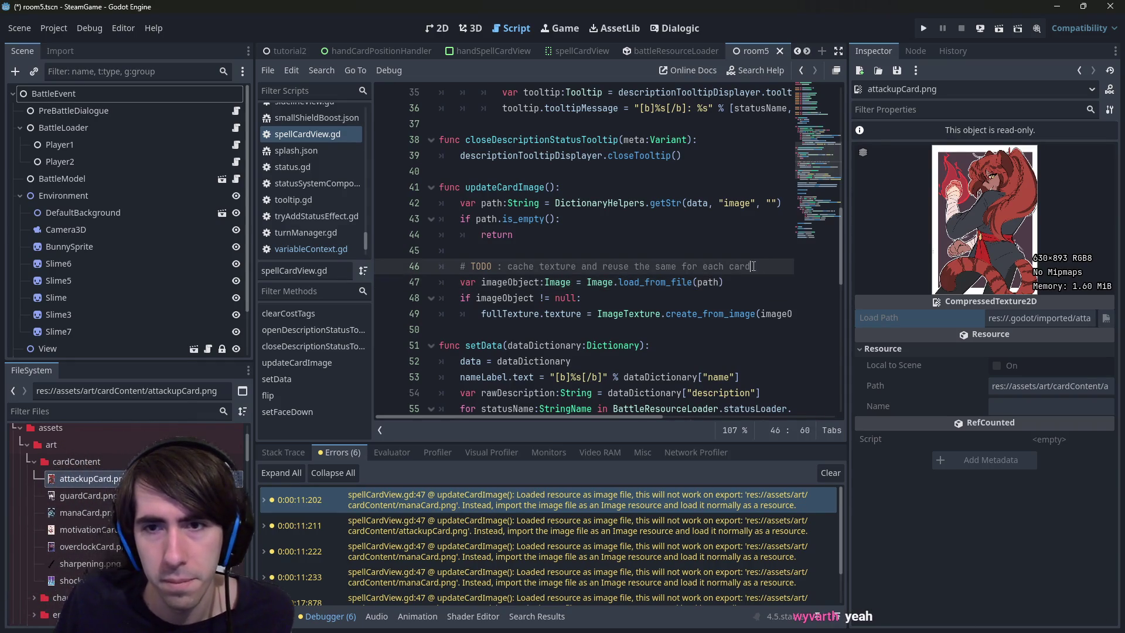
double_click(713, 281)
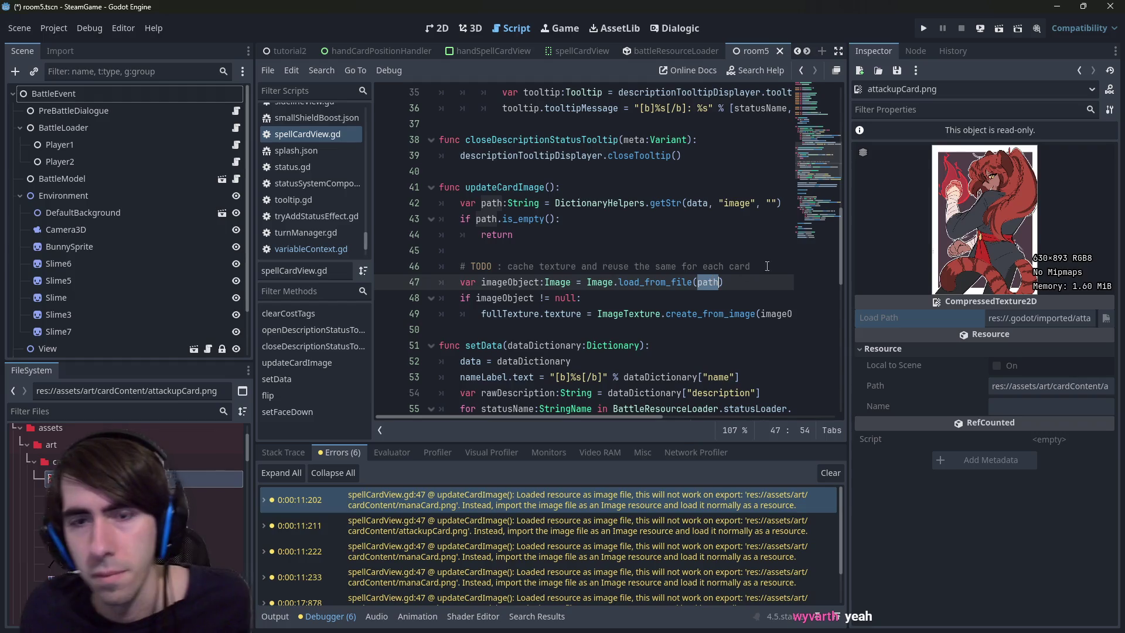
click(766, 273)
key(Return)
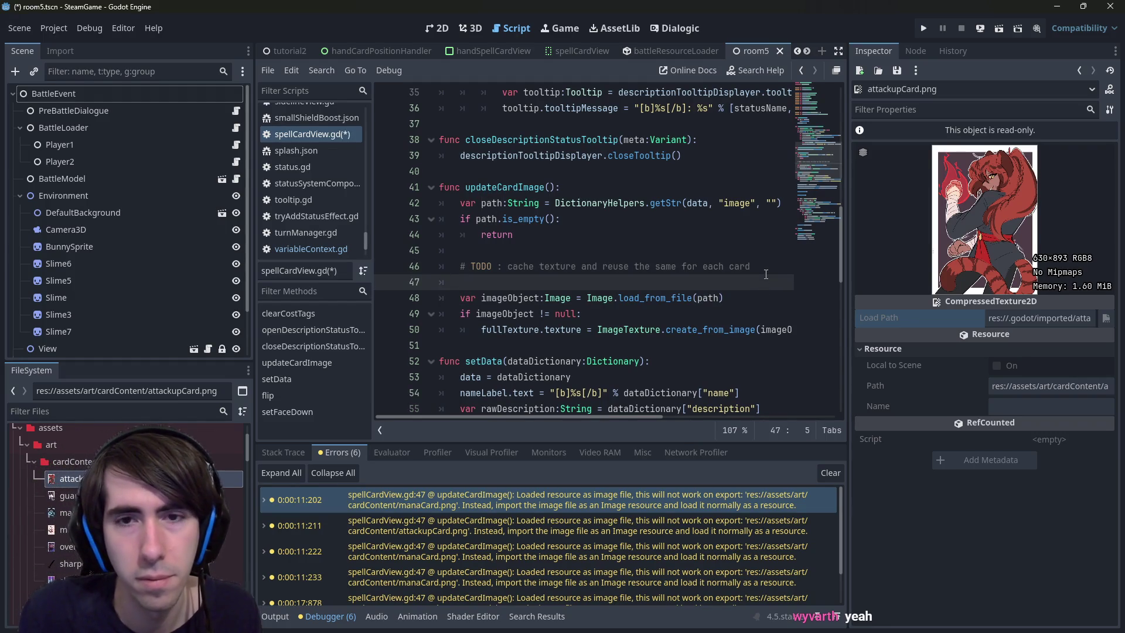
text(if)
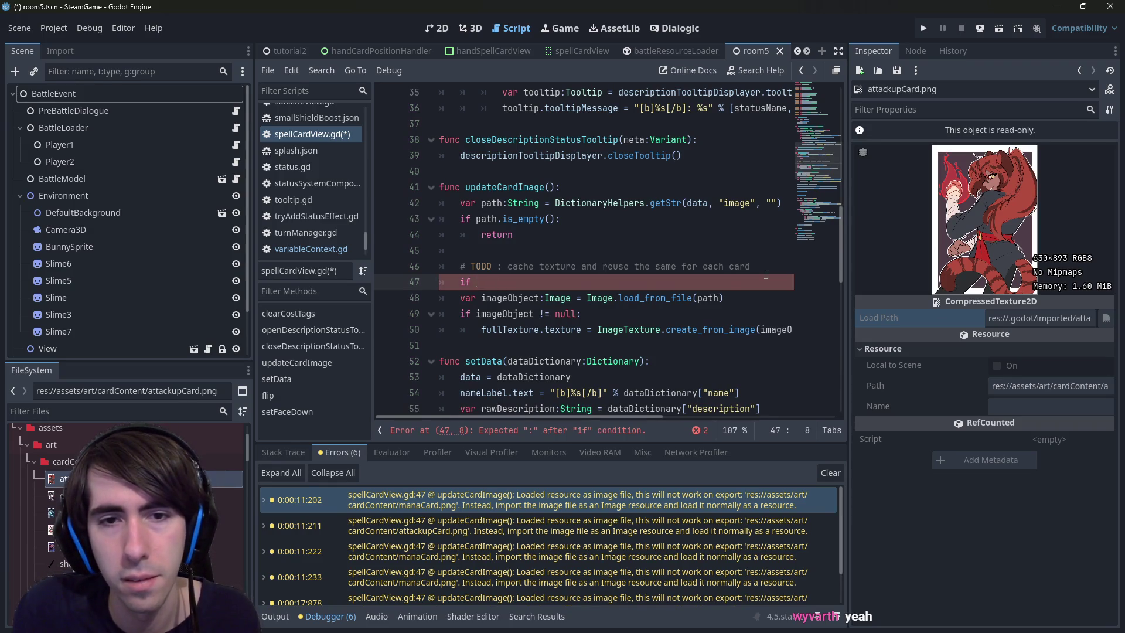
- Rewrite the new line as an if condition using path.begins_with()
key(BackSpace)
key(BackSpace)
key(BackSpace)
key(ctrl+s)
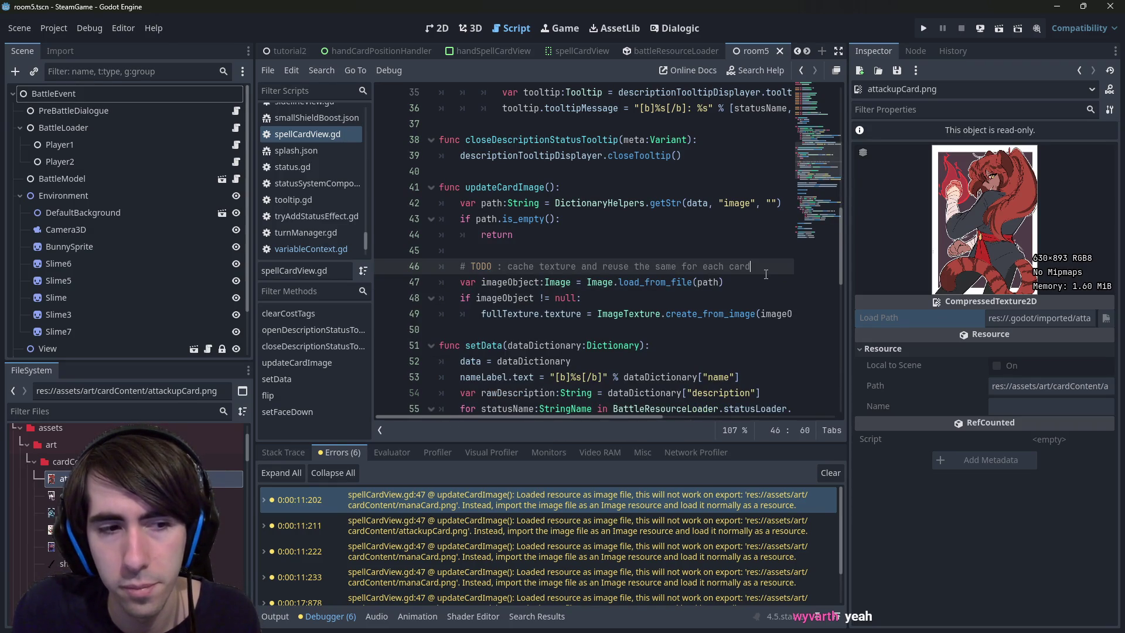
key(Return)
text(if path)
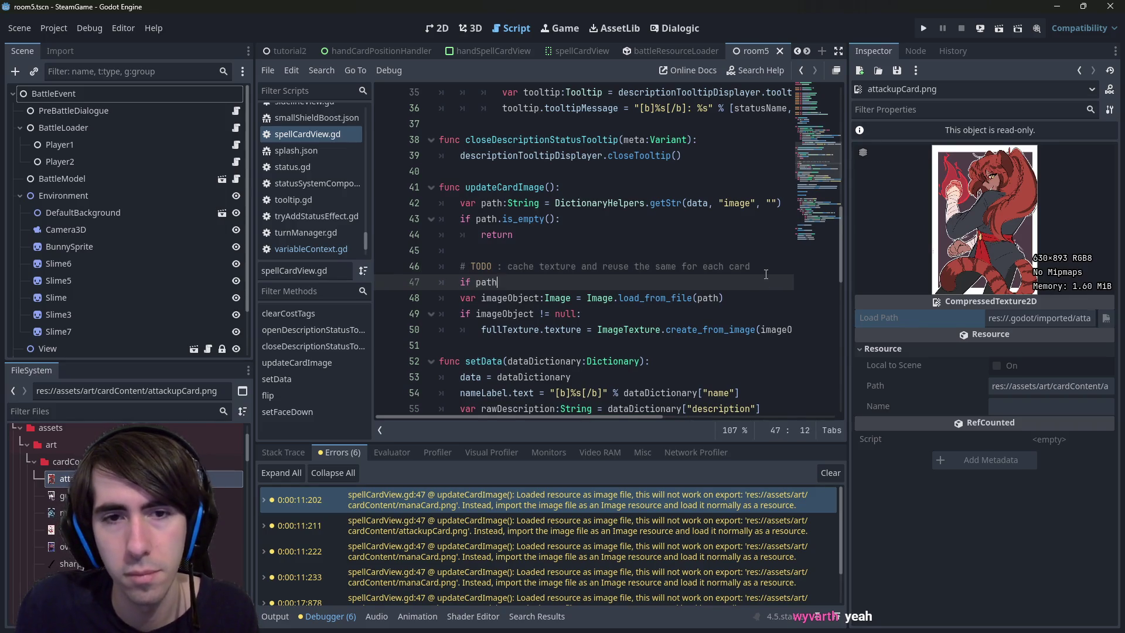
text( is)
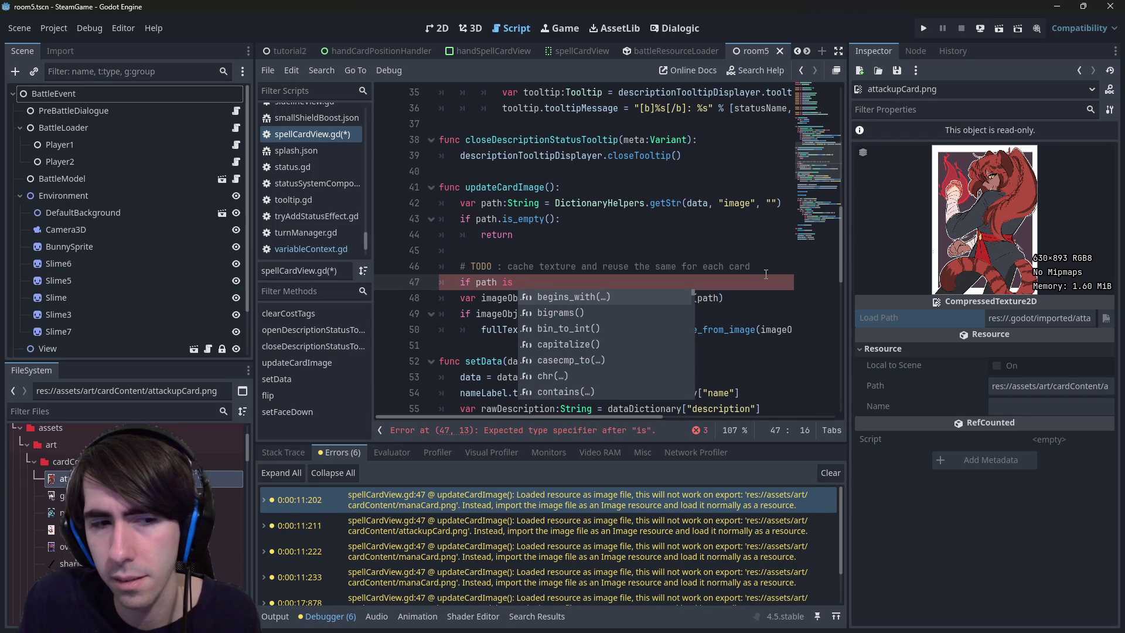
key(BackSpace)
key(BackSpace)
key(BackSpace)
text(.)
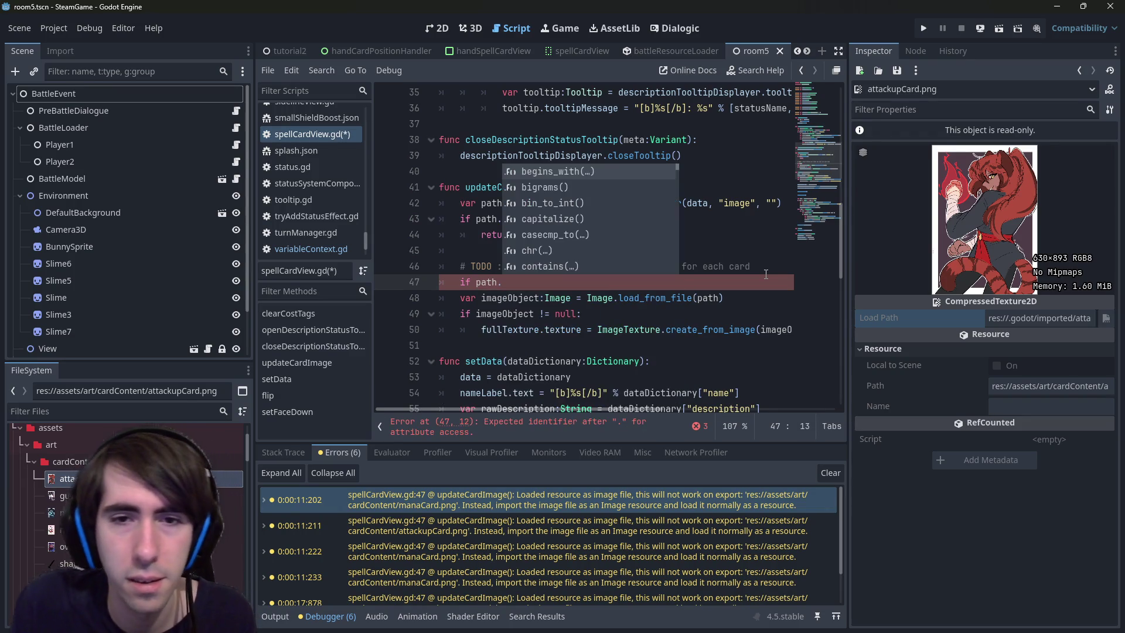
text(b)
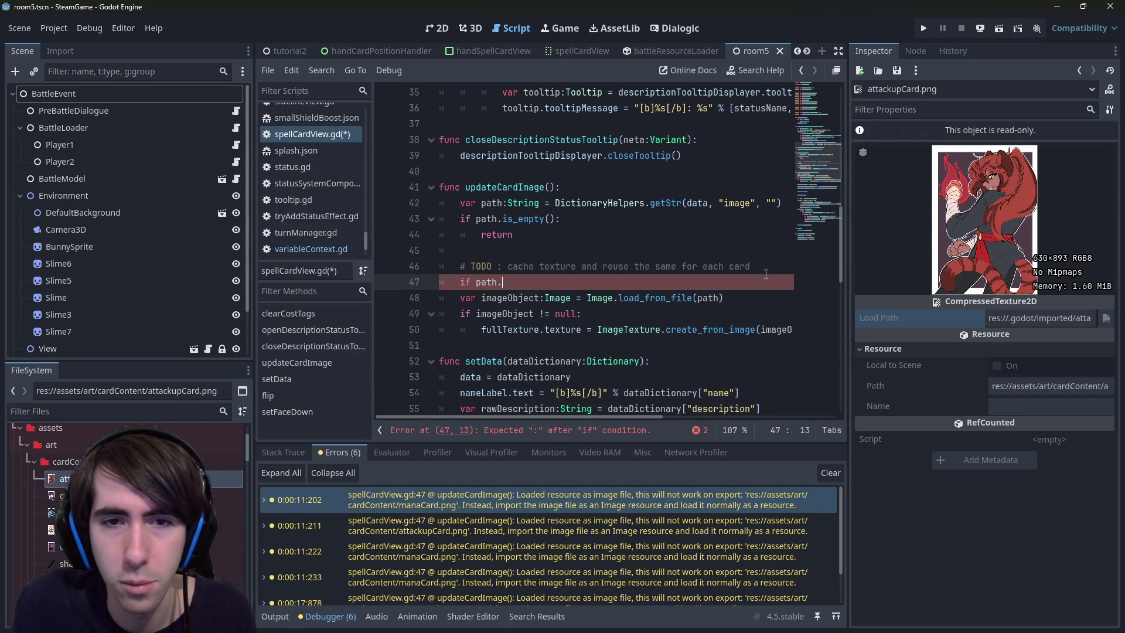
text(eing)
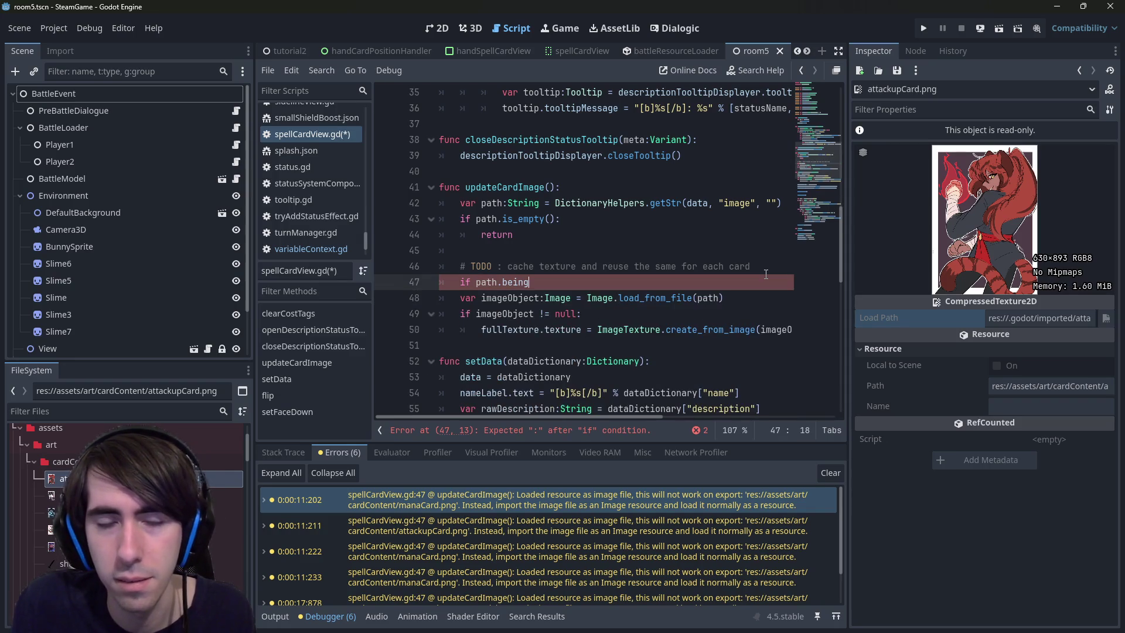
text(beg)
key(Return)
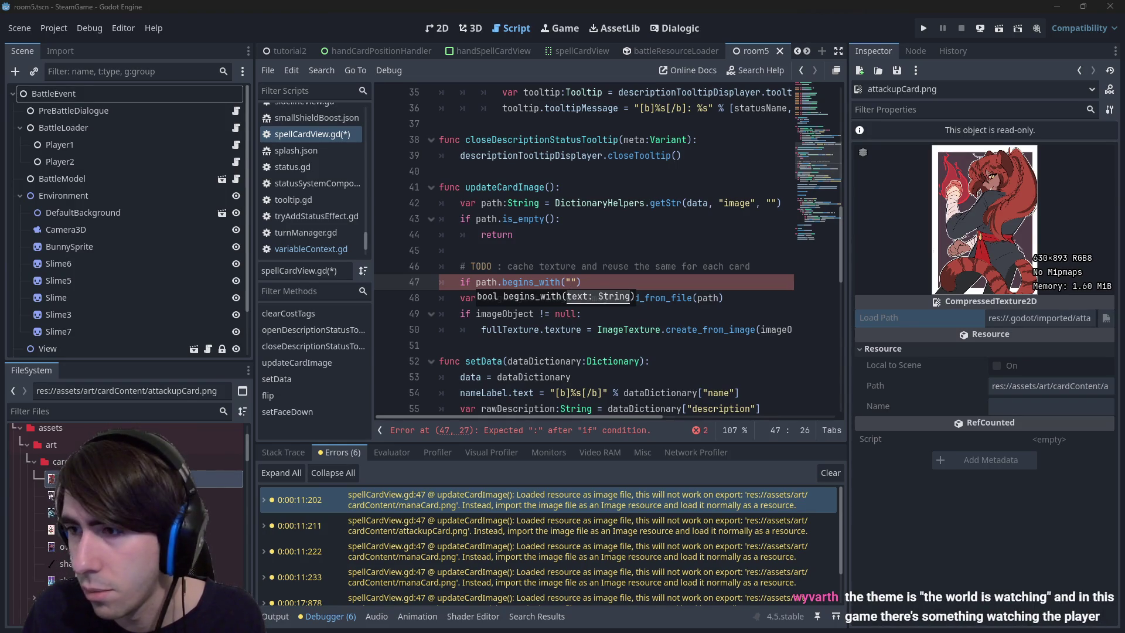
- Copy 'res://' from the Godot file paths docs into the begins_with check and save
key(alt+Tab)
drag(484, 363, 520, 362)
right_click(520, 361)
click(546, 380)
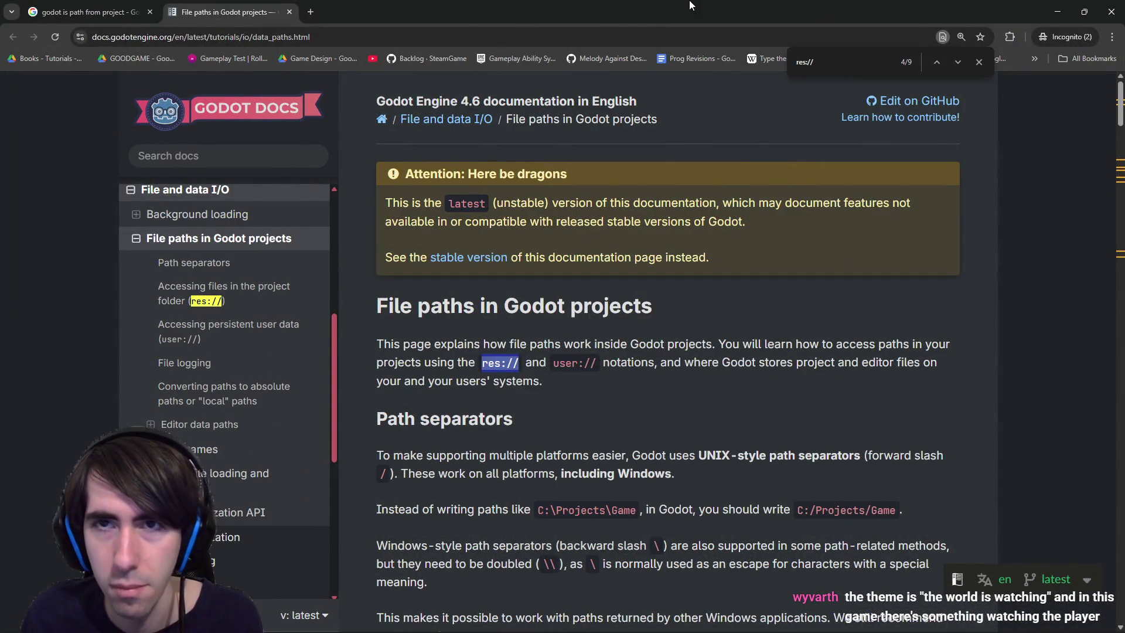
key(alt+Tab)
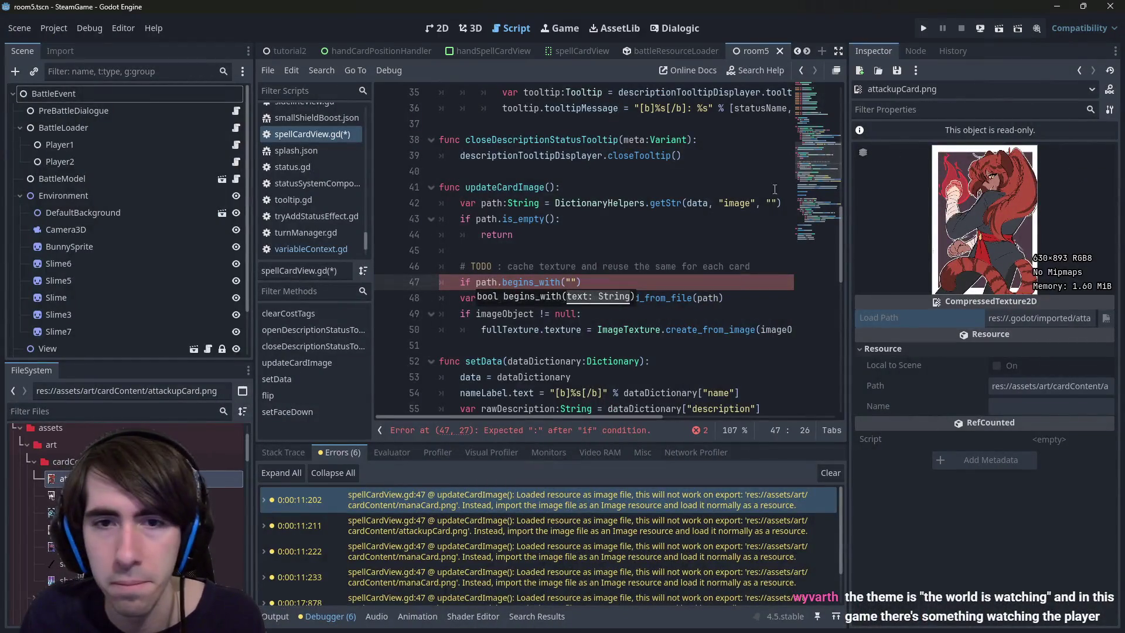
key(ctrl+v)
key(ctrl+s)
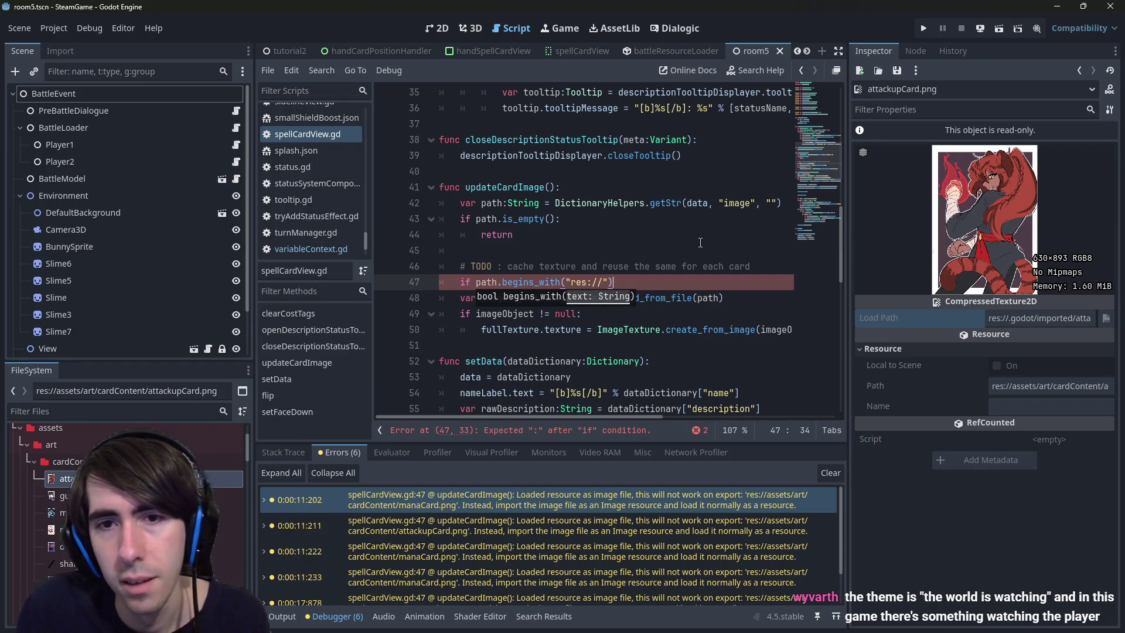
- Add fullTexture.texture = load(path) inside the if block and save the script
key(Return)
key(Return)
key(Up)
key(Up)
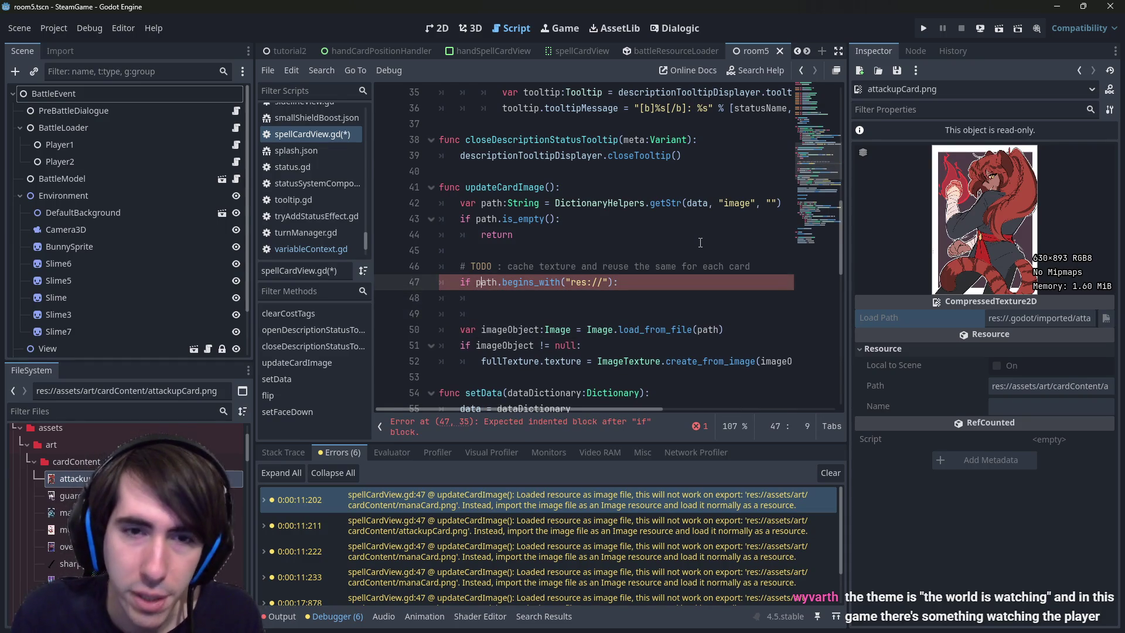
key(Down)
key(Down)
key(Up)
key(Up)
key(Down)
key(Down)
key(Down)
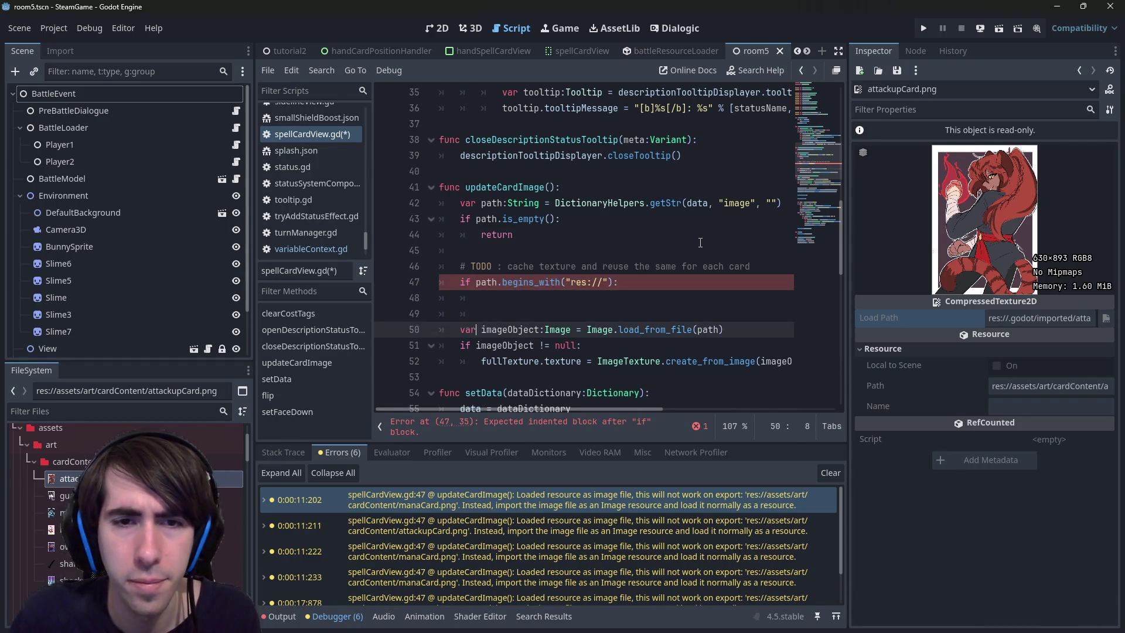
key(ctrl+shift+Right)
key(ctrl+shift+Right)
key(Up)
key(Up)
text(fullTexture.texture = l)
text(d())
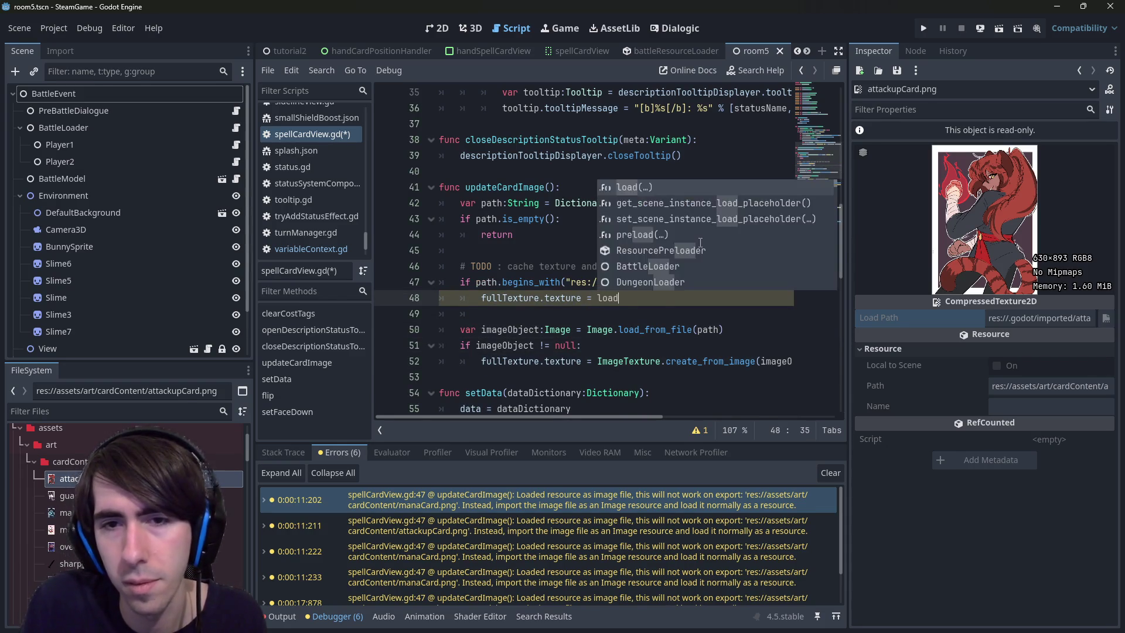
text(path)
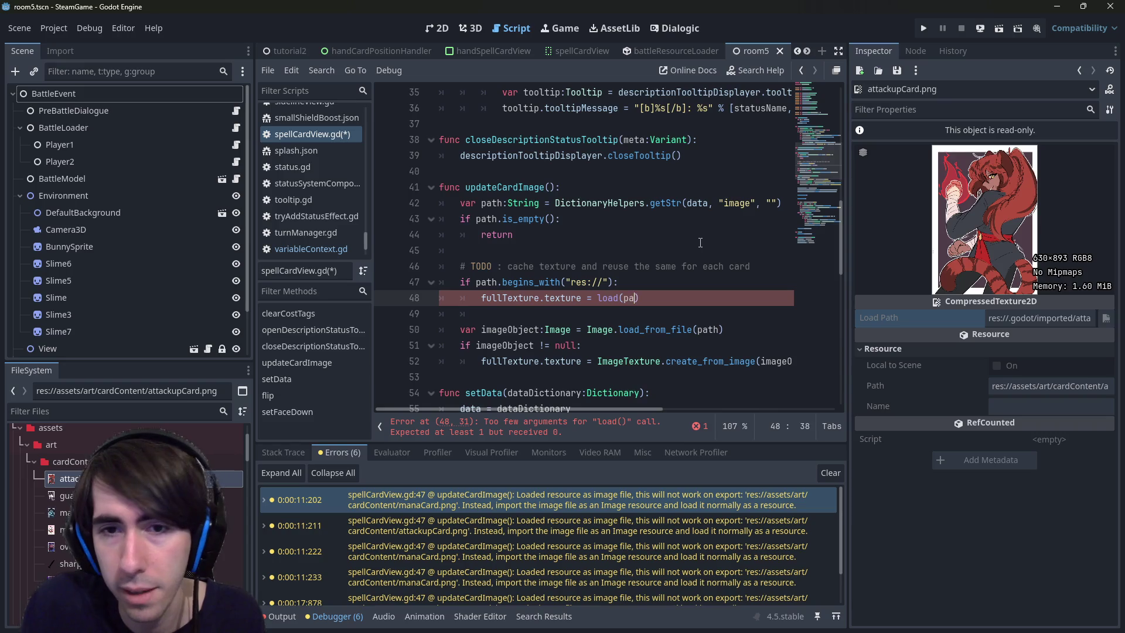
key(ctrl+s)
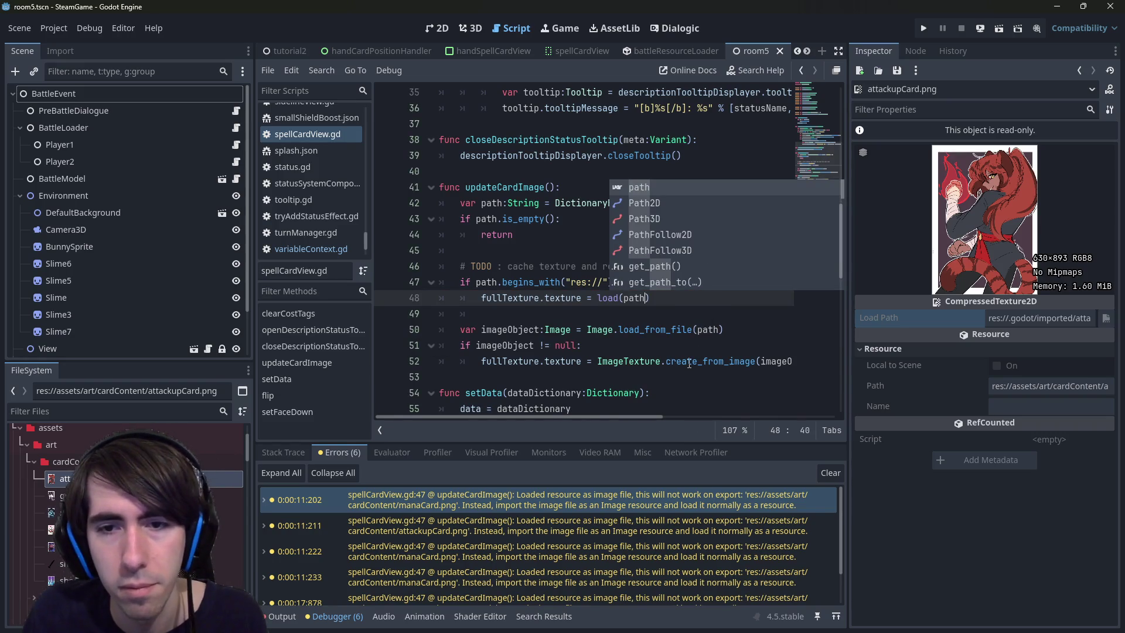
- Wrap the old image-loading lines 50-52 in an else: branch and run the game
click(493, 316)
key(BackSpace)
text(else:)
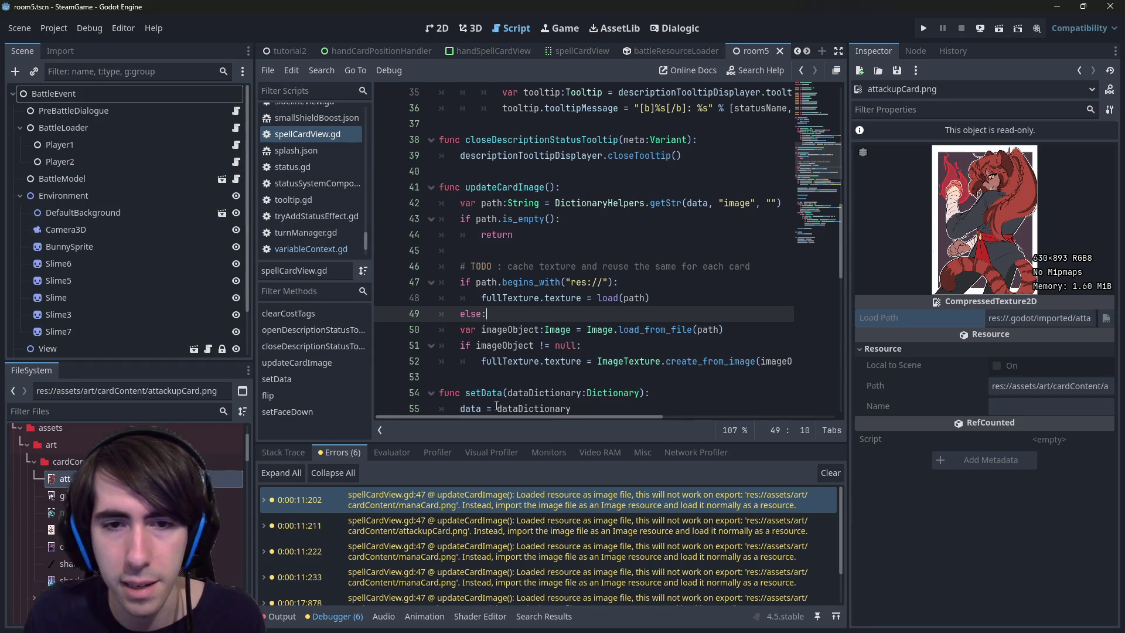
drag(440, 329, 792, 361)
key(Tab)
click(544, 298)
key(ctrl+s)
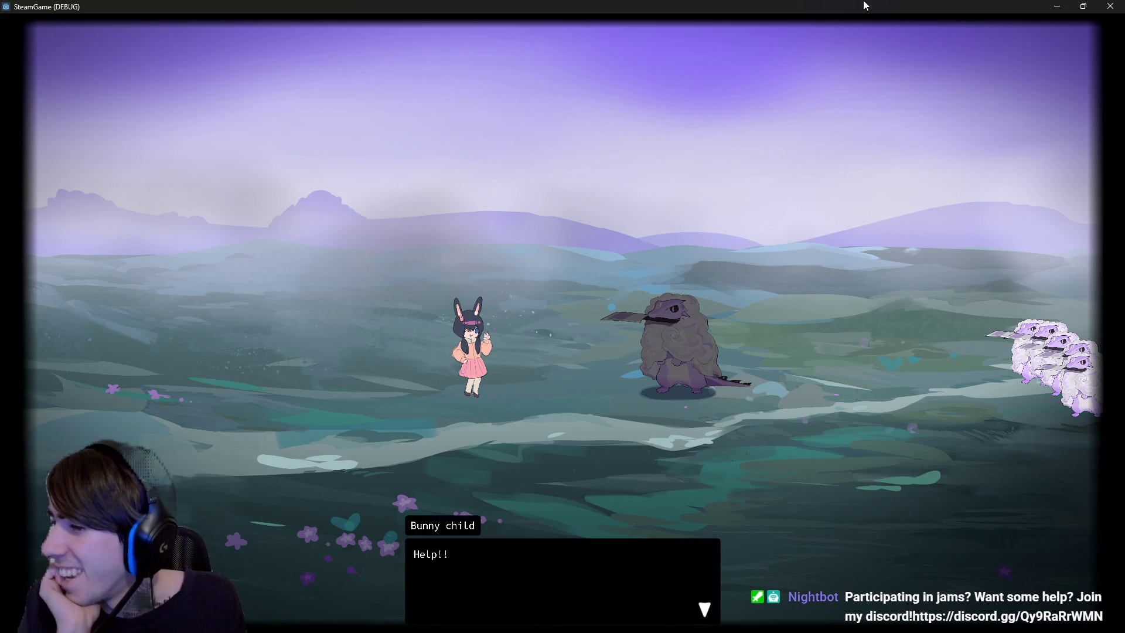
- Skip the opening dialogue, deploy the first party member and the fox, and start the first turn
click(701, 158)
click(701, 158)
click(701, 159)
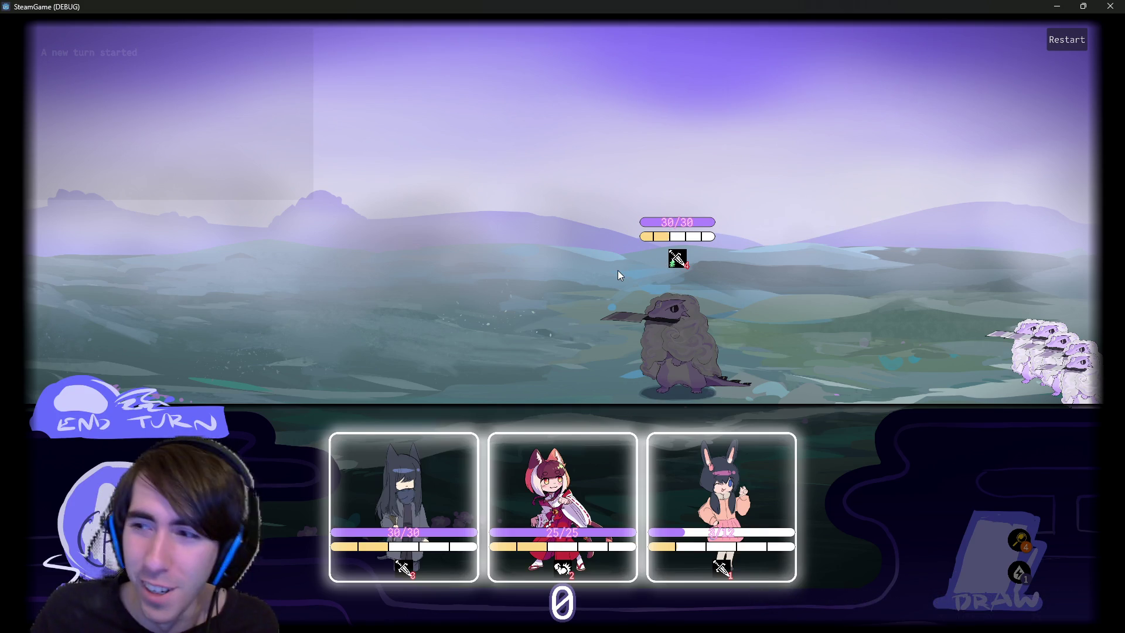
drag(444, 473, 476, 310)
mouse_move(535, 483)
mouse_down()
mouse_move(347, 324)
mouse_move(563, 469)
mouse_move(465, 421)
mouse_move(364, 291)
mouse_move(340, 293)
mouse_up()
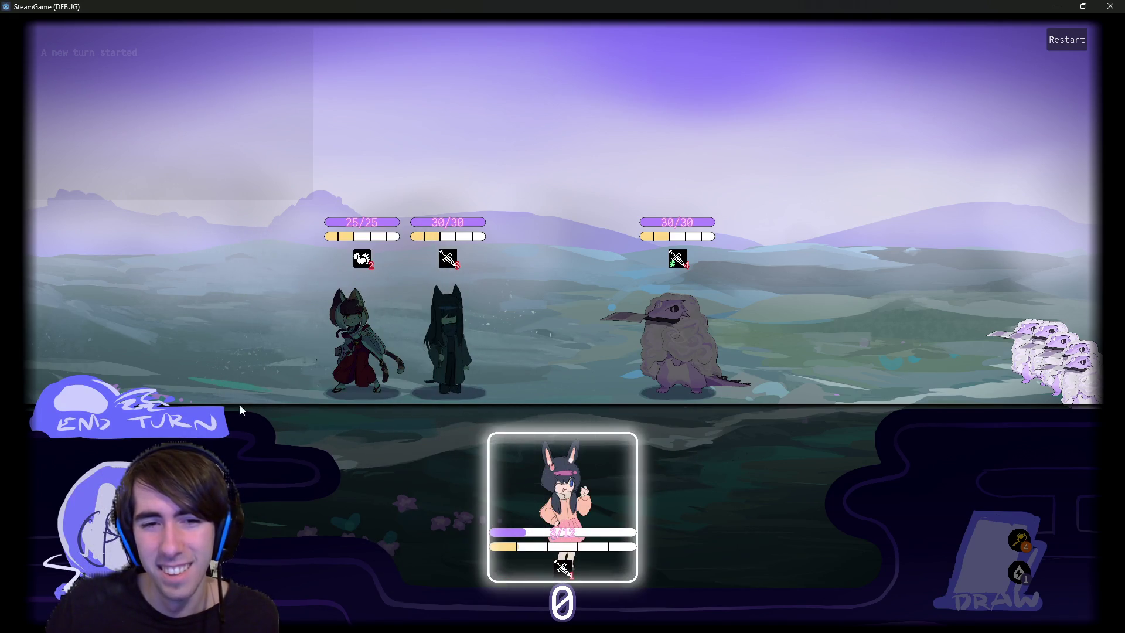
click(237, 413)
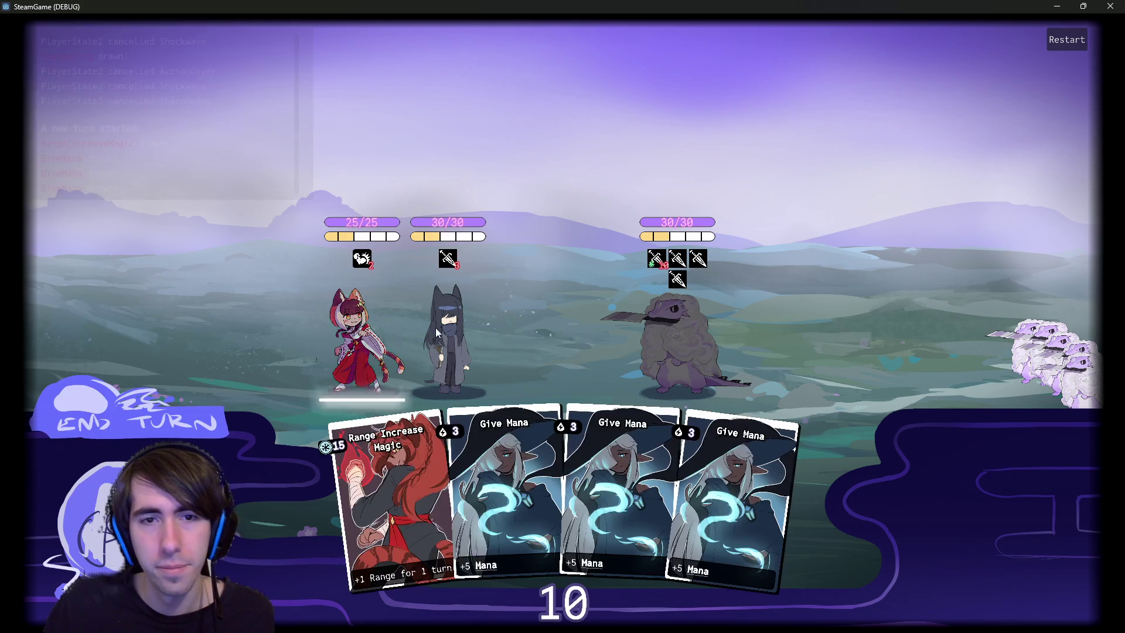
- Play three Give Mana cards on the allies and attack the enemy with the fox and cat
drag(515, 445, 473, 339)
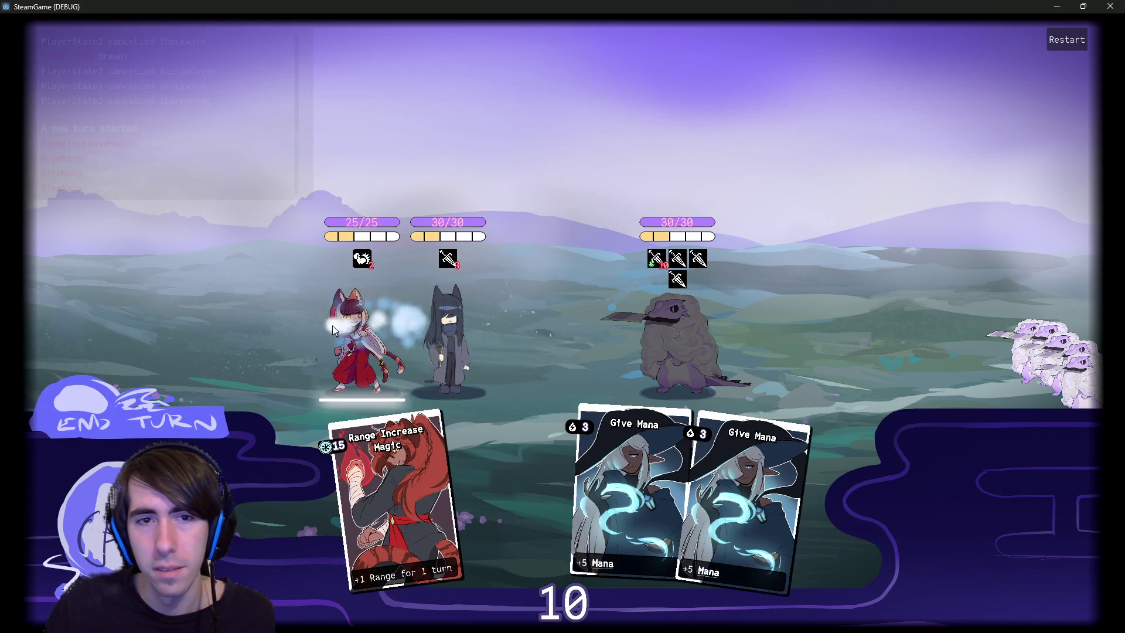
drag(599, 503, 357, 332)
drag(603, 504, 363, 342)
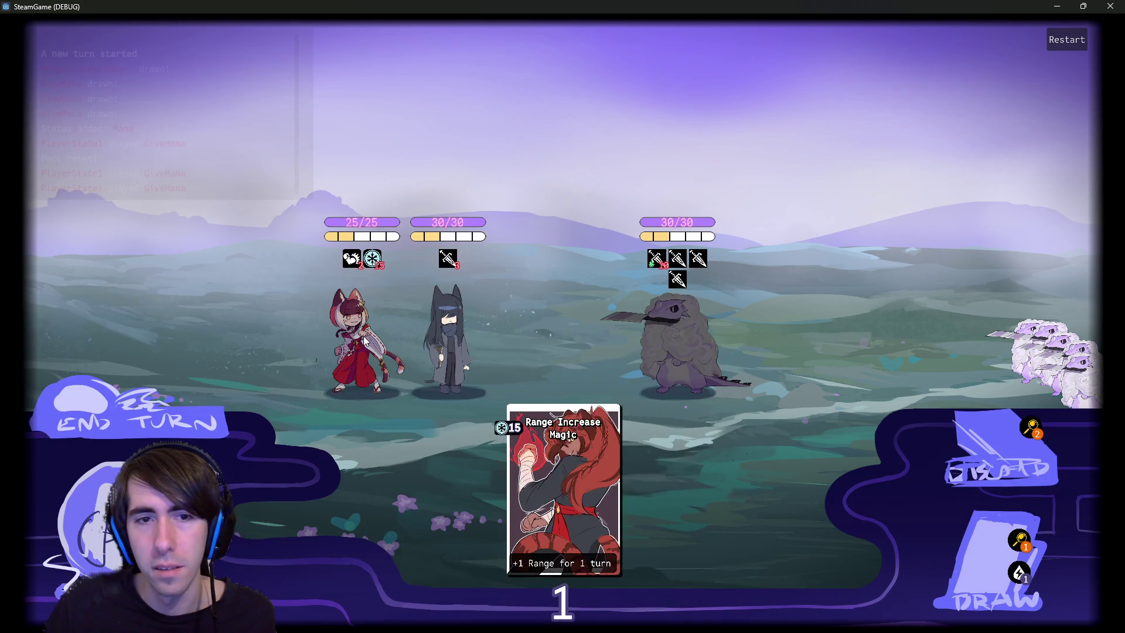
click(362, 339)
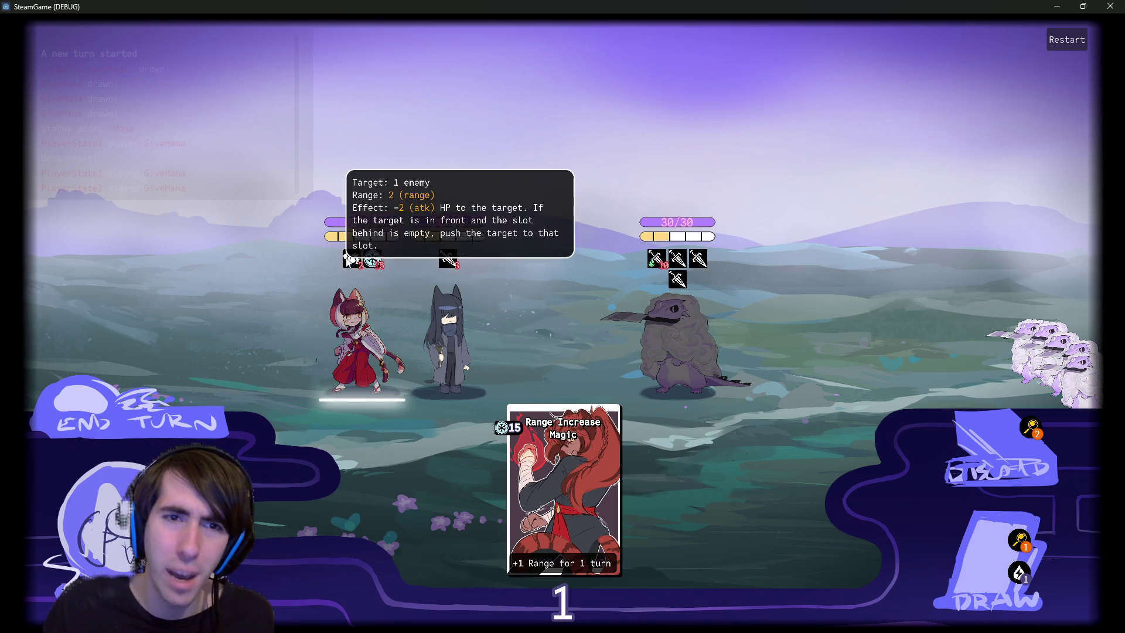
click(454, 334)
click(680, 336)
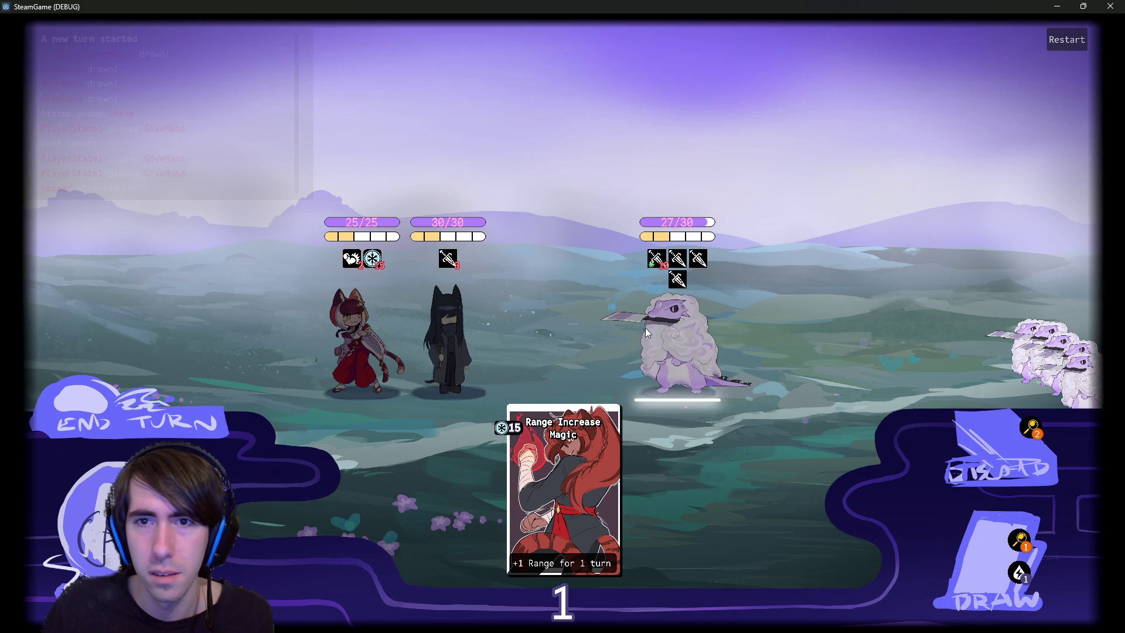
- Cast Range Increase Magic on both characters, drawing another card, then close the game
mouse_move(418, 240)
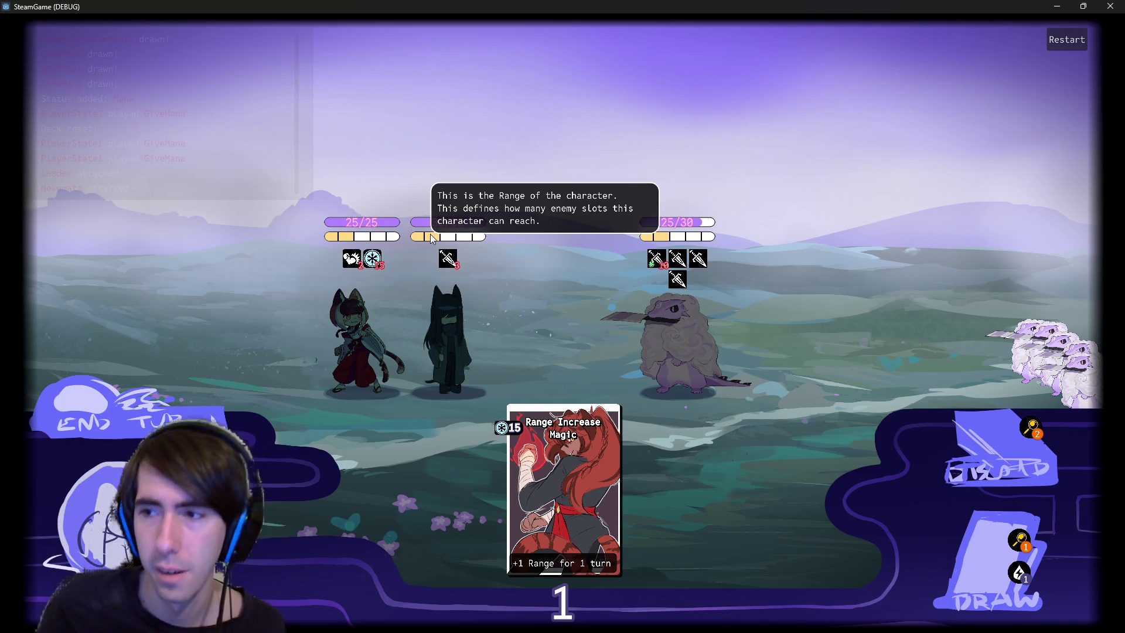
drag(557, 480, 405, 328)
mouse_move(456, 399)
mouse_down()
mouse_move(543, 346)
mouse_move(469, 375)
mouse_move(685, 375)
mouse_move(622, 408)
mouse_move(458, 216)
mouse_up()
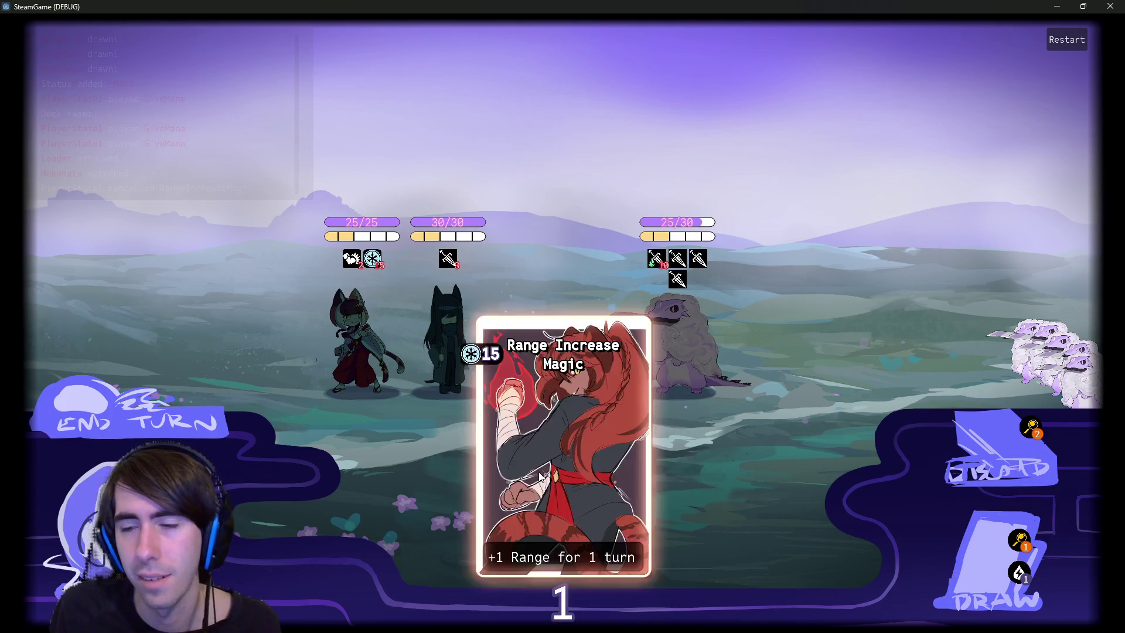
drag(562, 492, 448, 328)
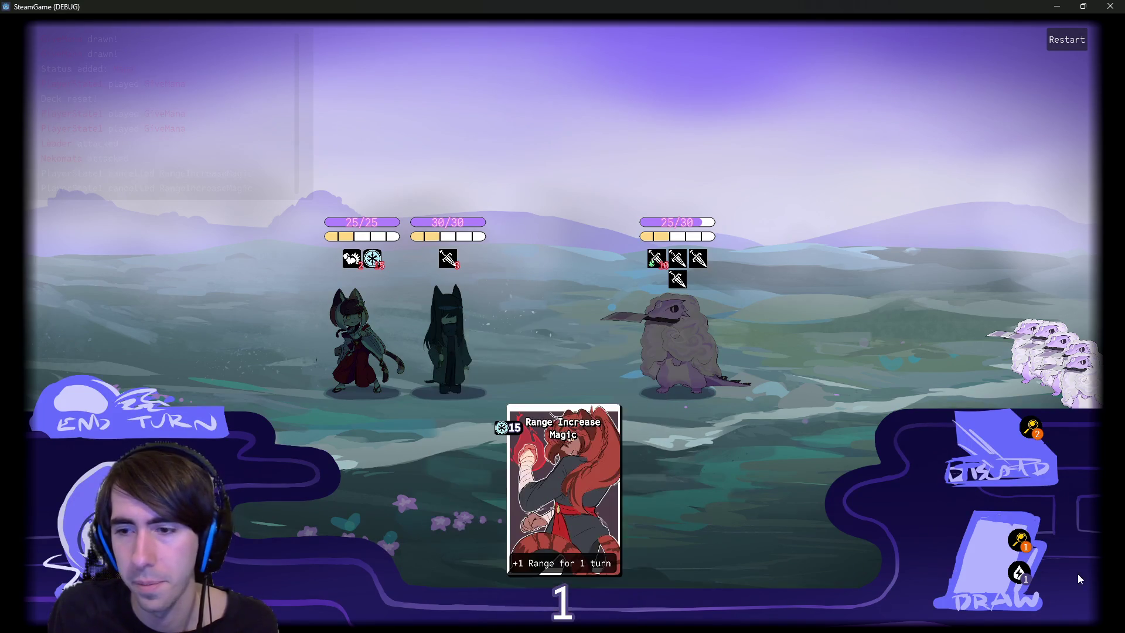
click(990, 563)
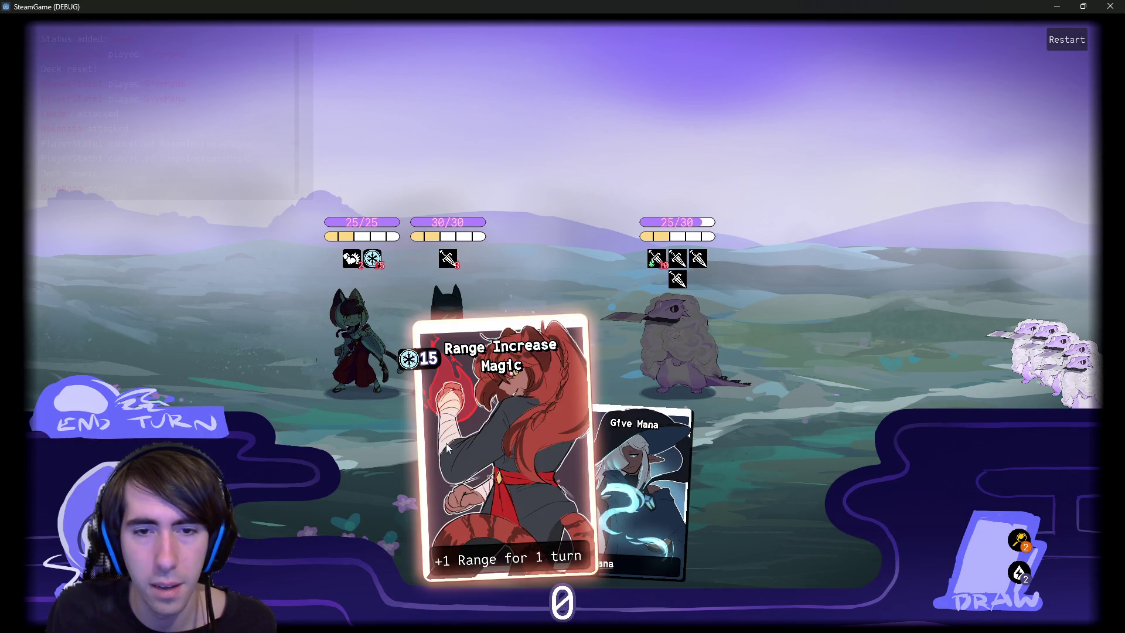
mouse_move(504, 469)
mouse_down()
mouse_move(389, 510)
mouse_move(341, 356)
mouse_up()
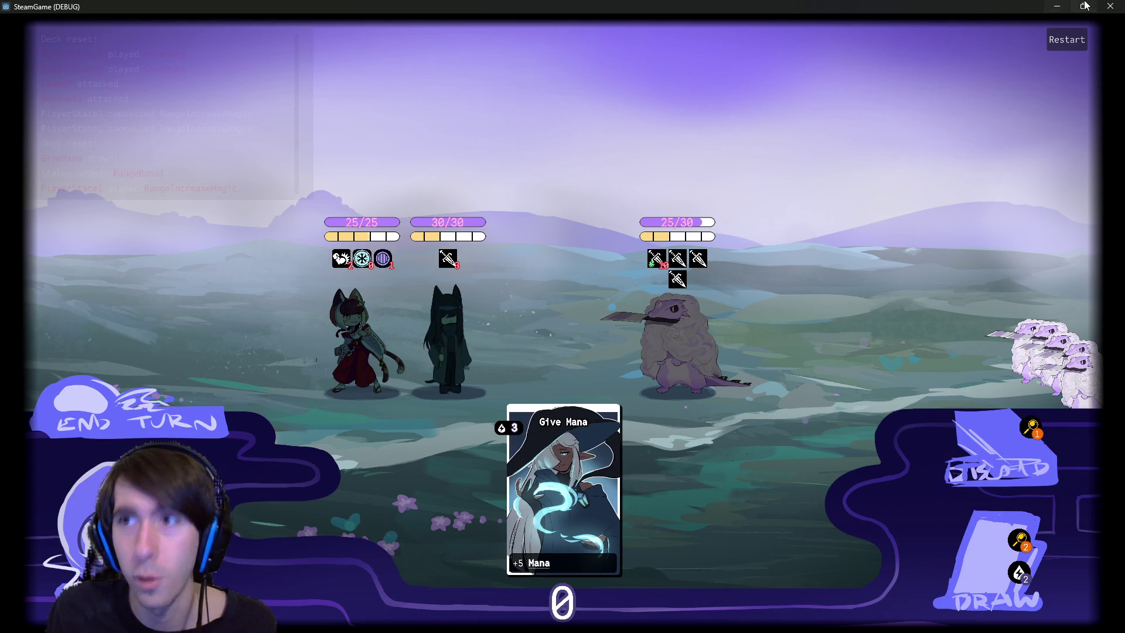
click(1110, 6)
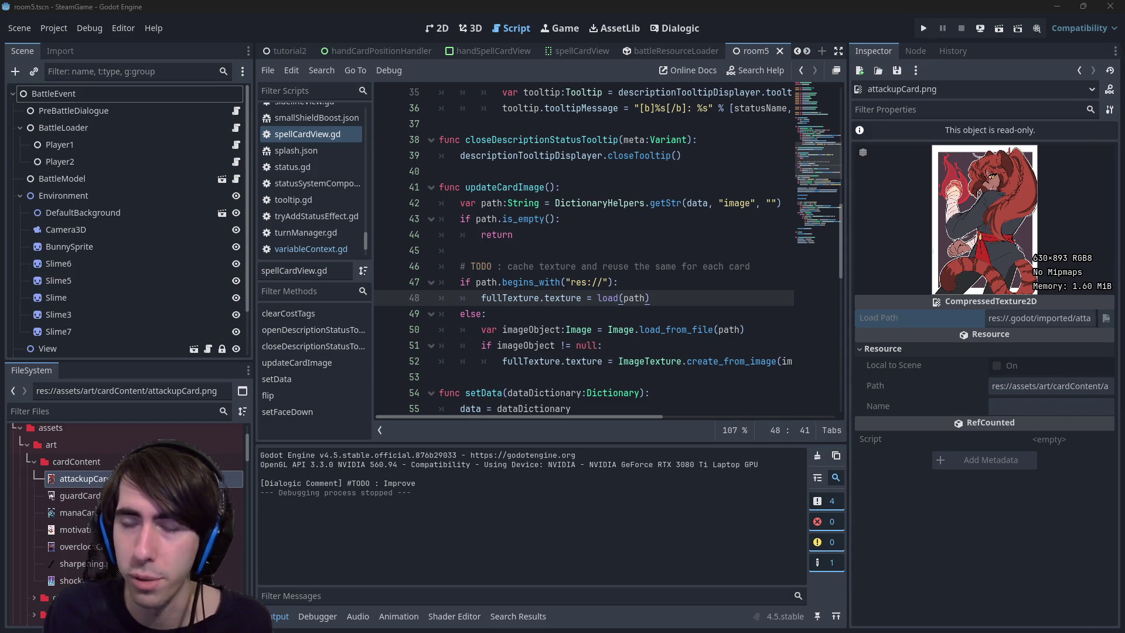
- Leave the script for the PowerShell terminal, cancelling a new GitHub board item on the way
click(711, 320)
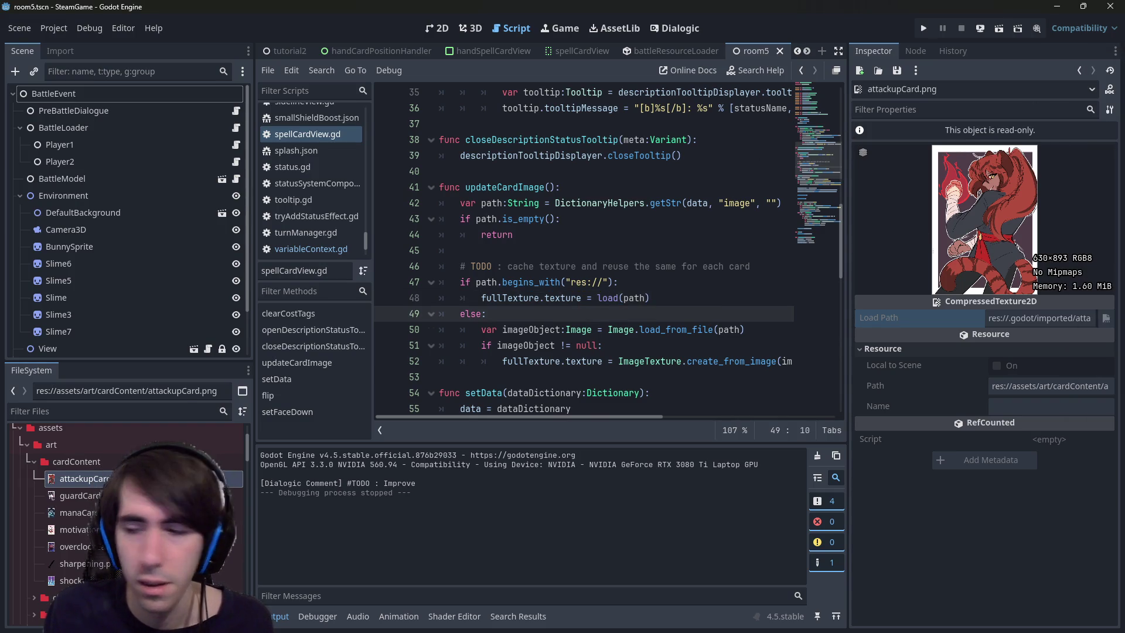
key(alt+Tab)
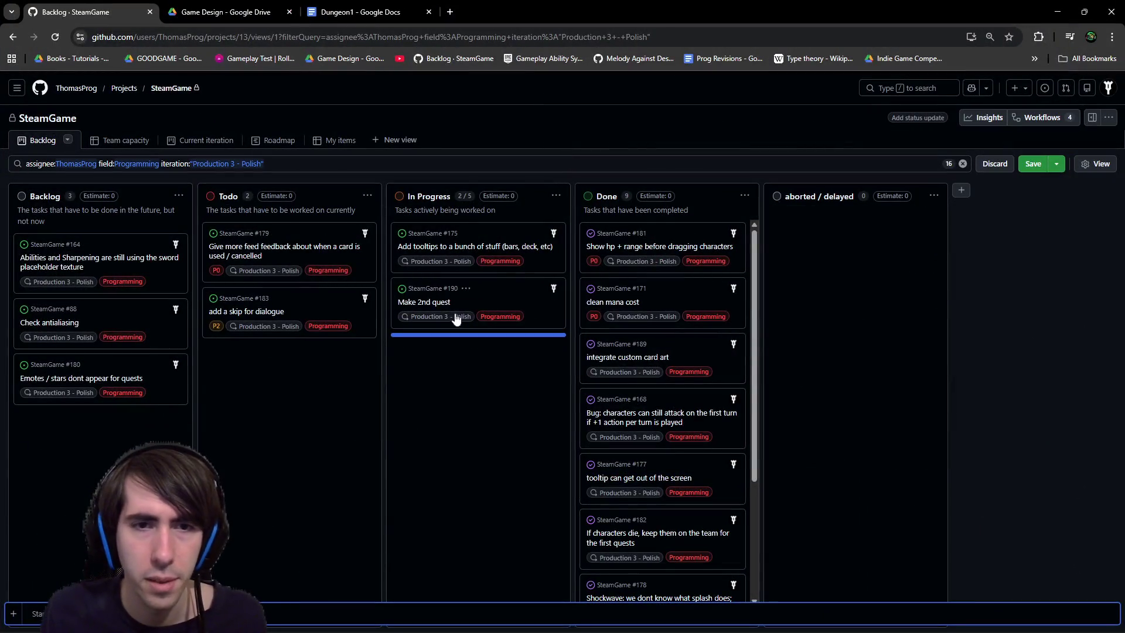
key(Escape)
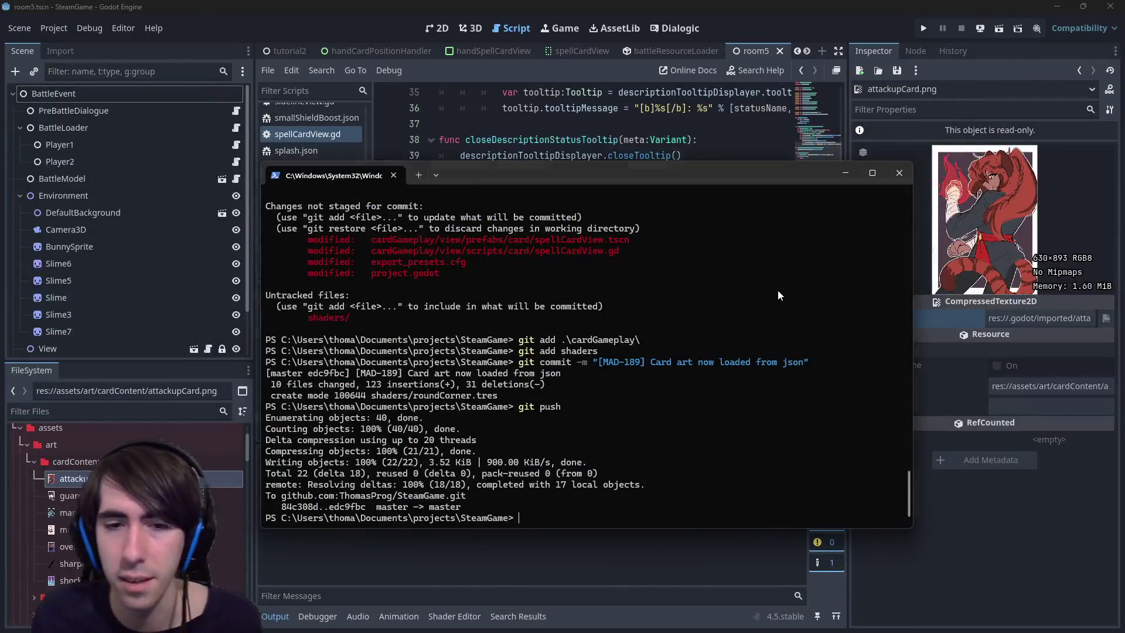
drag(781, 285, 787, 291)
- Check git status, stage the cardGameplay folder, and confirm it is staged
text(git astatus)
key(Return)
text(git add)
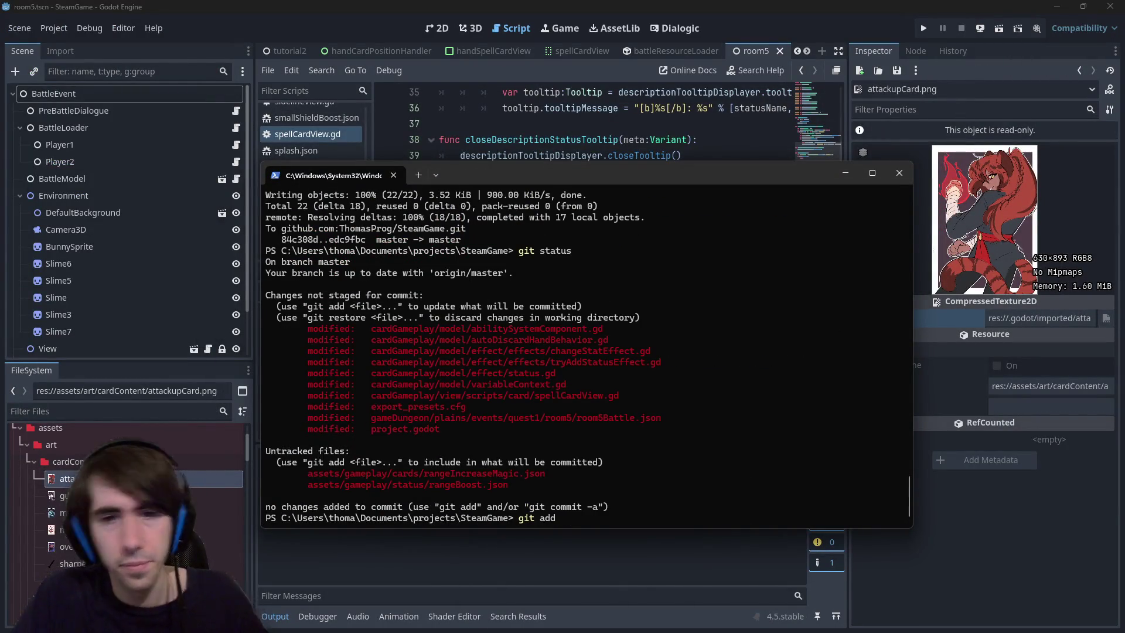
text( cardGameplay ga)
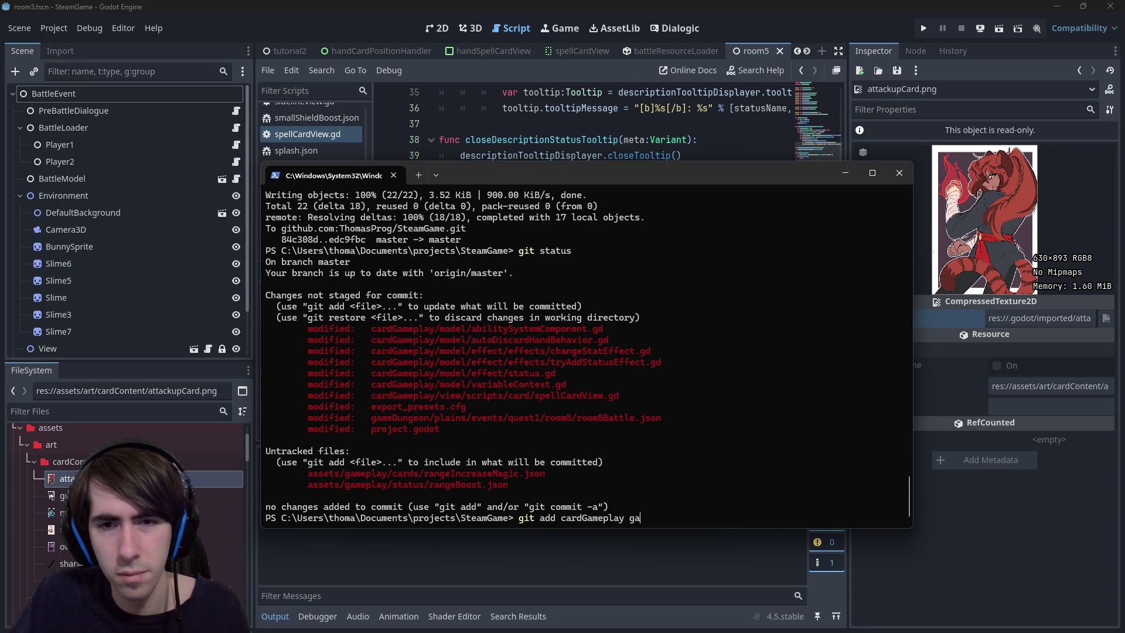
key(BackSpace)
key(BackSpace)
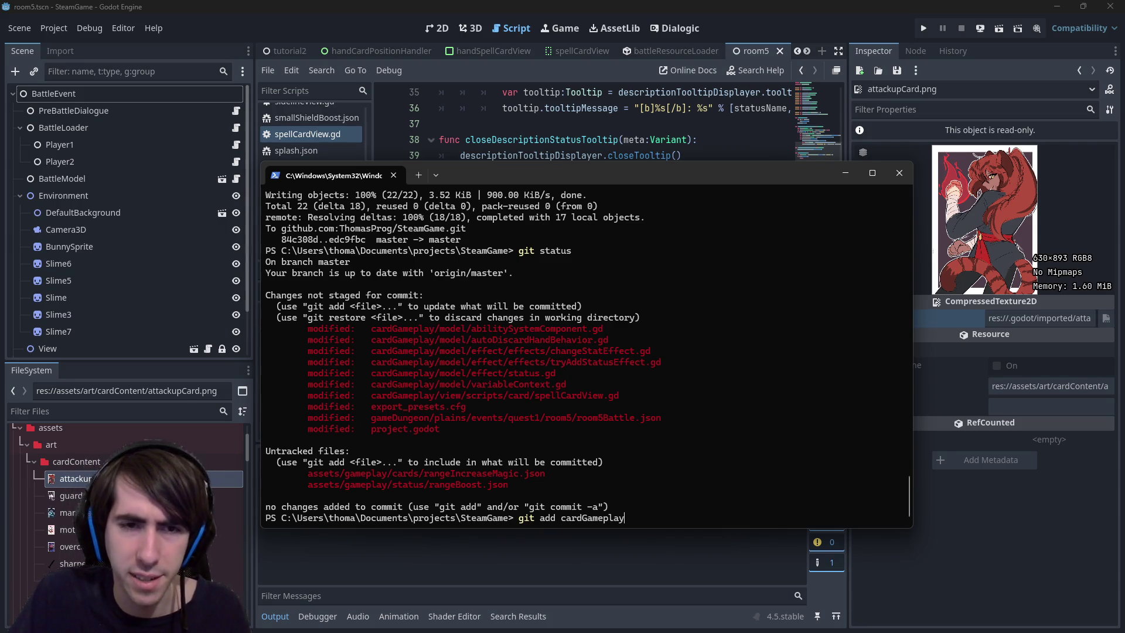
key(Return)
text(git status)
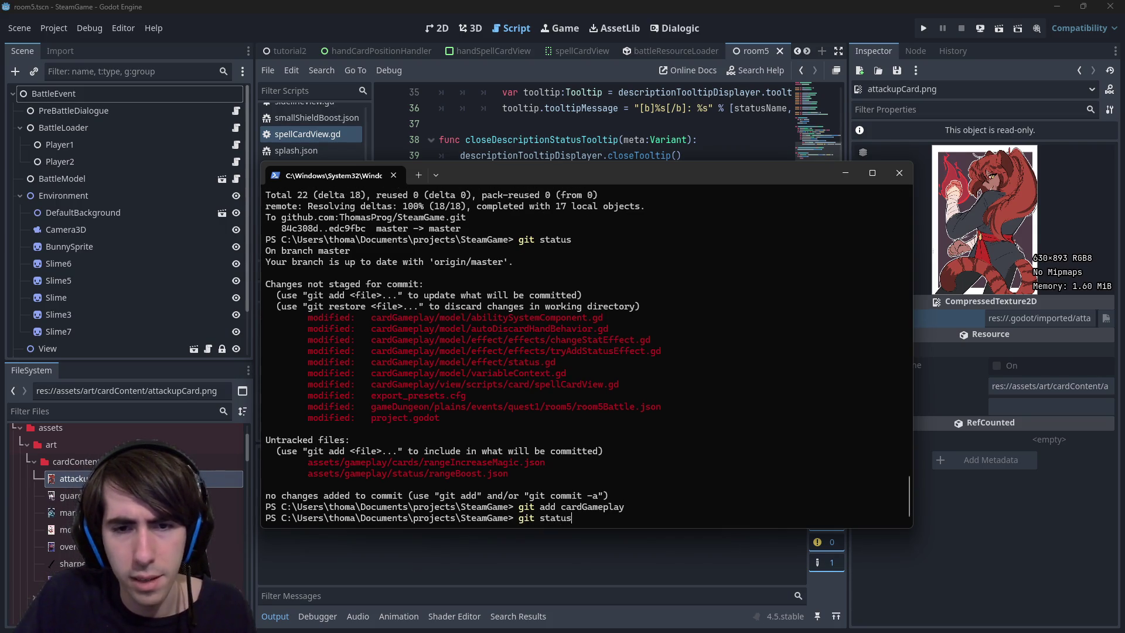
key(Return)
- Stage the assets folder, recheck git status, and begin a commit message starting 'MAD-190] RangeBoo'
text(git add assets)
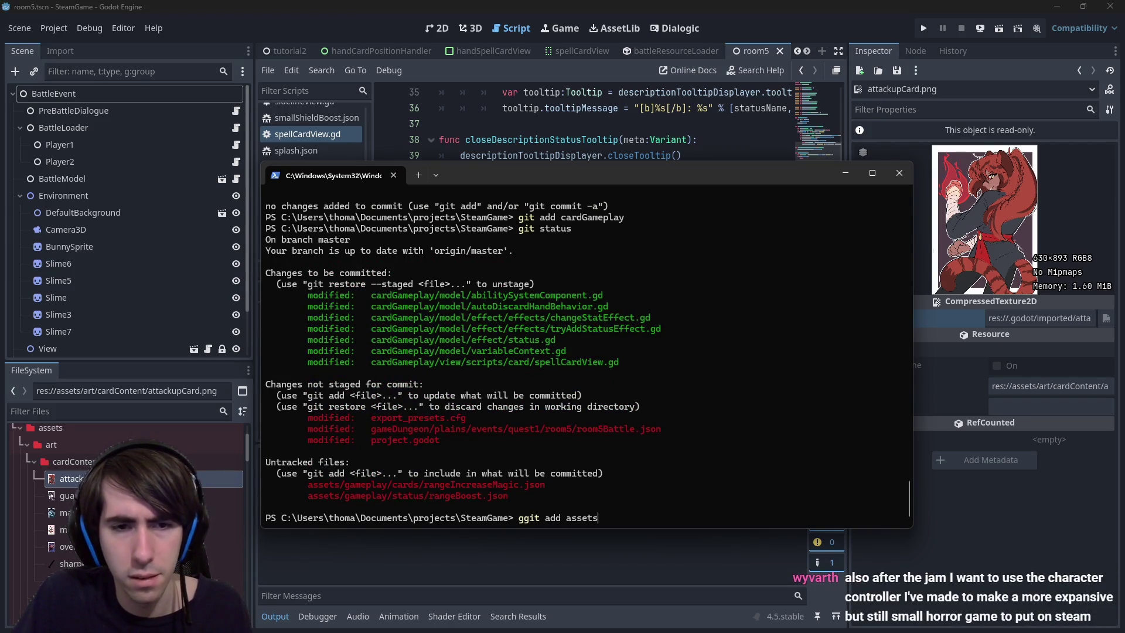
key(Return)
text(git add assets)
key(Return)
text(git statu)
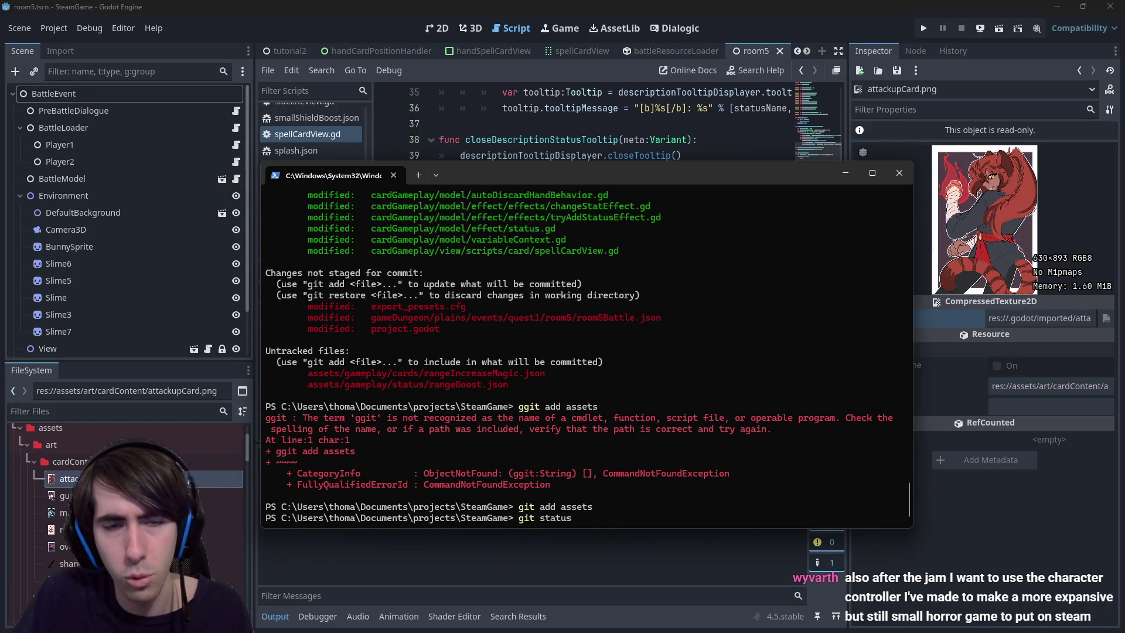
key(Return)
text(git commit -m "")
key(Left)
text(MAD-)
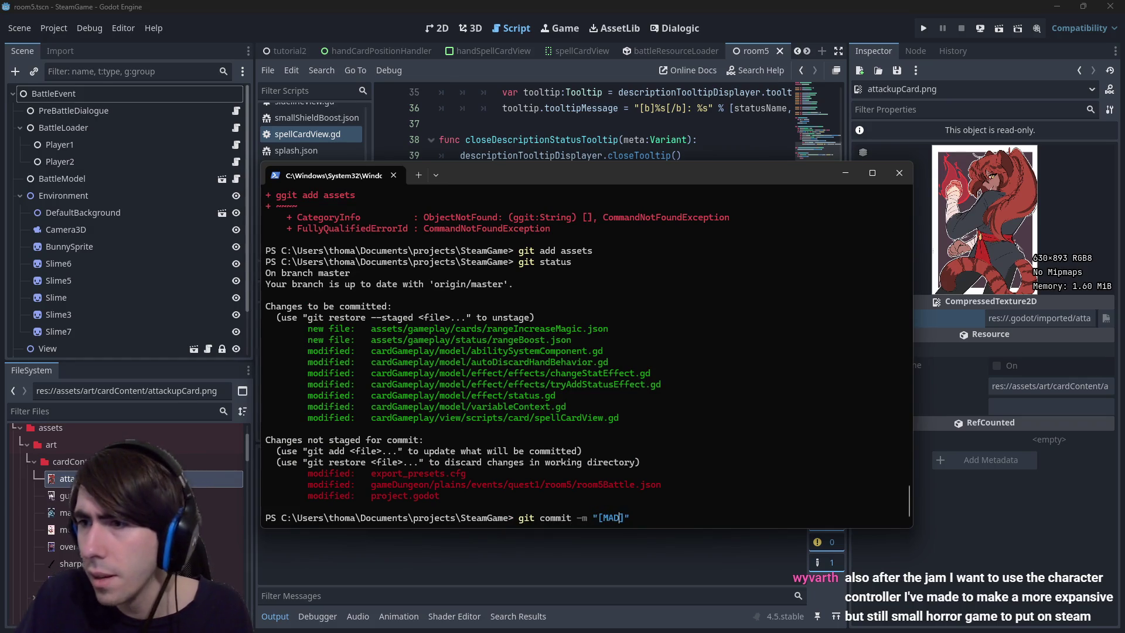
text(190])
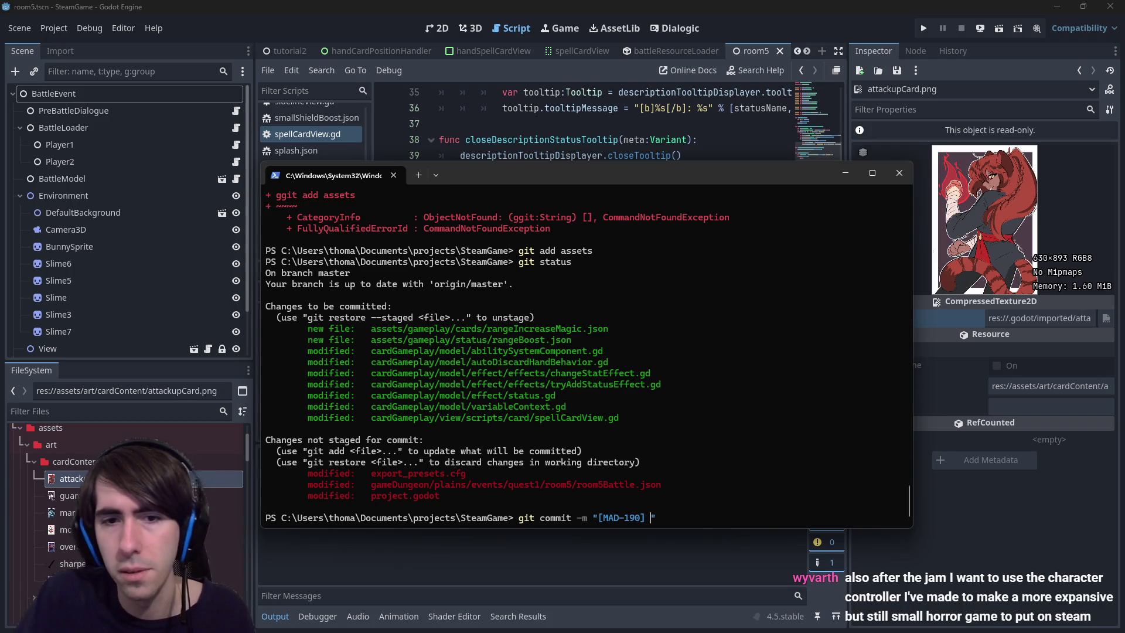
text( Range)
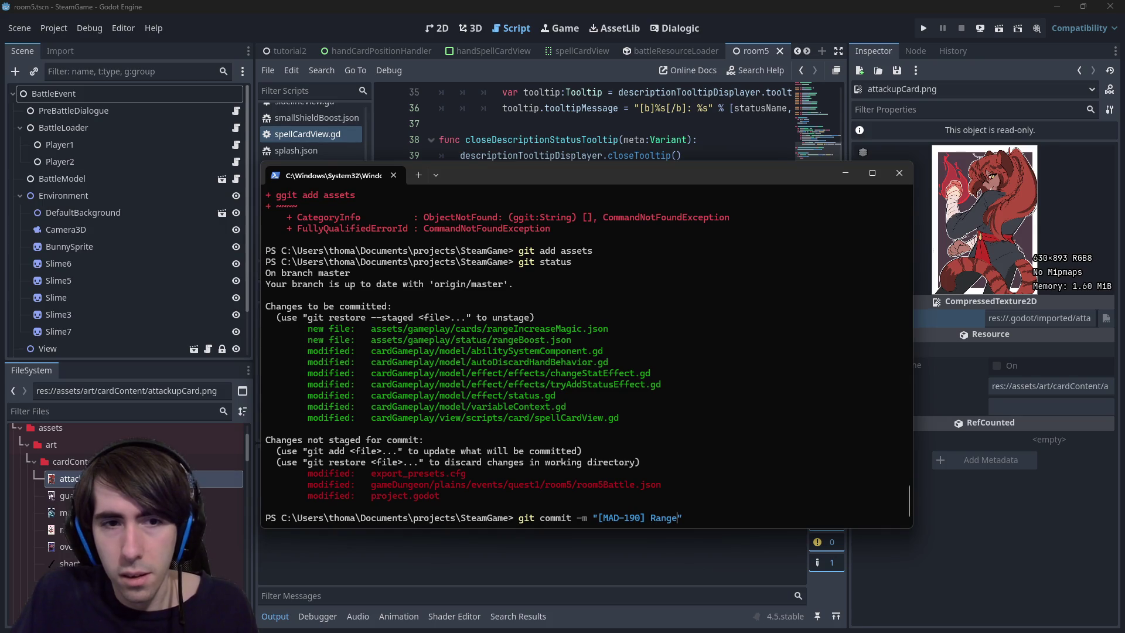
text(Boo)
- Commit with the message '[MAD-190] RangeIncreaseMagic added, ChangeStat Status Component now supported'
key(BackSpace)
key(BackSpace)
key(BackSpace)
text(Increase)
key(BackSpace)
text(Magic added,)
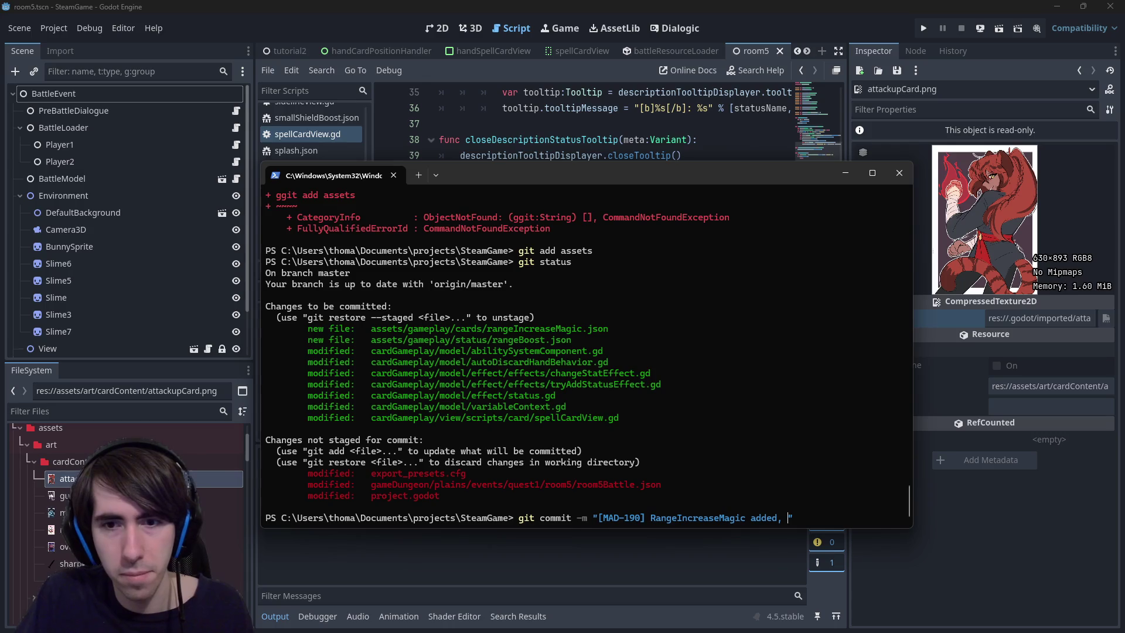
text(ChangeStat )
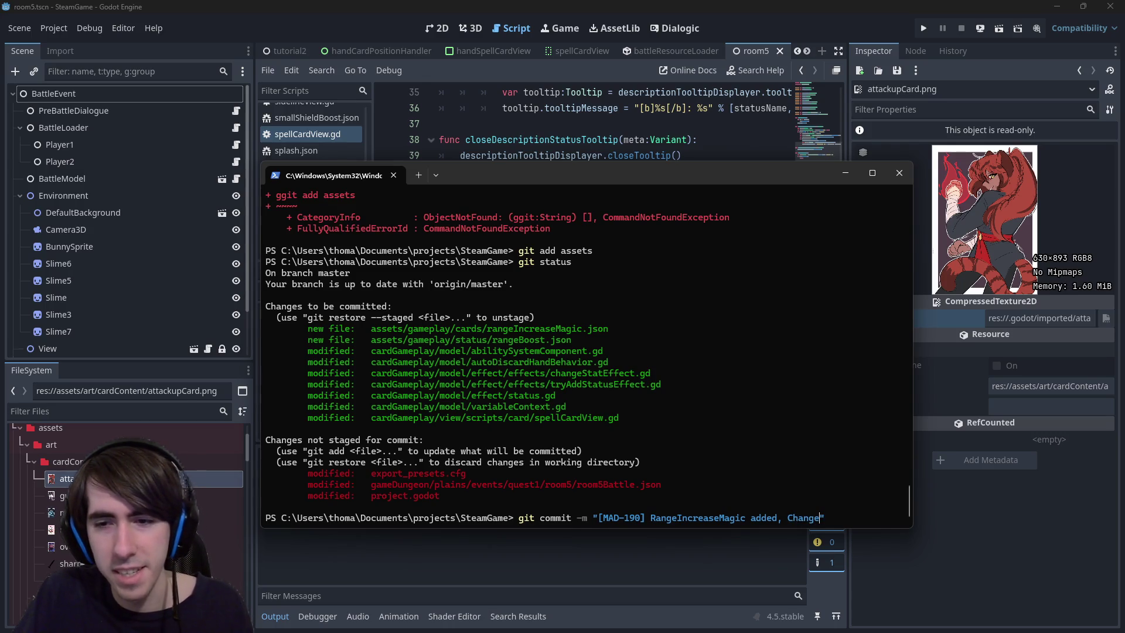
text(Status Com)
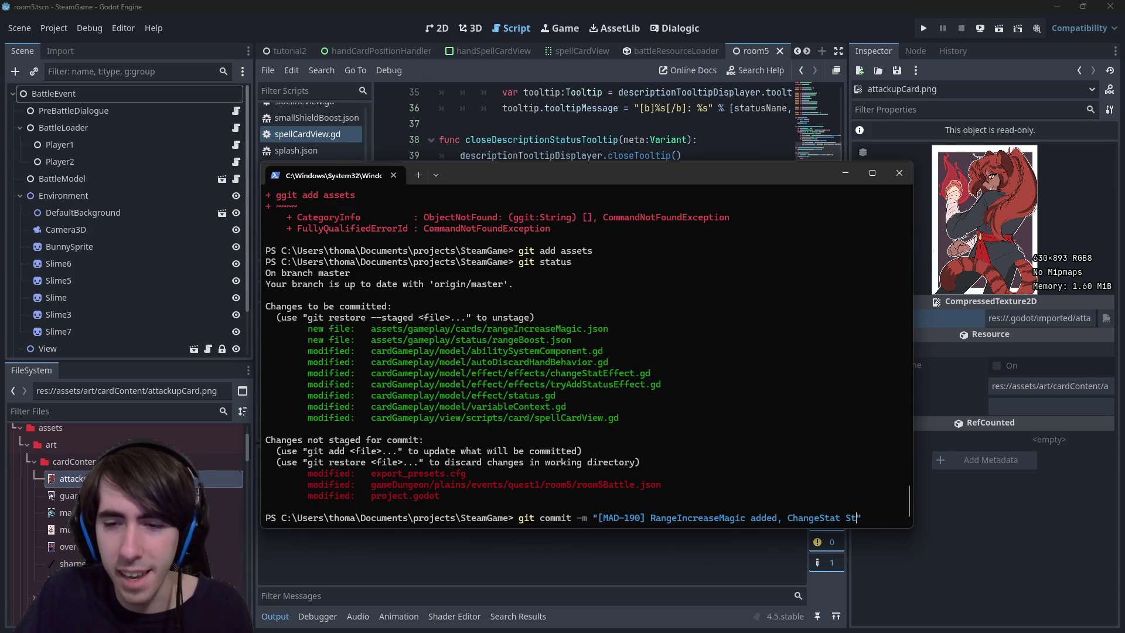
text(ponent now suppo)
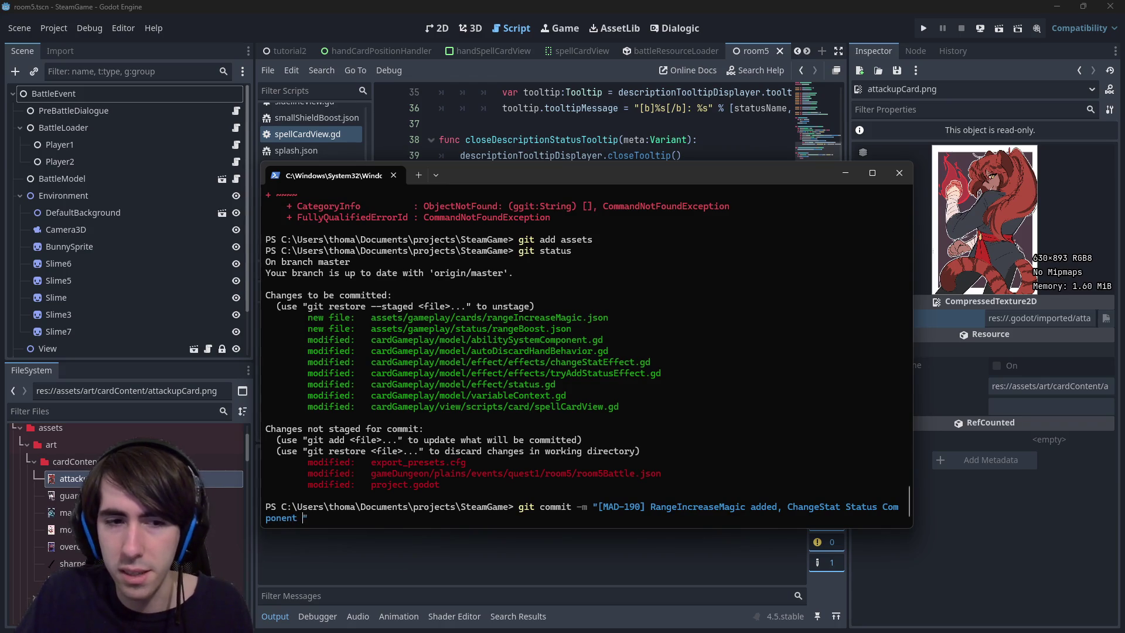
text(rted)
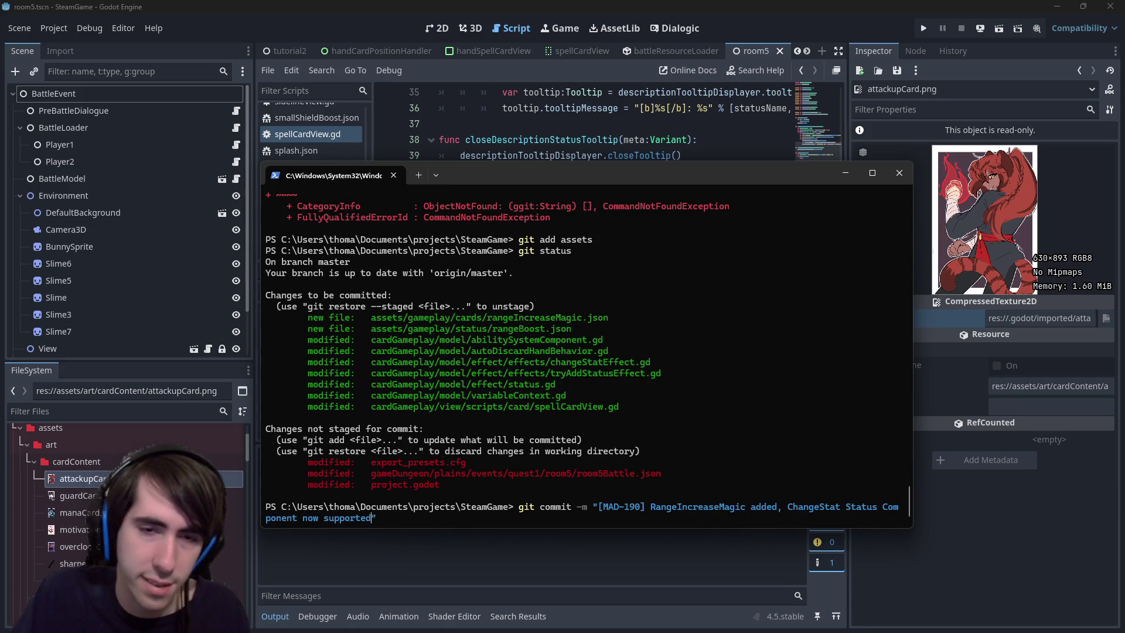
key(Return)
- Push the commit with git push and leave the terminal
text(git push)
key(Return)
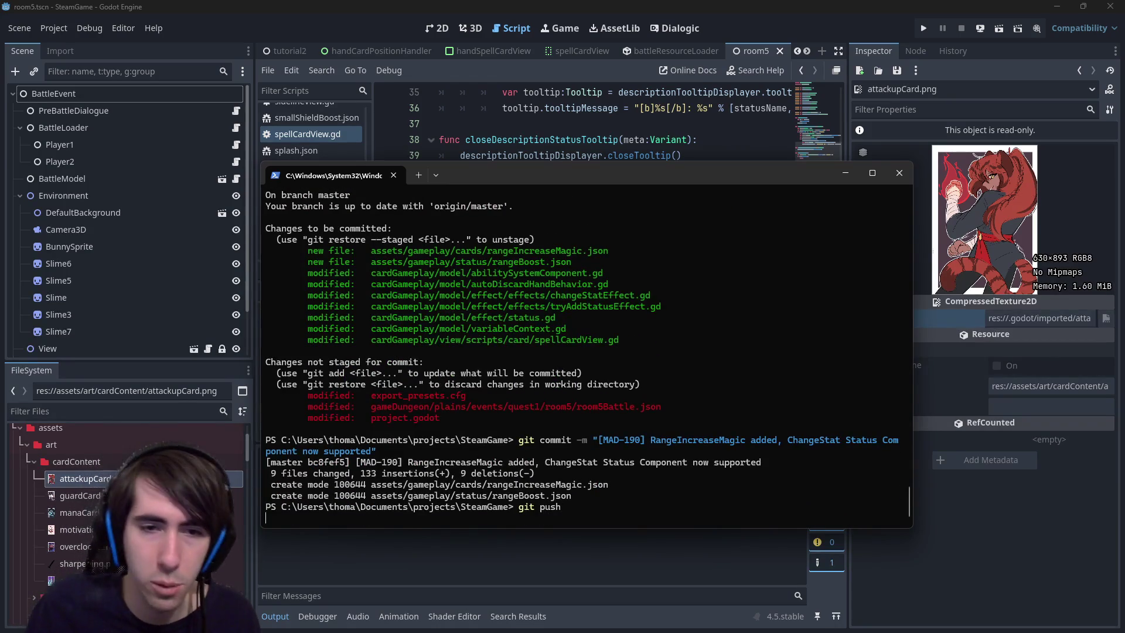
key(alt+Tab)
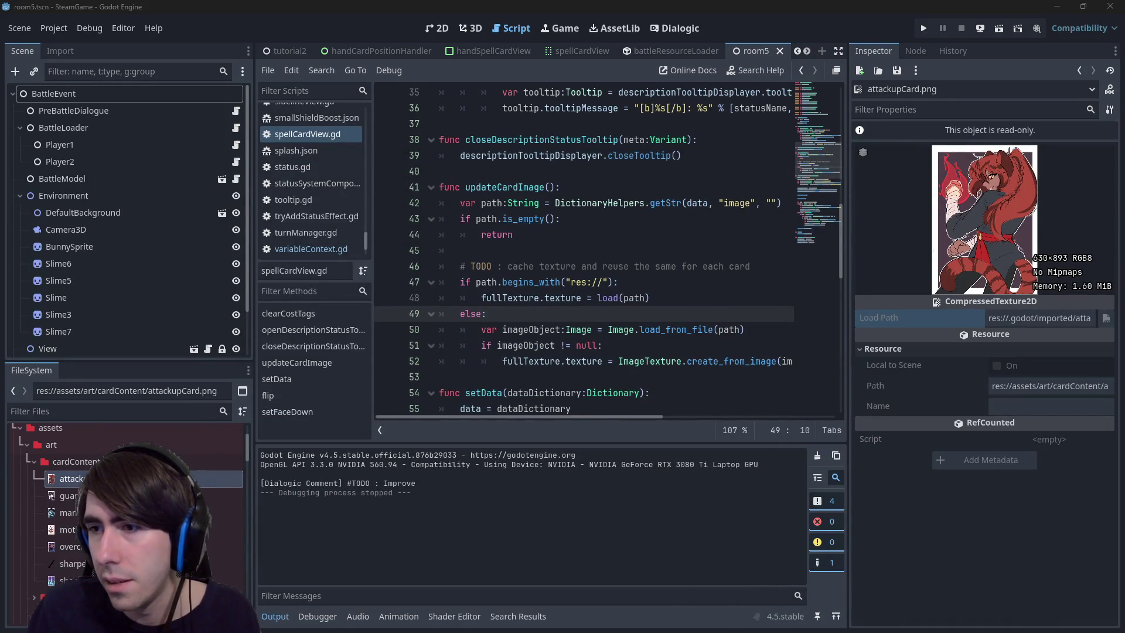
- Switch from Godot to the SteamGame project board in Chrome
key(alt+Tab)
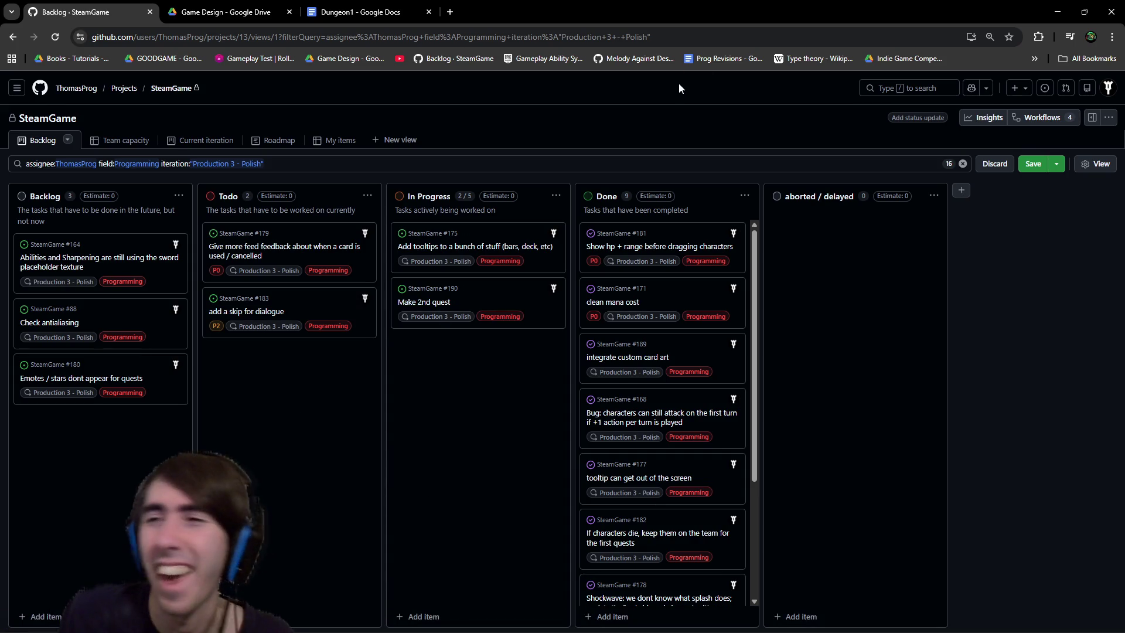
- Remove the Production 3 - Polish iteration filter from the SteamGame project board
key(alt+Tab)
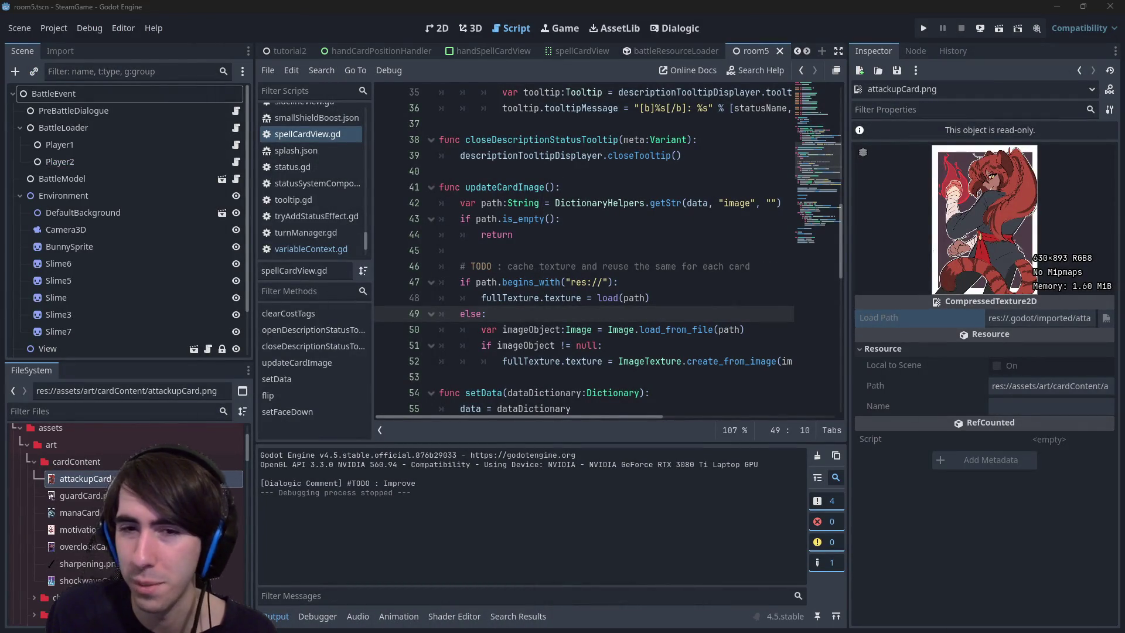
key(alt+Tab)
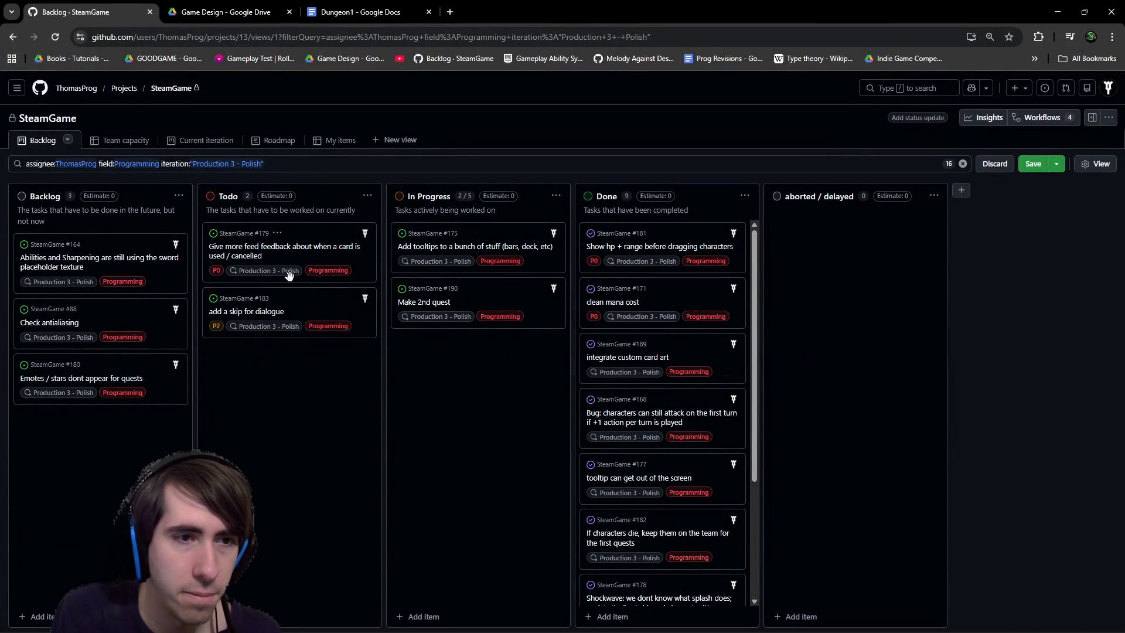
click(453, 317)
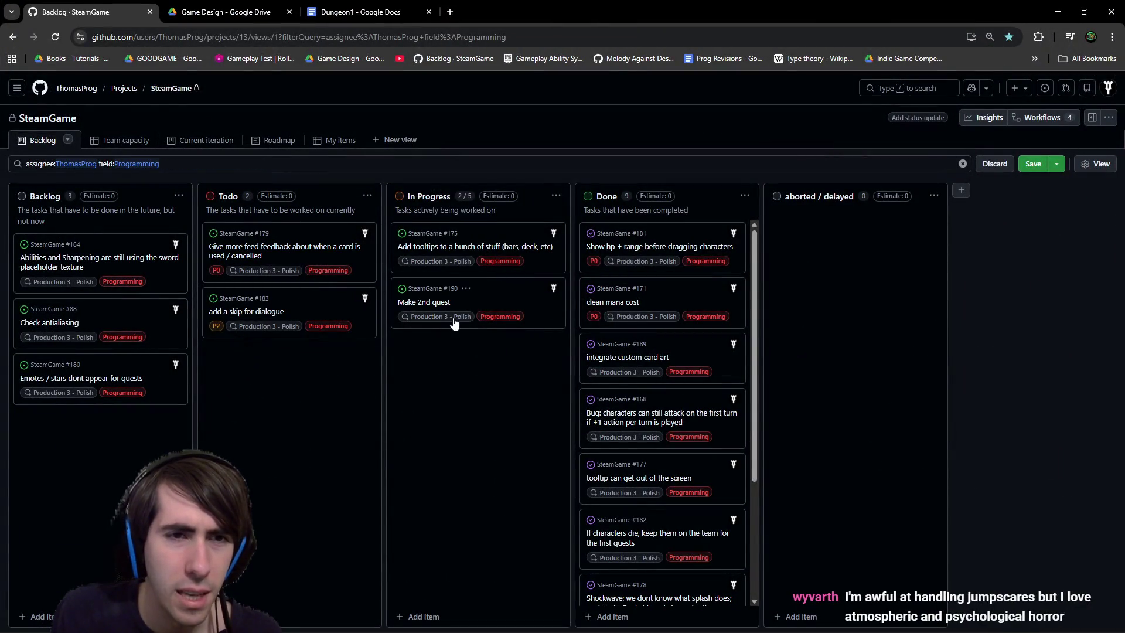
scroll(327, 375, down, 1)
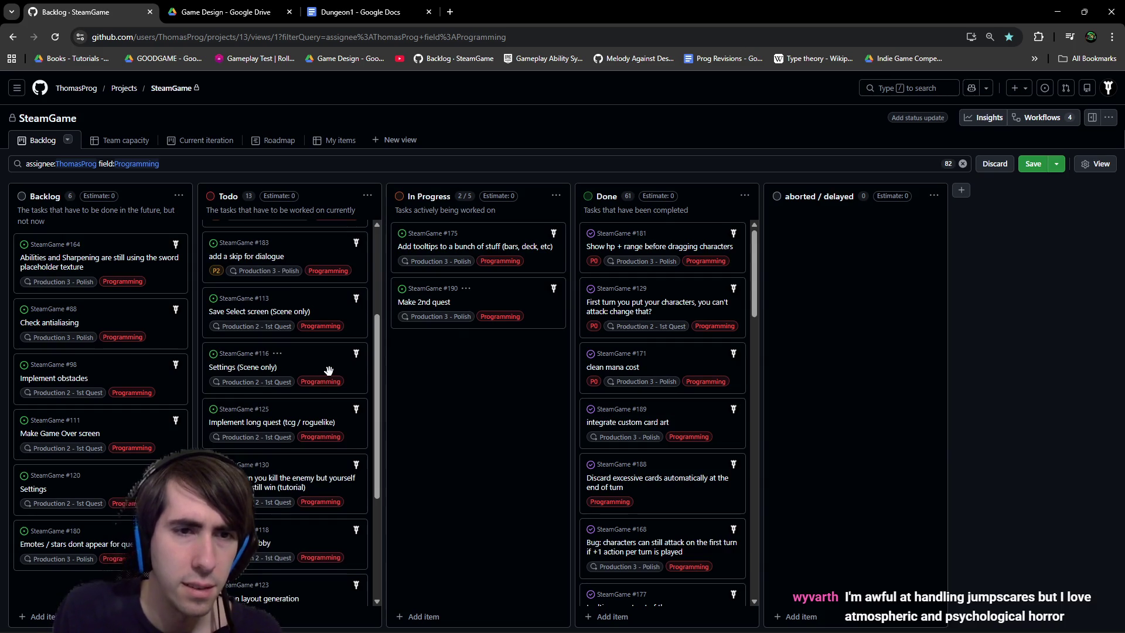
- Search the board for 'attack', then 'sharpen', and move to the Dungeon1 document
key(ctrl+f)
text(attack)
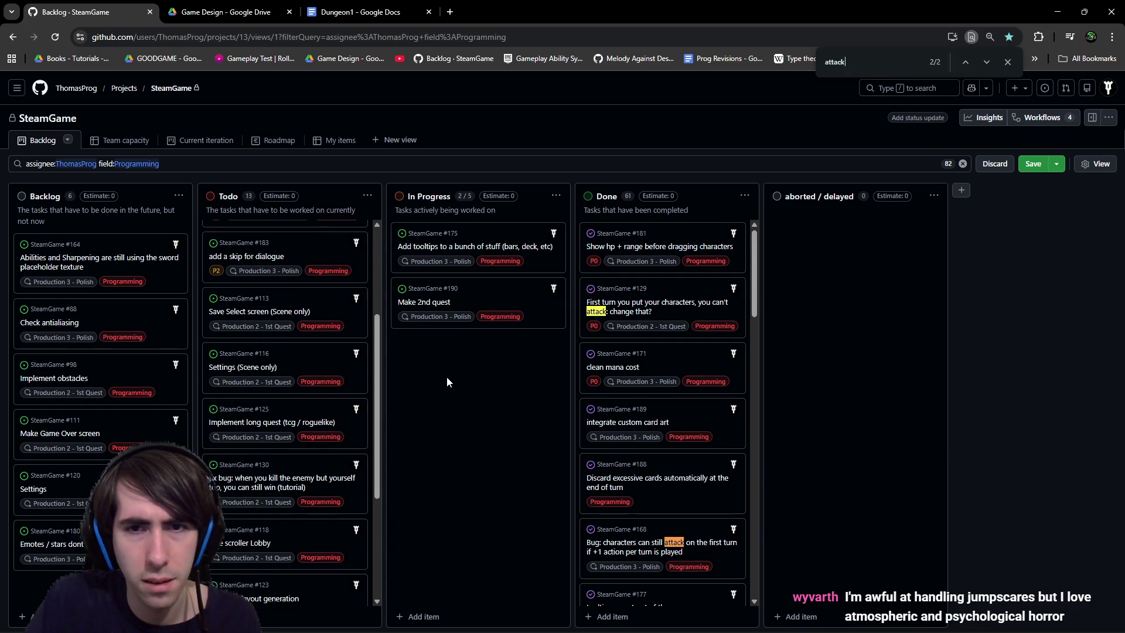
key(BackSpace)
key(BackSpace)
key(BackSpace)
text(k)
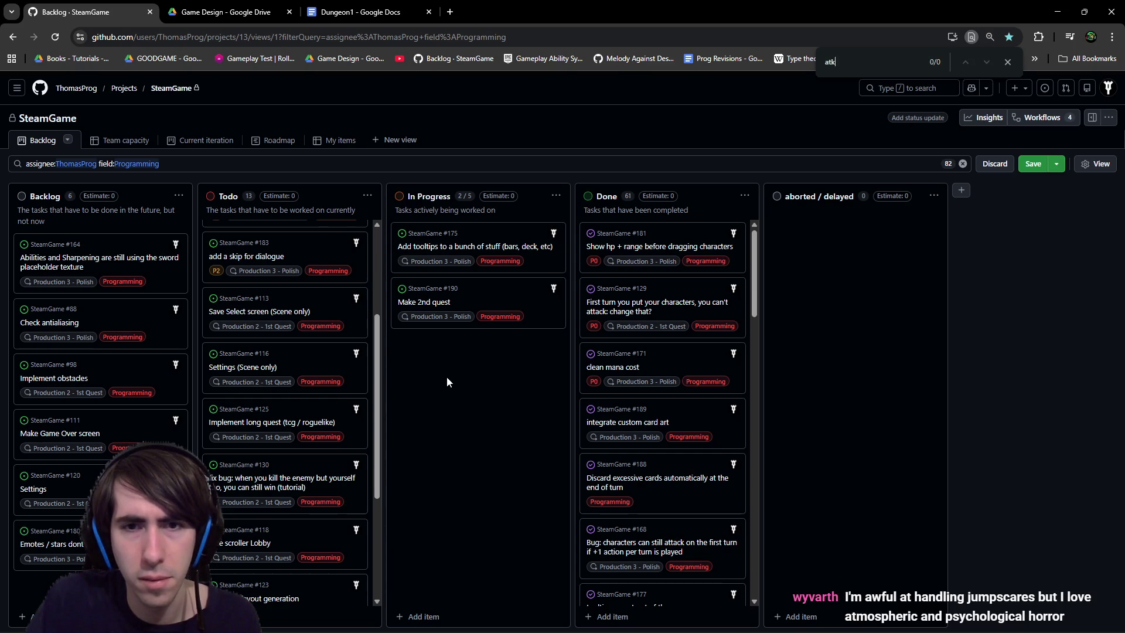
key(BackSpace)
text(tack)
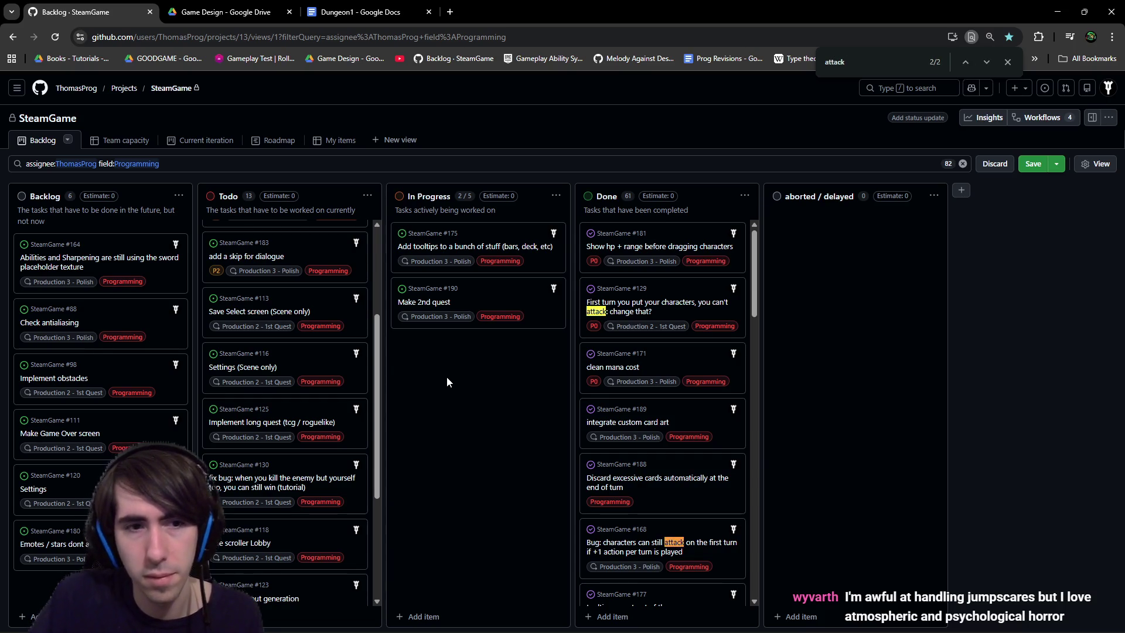
scroll(358, 401, up, 3)
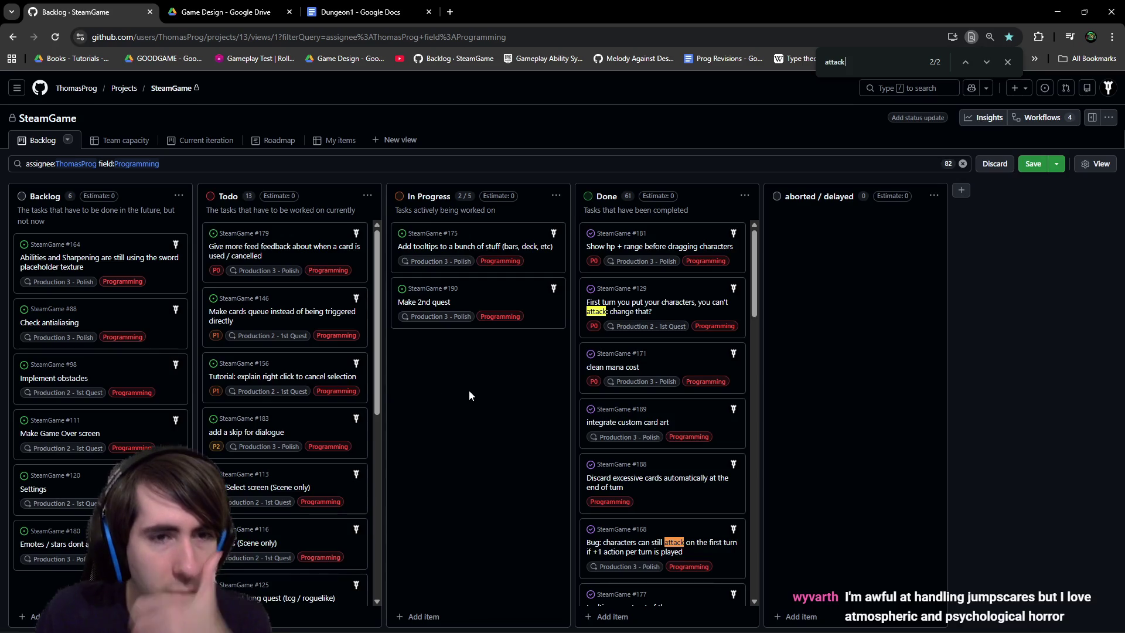
key(ctrl+a)
text(sharpen)
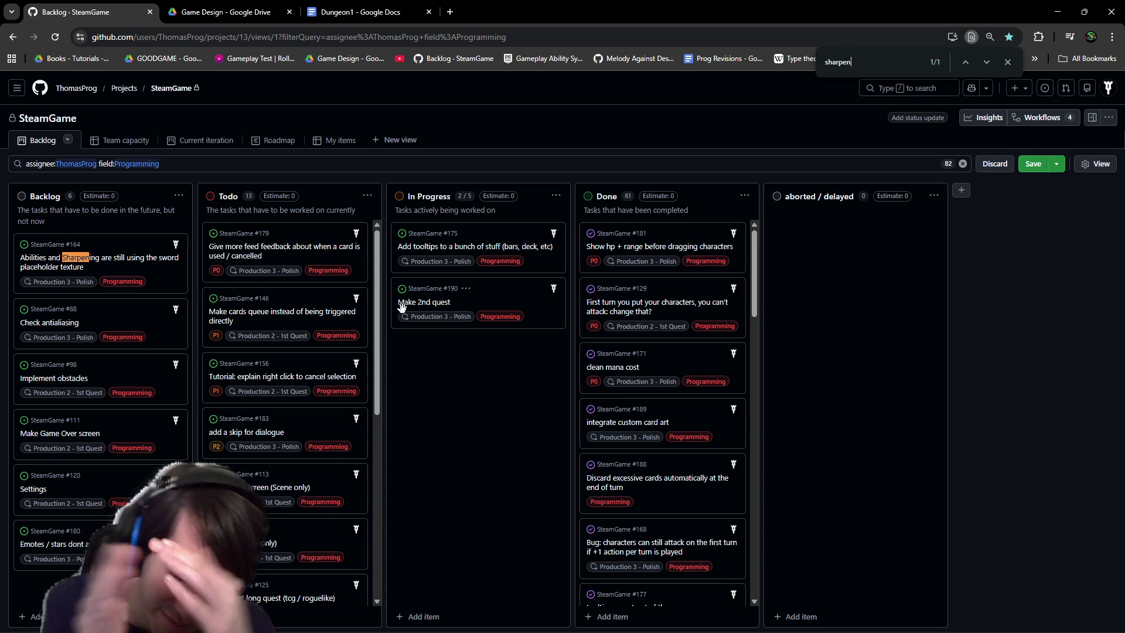
key(shift+F10)
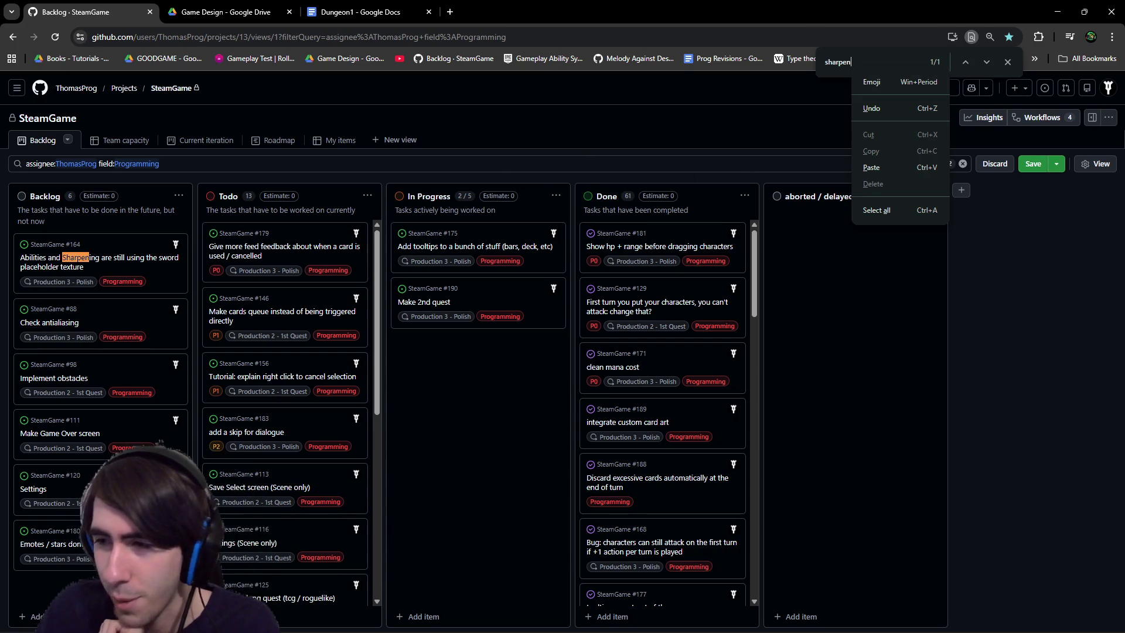
click(358, 18)
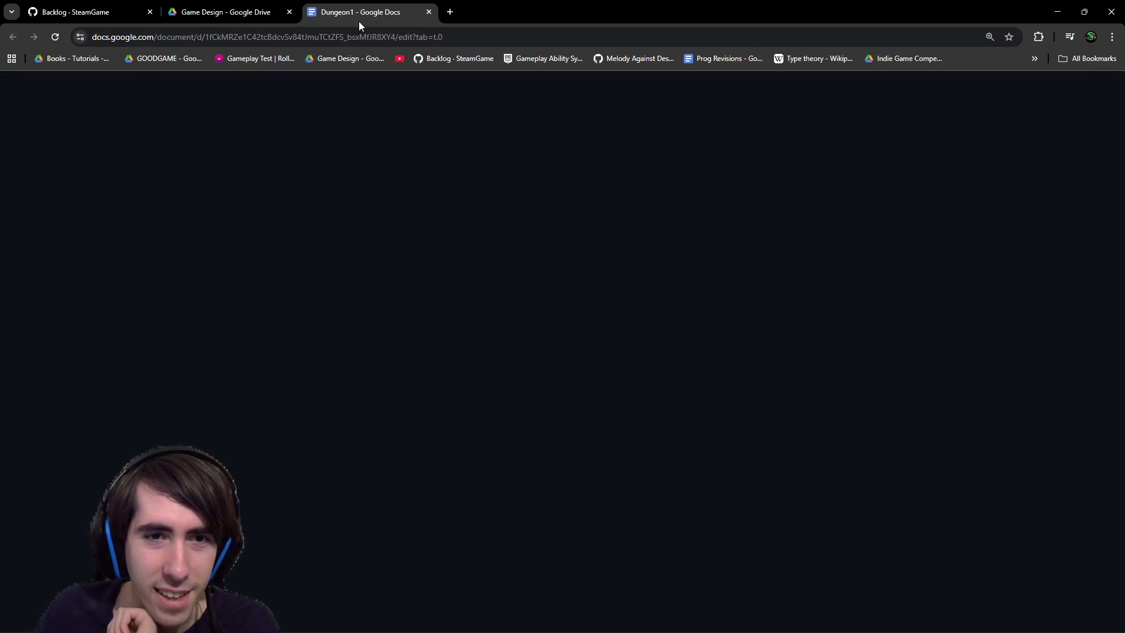
- Under Procedural, write 'Context: you're in the modern world' above a 'One day,' line
scroll(560, 410, down, 10)
click(547, 477)
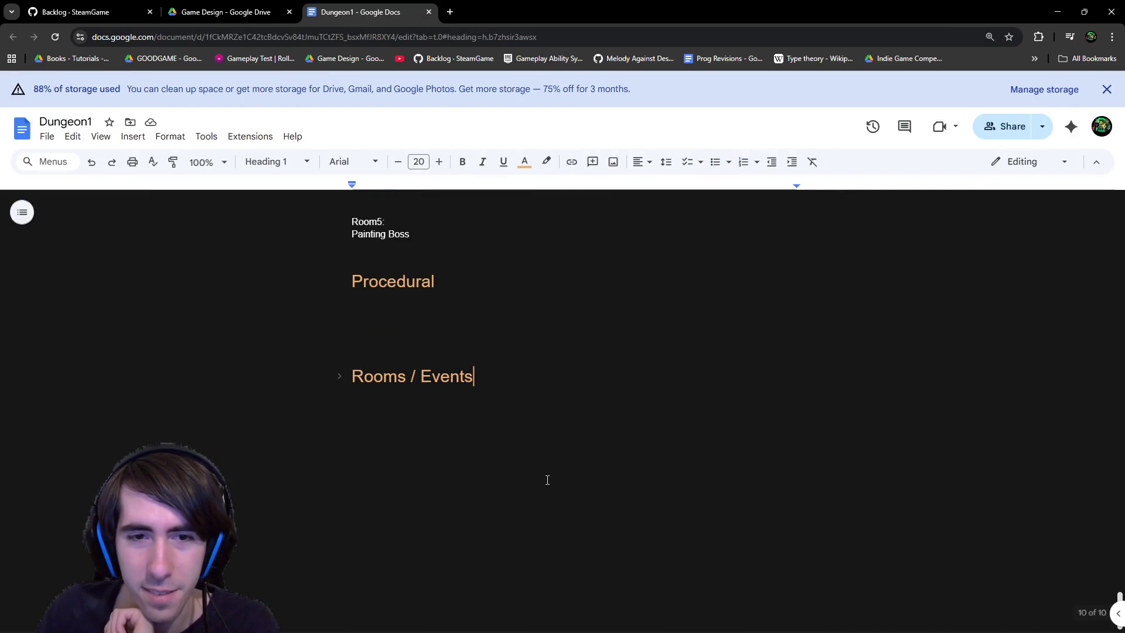
click(514, 327)
key(Return)
key(Return)
key(Return)
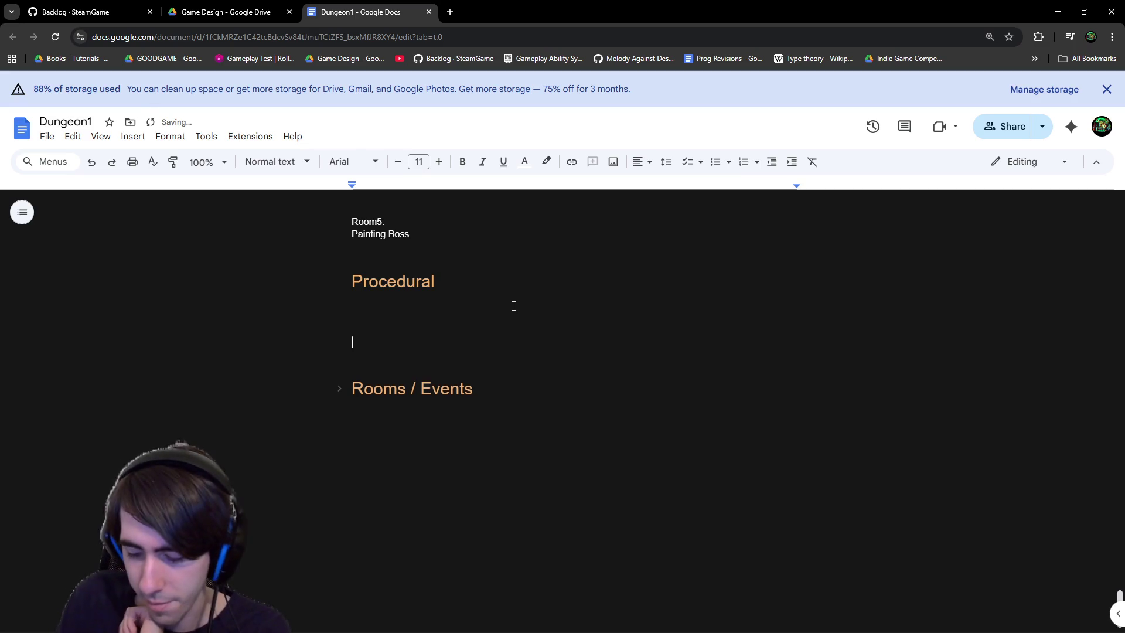
key(Return)
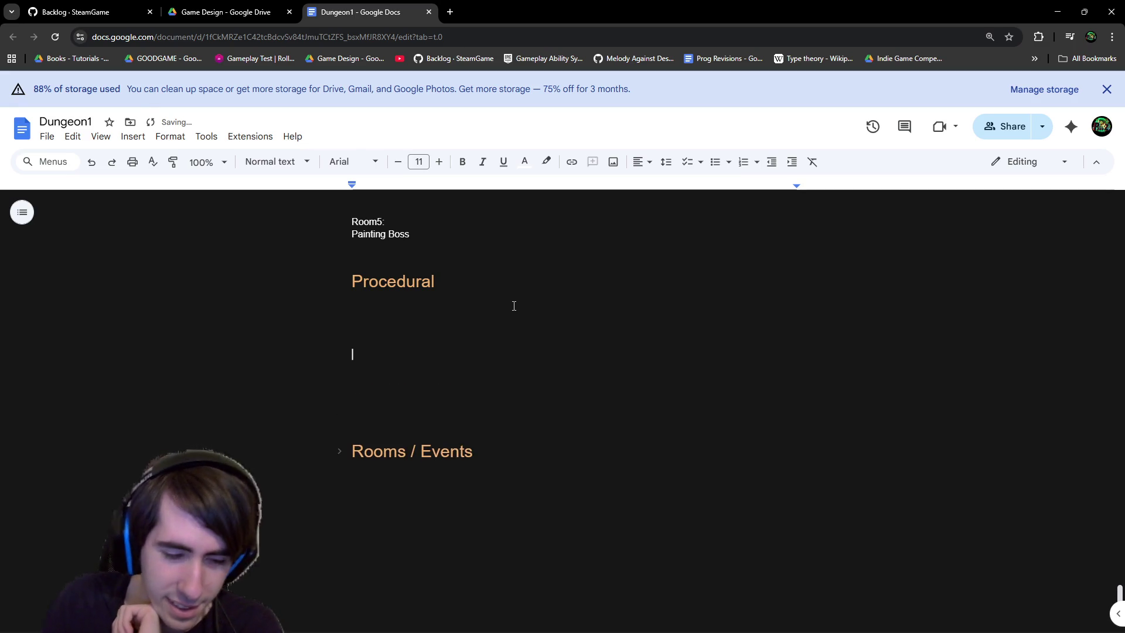
text(On)
text(,)
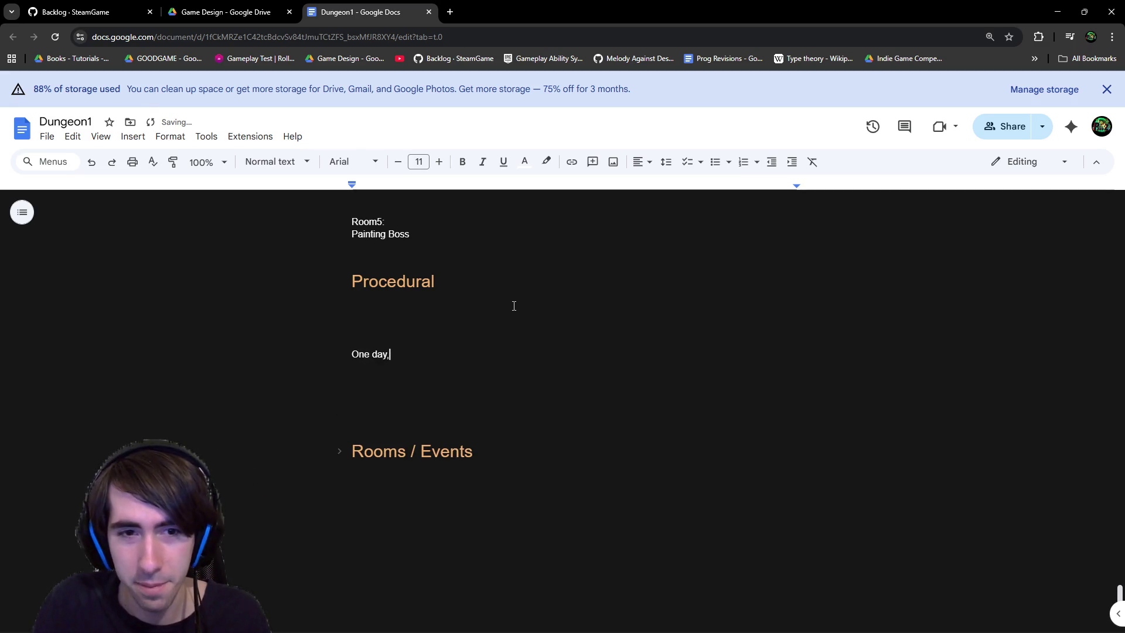
text(you meet)
key(ctrl+BackSpace)
text(e)
key(BackSpace)
key(BackSpace)
key(BackSpace)
key(Up)
text(Context: you're in )
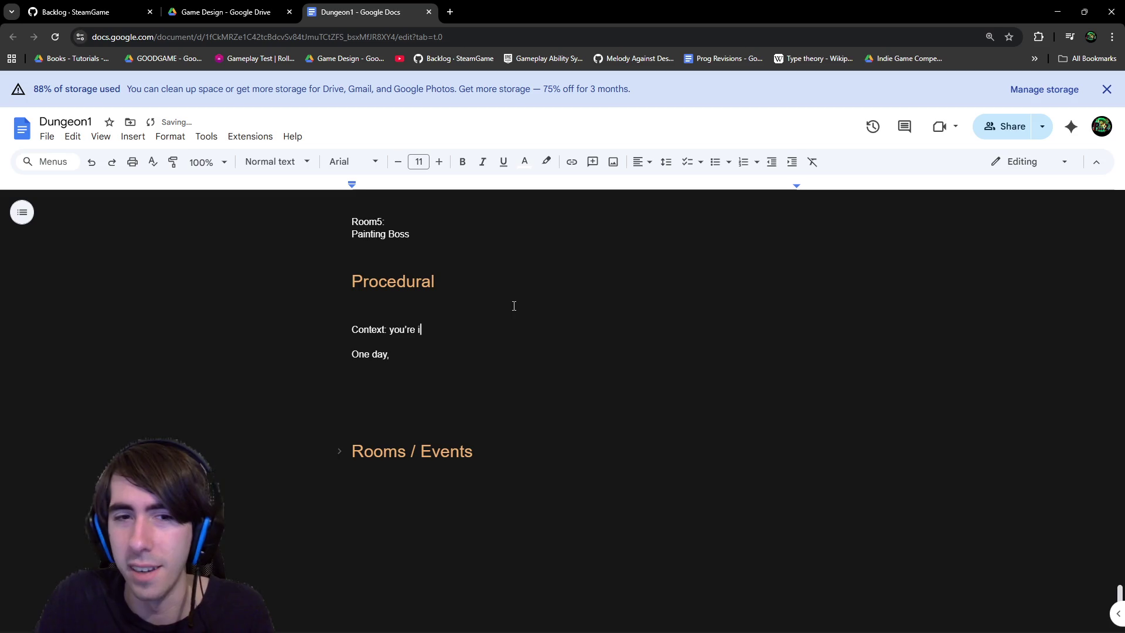
text(the modern world)
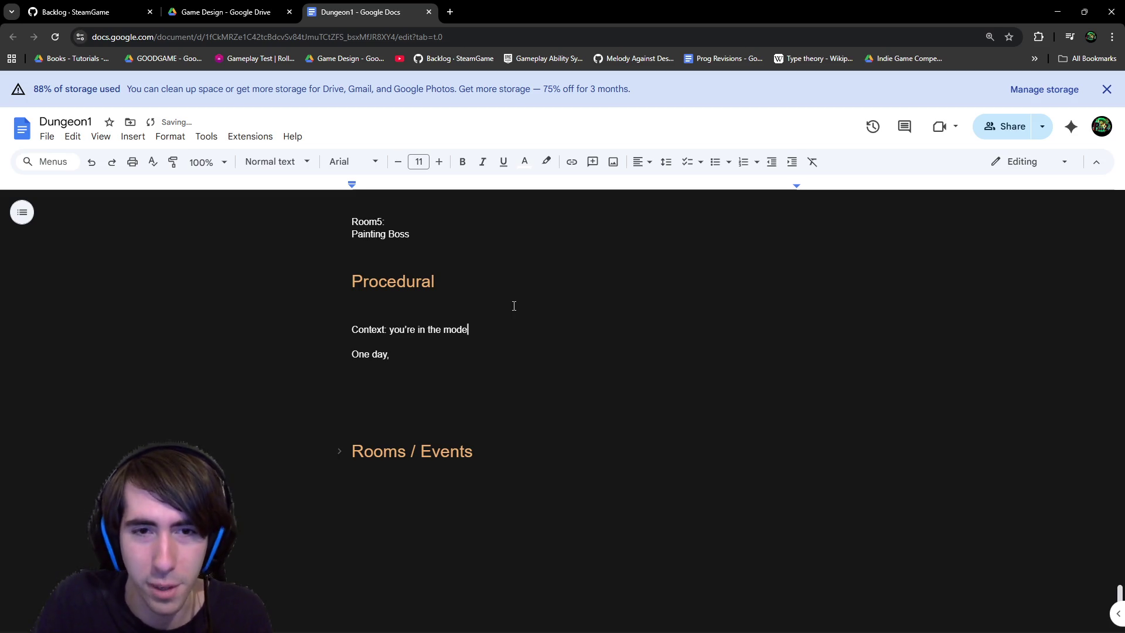
- Add the witch encounter, 'That witch can predict the future.' and 'The witch predicts your death', then select the story
key(Down)
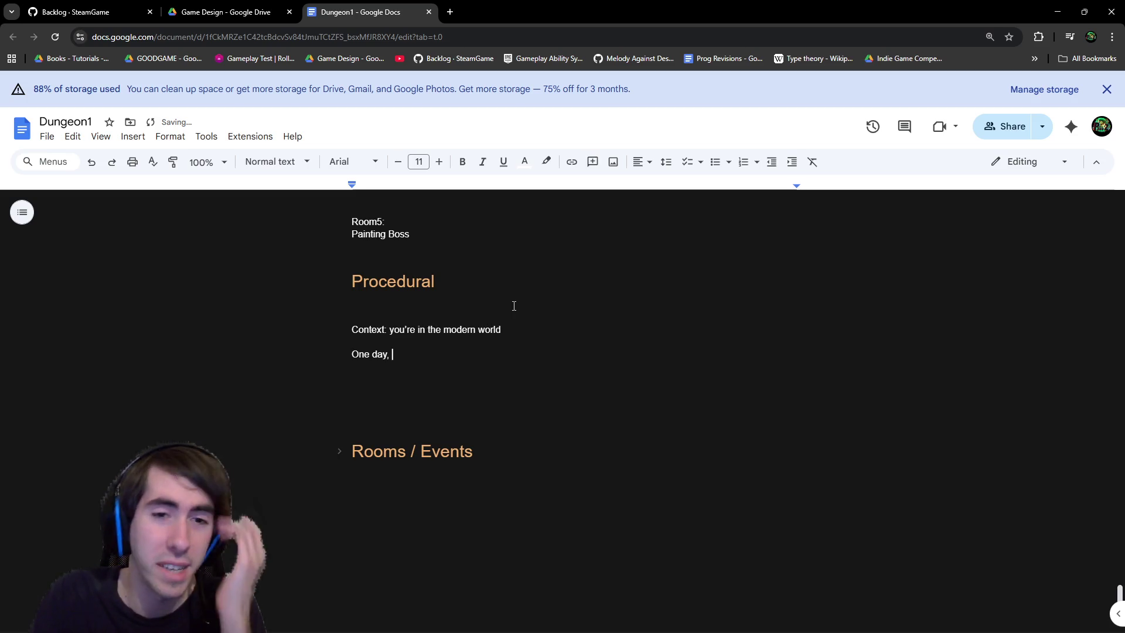
text(you encounter )
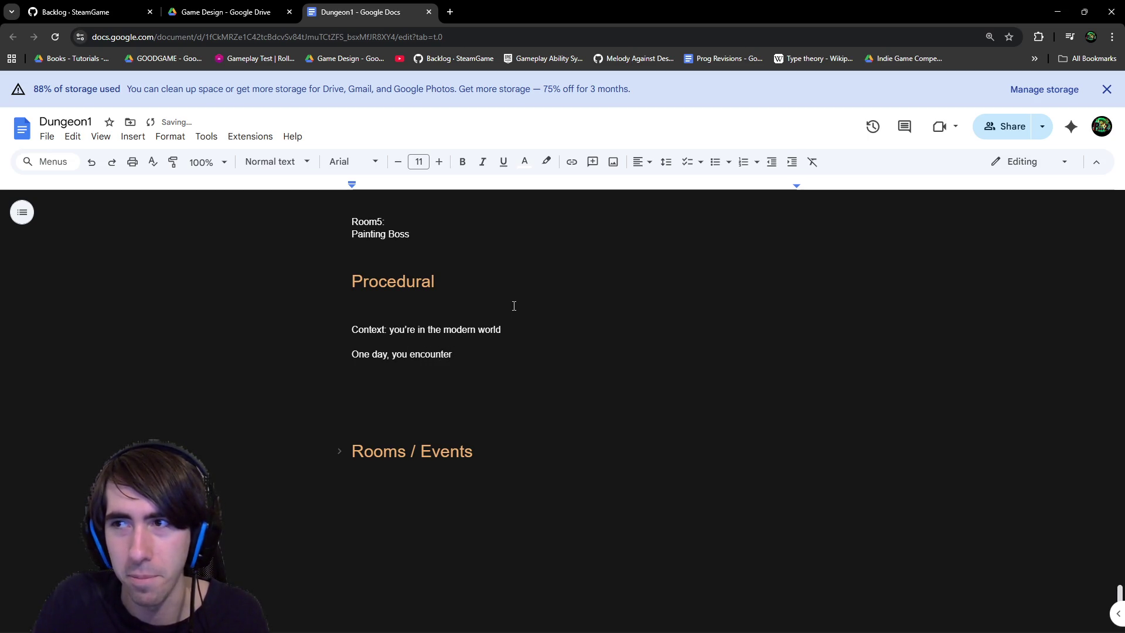
text(a witch.)
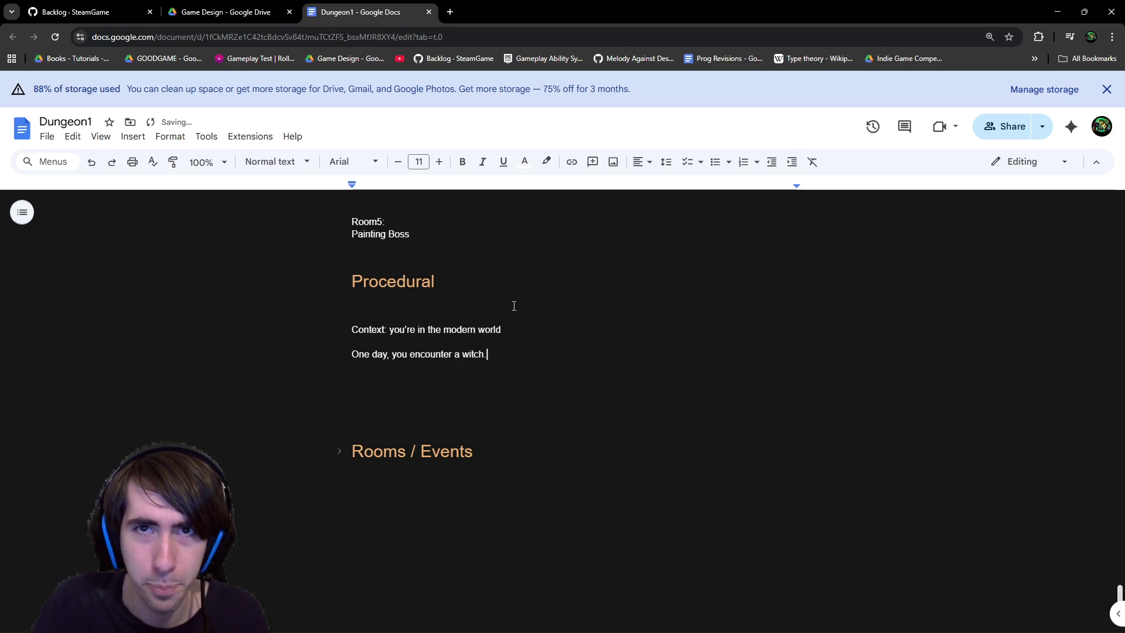
key(Return)
text(That witch can)
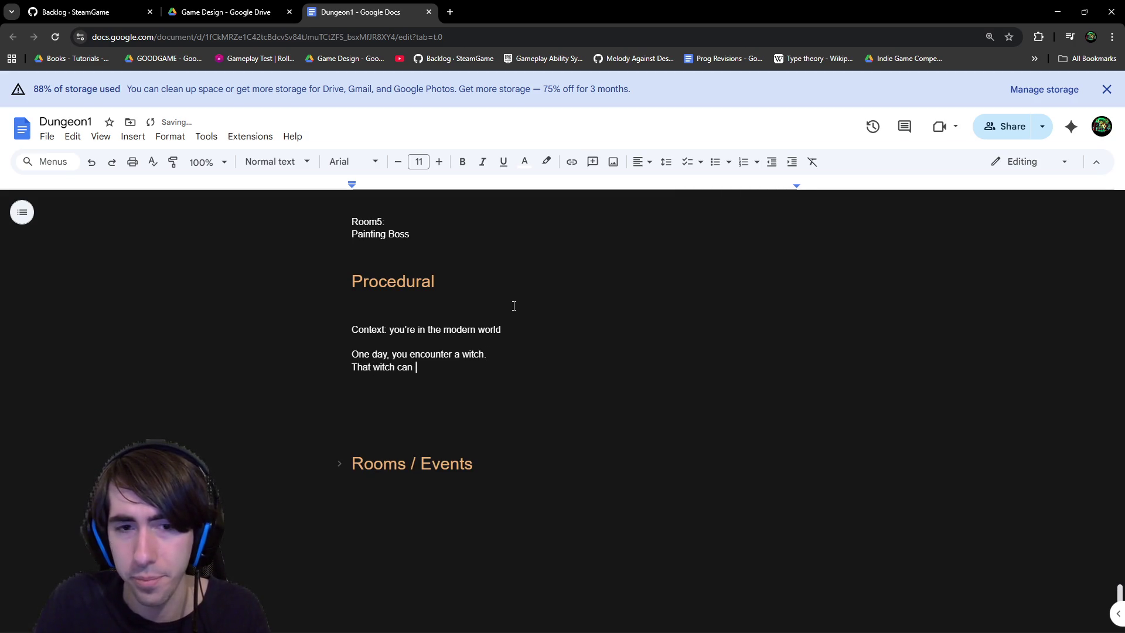
text( predict t)
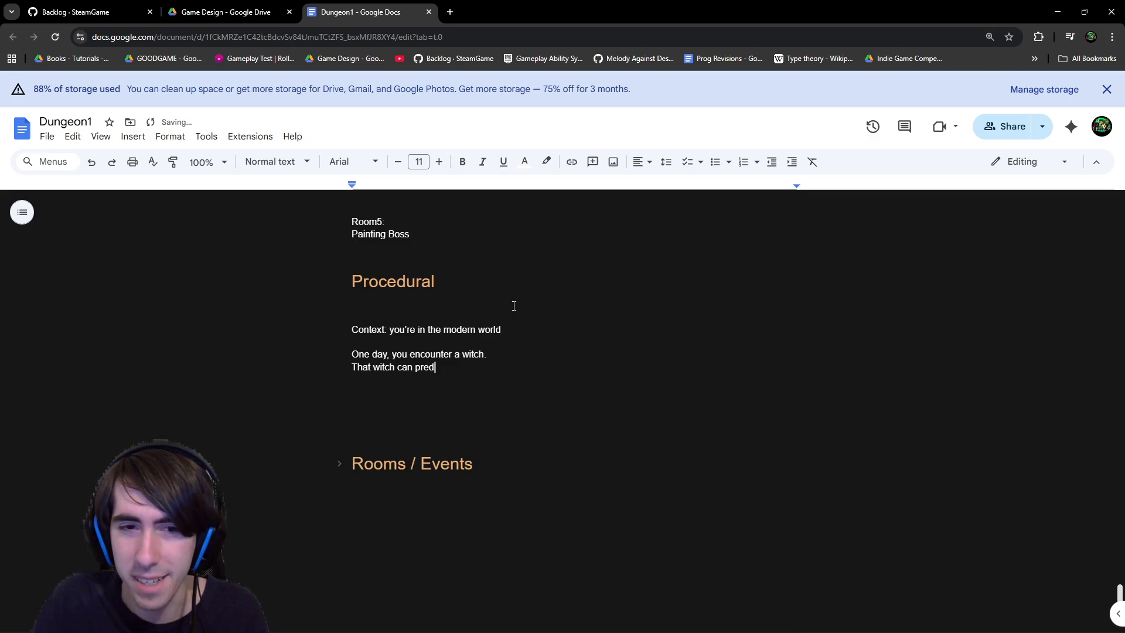
text(he future)
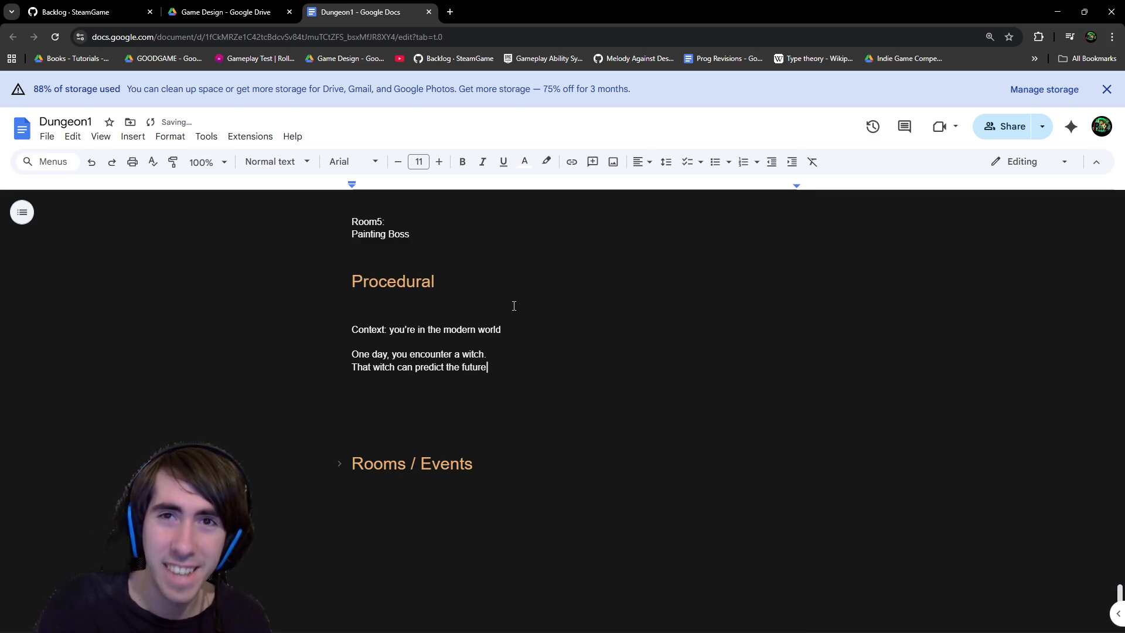
text(.)
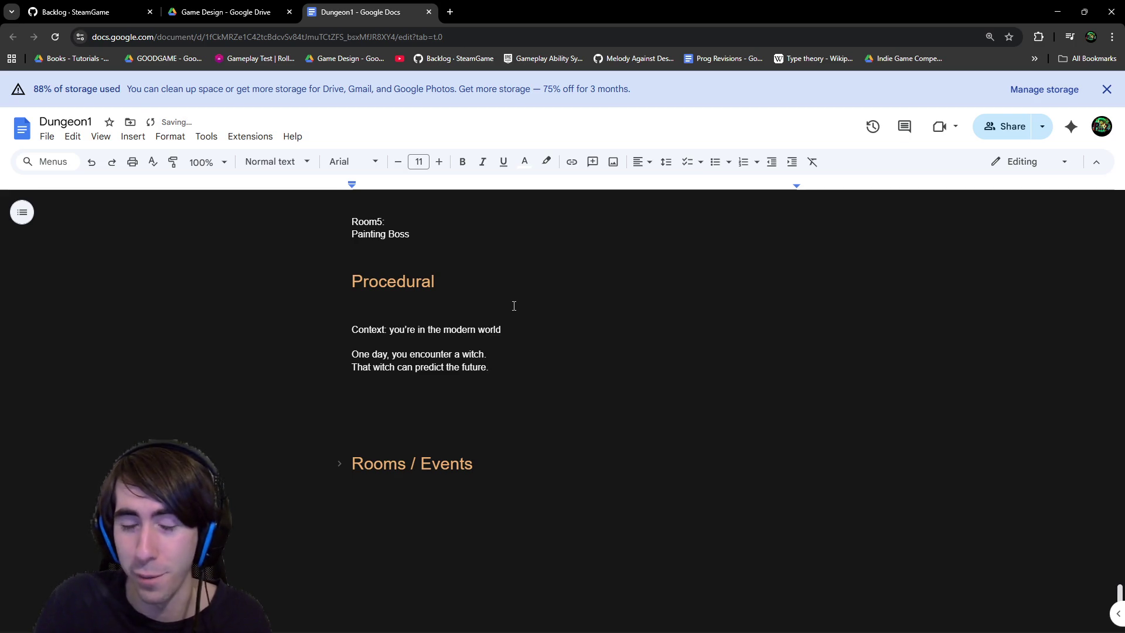
key(Return)
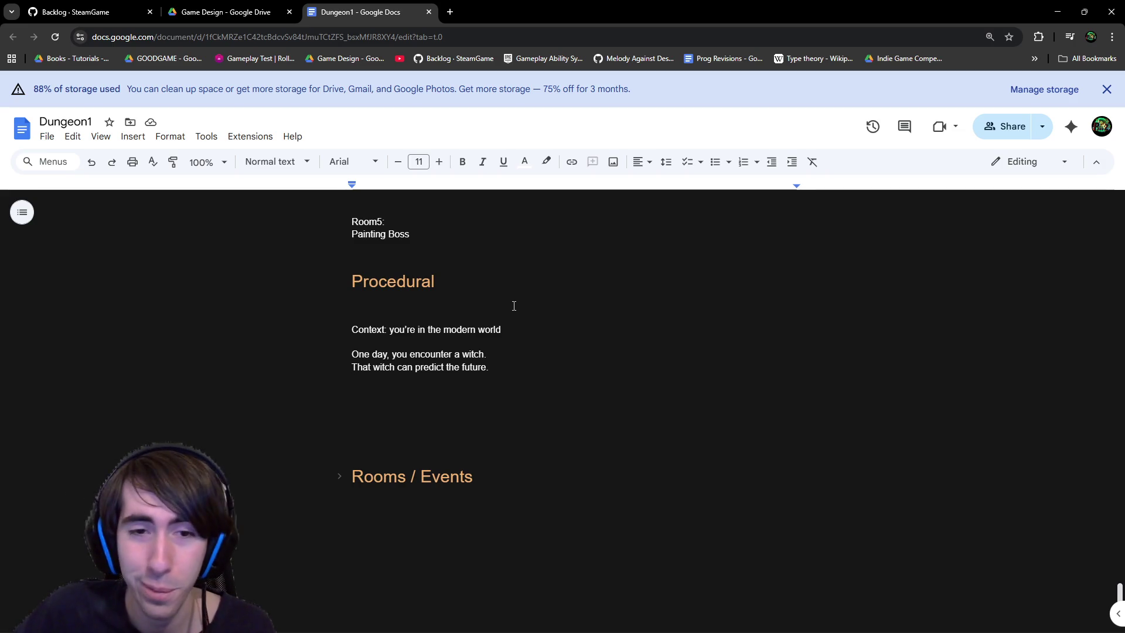
key(Return)
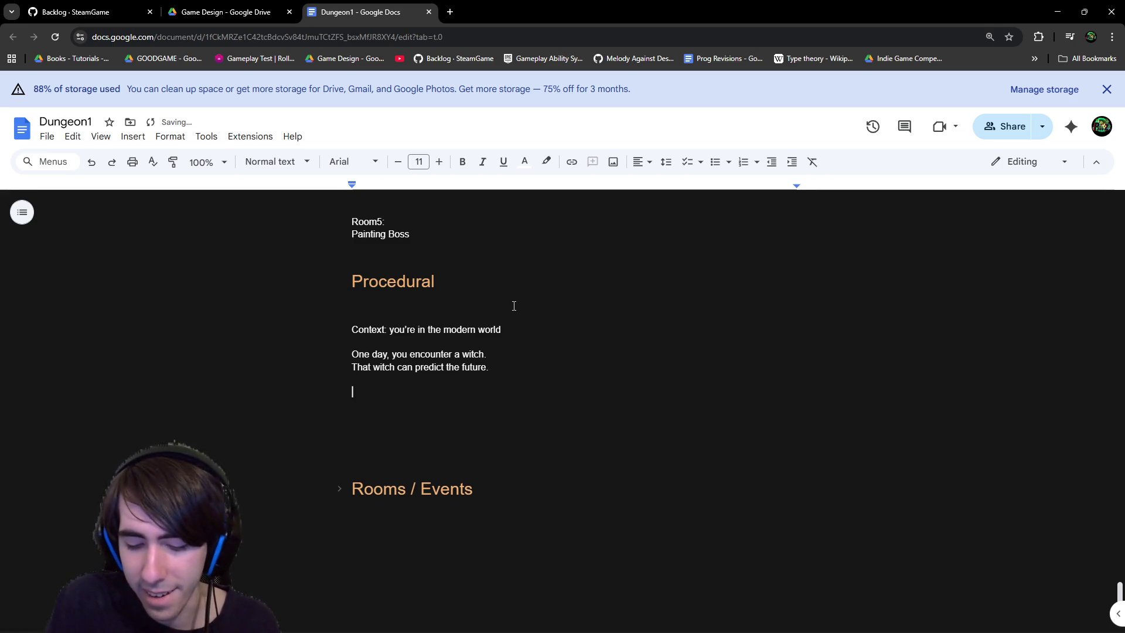
text(You learn)
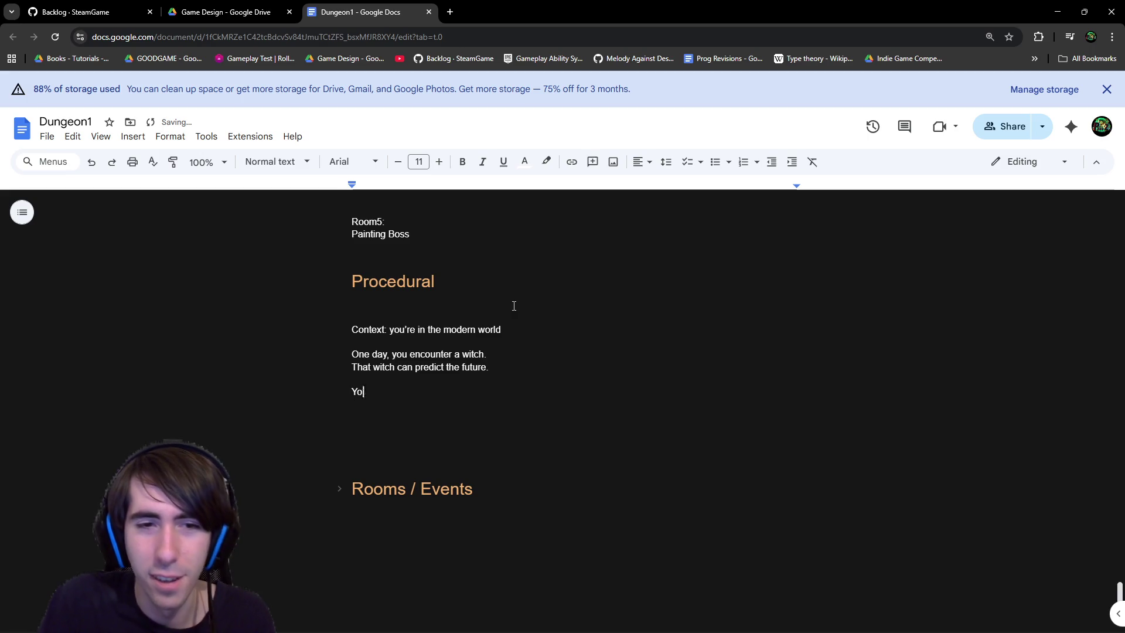
key(BackSpace)
key(BackSpace)
key(BackSpace)
text(The witch predicts your )
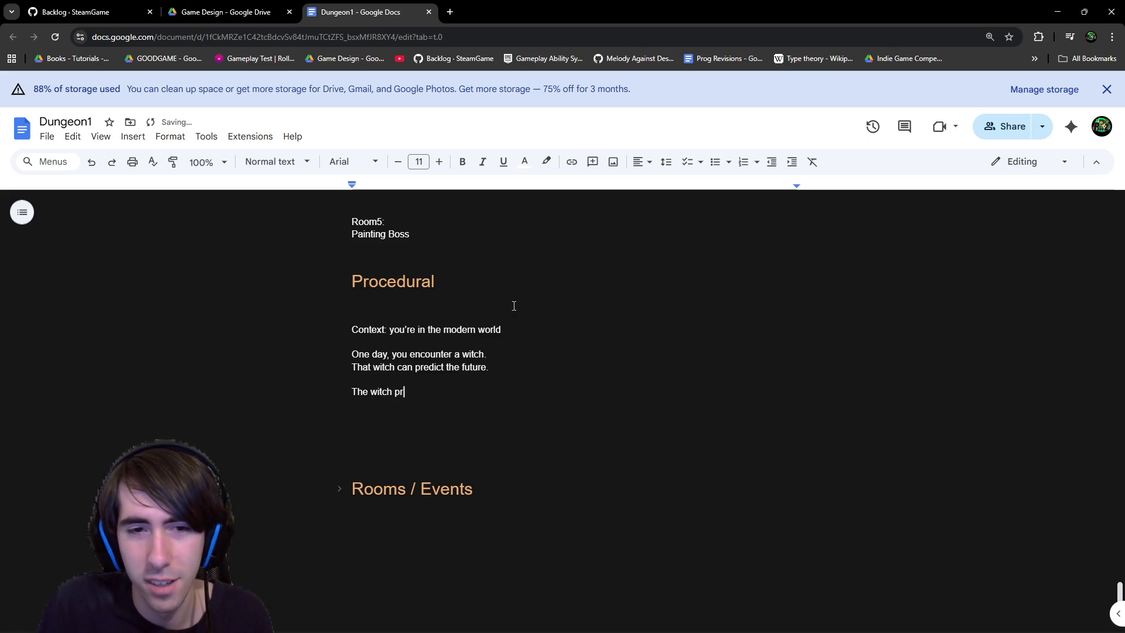
text(death)
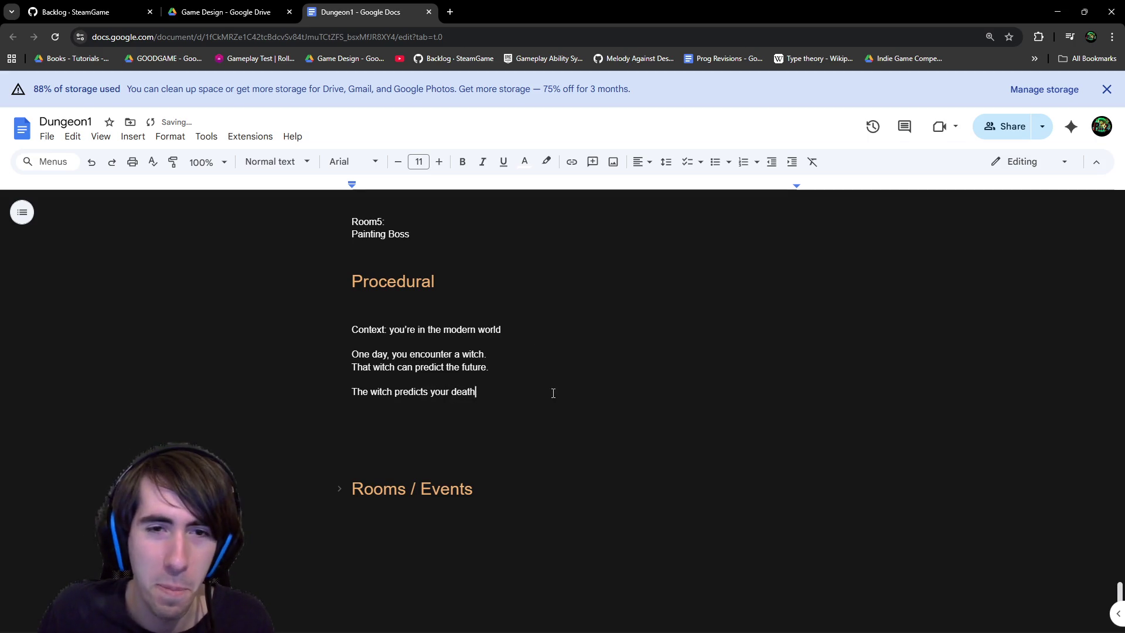
drag(610, 402, 274, 324)
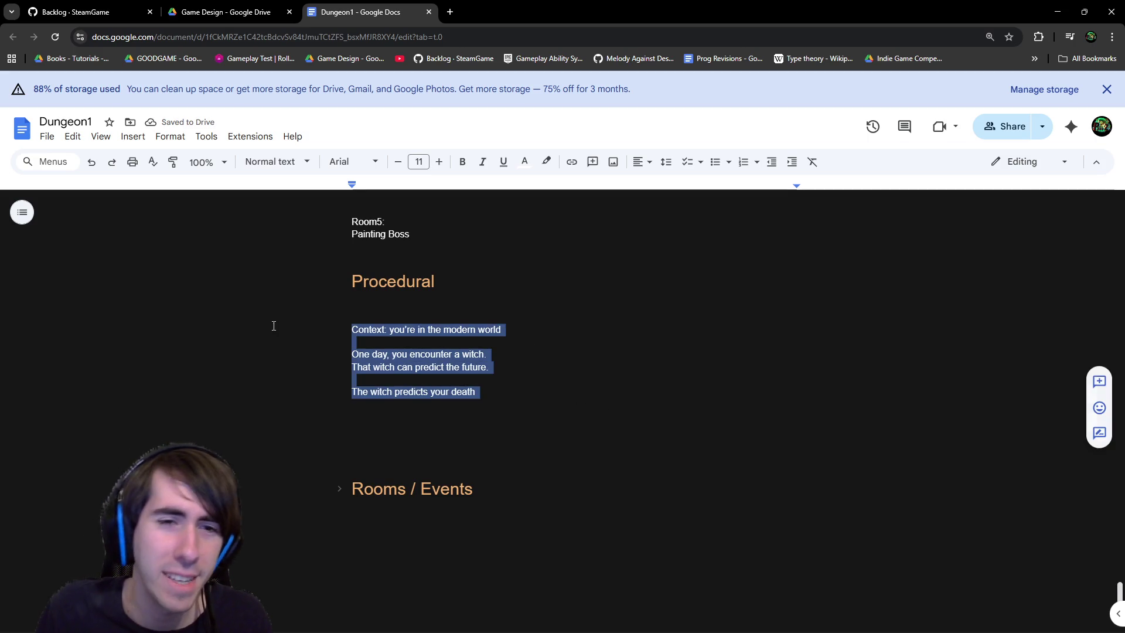
- Undo the newly typed witch story lines beneath the Procedural heading
click(555, 400)
click(541, 368)
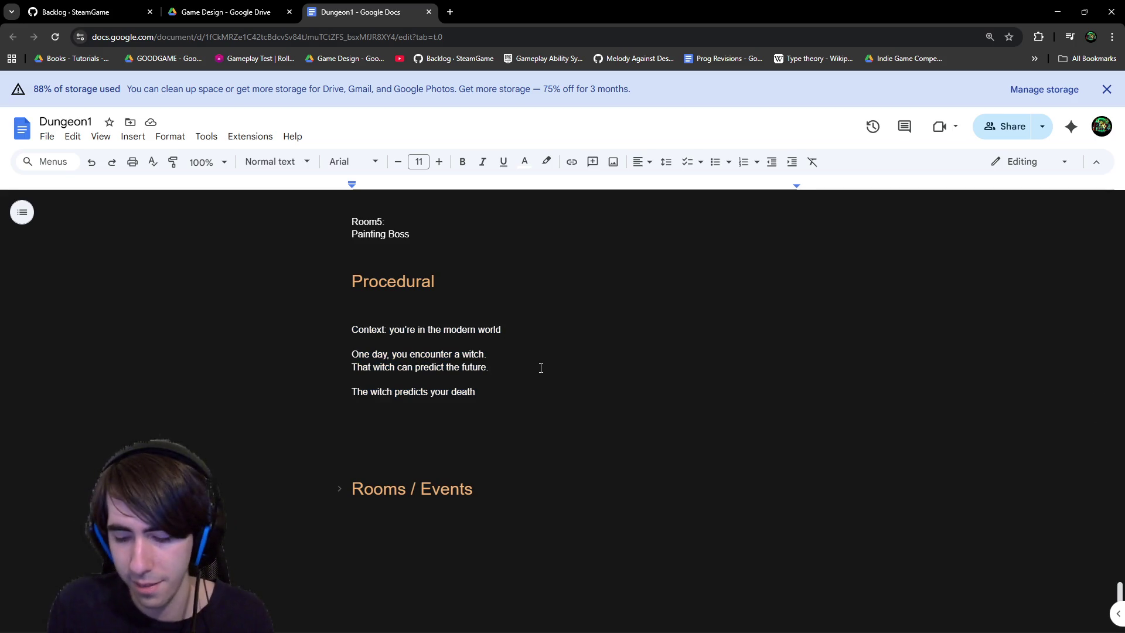
mouse_move(550, 405)
mouse_down()
mouse_move(354, 405)
mouse_move(322, 327)
mouse_up()
click(516, 329)
click(533, 301)
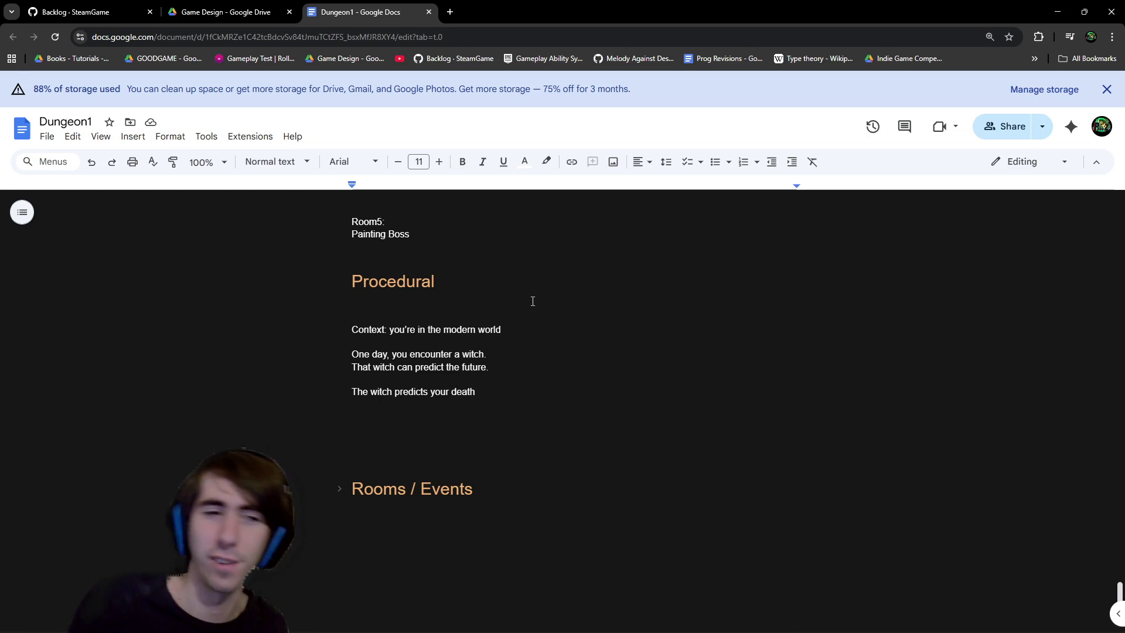
key(ctrl+z)
key(ctrl+z)
key(ctrl+z)
key(ctrl+z)
key(ctrl+z)
key(ctrl+z)
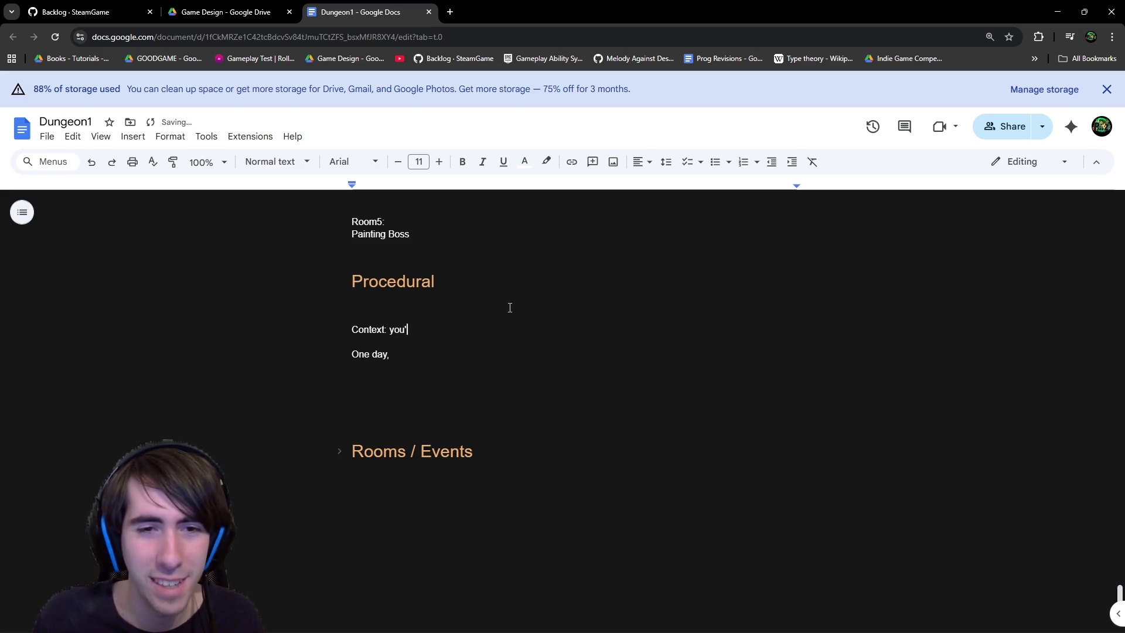
key(ctrl+z)
key(ctrl+z)
key(ctrl+z)
key(ctrl+z)
key(ctrl+z)
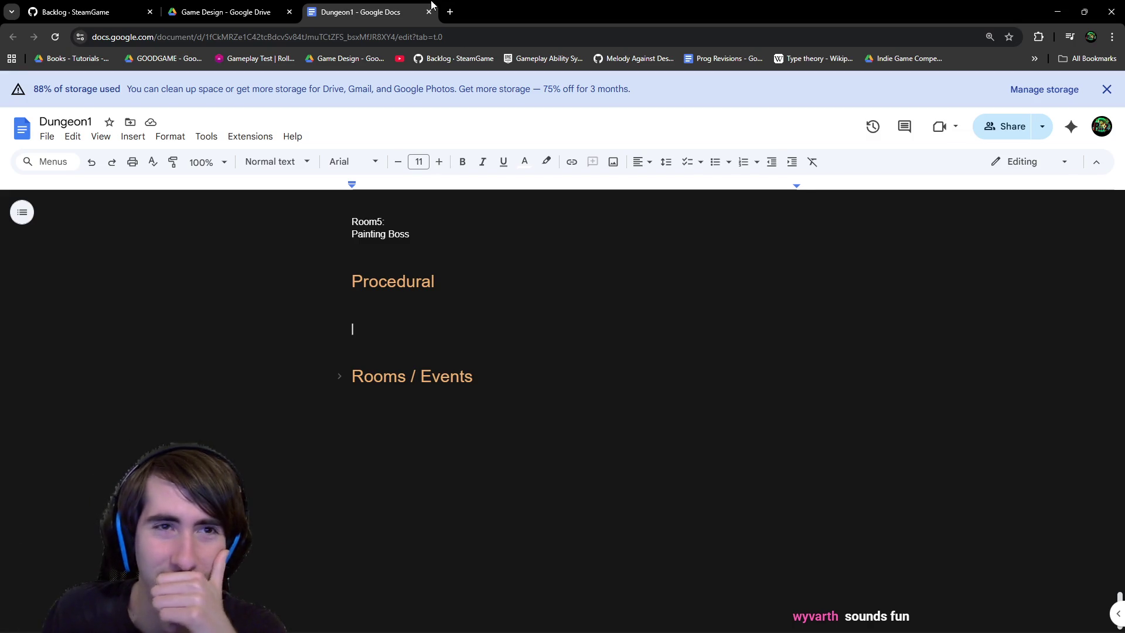
- Return to Godot and look over the script around the TODO comment near line 47
click(1060, 6)
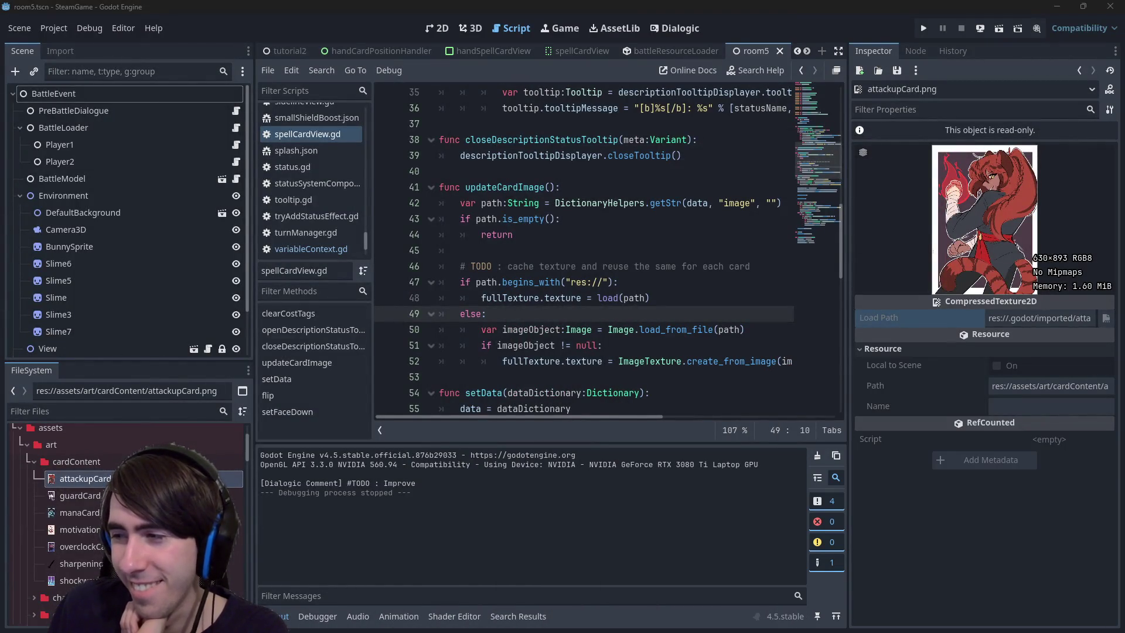
click(718, 283)
click(752, 262)
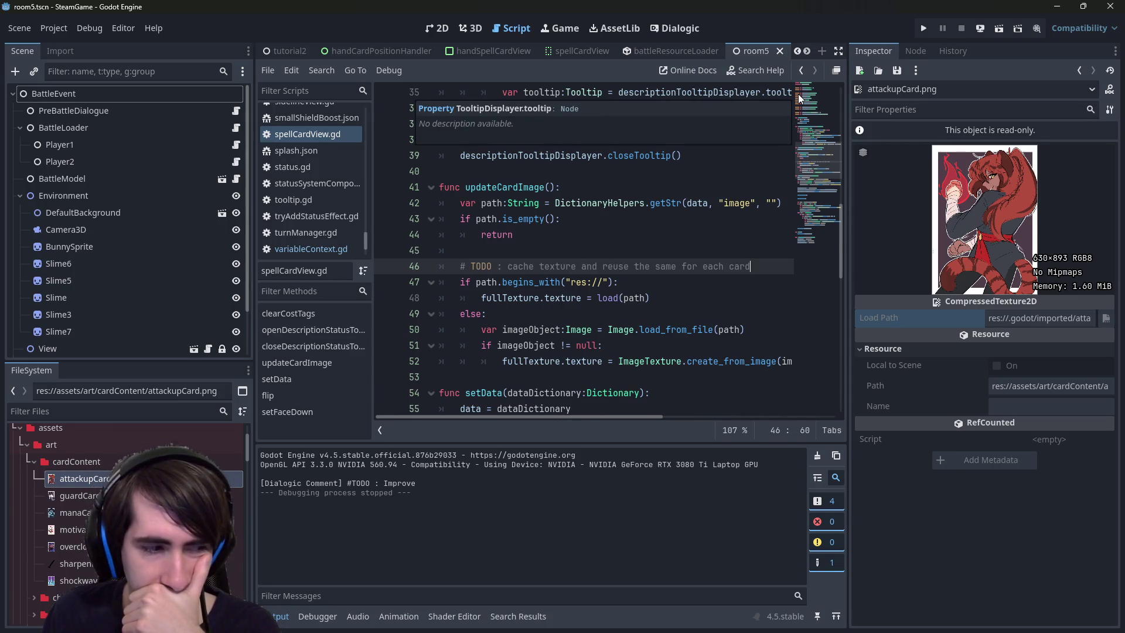
scroll(126, 516, up, 2)
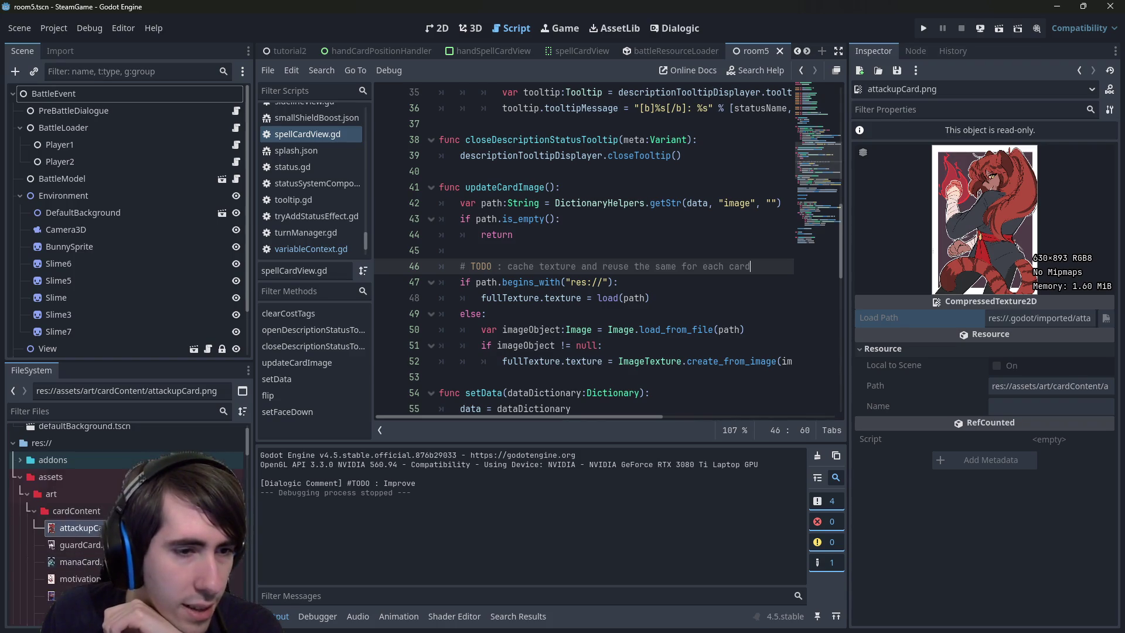
- Open sharpening.json from the cards folder, then view Grimm fairy tale image results
double_click(61, 480)
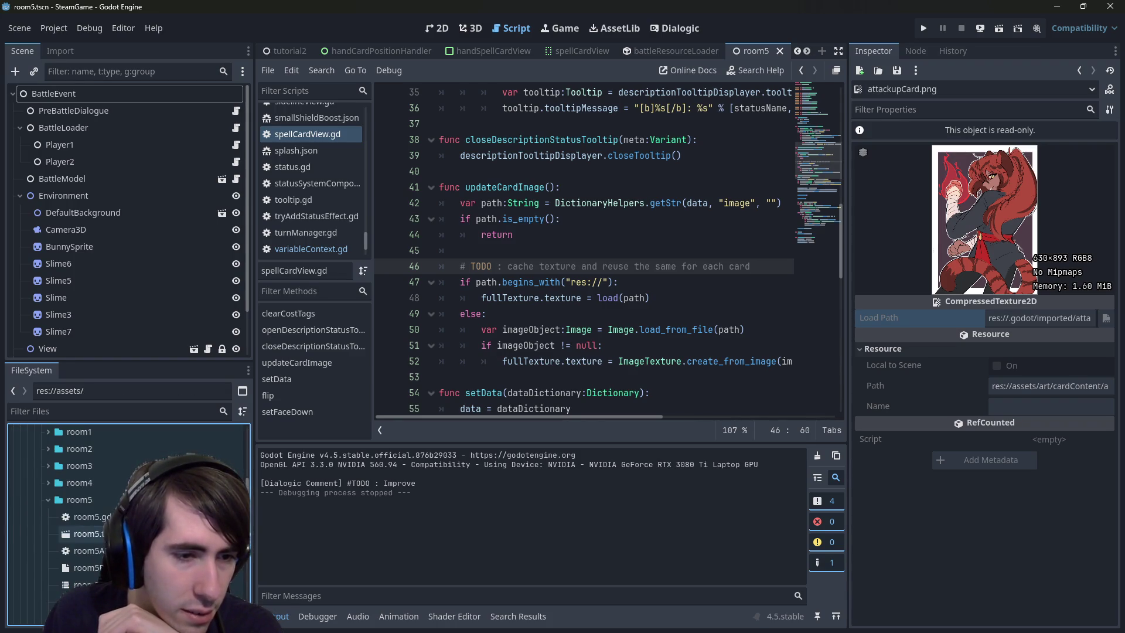
double_click(51, 476)
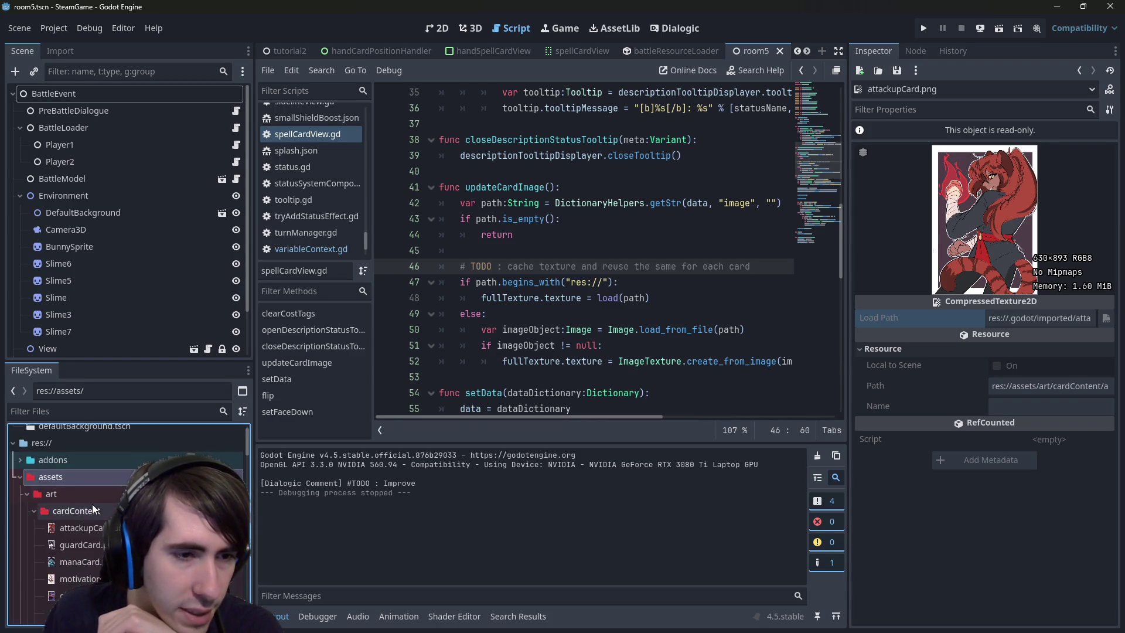
double_click(59, 494)
scroll(117, 515, down, 3)
scroll(118, 516, down, 2)
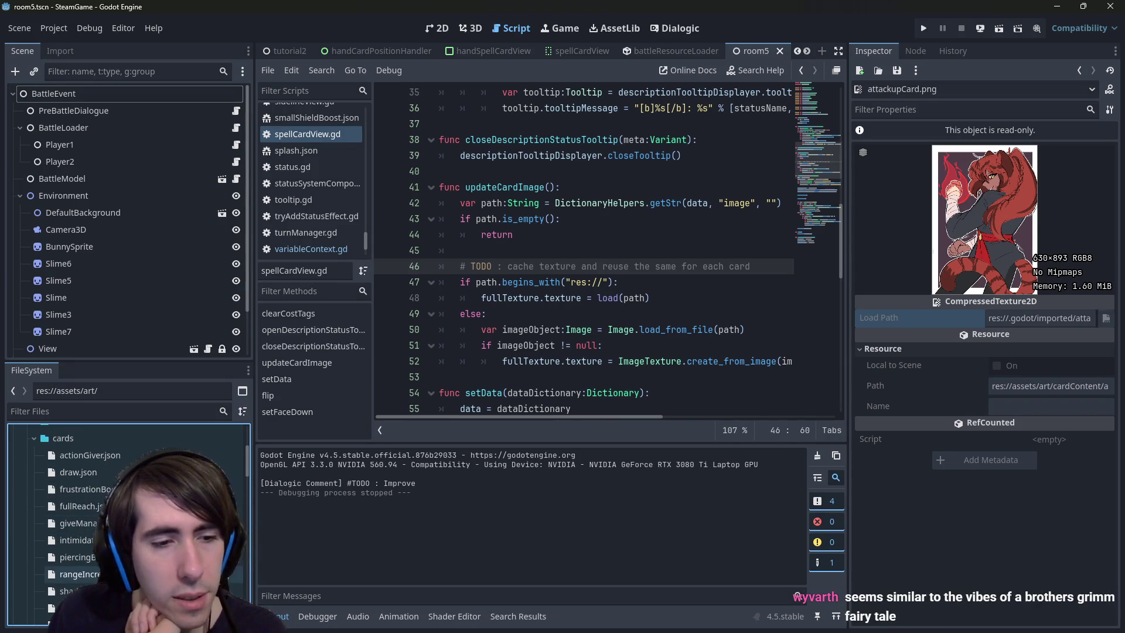
scroll(88, 528, down, 2)
scroll(88, 539, down, 3)
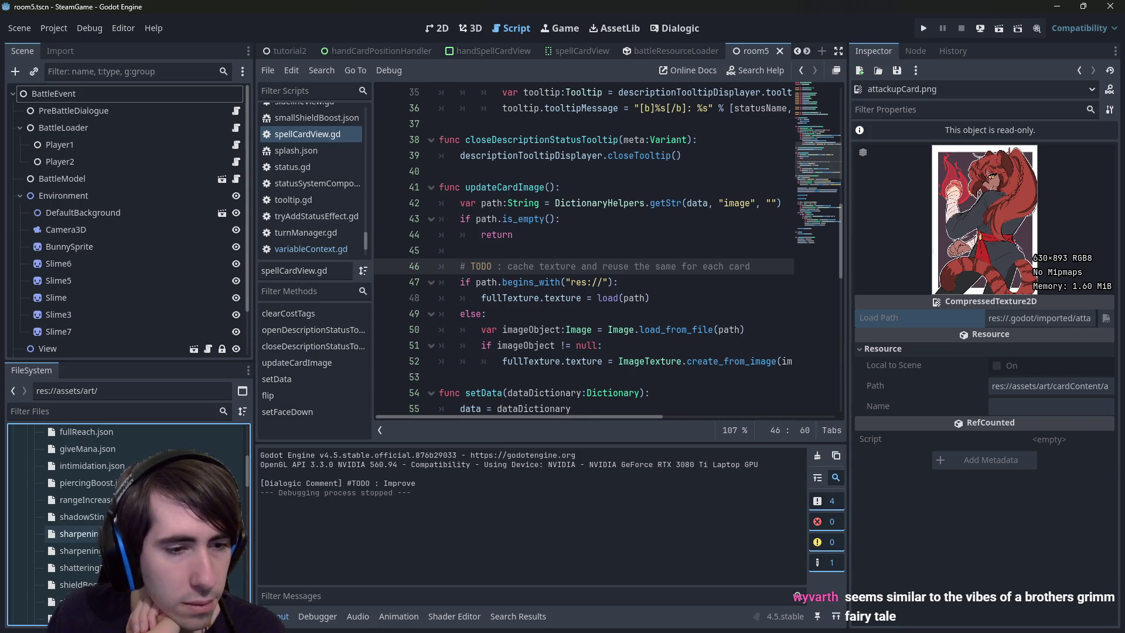
click(76, 533)
double_click(76, 533)
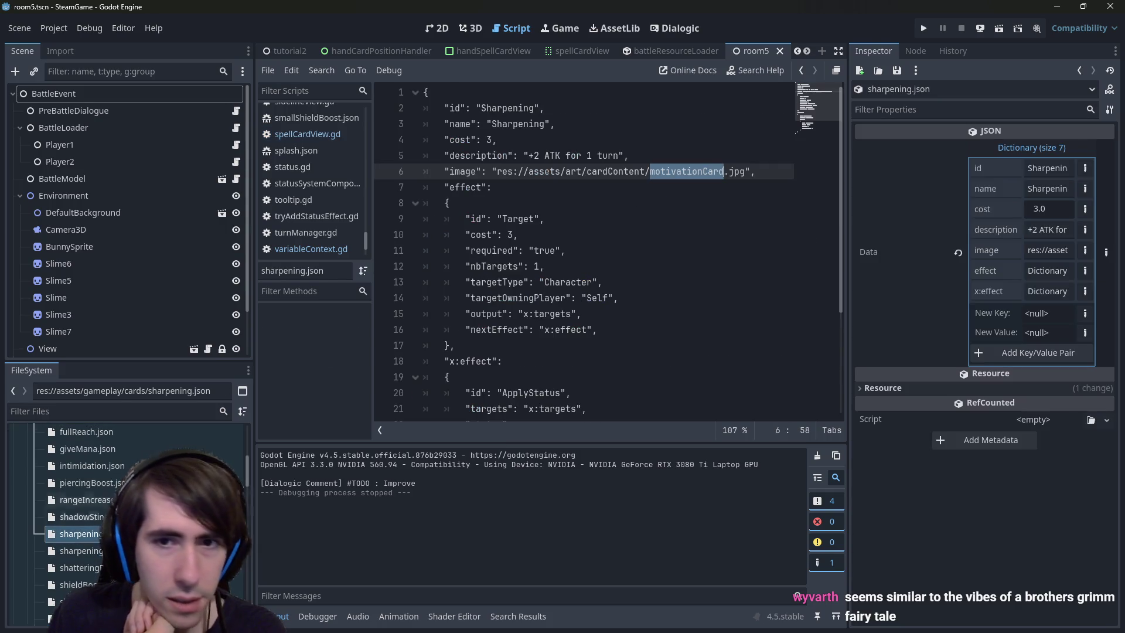
click(700, 303)
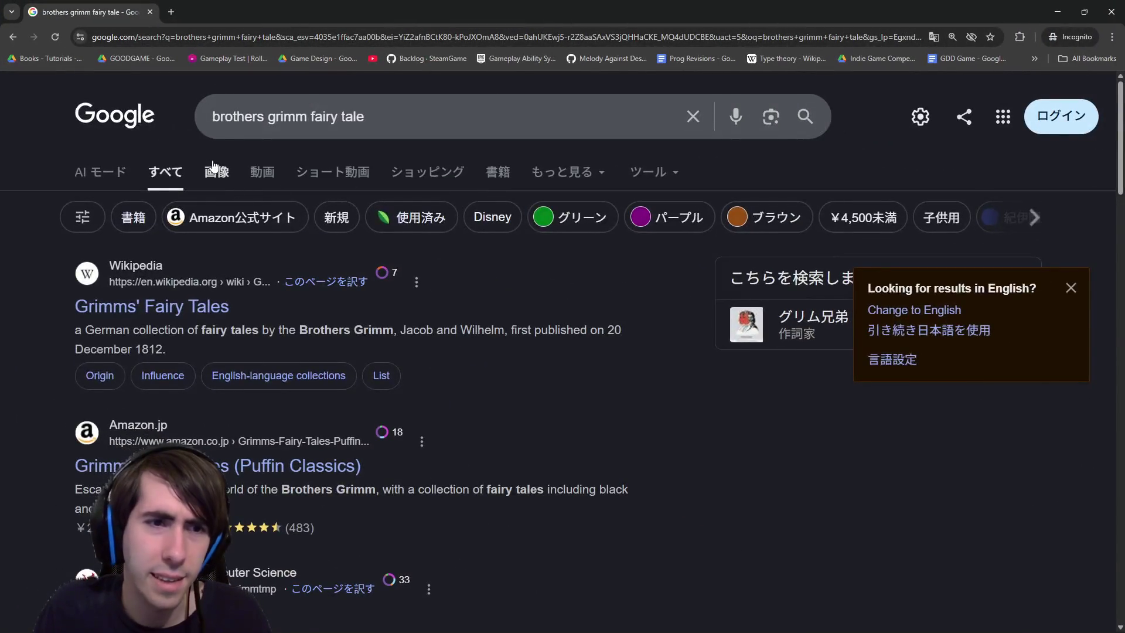
click(213, 160)
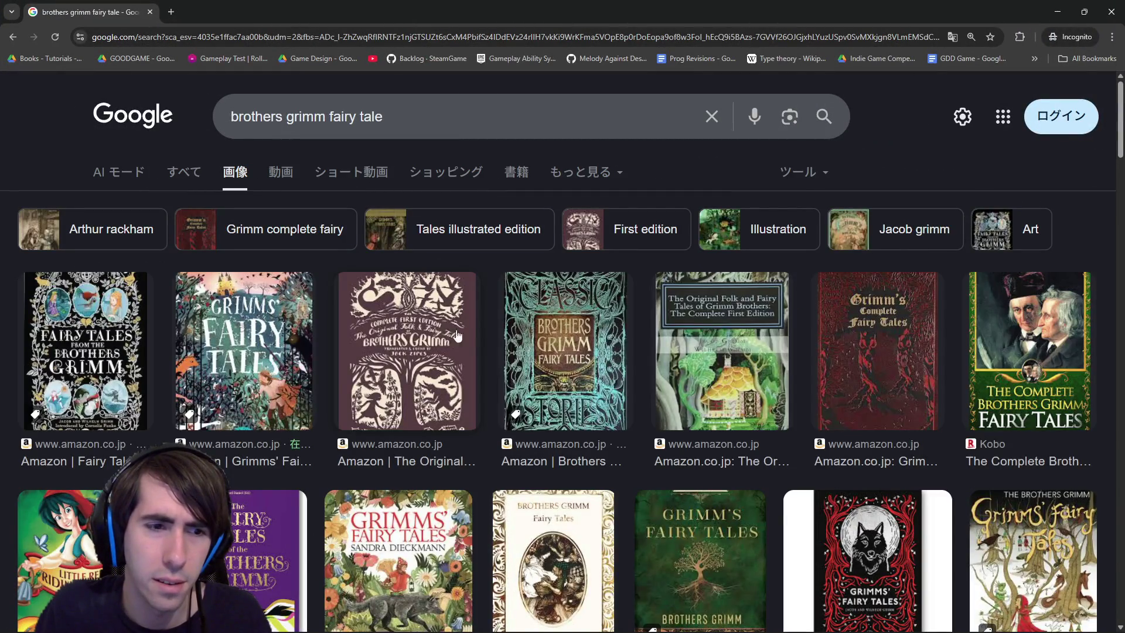
- Go back to the regular results and open the Grimms' Fairy Tales Wikipedia article
scroll(264, 398, down, 3)
scroll(74, 445, up, 1)
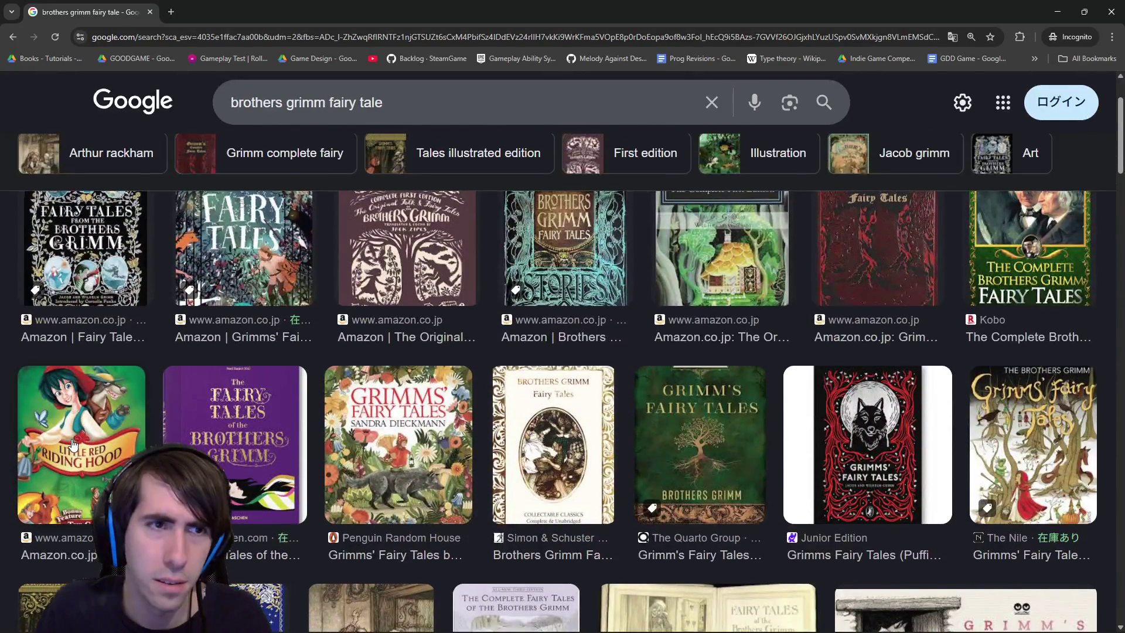
key(alt+Left)
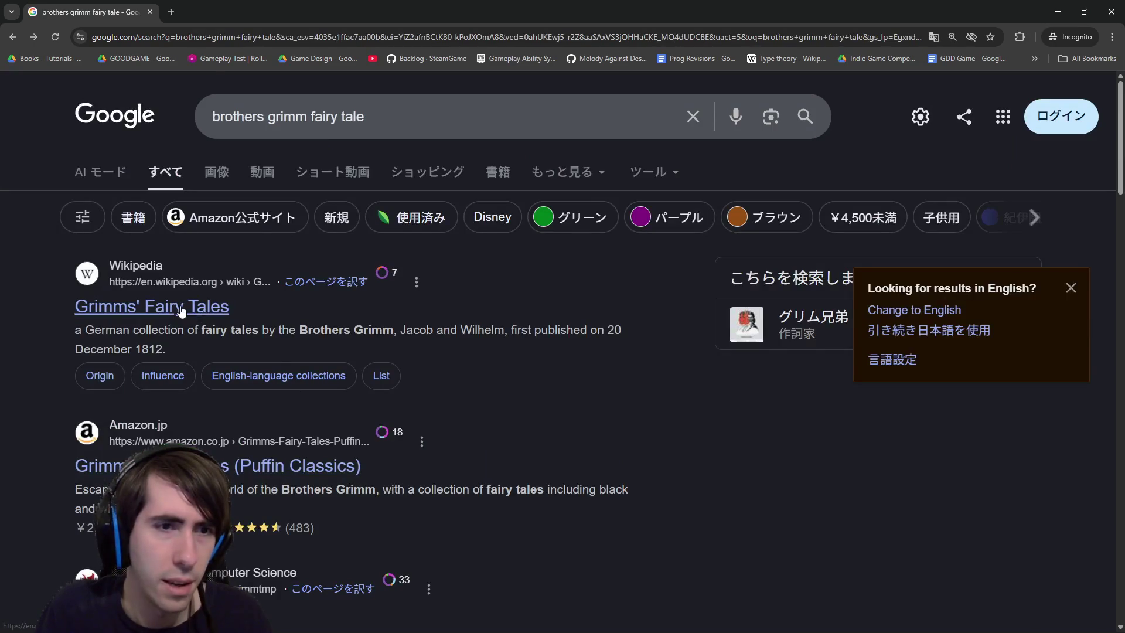
click(176, 306)
- Scroll through the list of tales and search the article for 'the girl'
scroll(518, 456, down, 15)
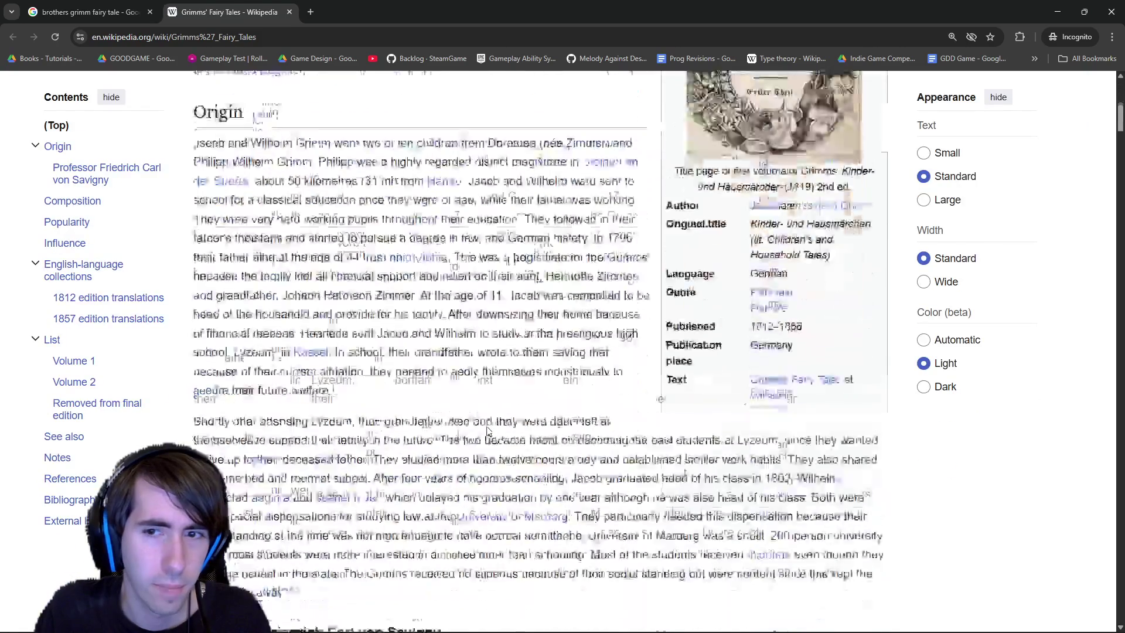
scroll(486, 375, up, 1)
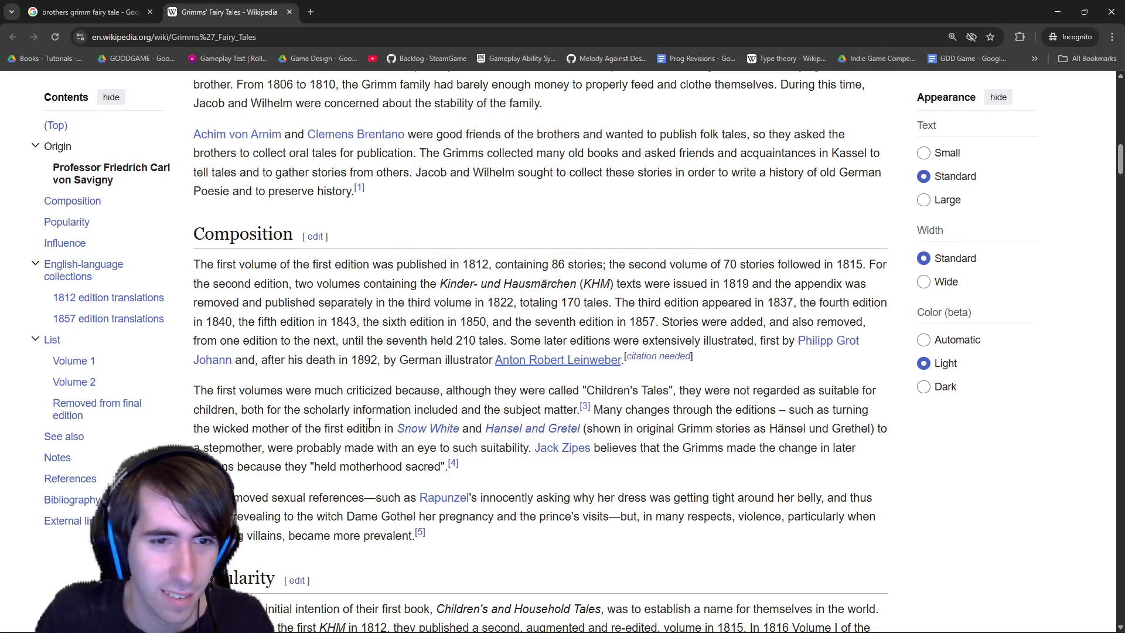
scroll(369, 422, down, 6)
scroll(369, 422, down, 2)
scroll(387, 370, up, 20)
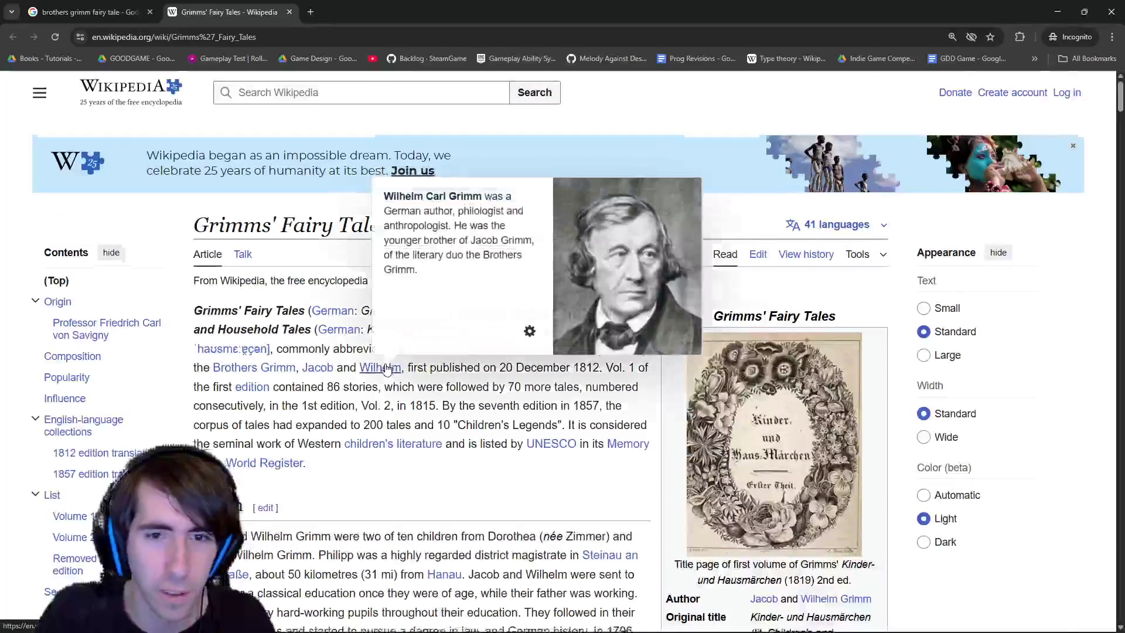
scroll(386, 369, down, 3)
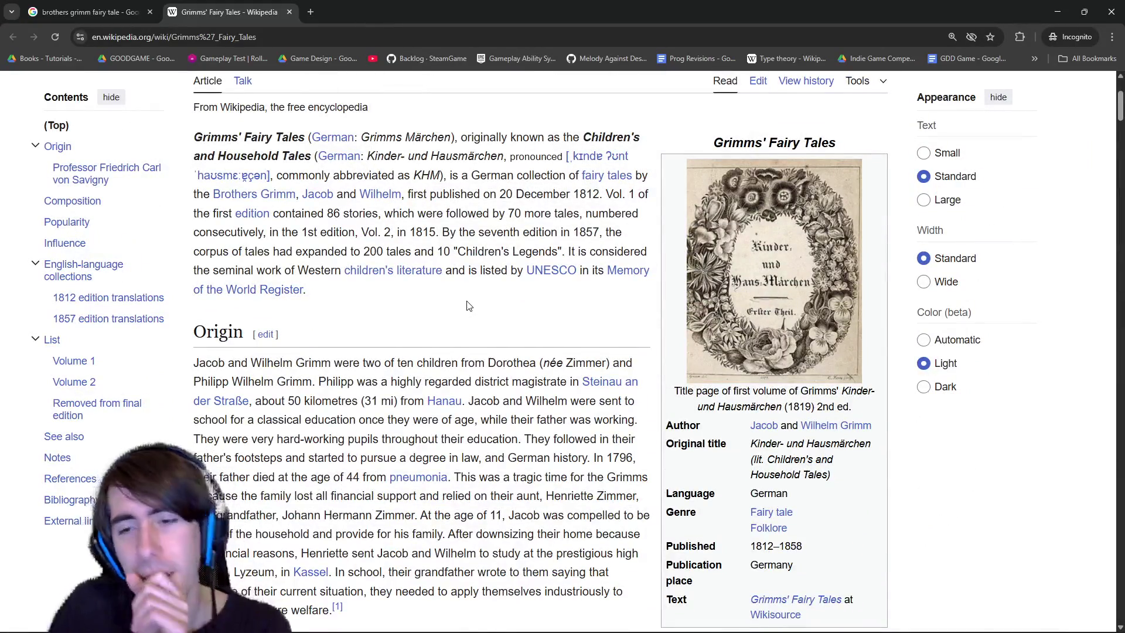
scroll(469, 305, down, 3)
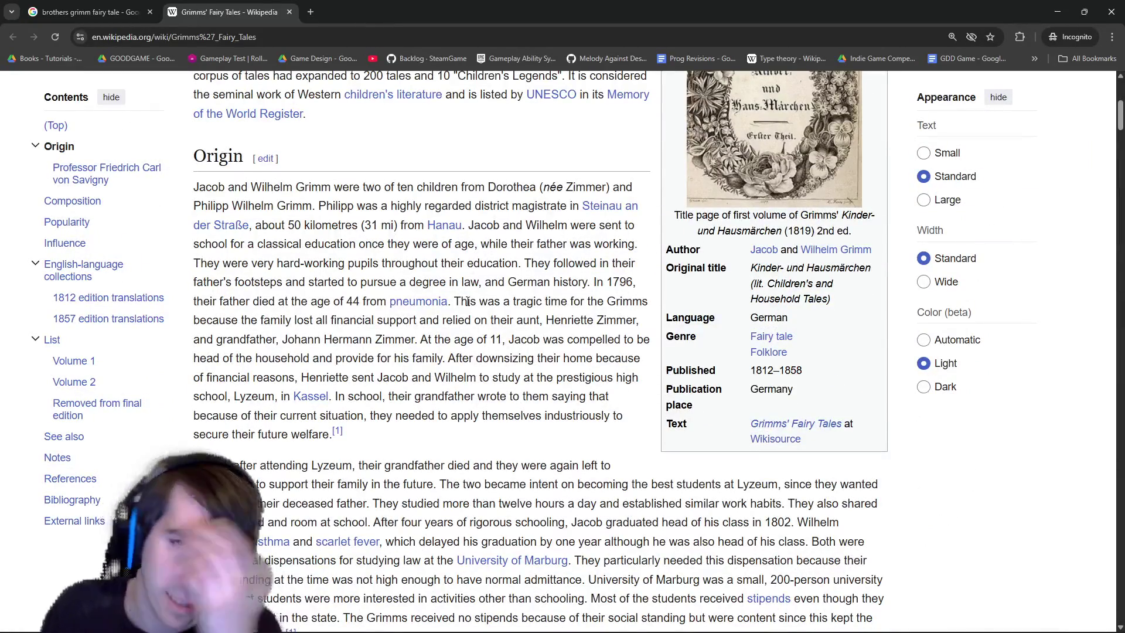
scroll(468, 302, down, 3)
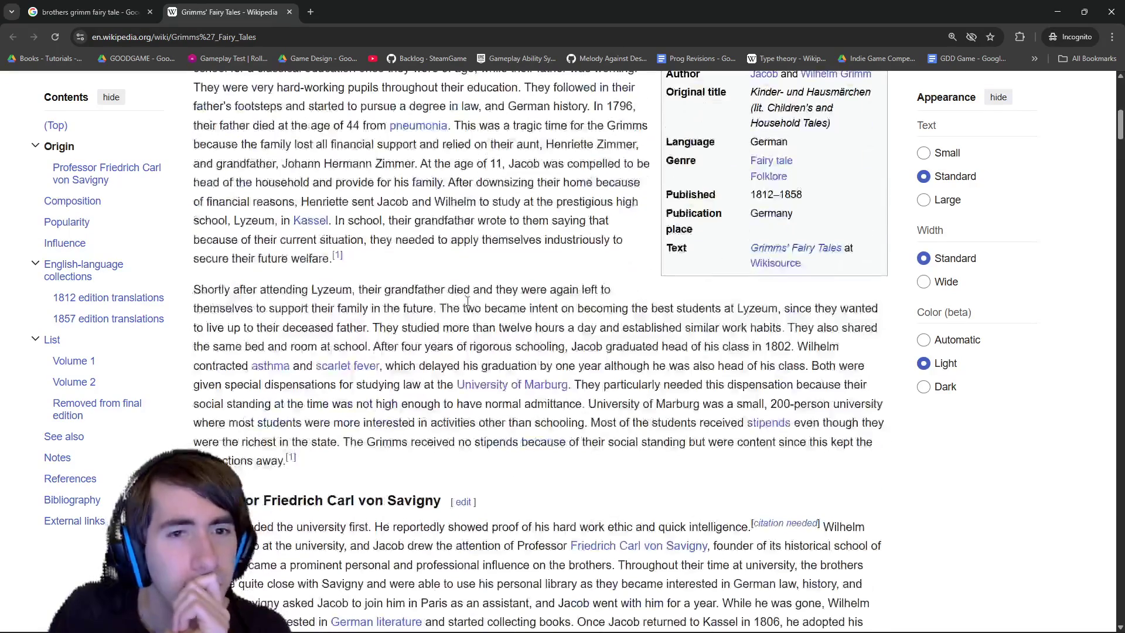
scroll(468, 301, up, 2)
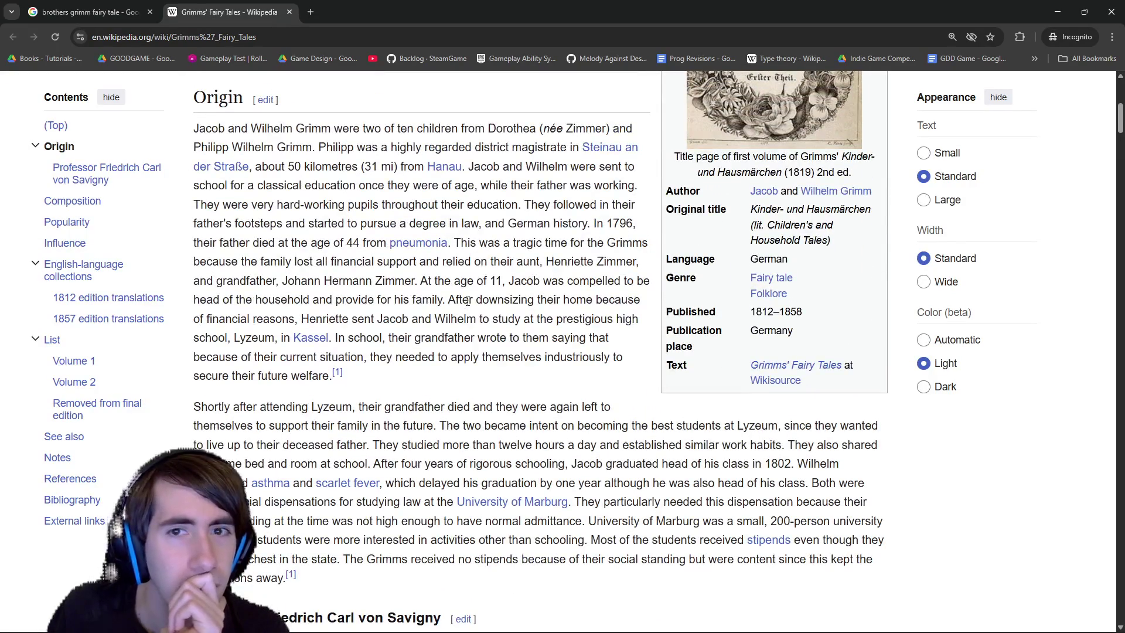
scroll(468, 302, down, 4)
scroll(468, 306, down, 5)
scroll(468, 301, down, 6)
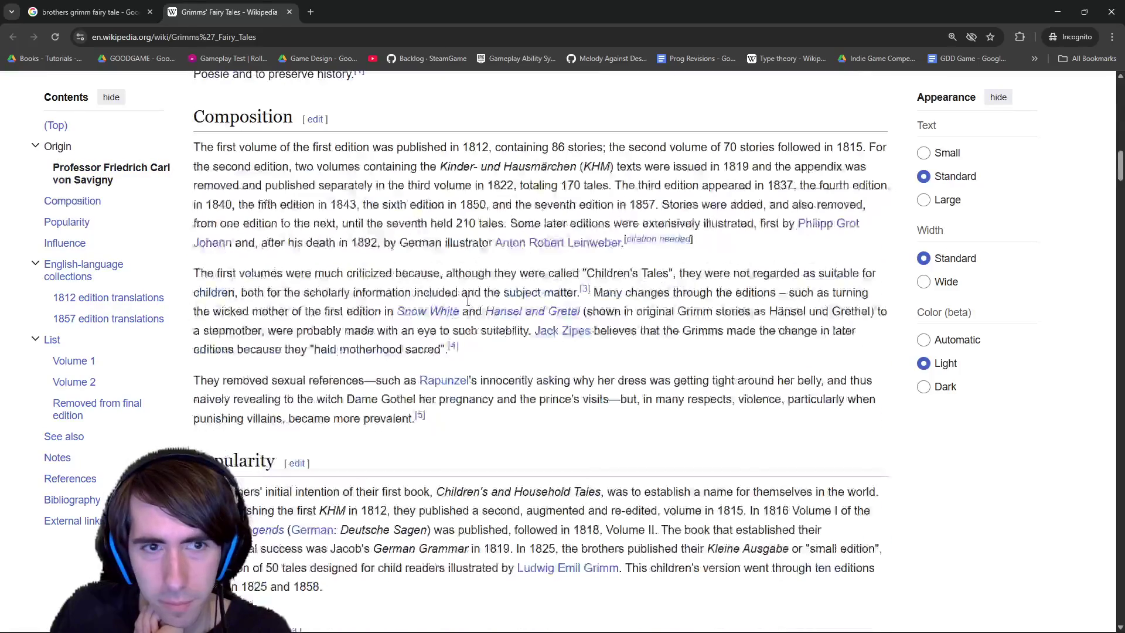
scroll(467, 301, down, 20)
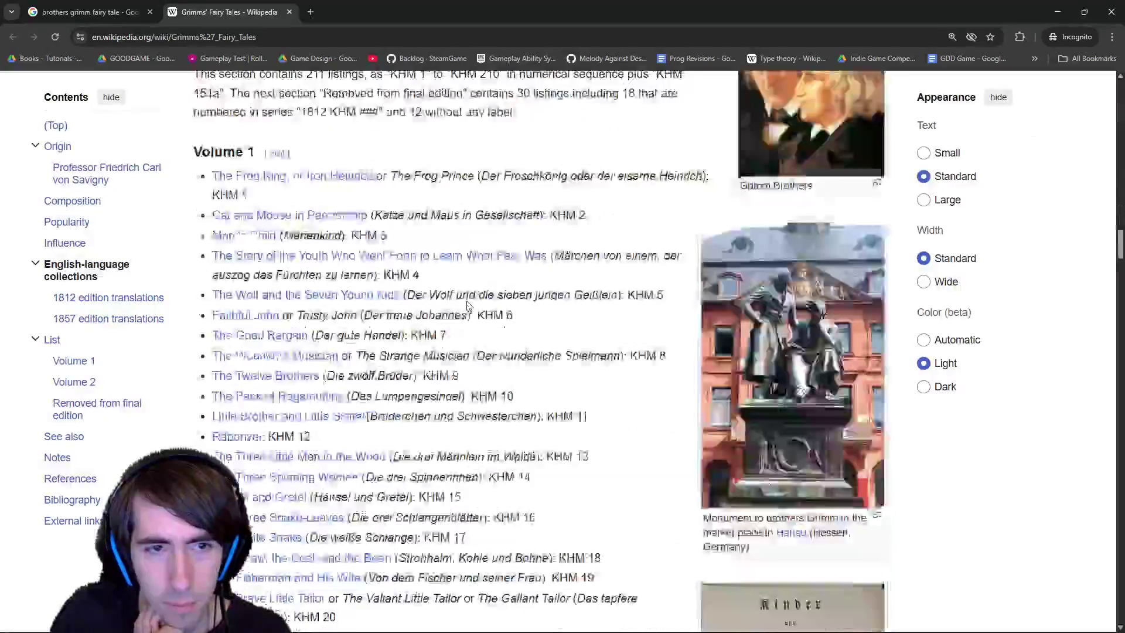
scroll(468, 305, up, 3)
scroll(398, 318, down, 2)
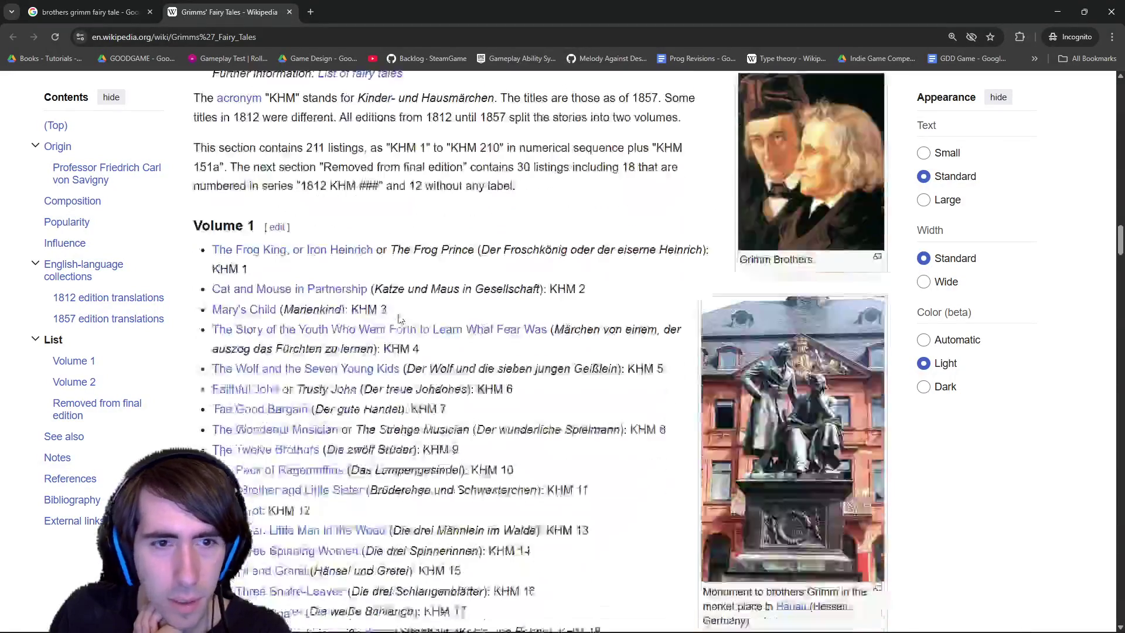
scroll(398, 318, down, 4)
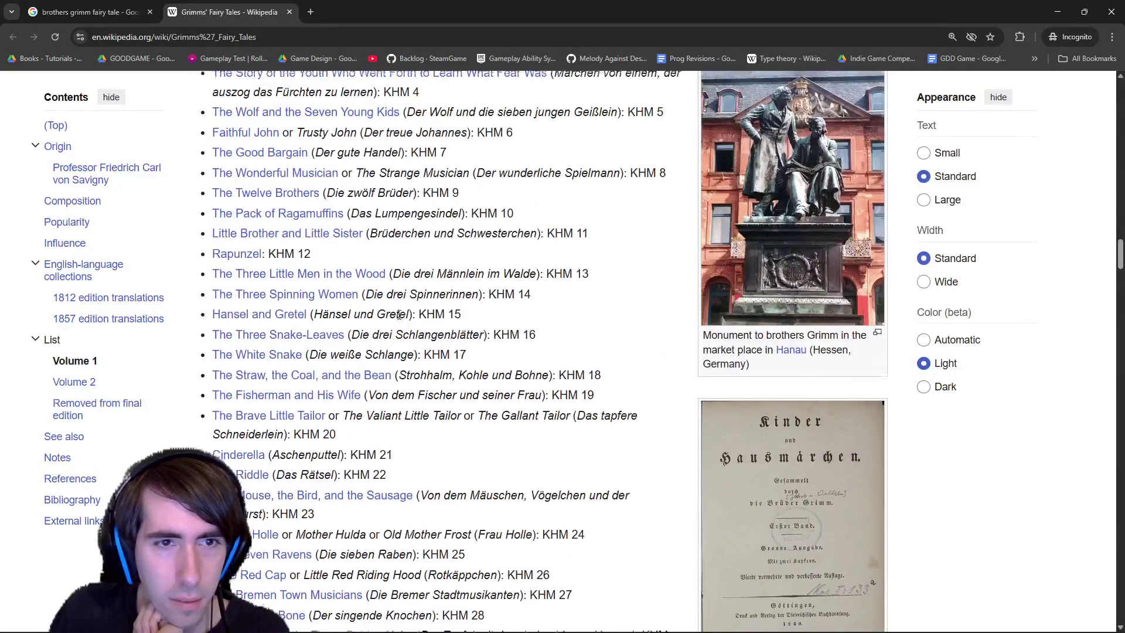
scroll(400, 315, down, 1)
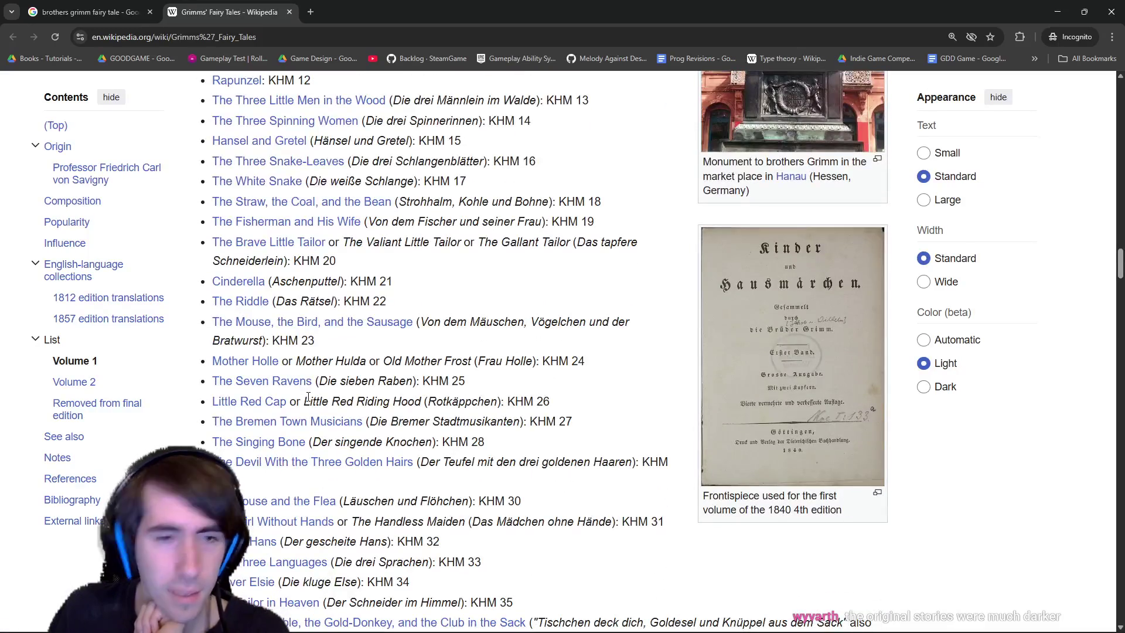
scroll(335, 400, down, 1)
scroll(340, 402, down, 5)
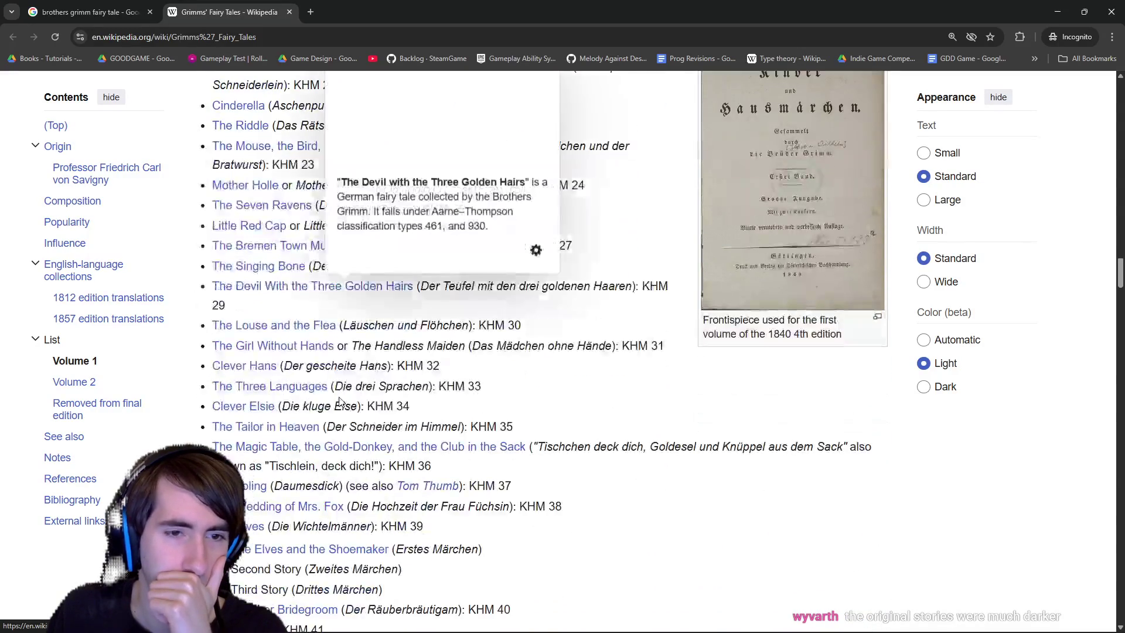
scroll(340, 397, down, 6)
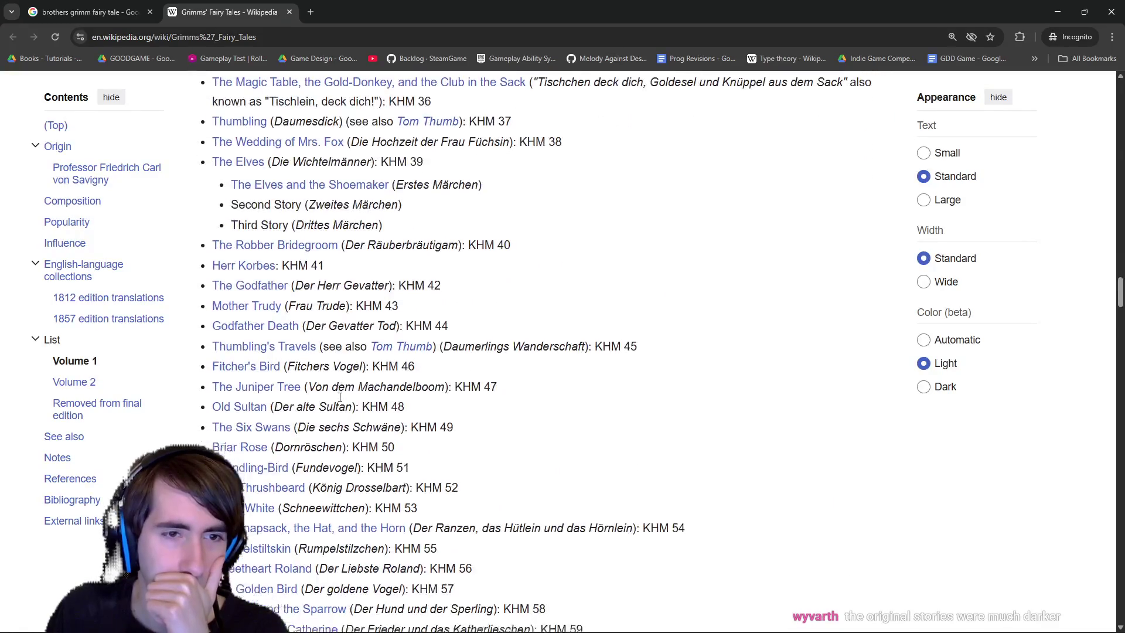
scroll(368, 402, down, 7)
scroll(345, 310, up, 2)
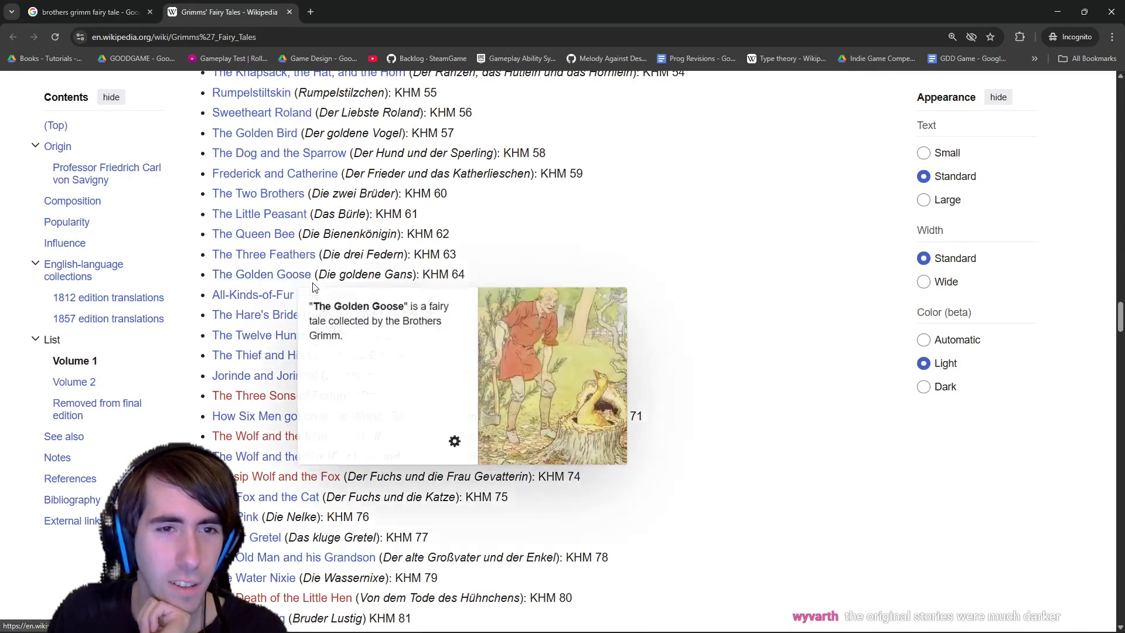
scroll(415, 324, down, 3)
scroll(415, 324, down, 3)
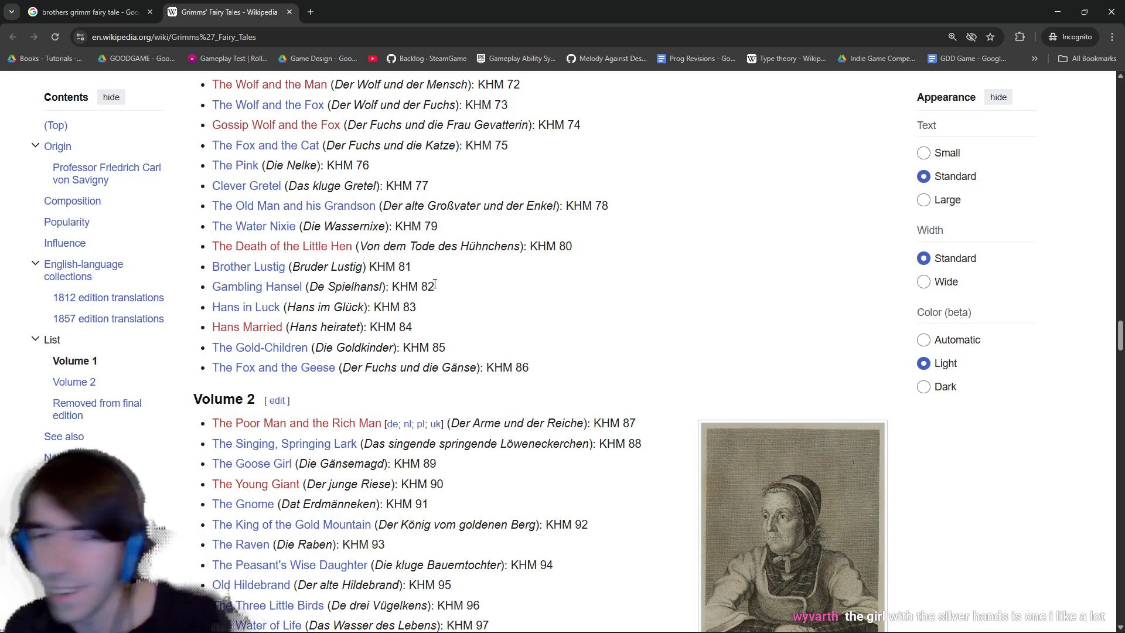
key(ctrl+f)
text(the)
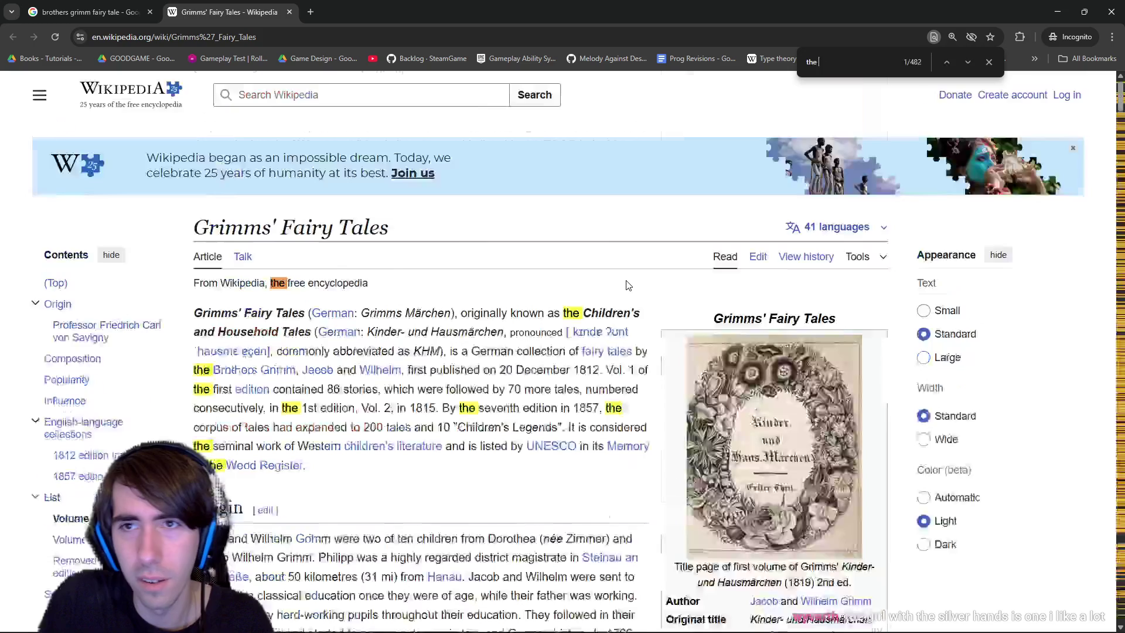
text( girl)
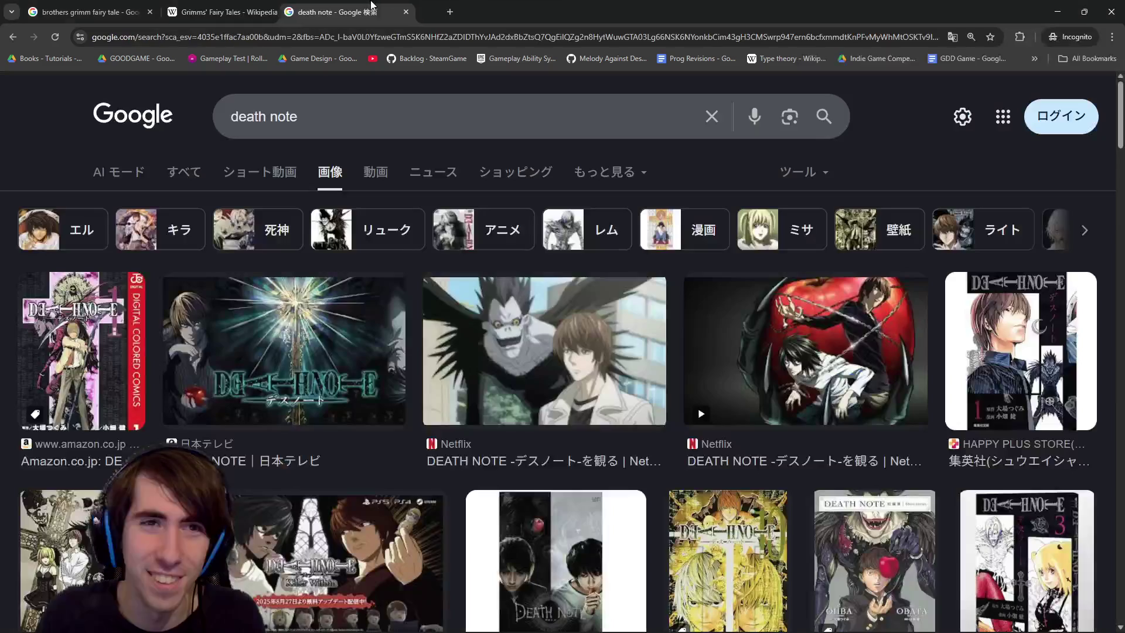
- Browse the death note image results, then return to sharpening.json in Godot
scroll(624, 127, down, 3)
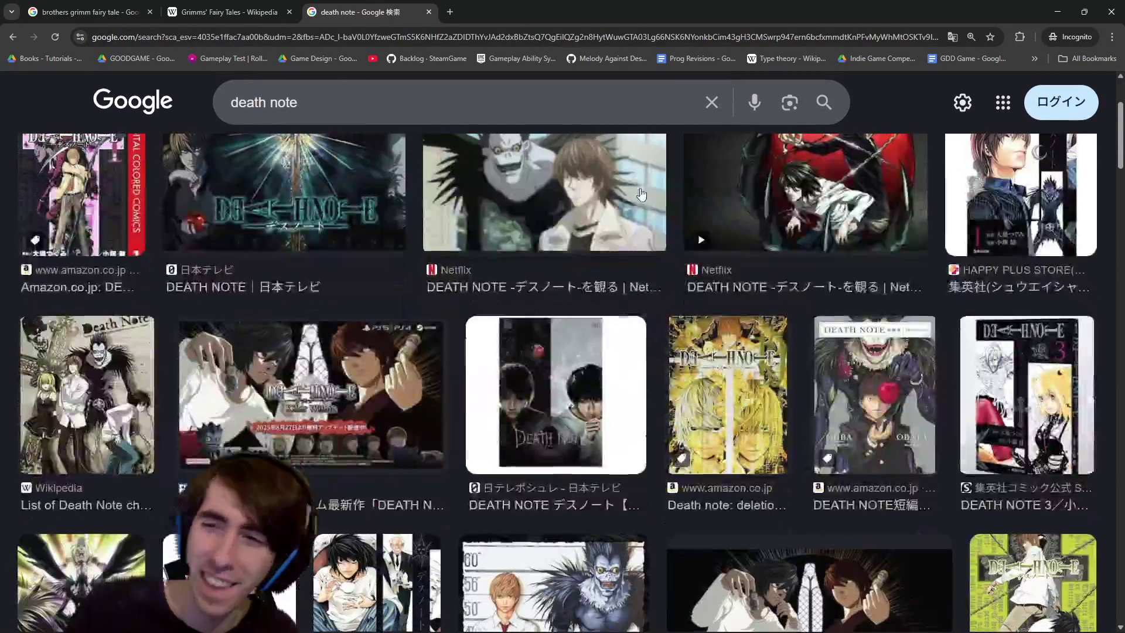
scroll(624, 126, up, 1)
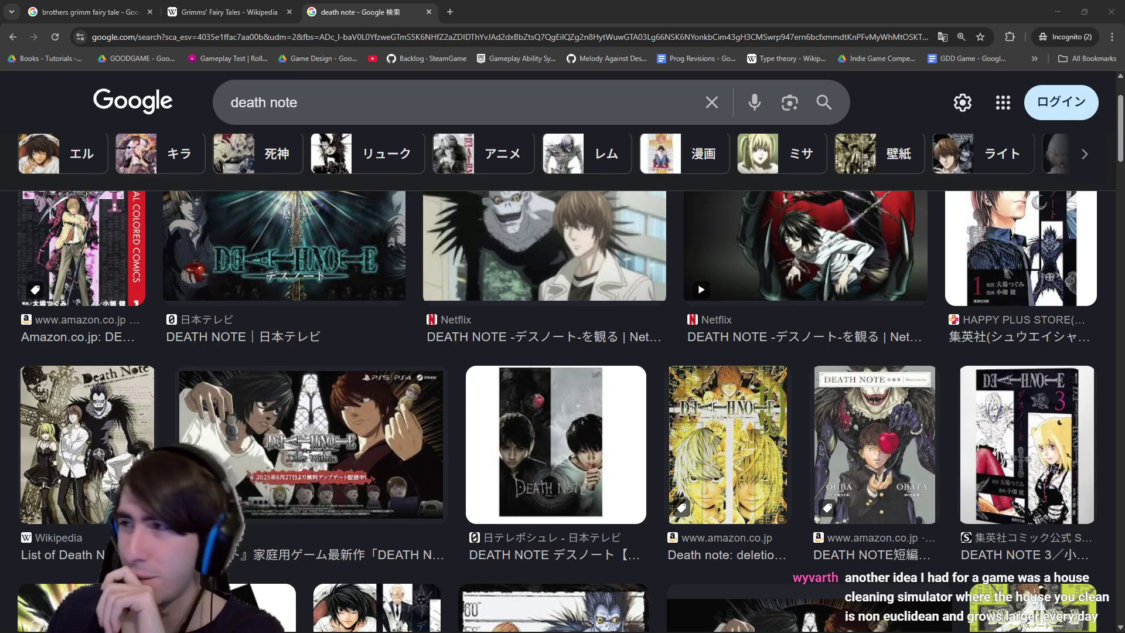
scroll(553, 246, down, 3)
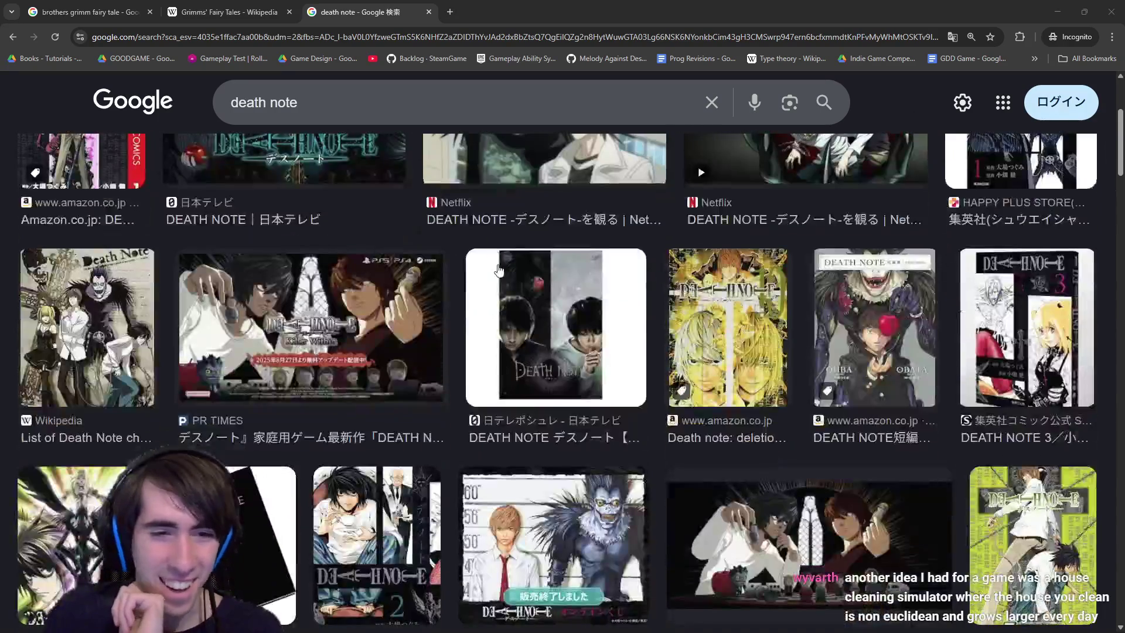
scroll(553, 246, up, 5)
scroll(586, 281, down, 2)
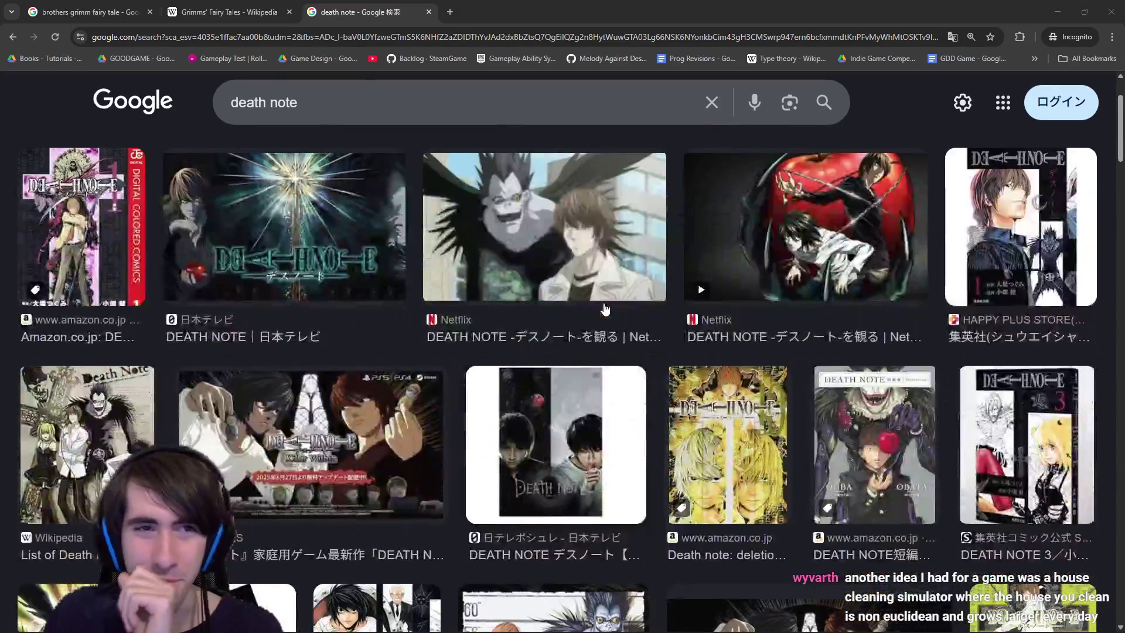
scroll(606, 309, up, 1)
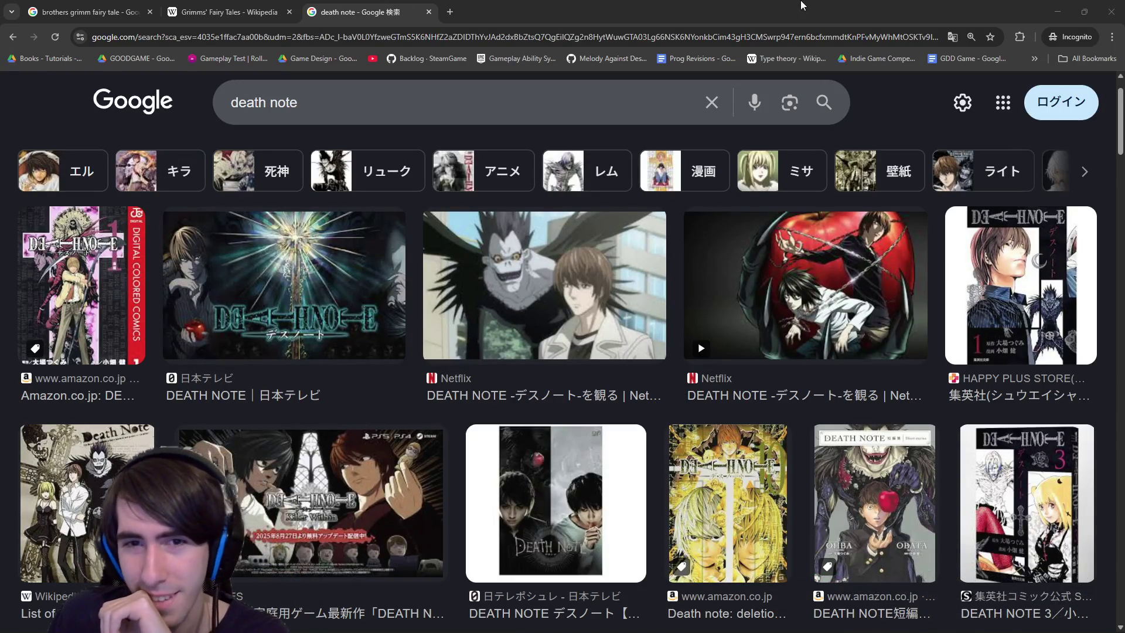
key(alt+Tab)
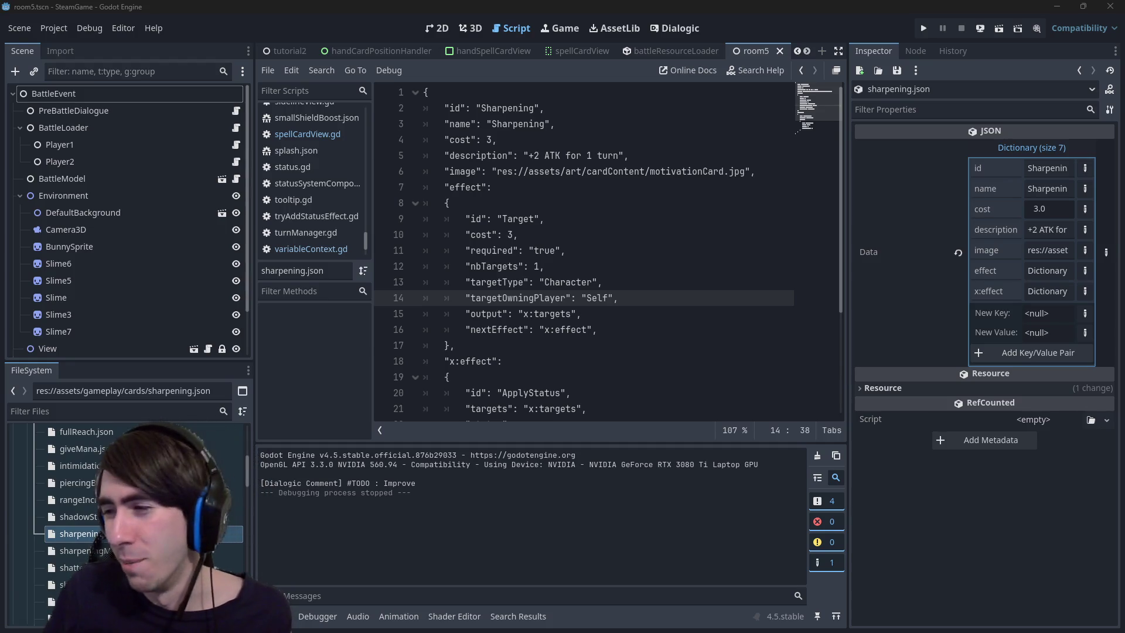
- Check the effect entry in sharpening.json
click(640, 357)
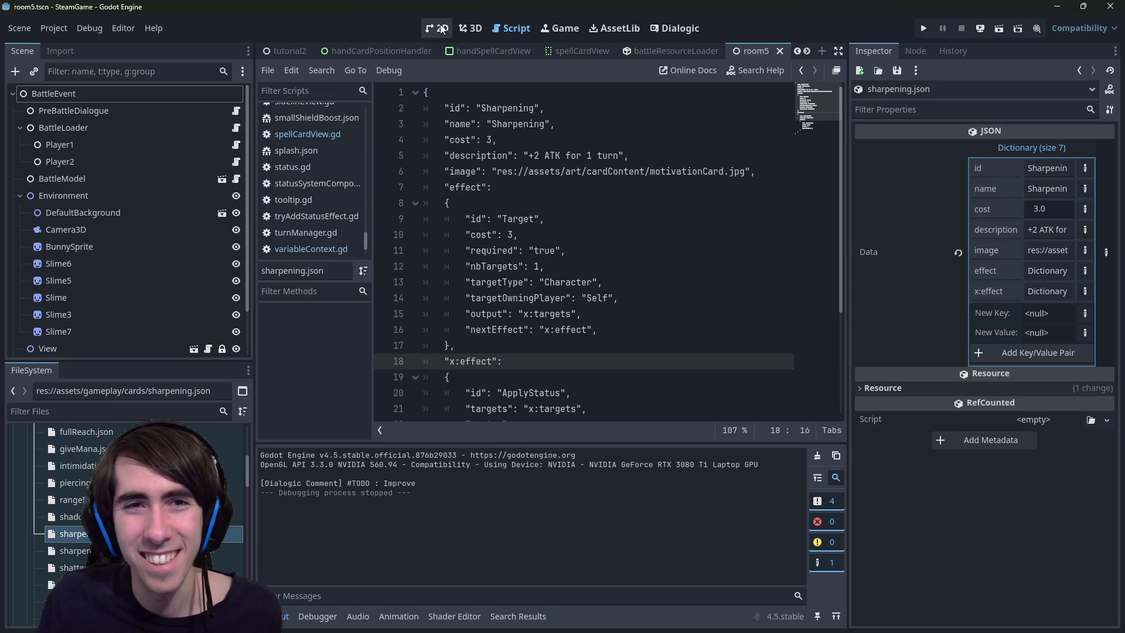
scroll(527, 263, down, 3)
scroll(527, 263, up, 1)
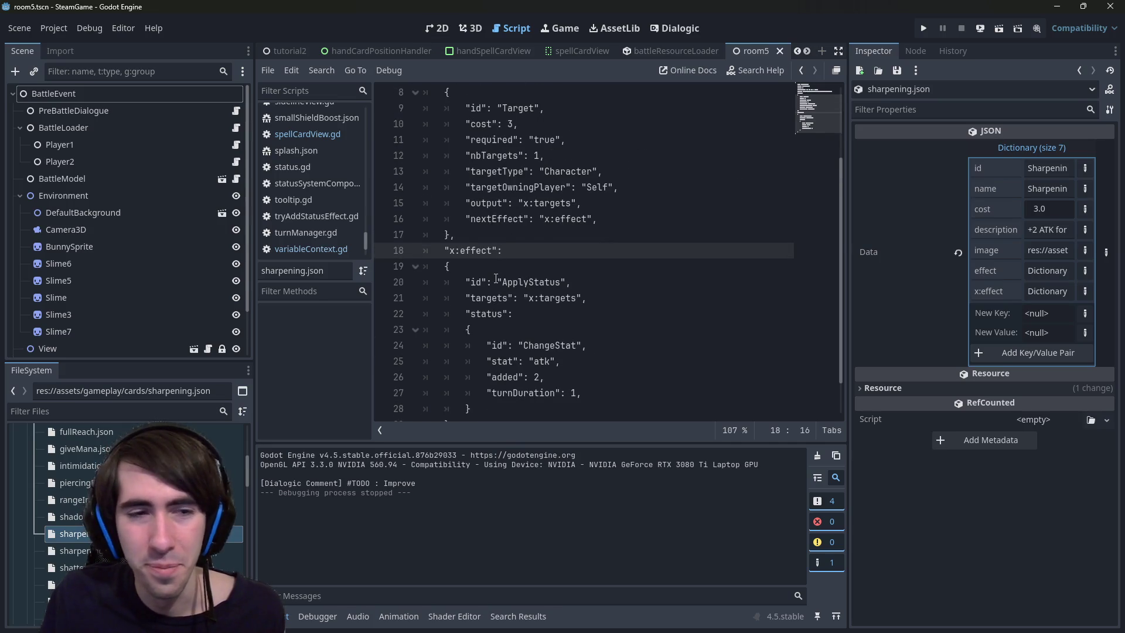
scroll(116, 494, down, 1)
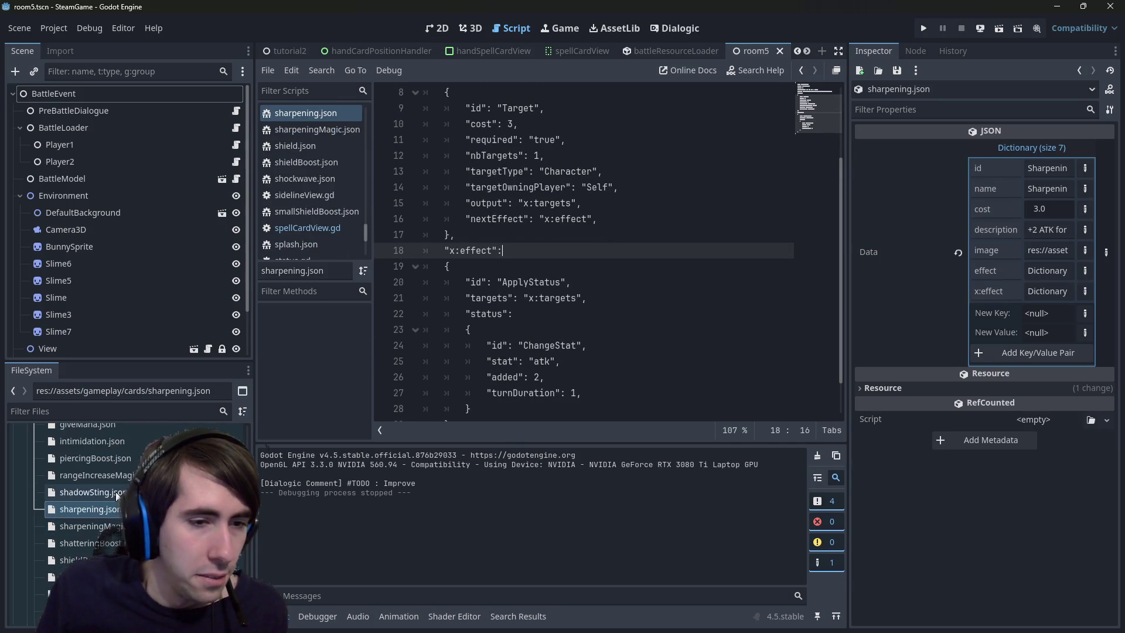
- Review rangeIncreaseMagic.json's findStatus and modifyStatus blocks, then open rangeBoost.json
double_click(88, 476)
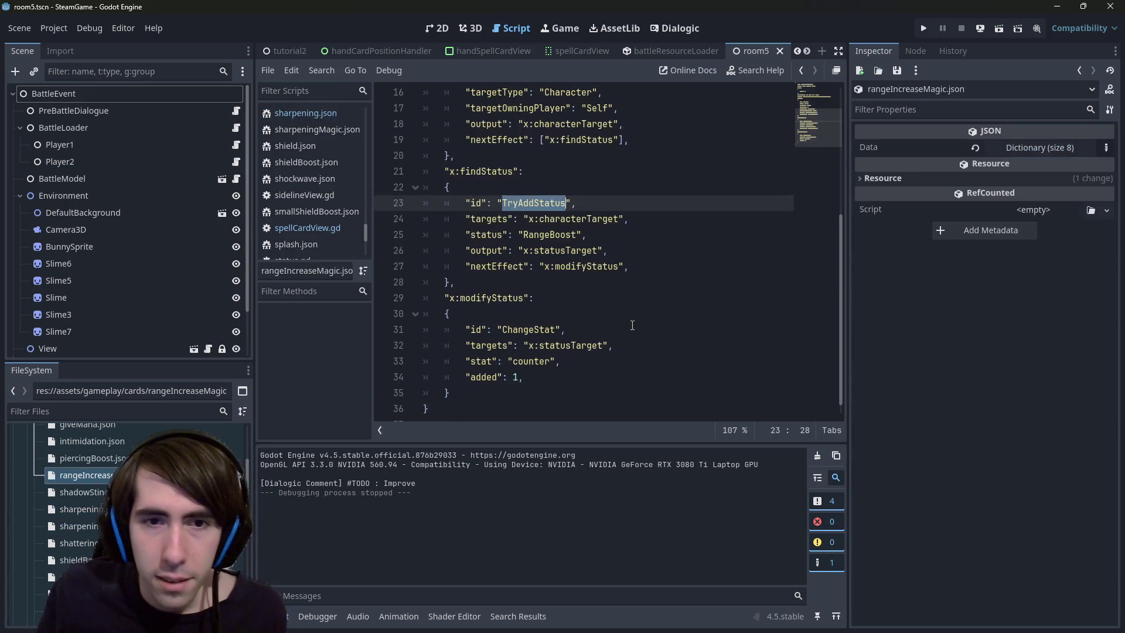
click(518, 398)
mouse_move(518, 398)
mouse_down()
mouse_move(469, 123)
mouse_move(336, 179)
mouse_up()
scroll(585, 263, up, 3)
scroll(584, 264, down, 3)
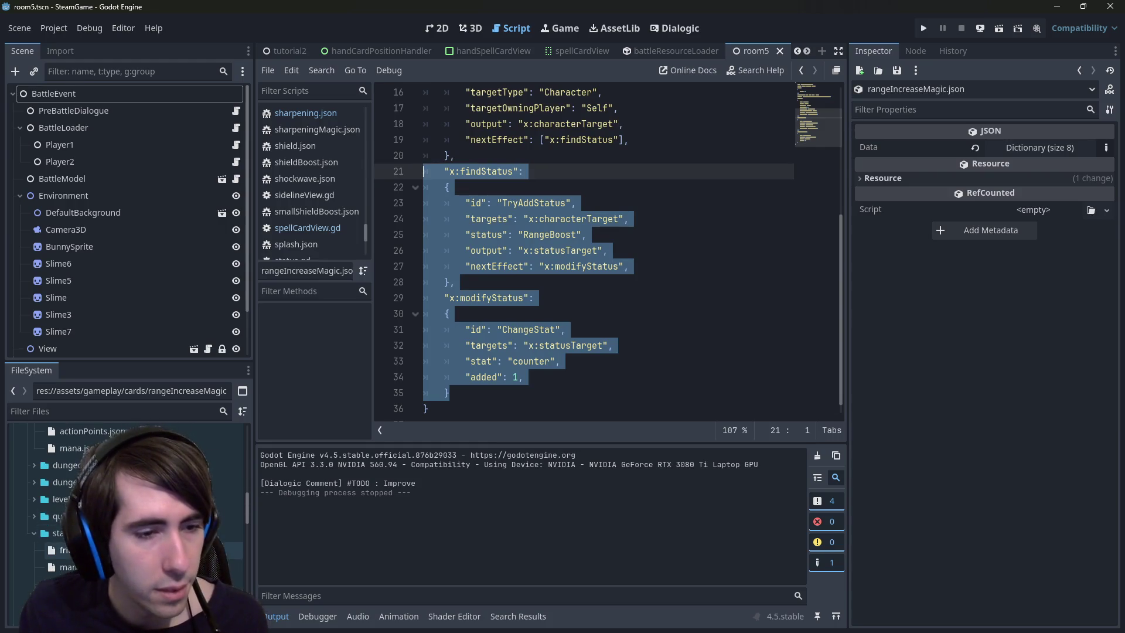
double_click(88, 534)
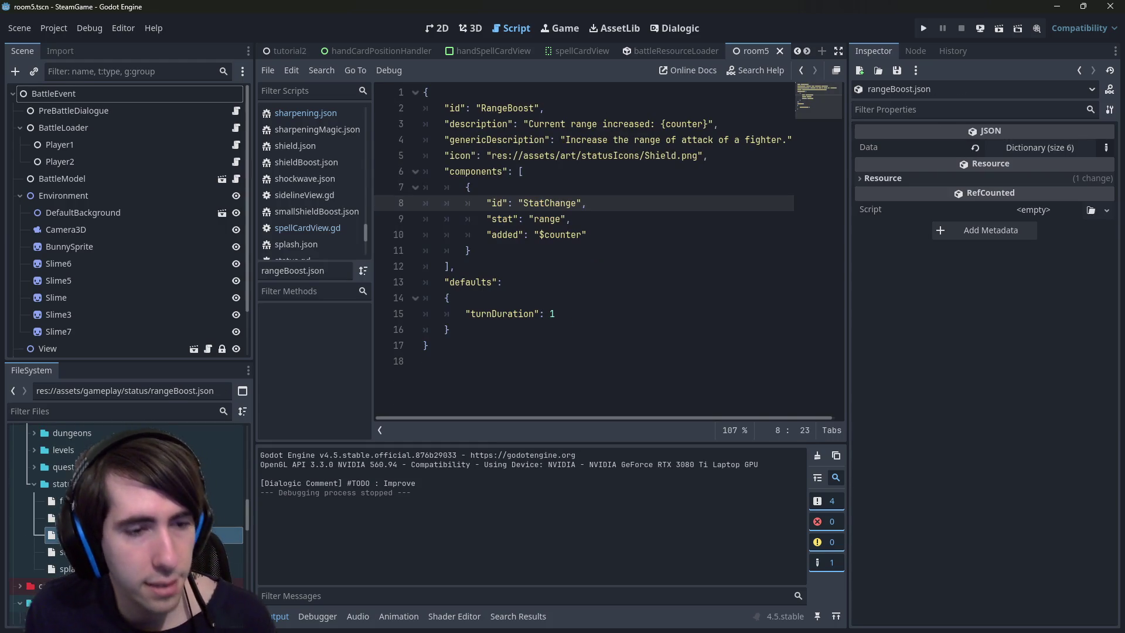
- Duplicate rangeBoost.json as atkBoost.json and change its id to AttackBoost
key(ctrl+d)
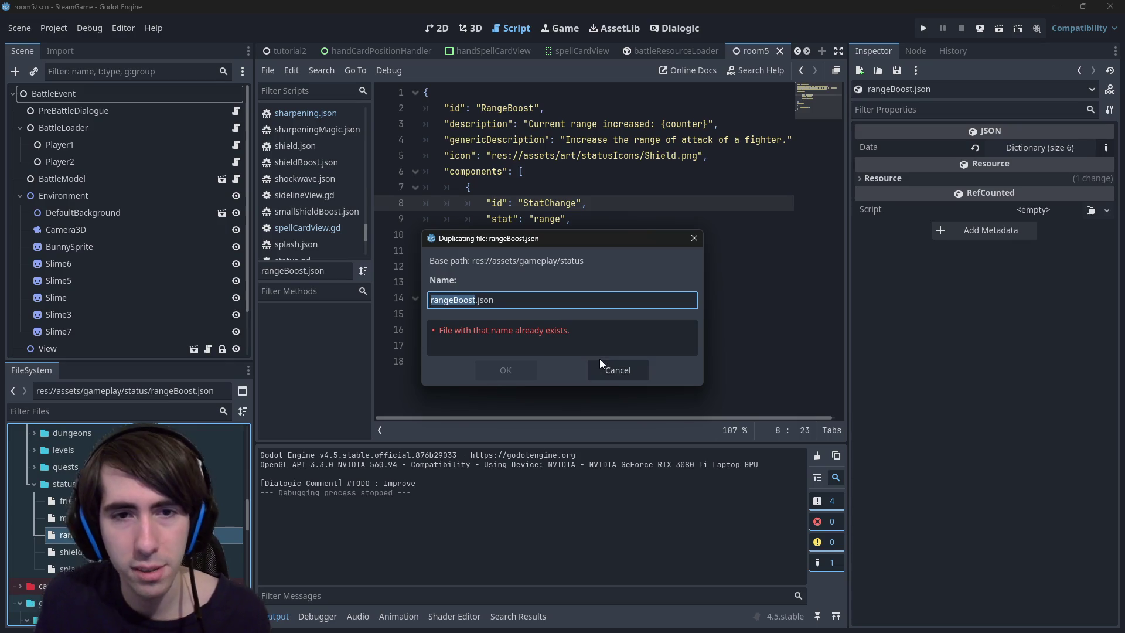
text(atkBoost)
key(Return)
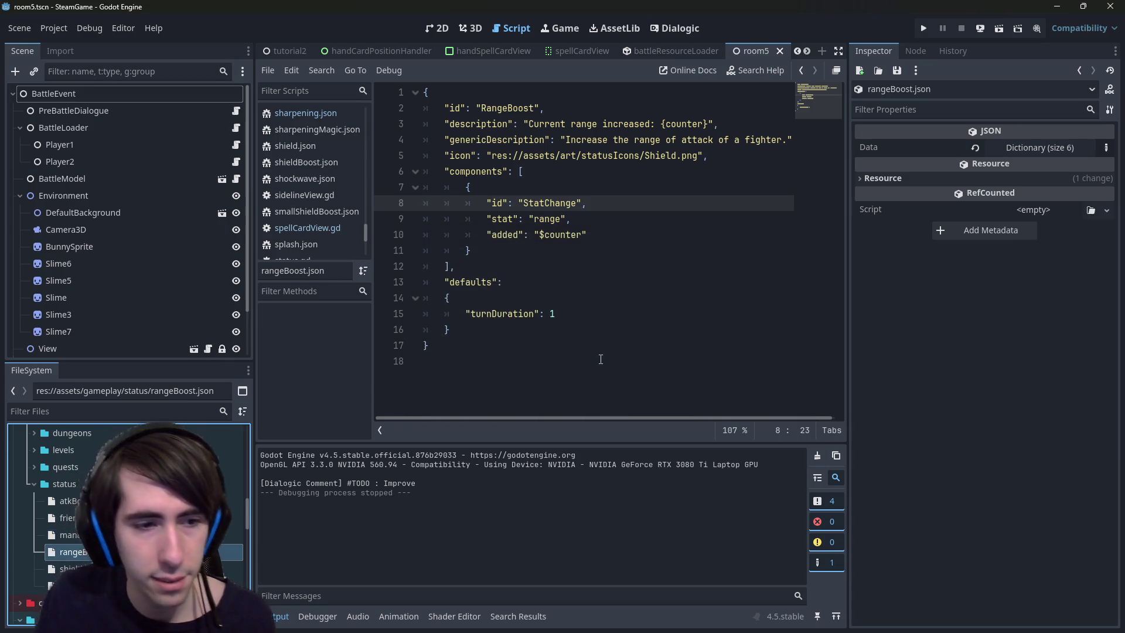
click(497, 108)
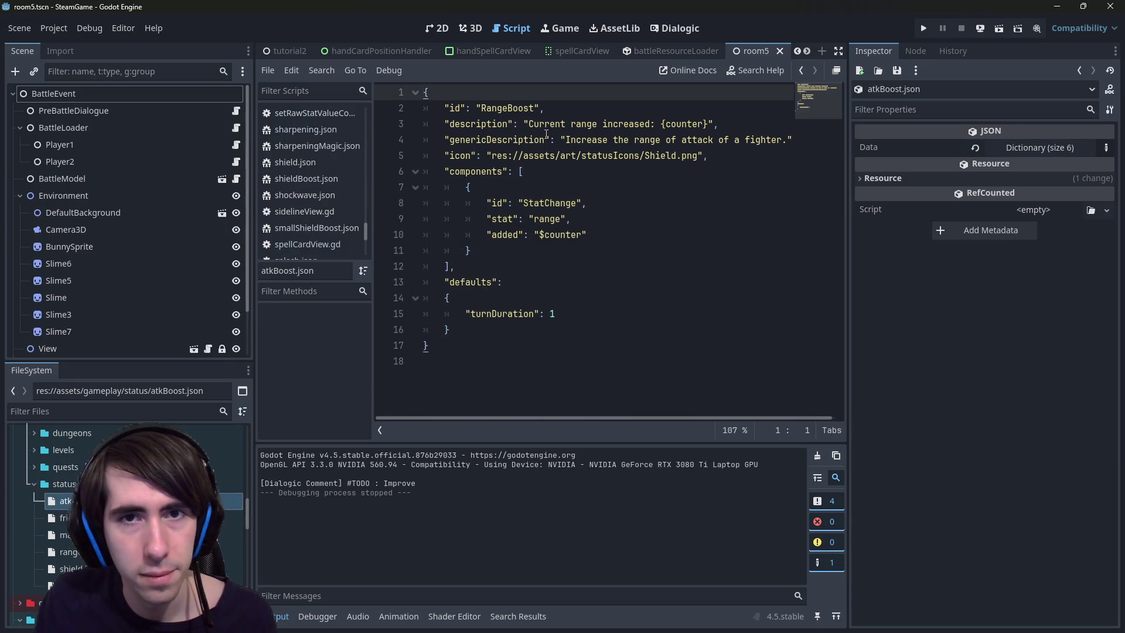
double_click(498, 108)
text(AttackBoost)
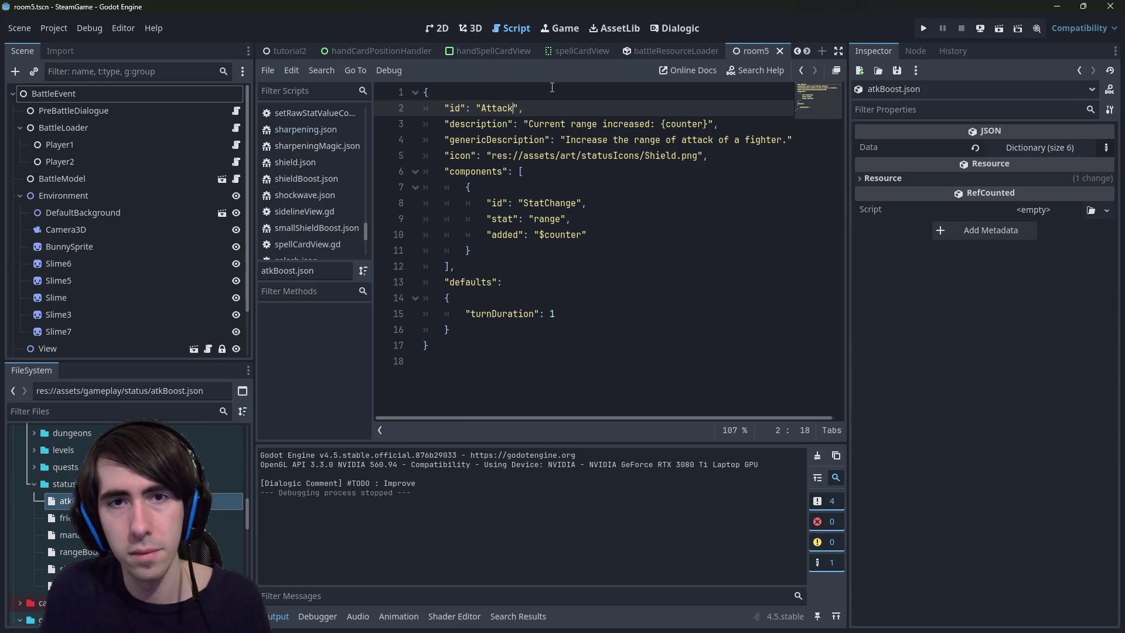
- Rename the copy to attackBoost.json, then go to the hyperbolica search results
click(65, 500)
key(F2)
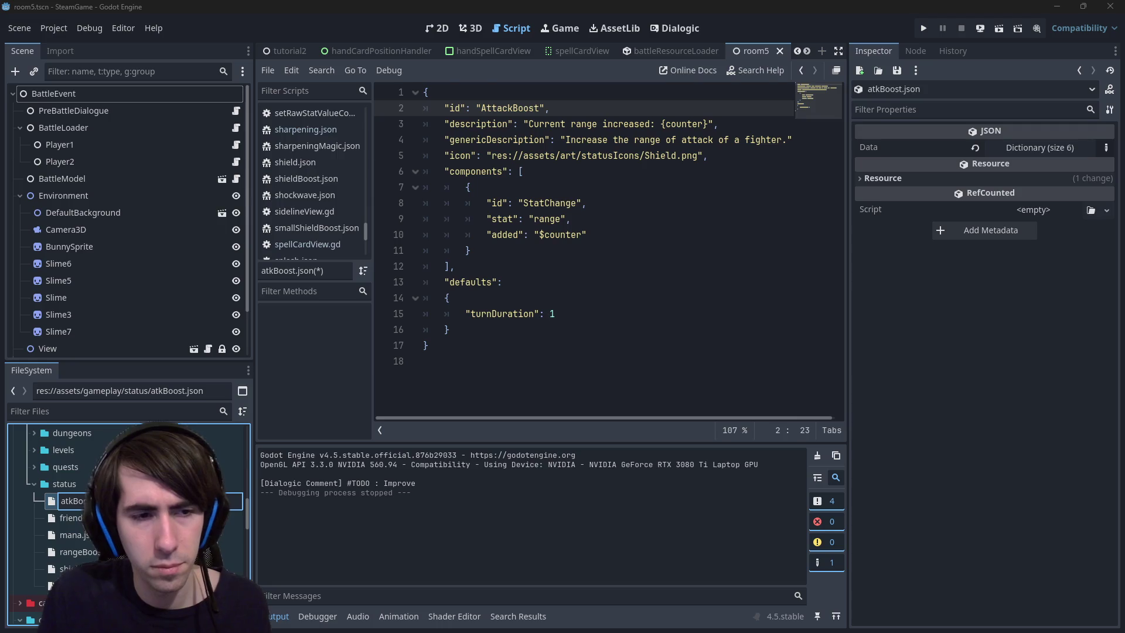
text(ck)
key(Return)
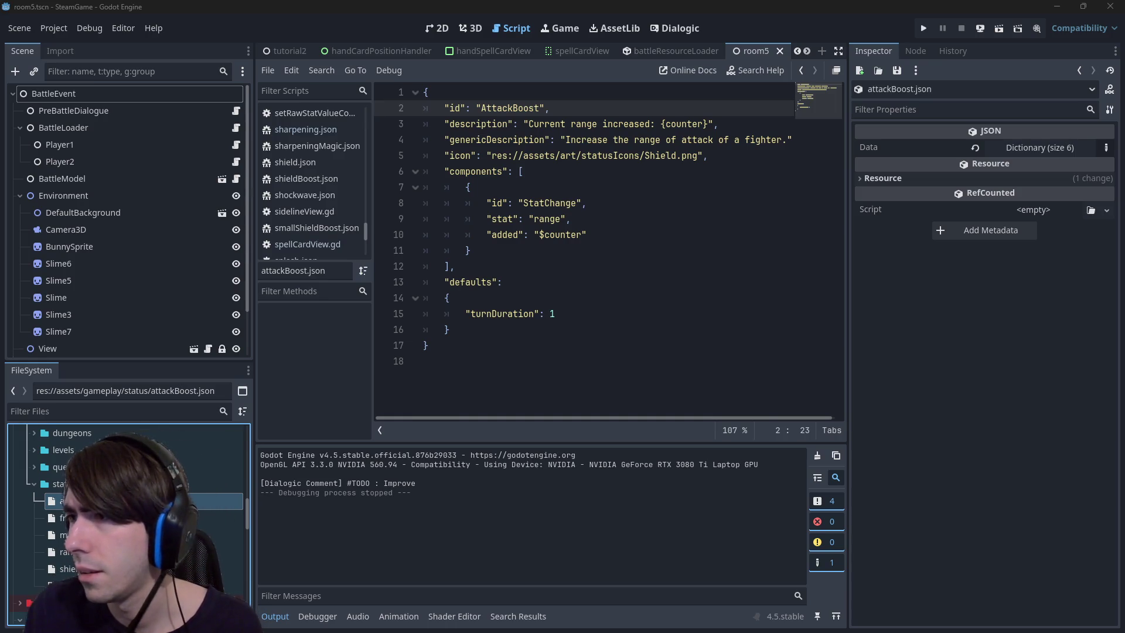
key(alt+Tab)
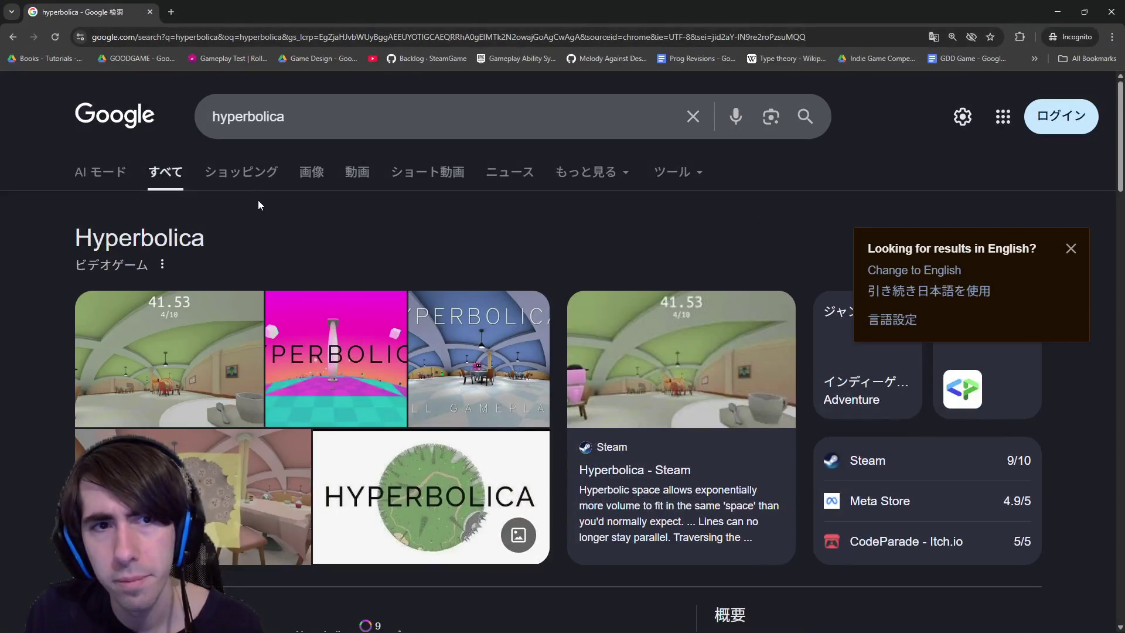
- Preview several Hyperbolica image results, ending on the Steam listing at $12.99 USD
click(302, 184)
scroll(307, 180, down, 3)
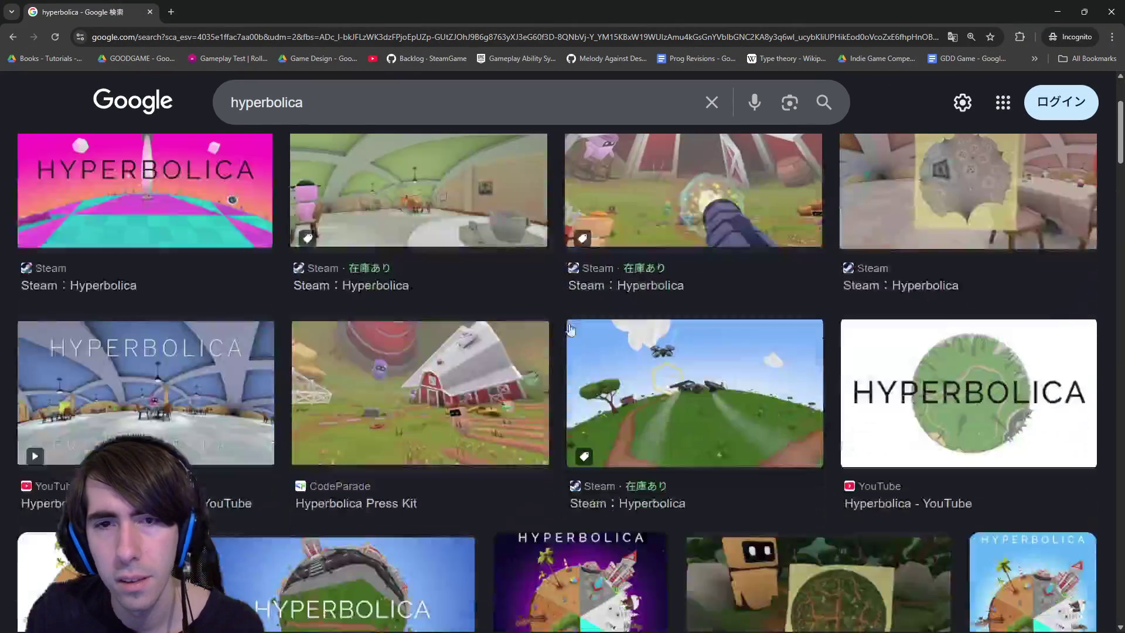
click(497, 223)
scroll(498, 352, down, 3)
click(519, 545)
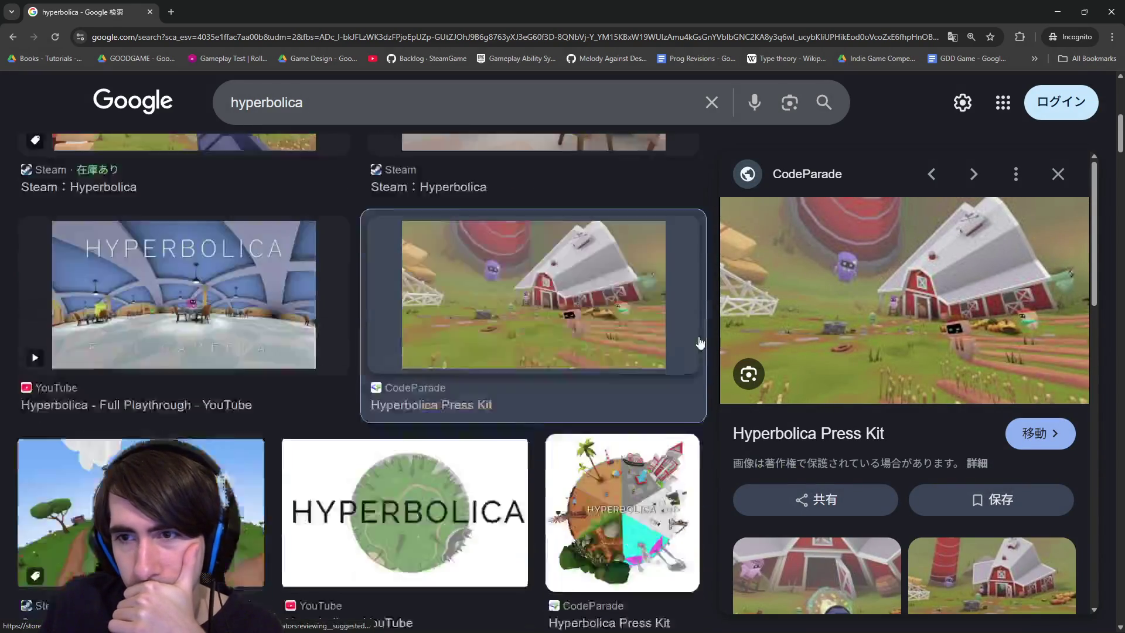
scroll(697, 345, down, 4)
click(641, 419)
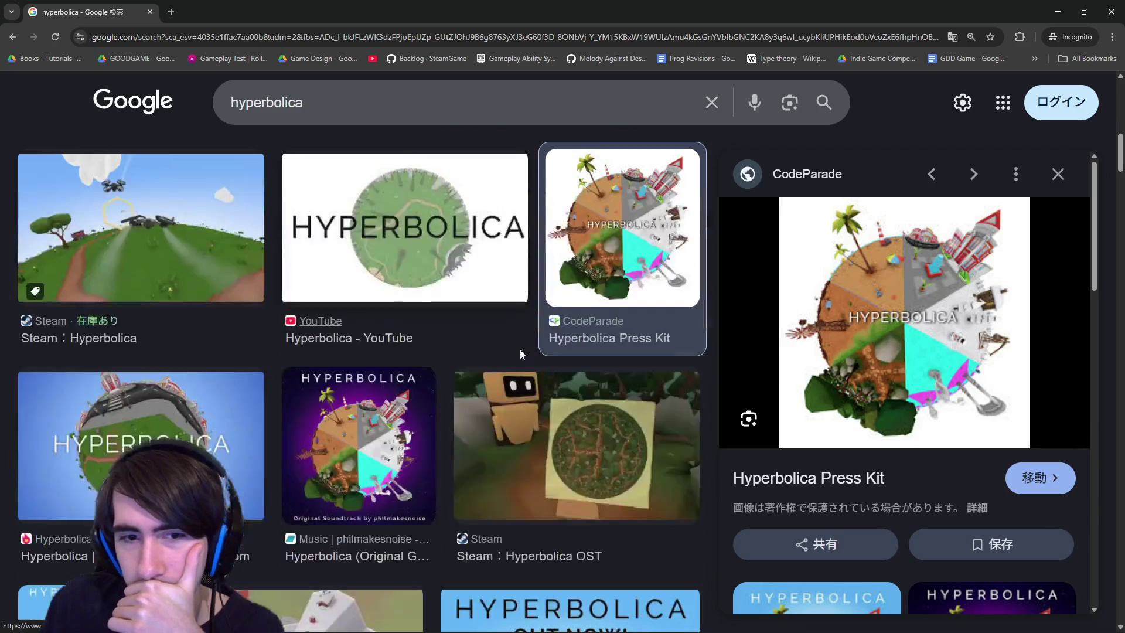
scroll(519, 349, down, 4)
click(423, 235)
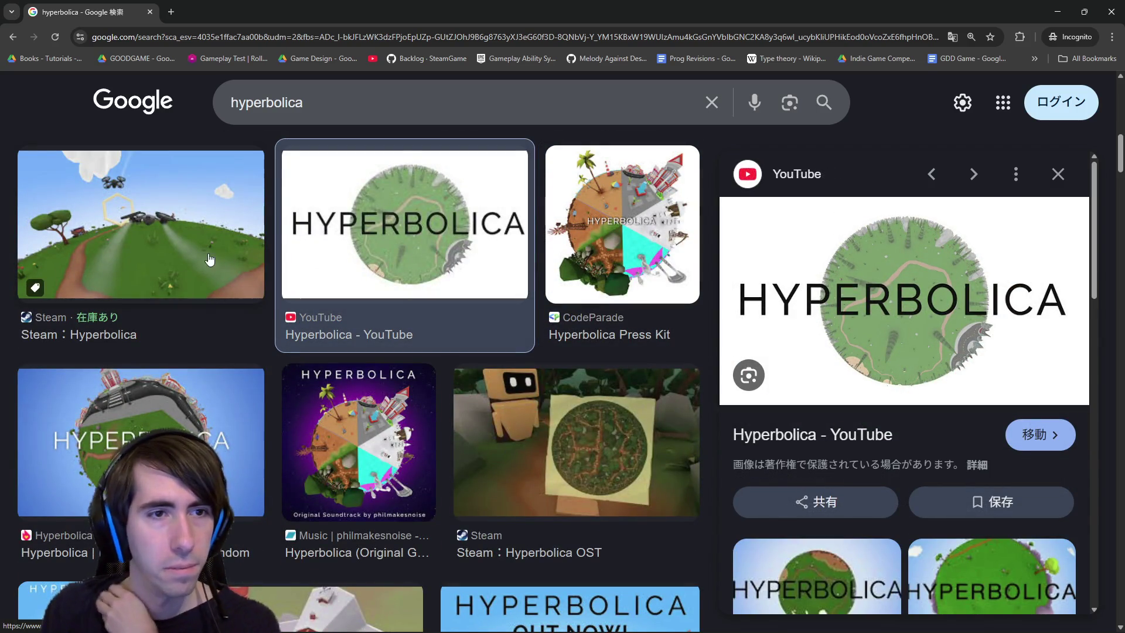
click(184, 257)
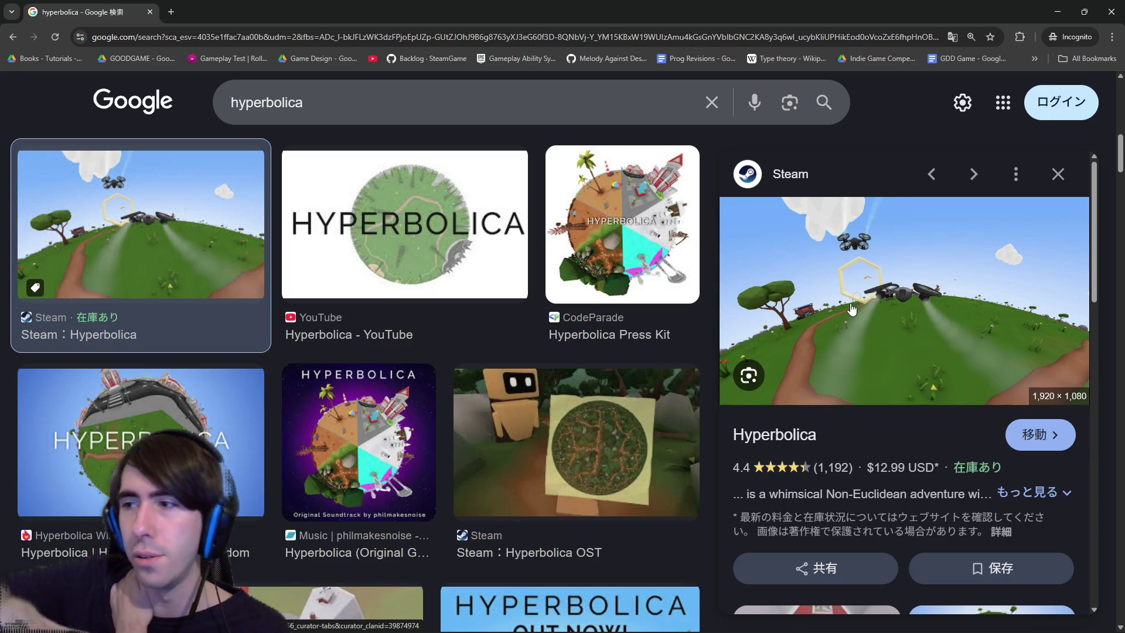
- Scroll through the Hyperbolica image grid, then close the Chrome window
scroll(852, 309, down, 5)
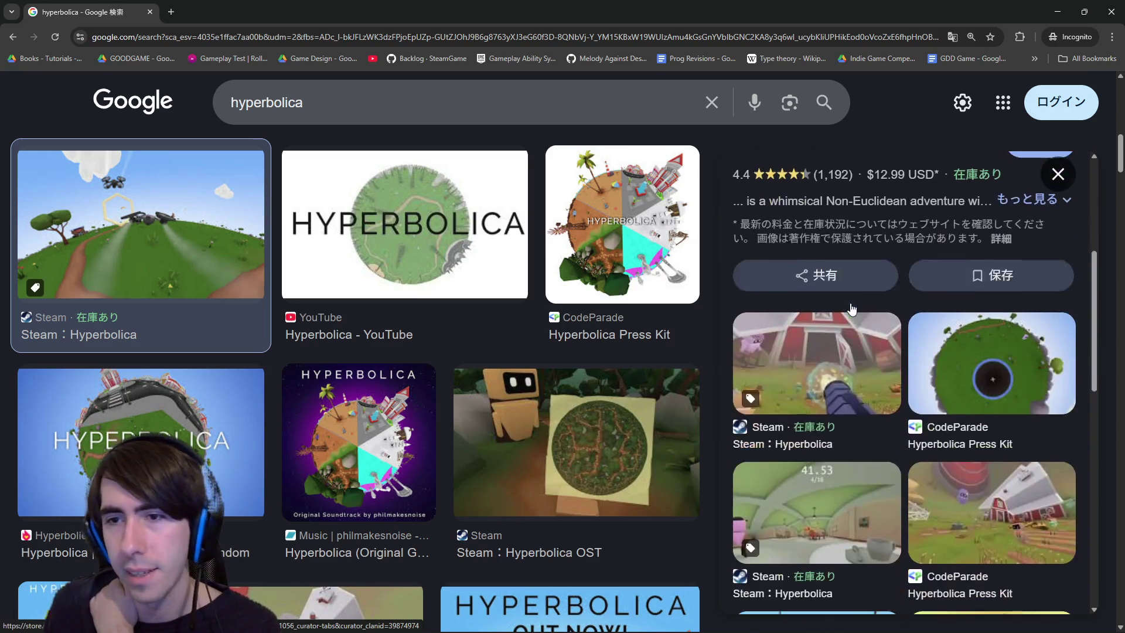
scroll(852, 309, up, 4)
scroll(852, 309, up, 1)
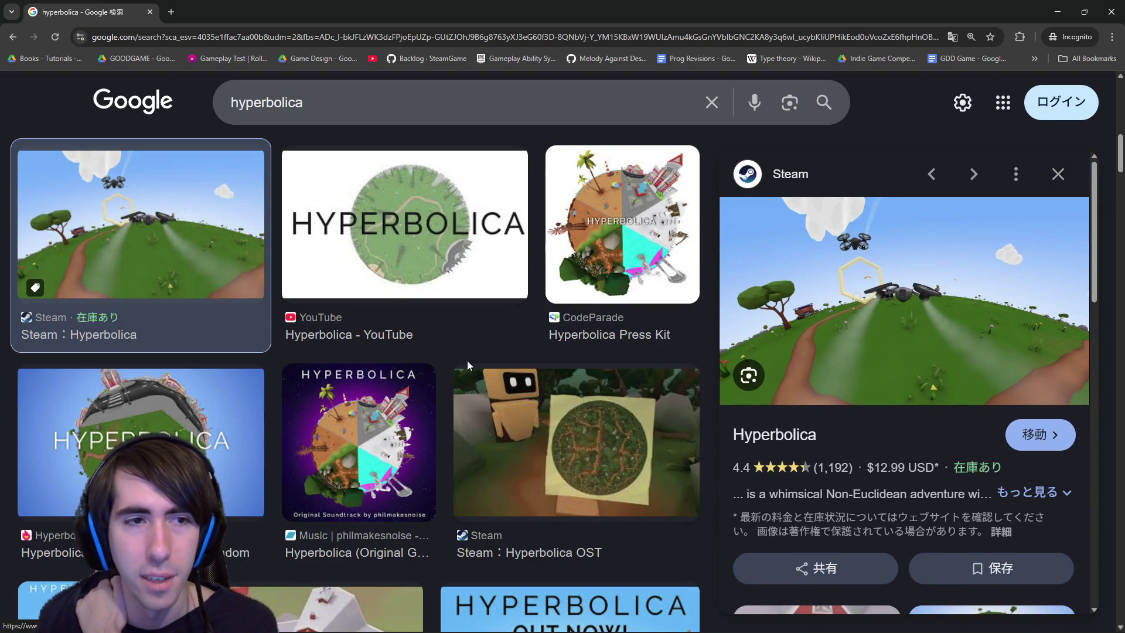
scroll(293, 375, down, 3)
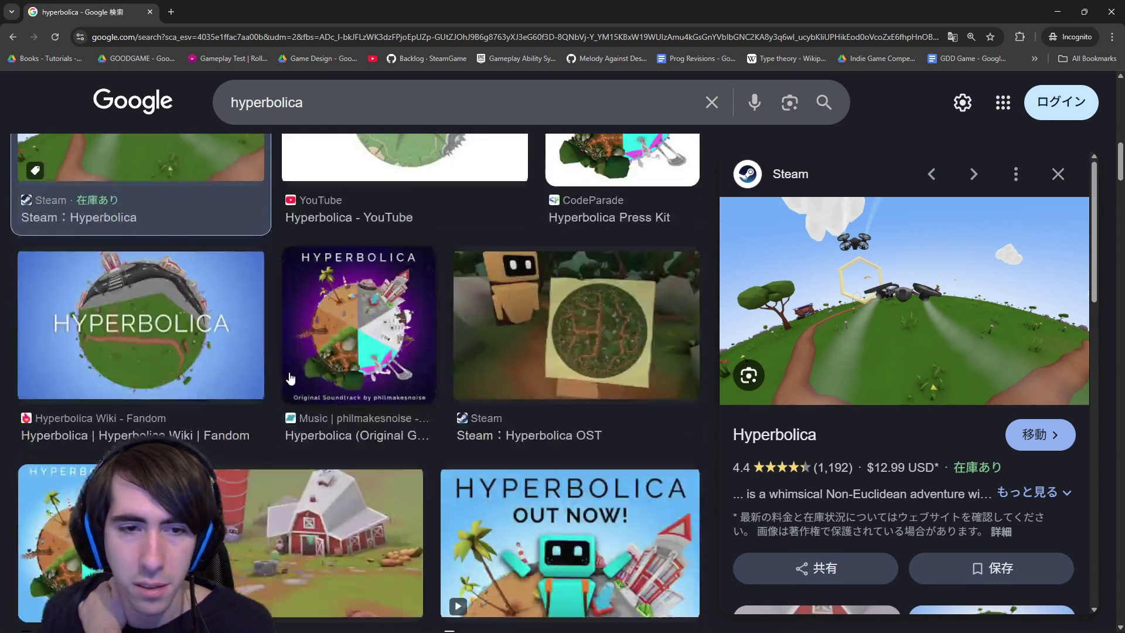
scroll(349, 283, down, 6)
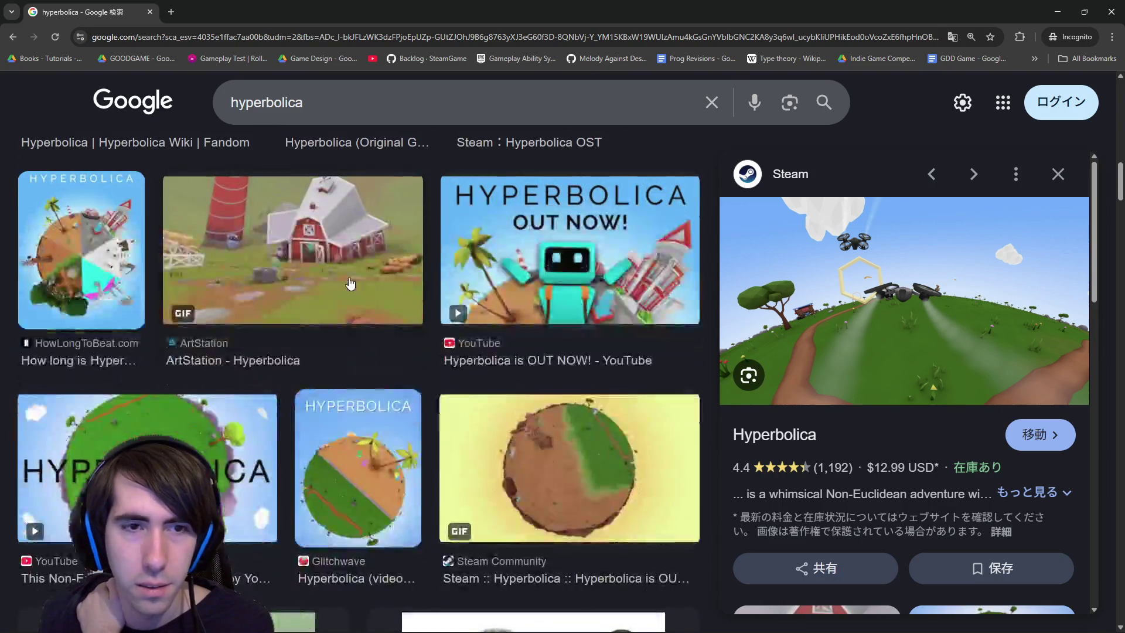
scroll(350, 284, down, 2)
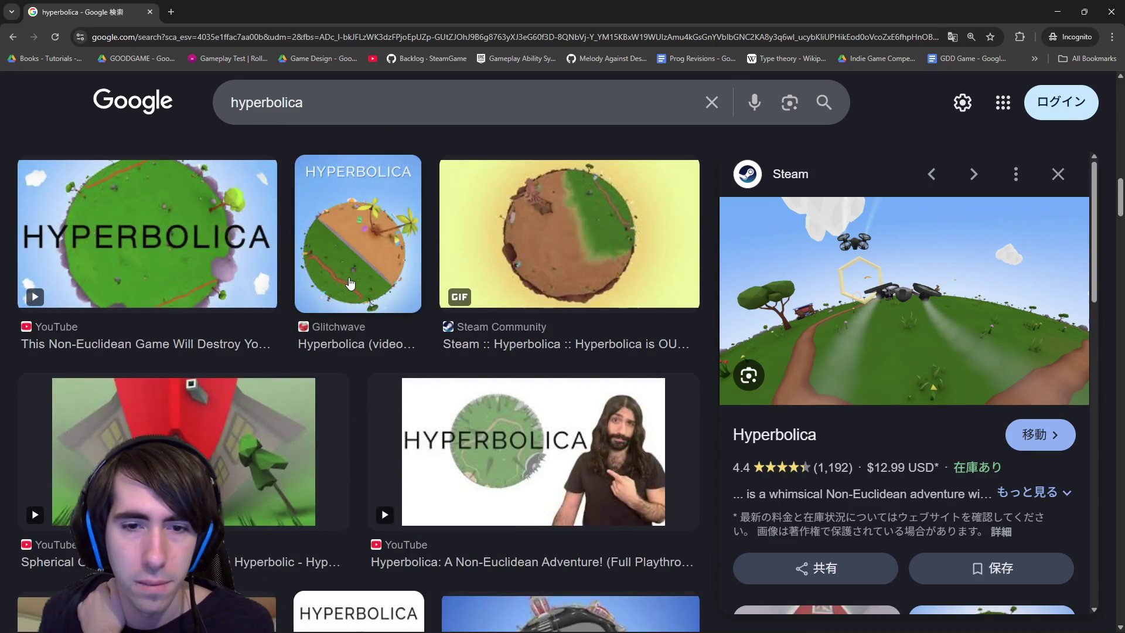
scroll(350, 283, down, 1)
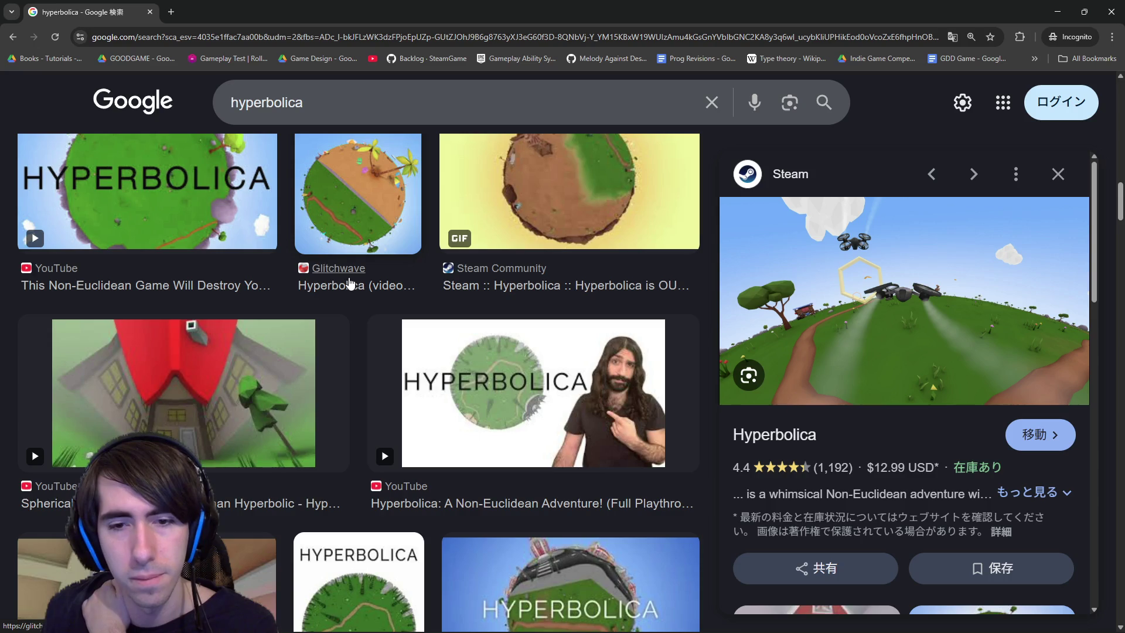
scroll(350, 283, down, 3)
scroll(350, 284, down, 5)
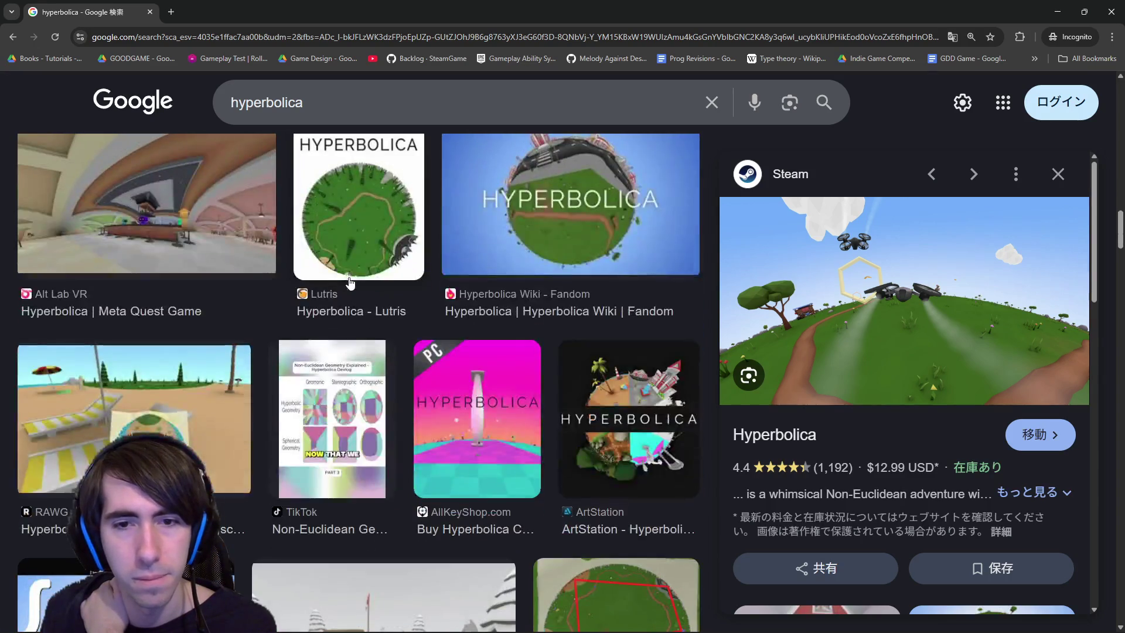
scroll(350, 284, up, 2)
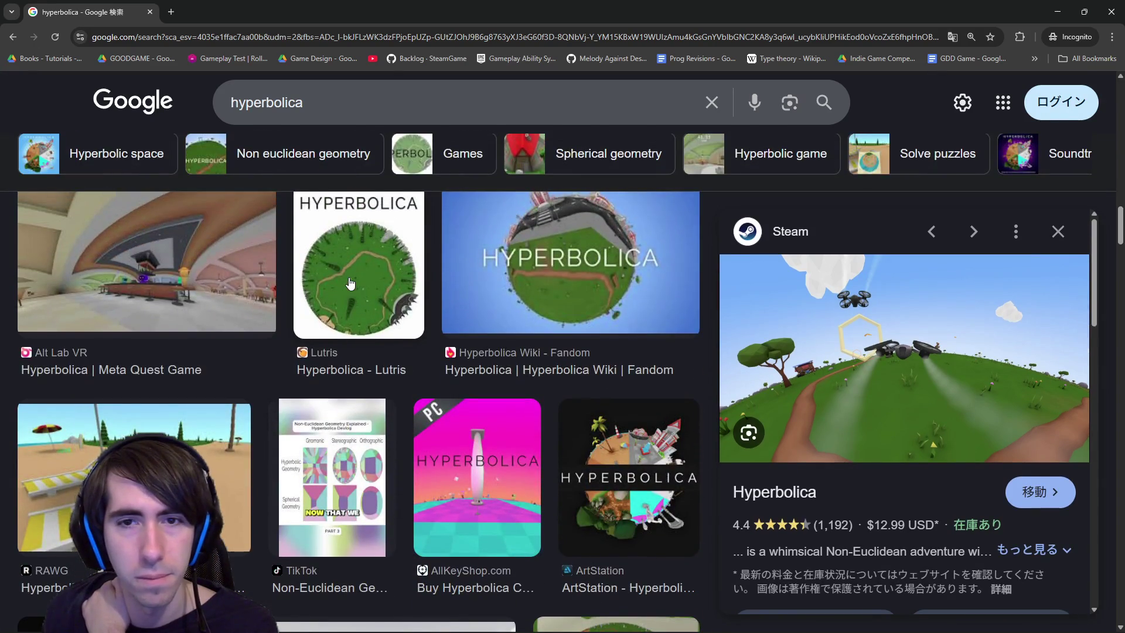
scroll(350, 284, down, 6)
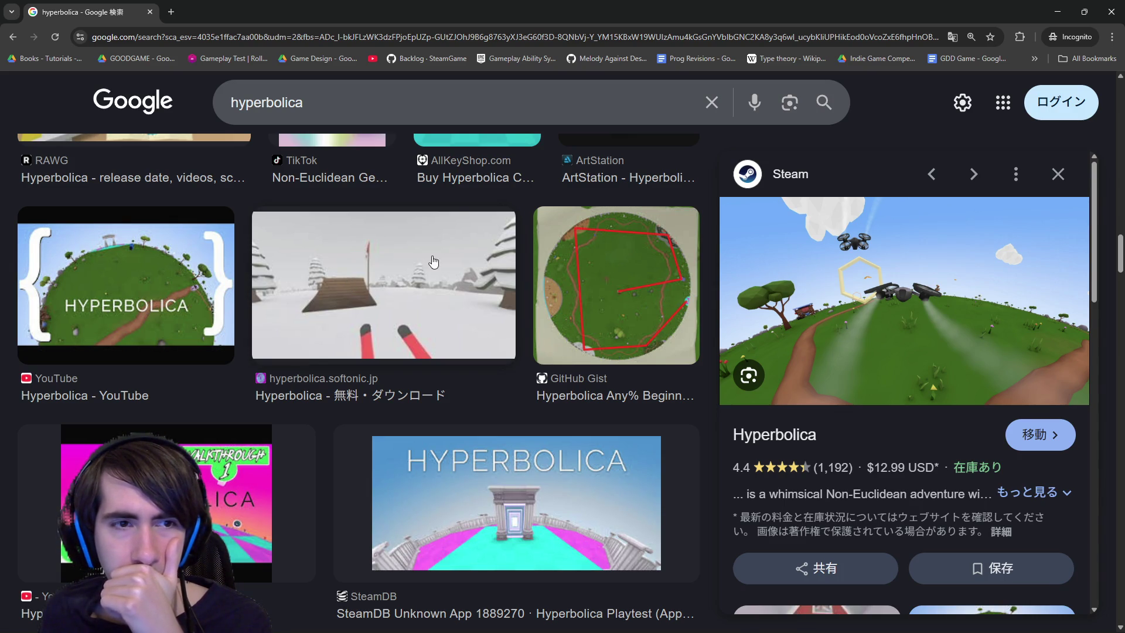
click(1111, 12)
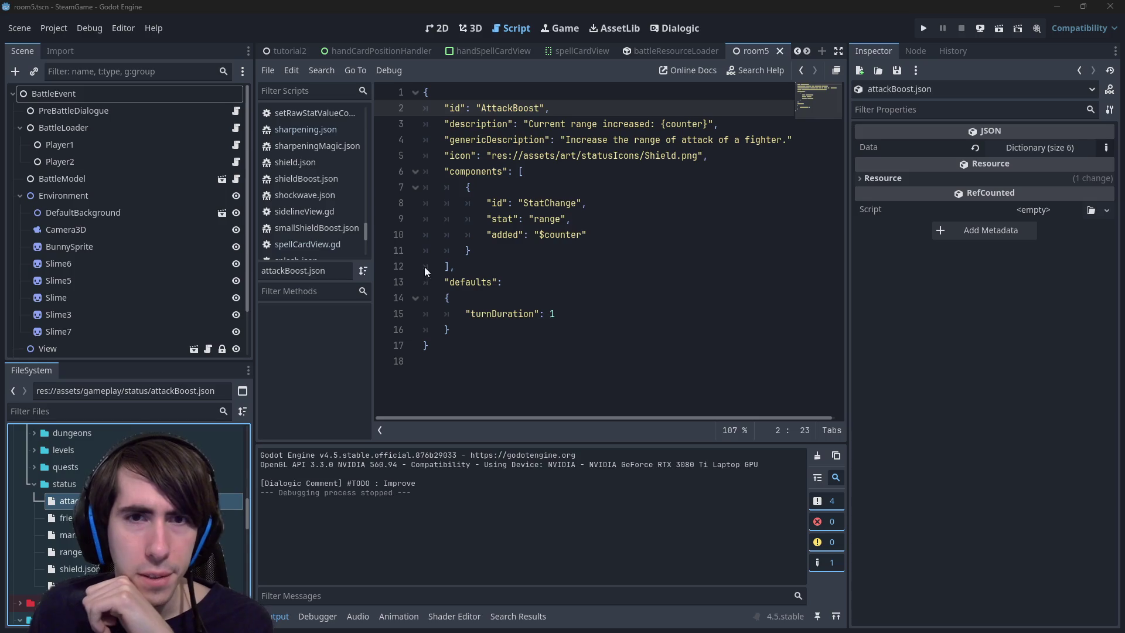
- Change attackBoost's description to 'Current attack increase: {counter}' and save
double_click(549, 123)
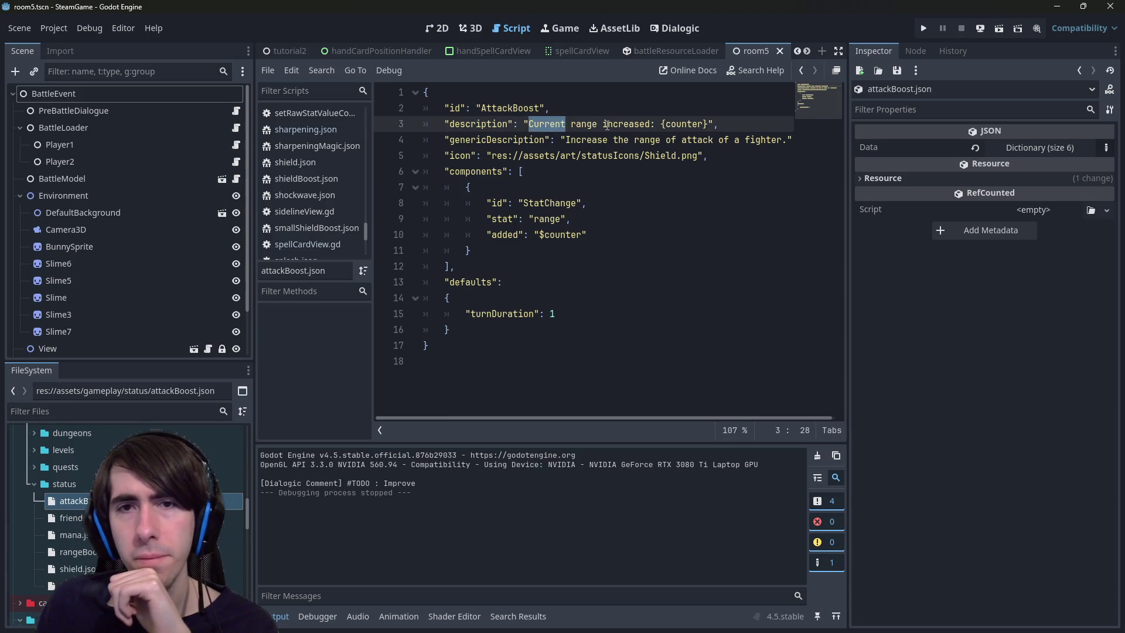
double_click(583, 124)
text(attack)
key(ctrl+s)
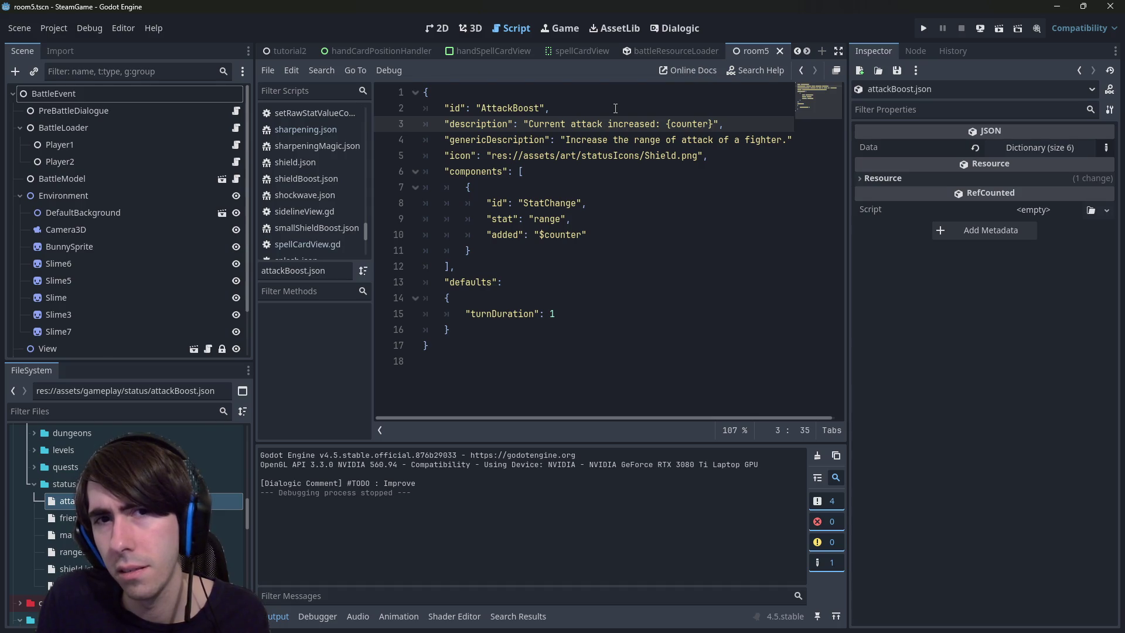
key(BackSpace)
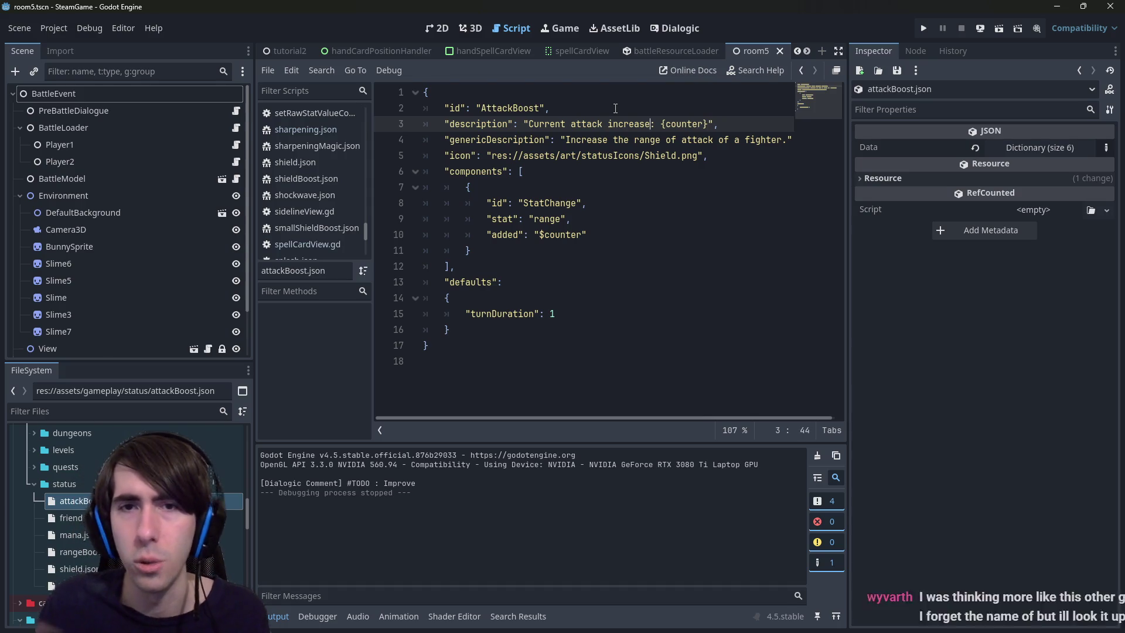
key(ctrl+s)
- Reword attackBoost's generic description to 'Increase the attack of a fighter.'
click(67, 551)
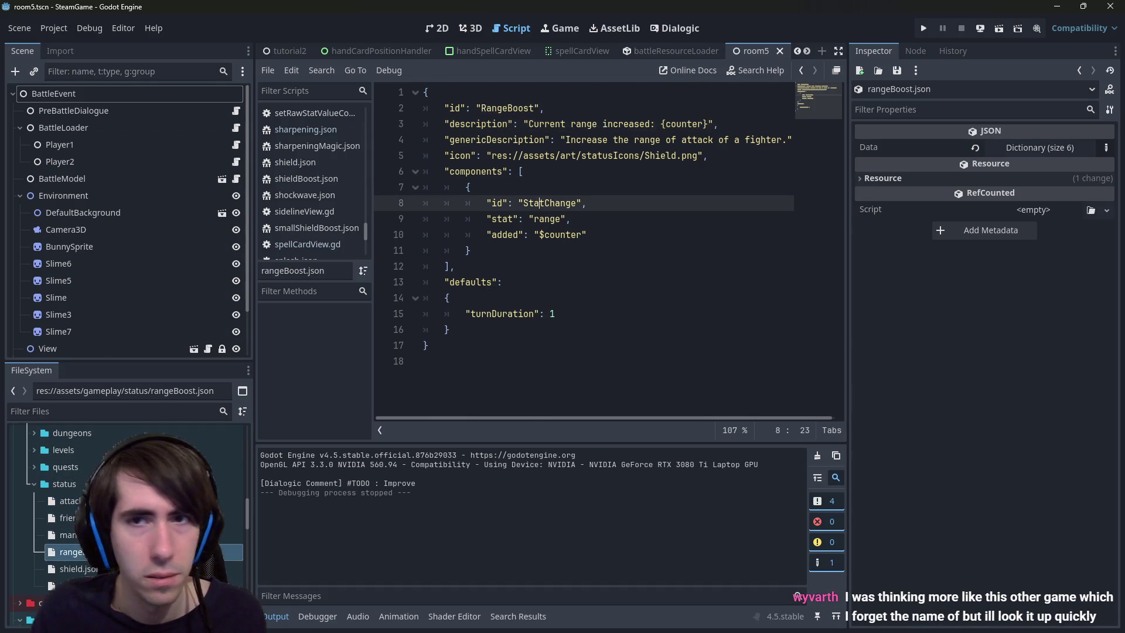
key(BackSpace)
key(ctrl+s)
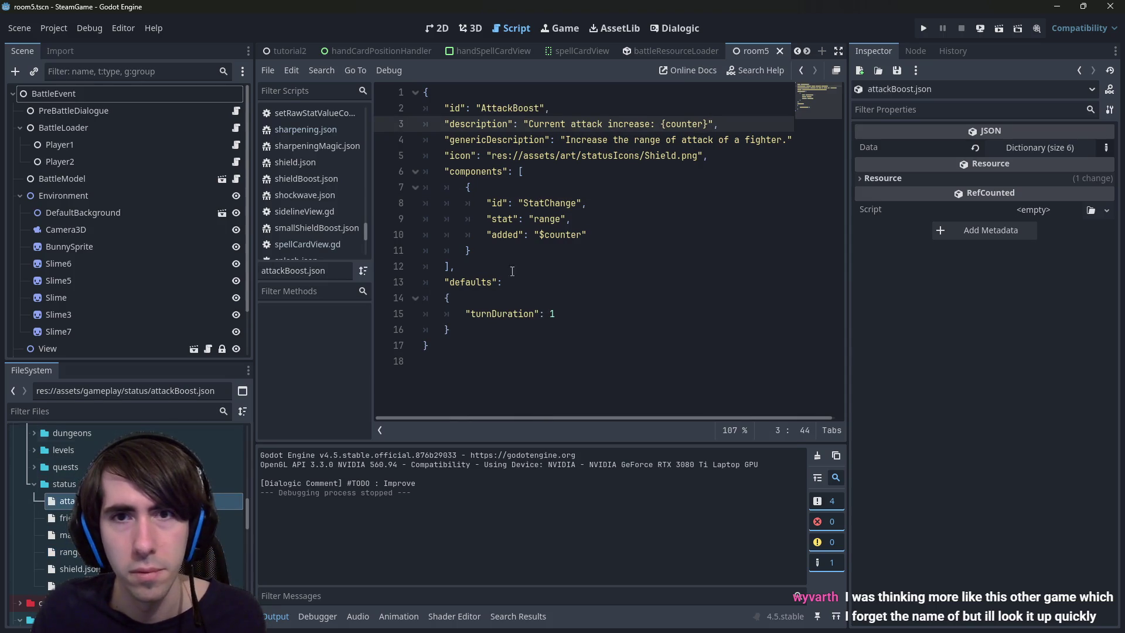
click(70, 501)
key(BackSpace)
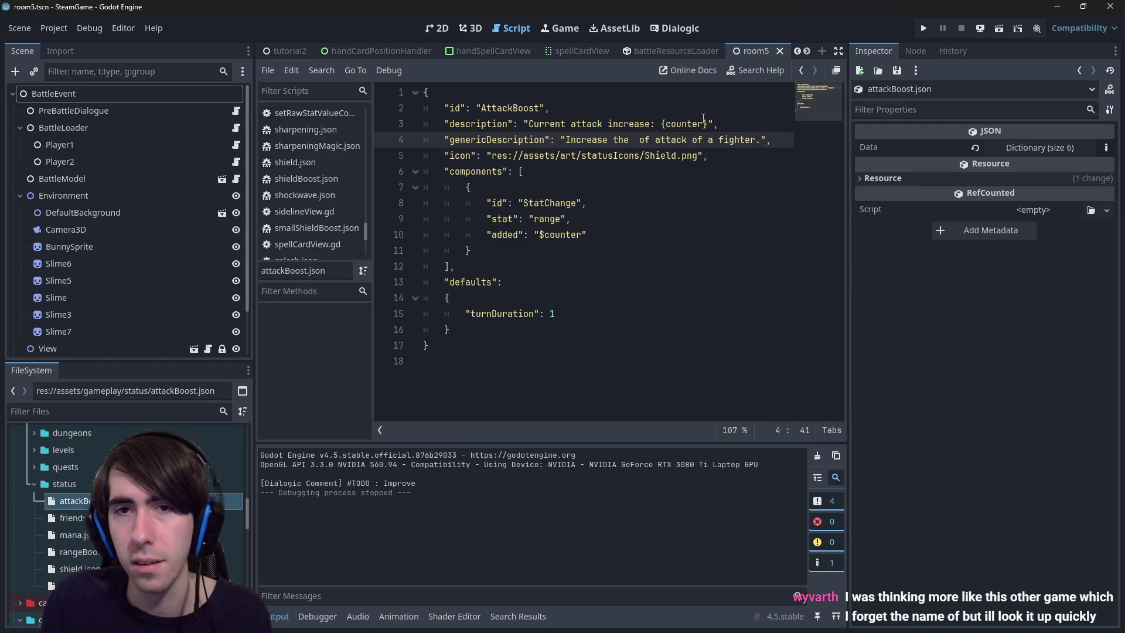
key(Delete)
key(Delete)
key(Delete)
key(ctrl+Right)
key(ctrl+Right)
key(ctrl+Right)
key(ctrl+Right)
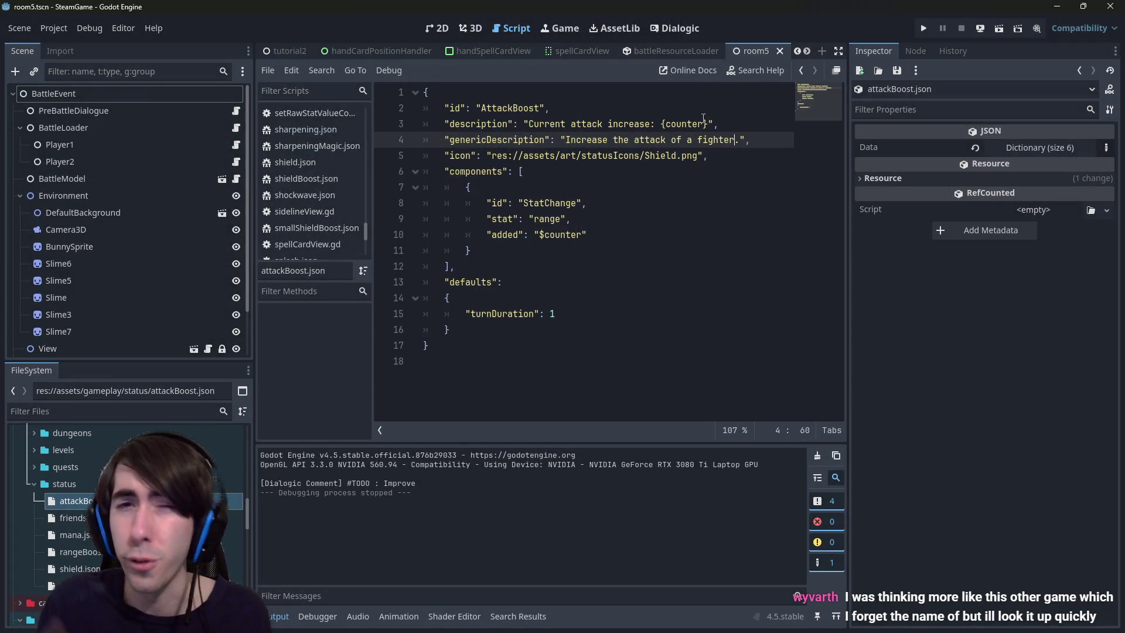
- Point the AttackBoost icon path at statusIcons/Attack.png instead of Shield
scroll(114, 450, up, 4)
scroll(114, 450, up, 10)
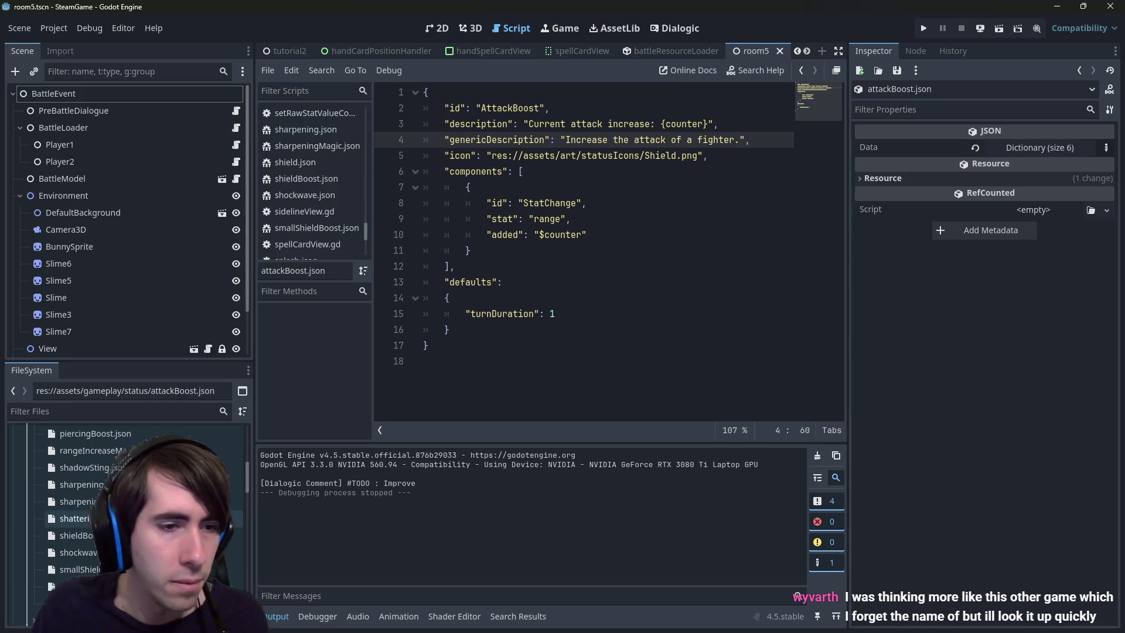
scroll(90, 487, up, 5)
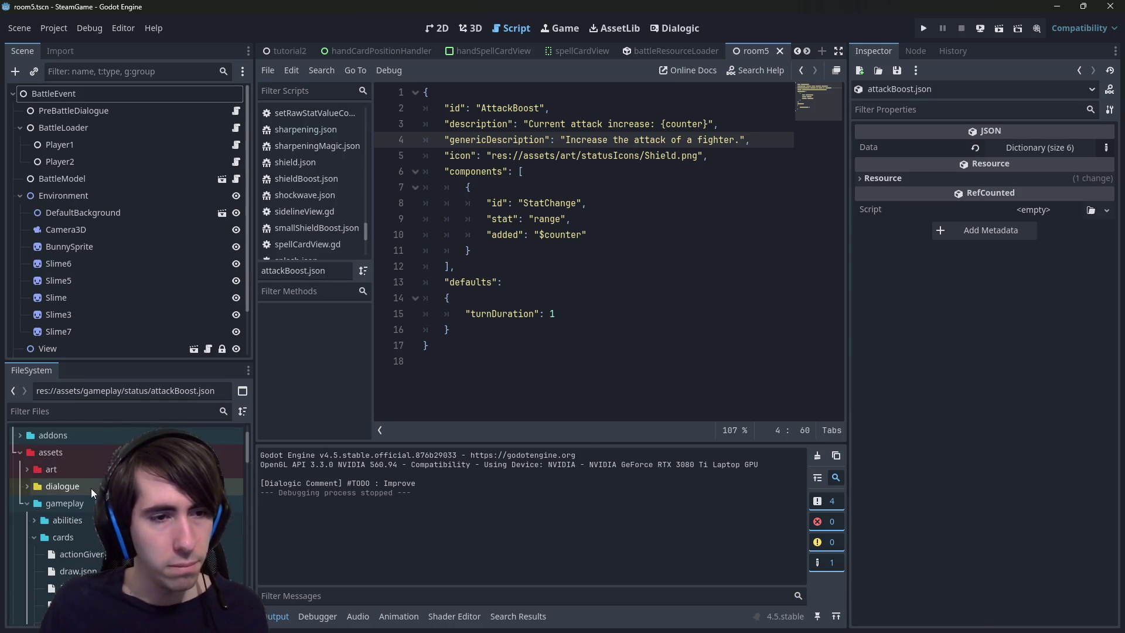
click(65, 464)
double_click(89, 490)
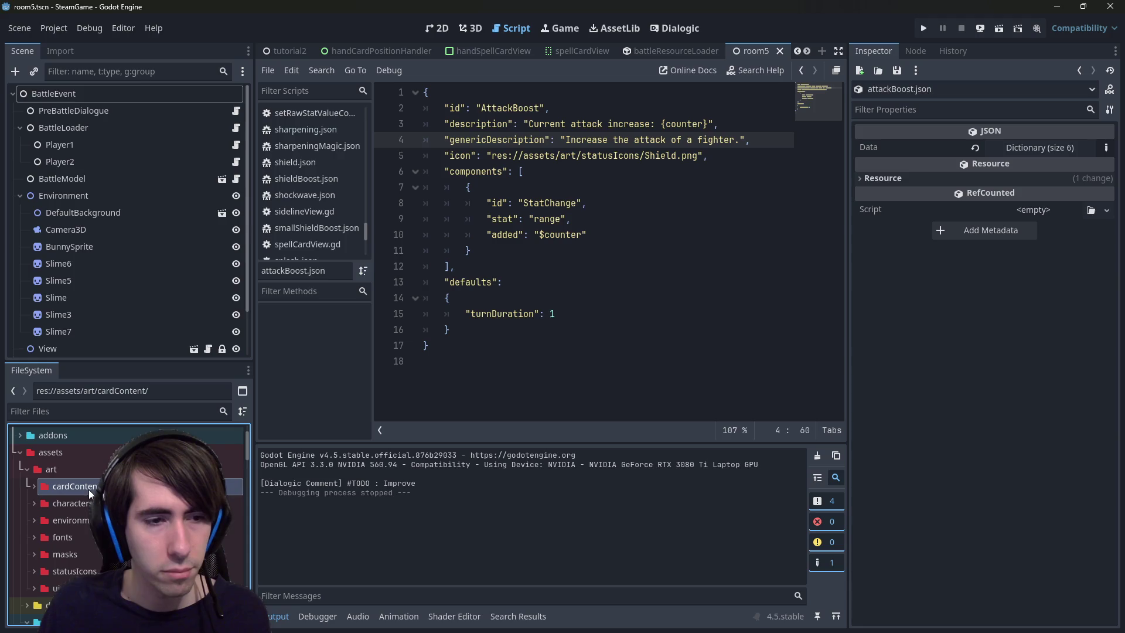
double_click(75, 572)
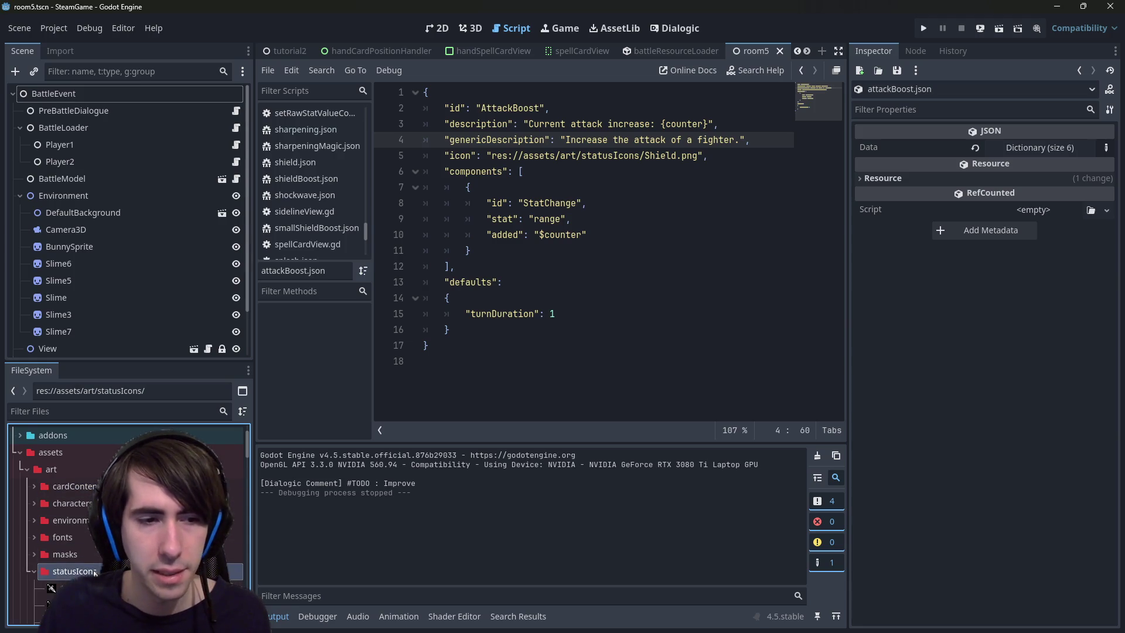
double_click(661, 155)
text(Attack)
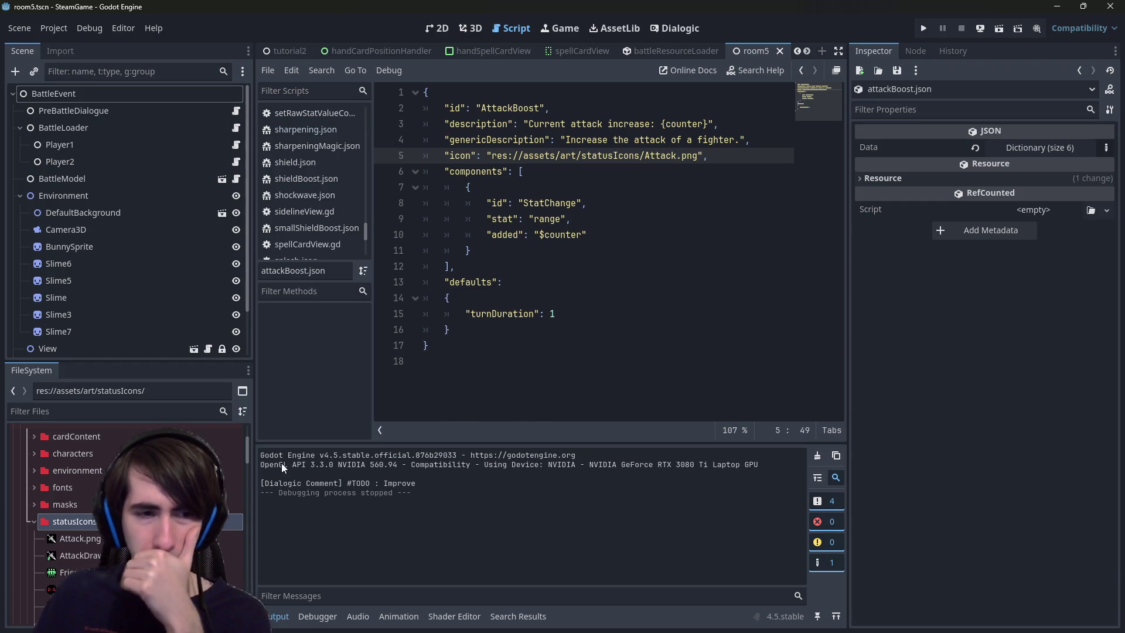
scroll(88, 492, up, 3)
click(89, 492)
double_click(88, 492)
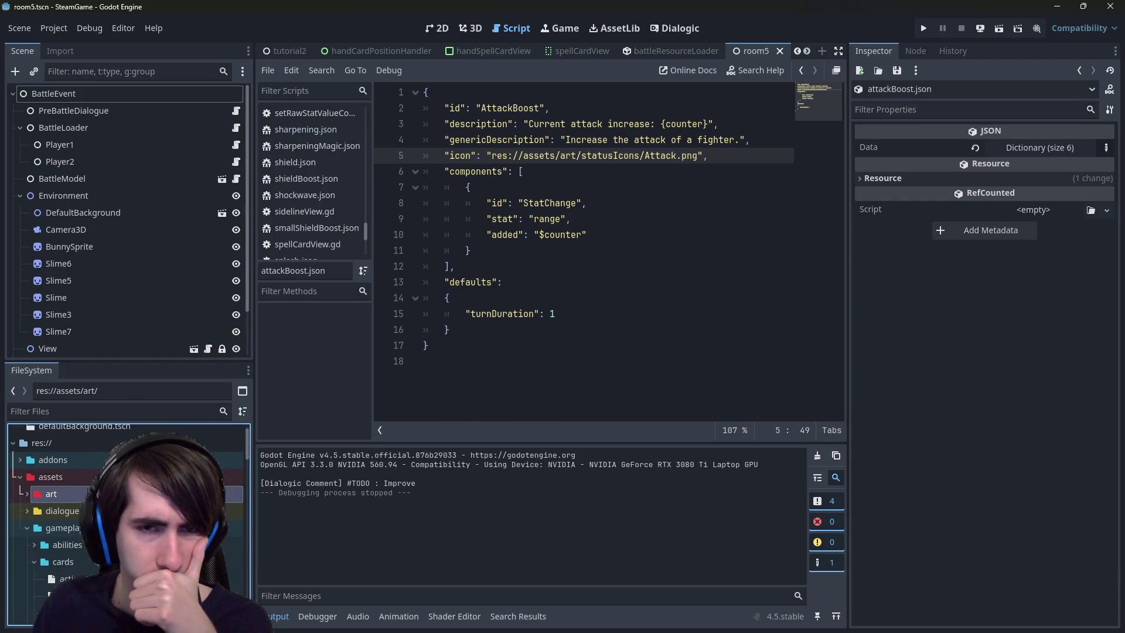
- Change the StatChange stat from 'range' to 'atk'
click(747, 157)
drag(746, 157, 445, 123)
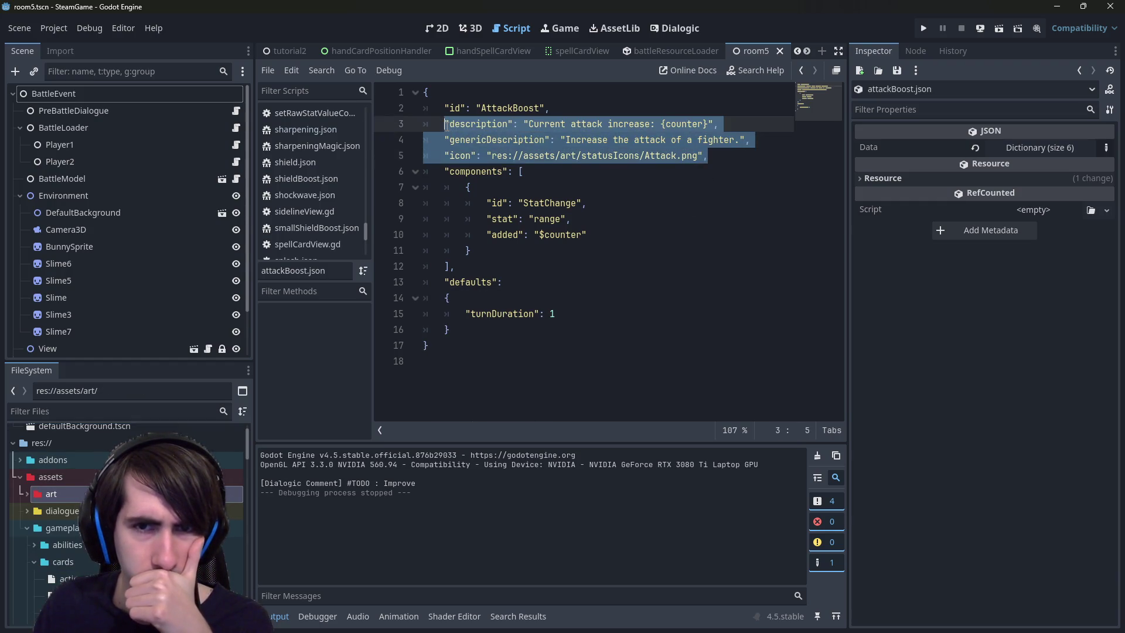
double_click(547, 219)
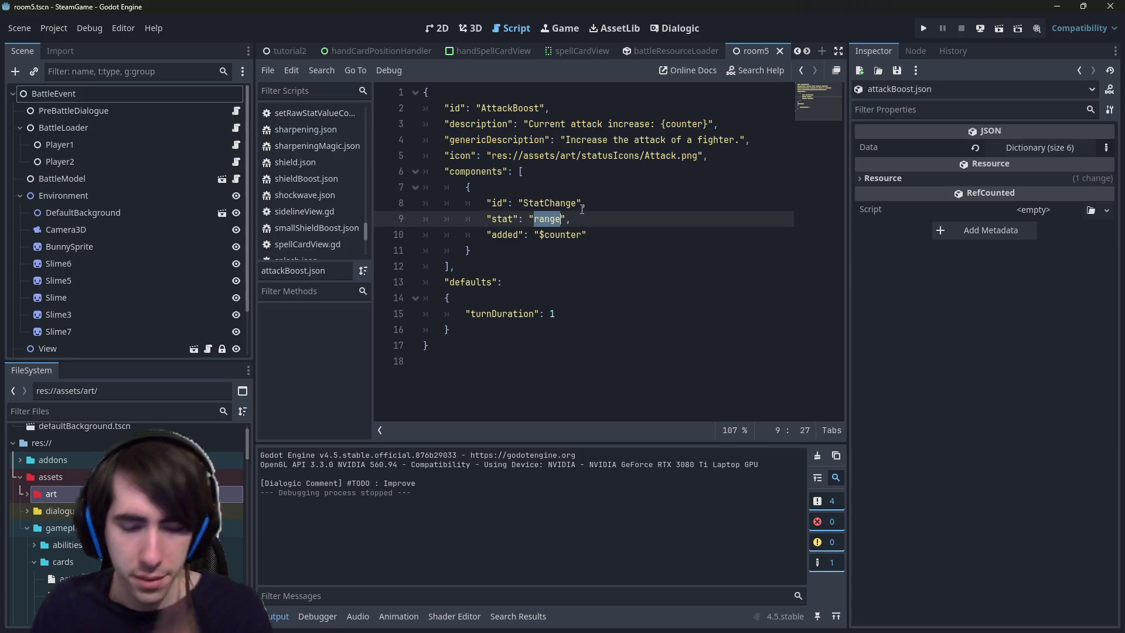
text(atk)
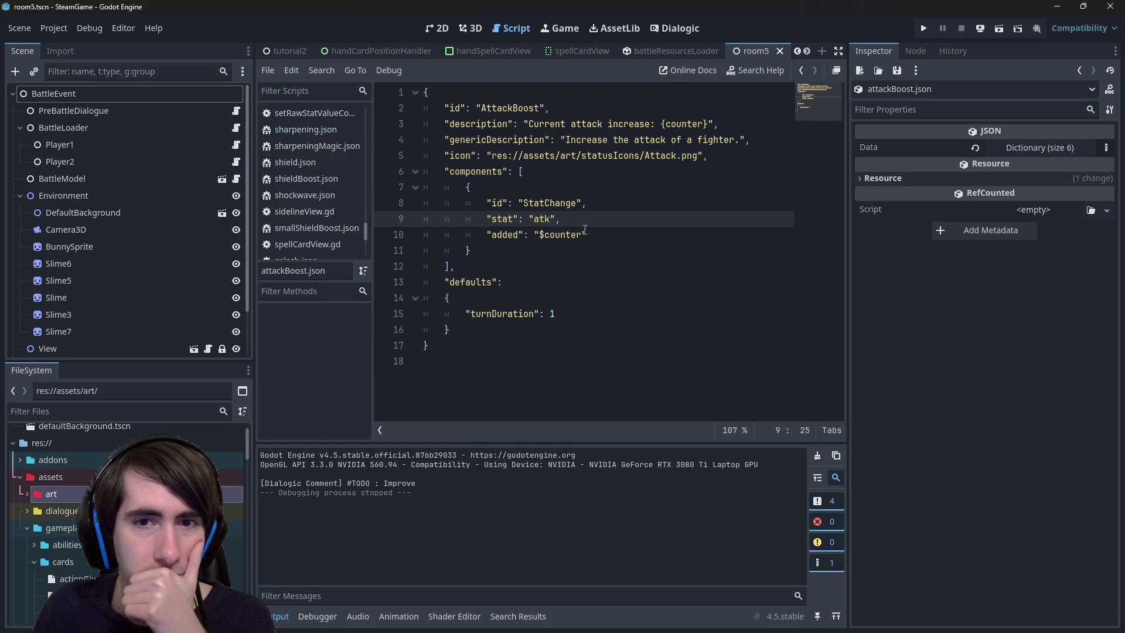
- Append 'for 1 turn' to attackBoost's generic description
click(603, 317)
key(shift+Up)
key(shift+Up)
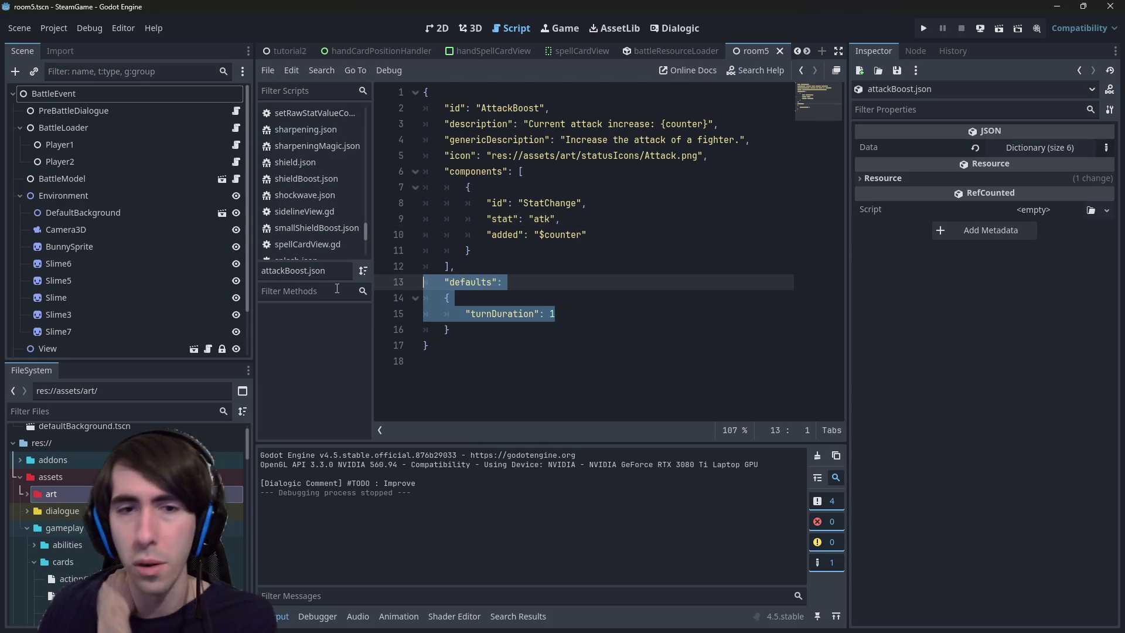
key(Down)
click(757, 140)
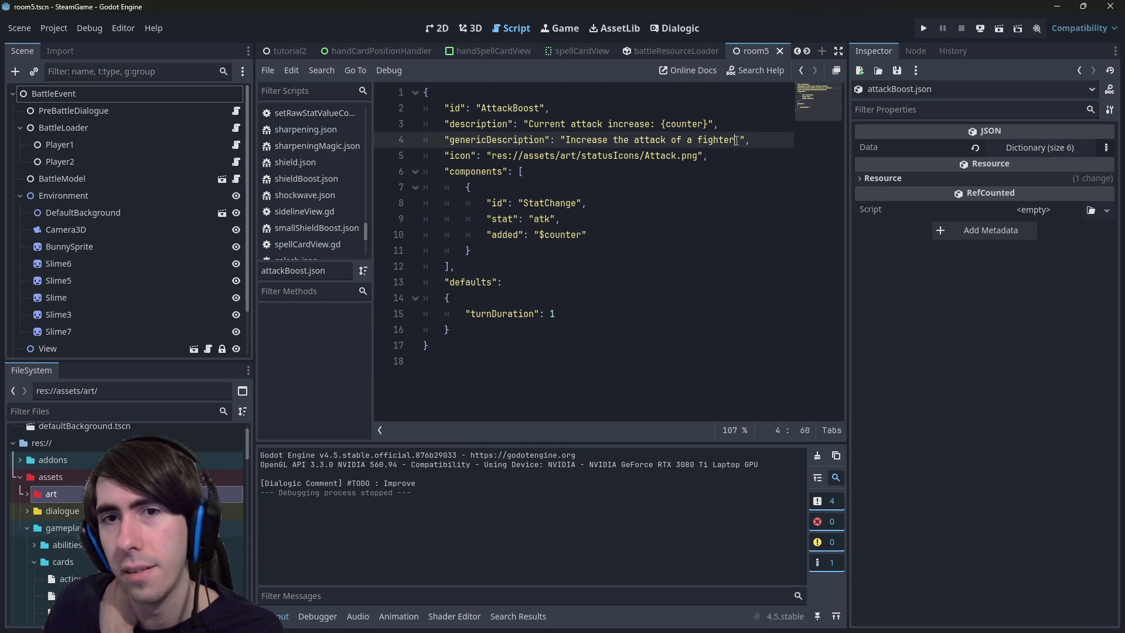
text(for 1 tu)
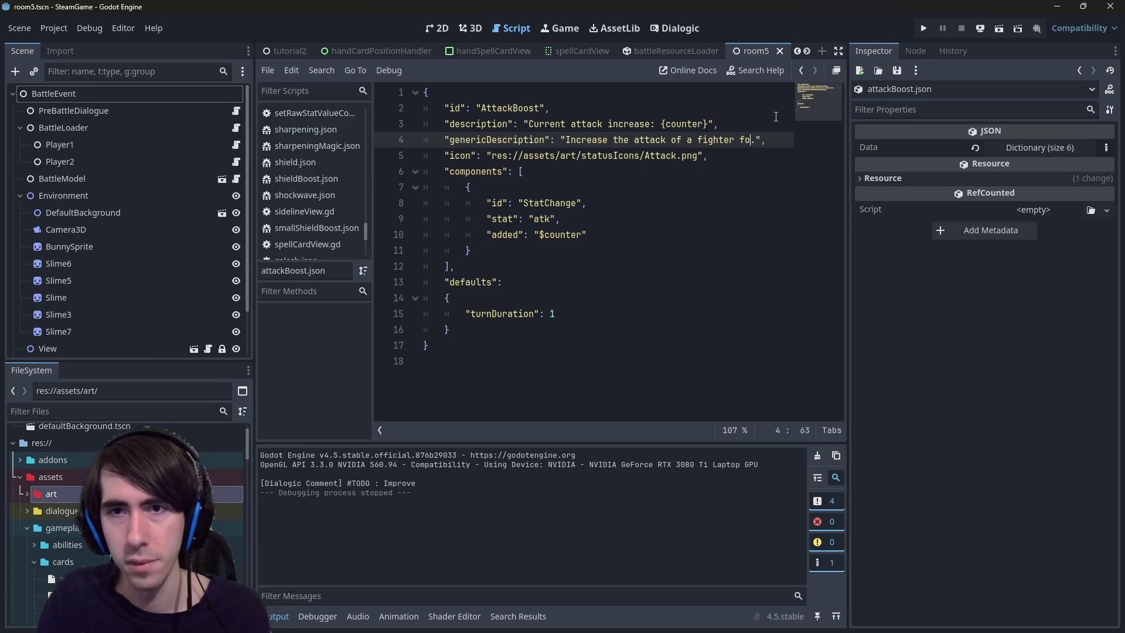
text(rn)
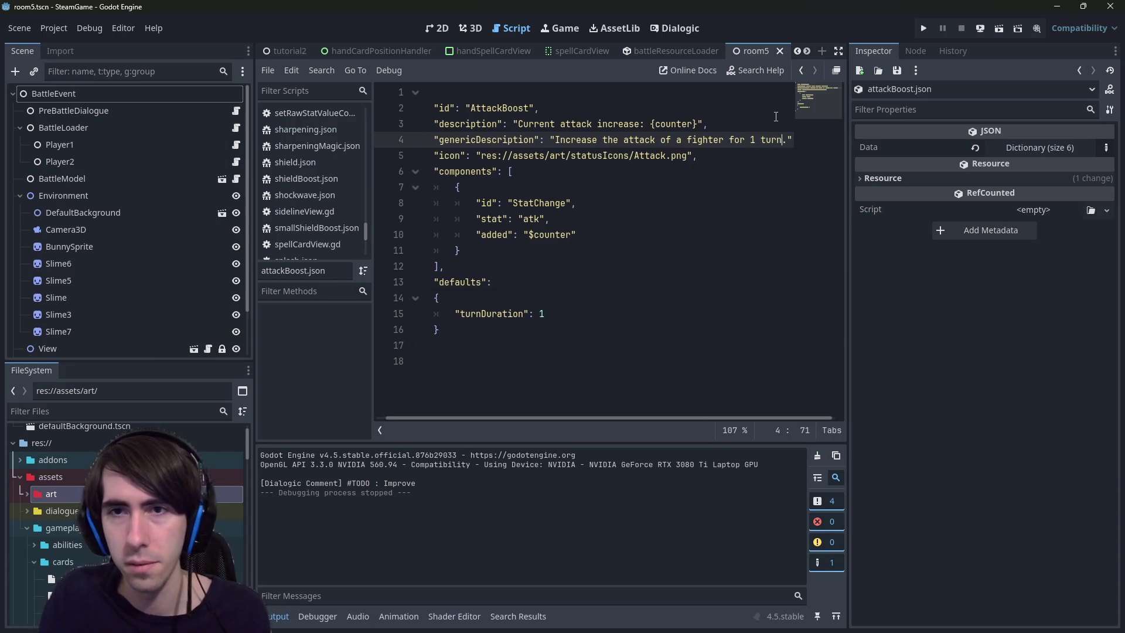
scroll(87, 568, down, 5)
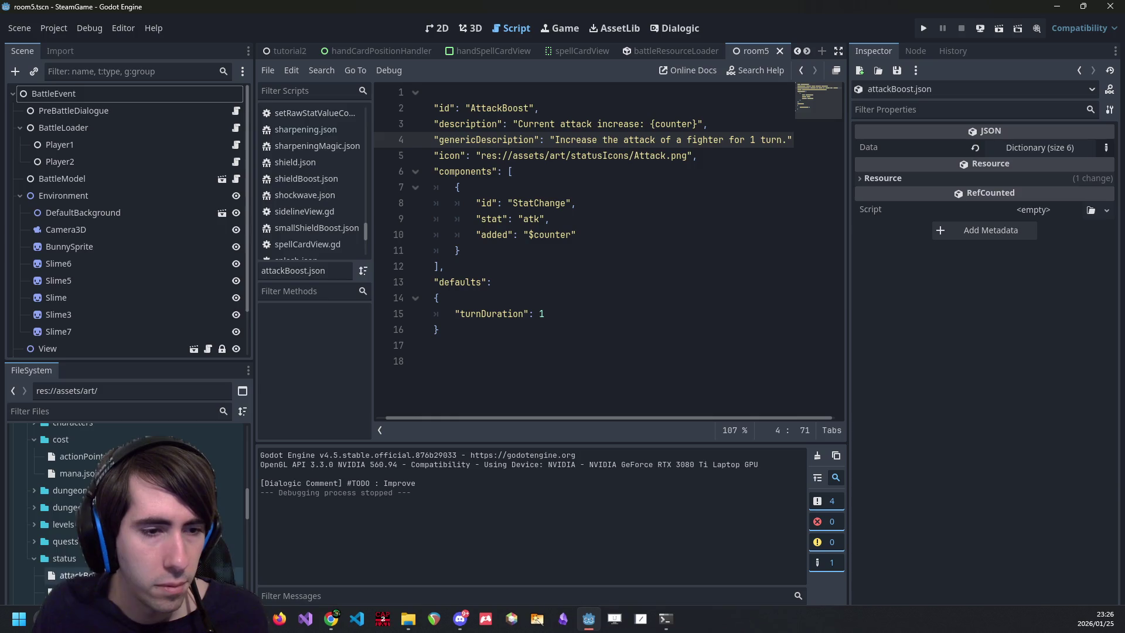
drag(590, 313, 358, 300)
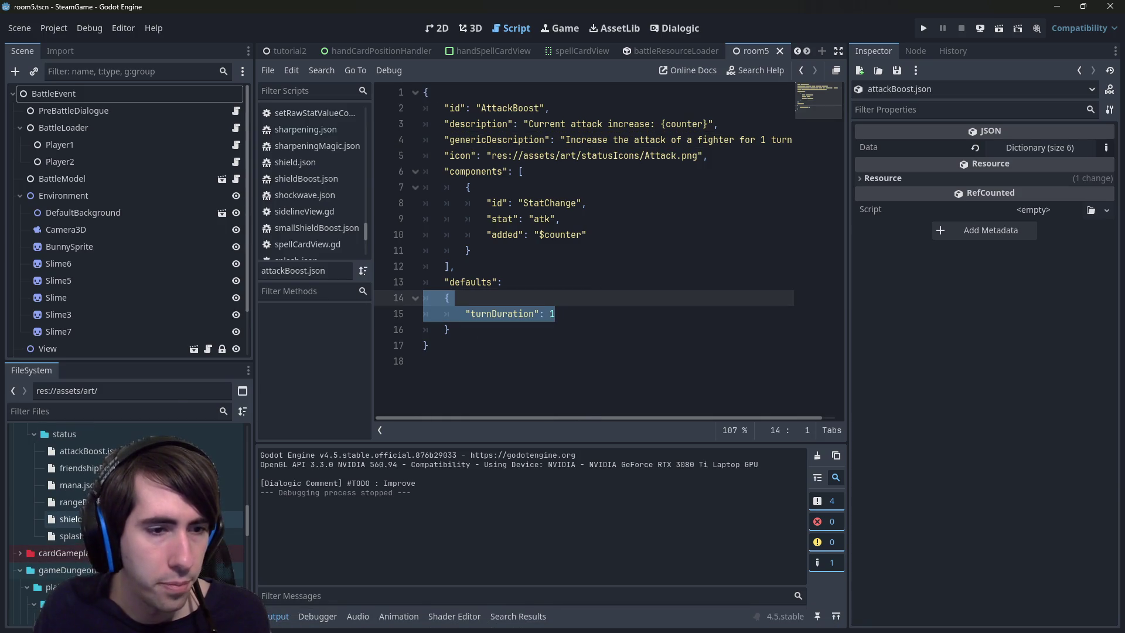
- Add the same 'for 1 turn' ending to rangeBoost.json's generic description
click(70, 519)
scroll(70, 504, up, 5)
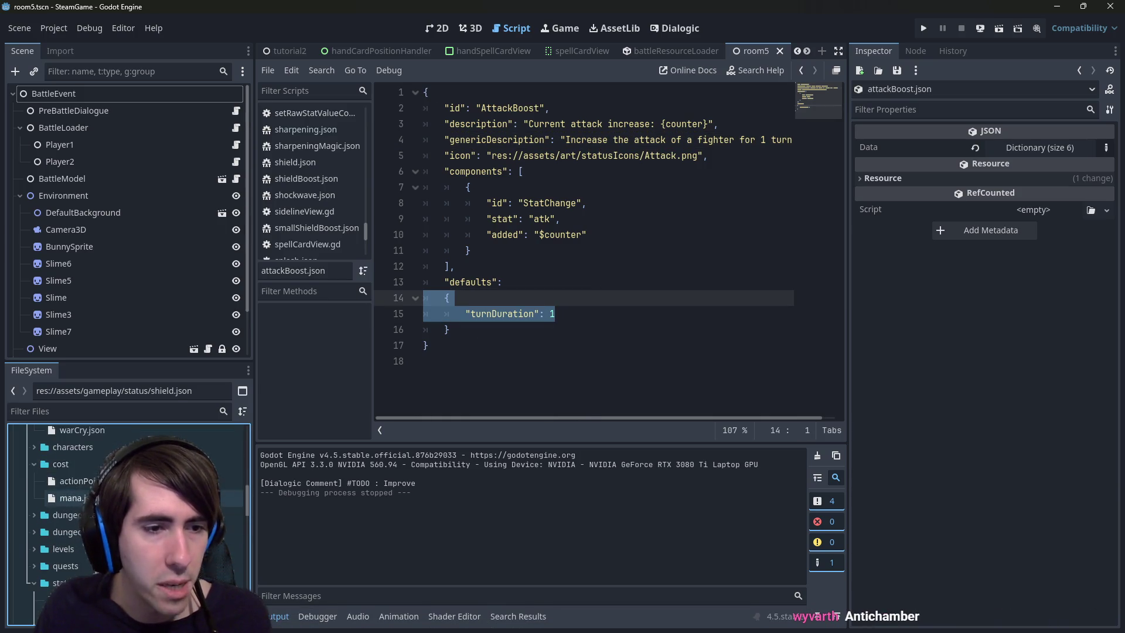
scroll(70, 515, down, 3)
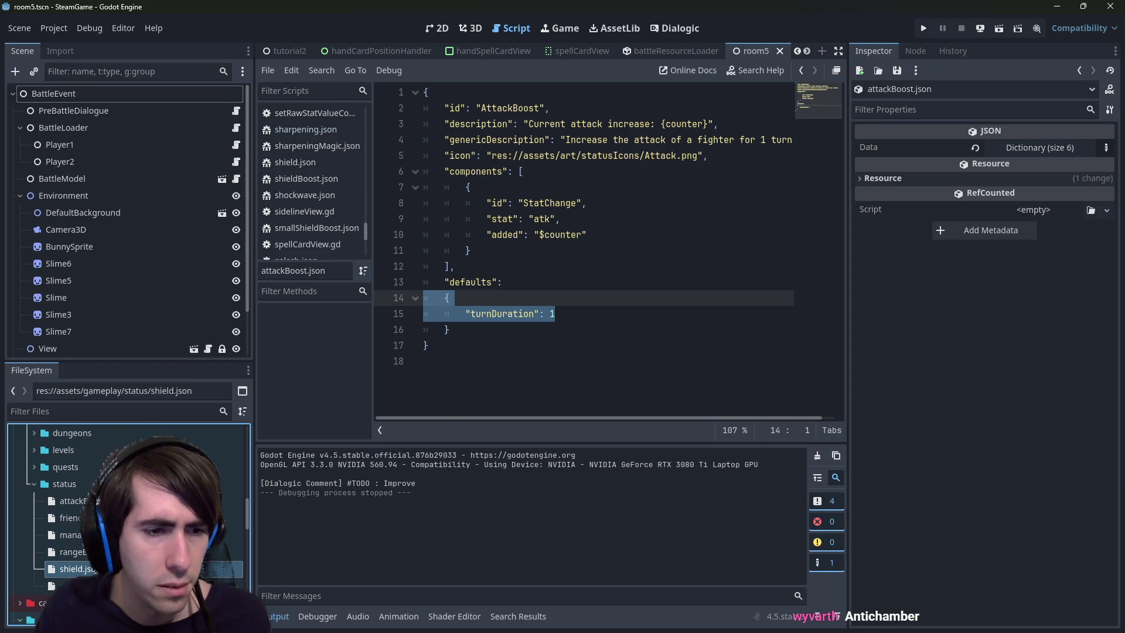
double_click(73, 551)
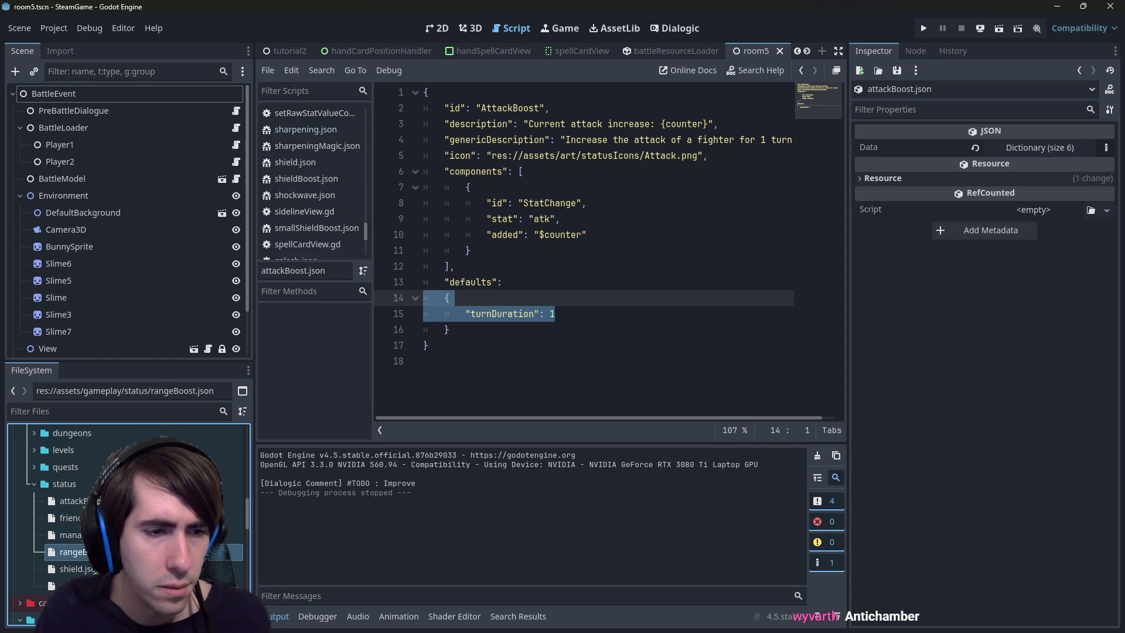
click(791, 139)
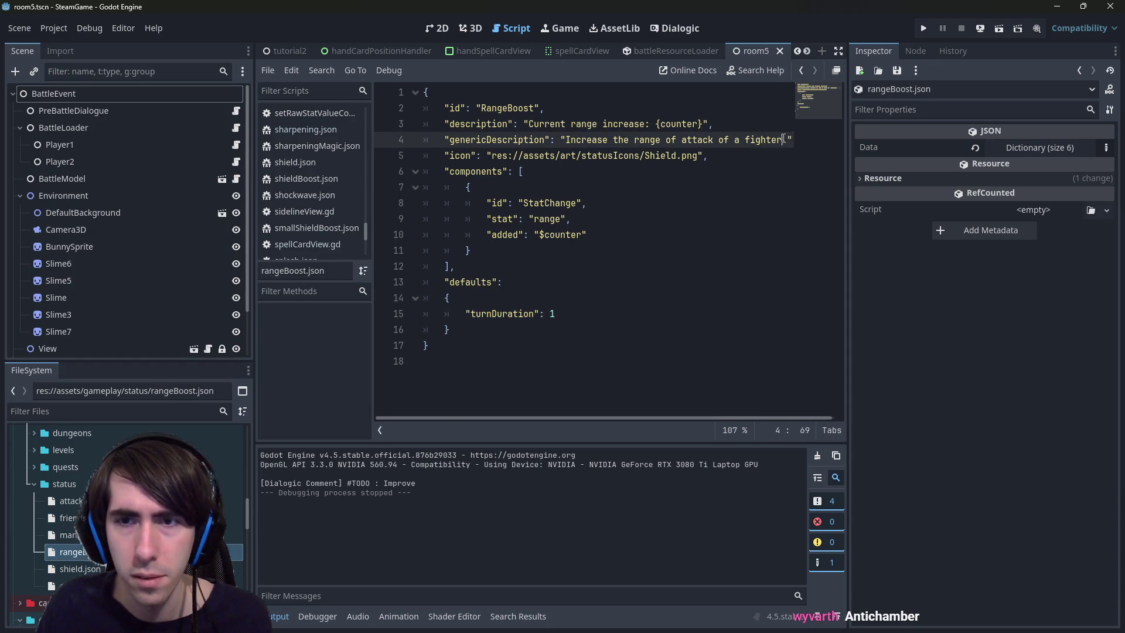
key(BackSpace)
text(for 1 turn)
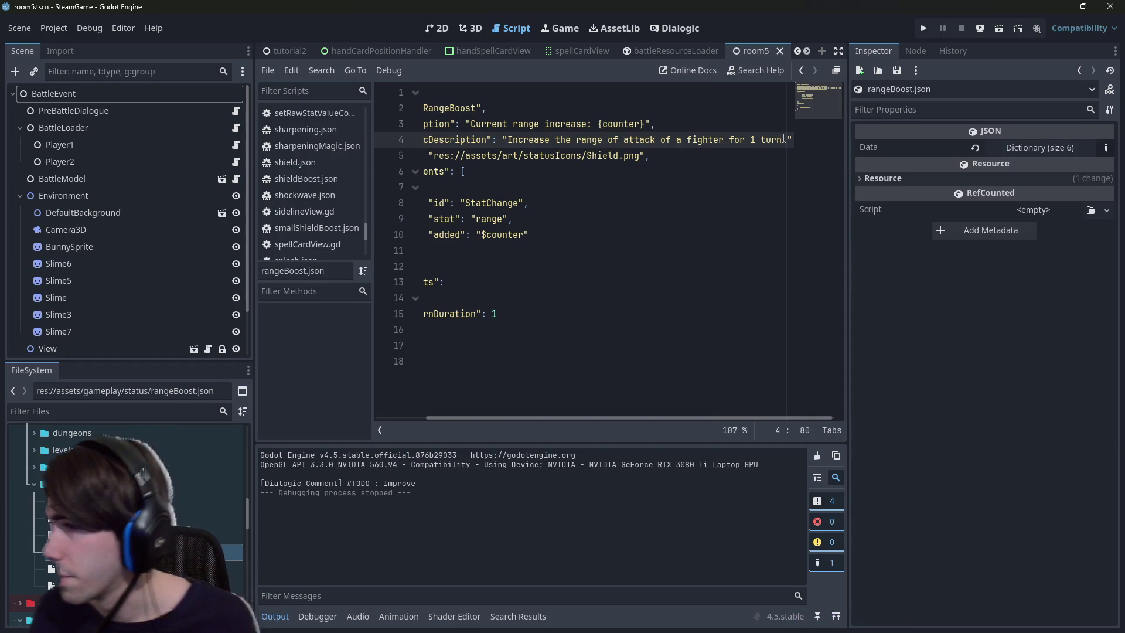
key(alt+Tab)
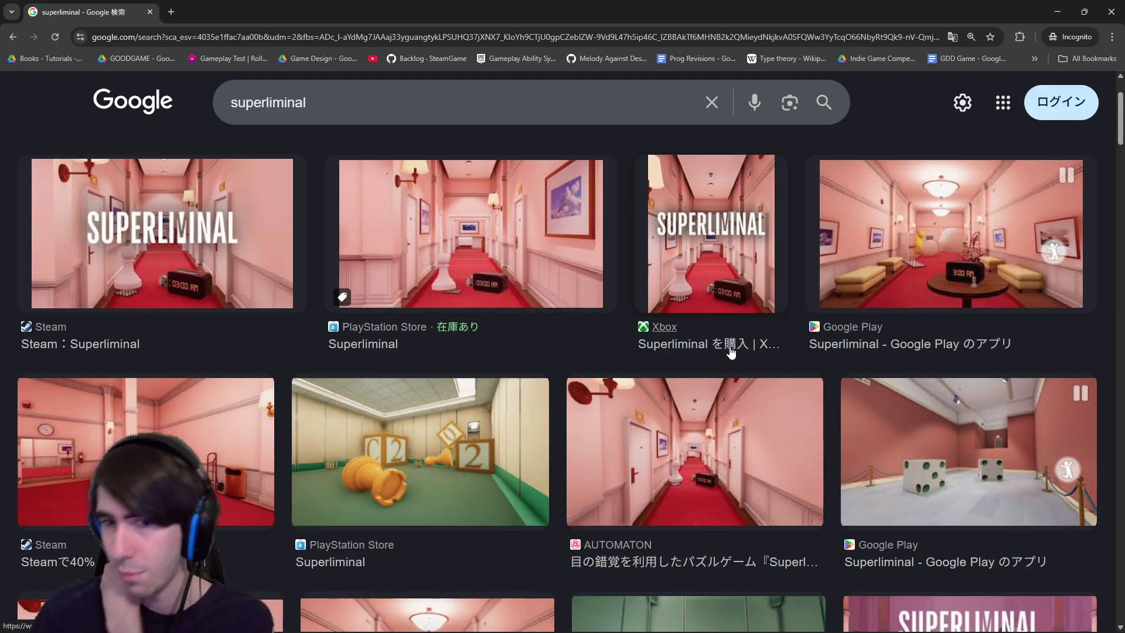
scroll(495, 516, down, 4)
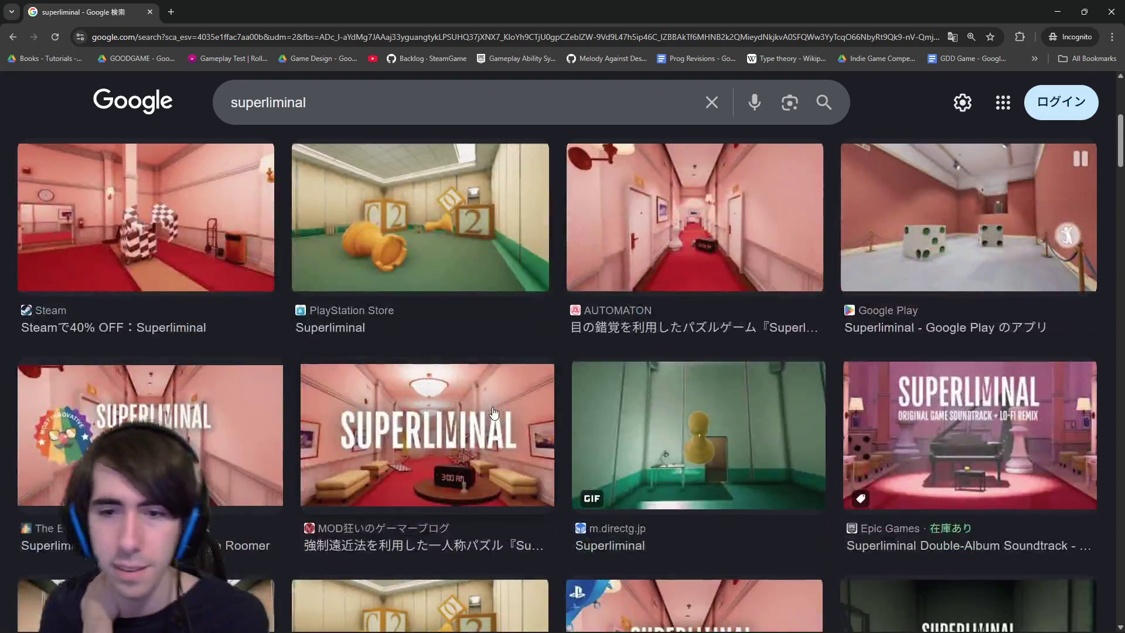
scroll(494, 413, down, 4)
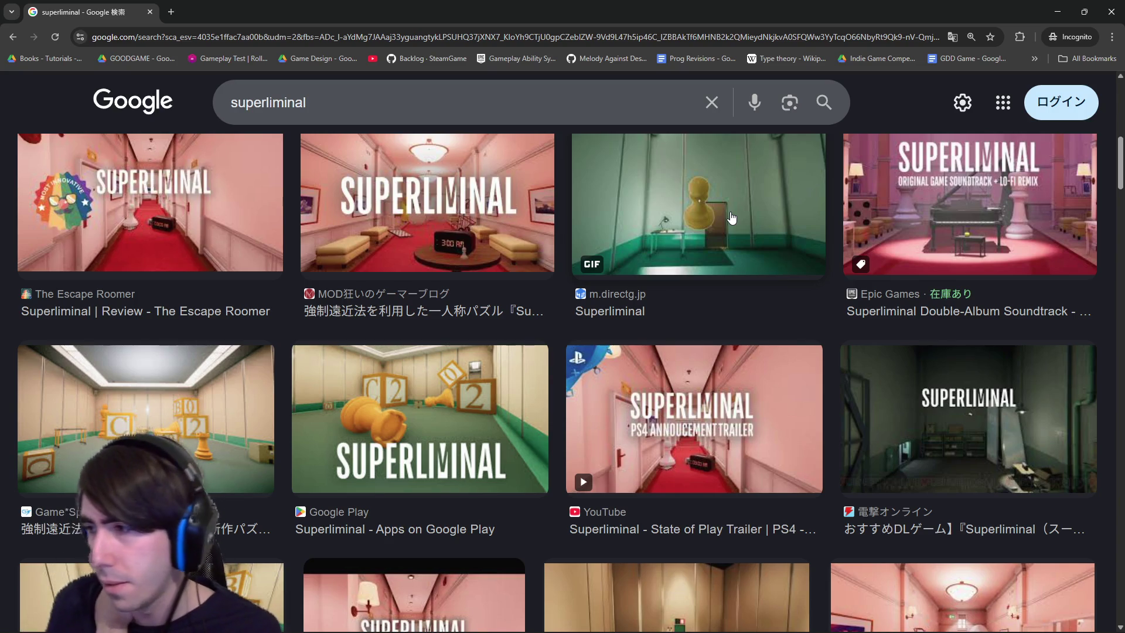
scroll(731, 218, down, 3)
scroll(732, 218, down, 10)
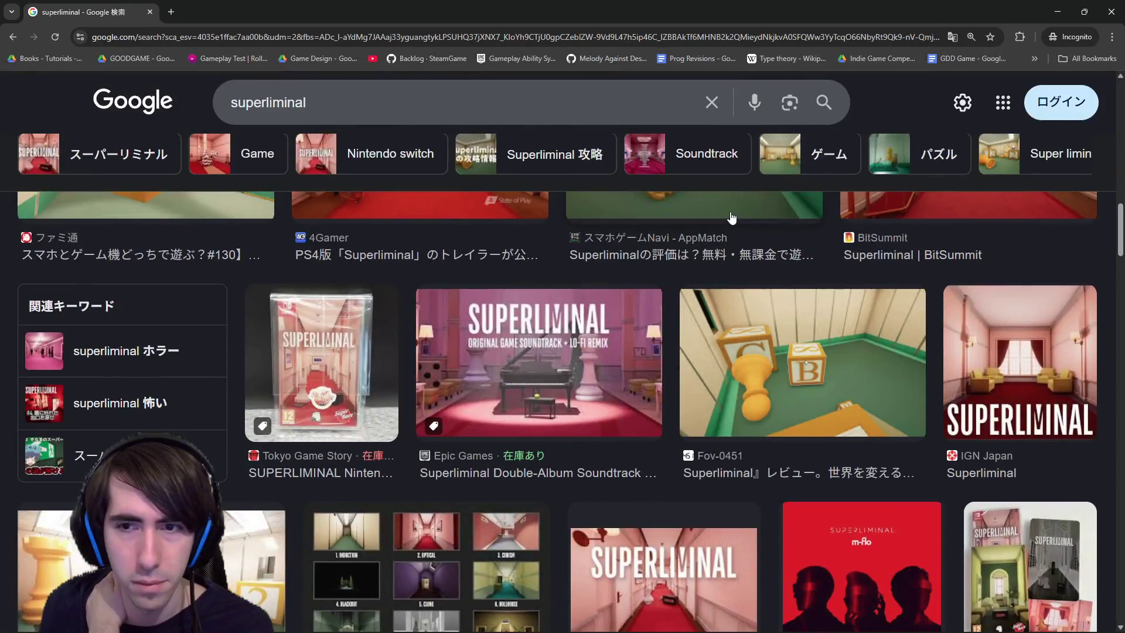
scroll(732, 217, down, 7)
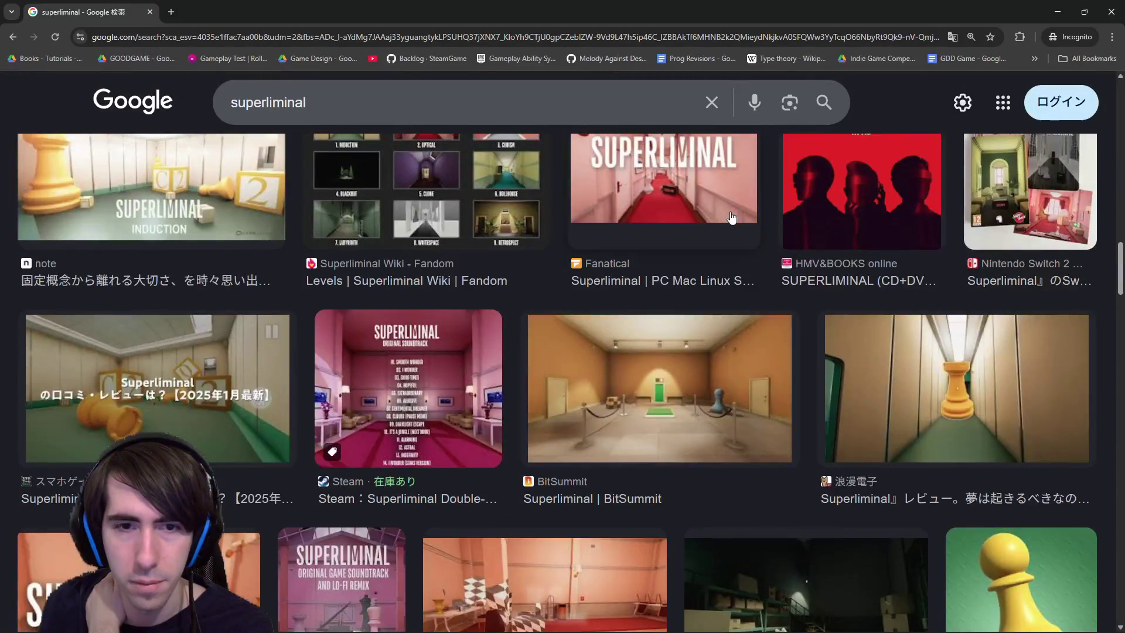
scroll(732, 218, down, 6)
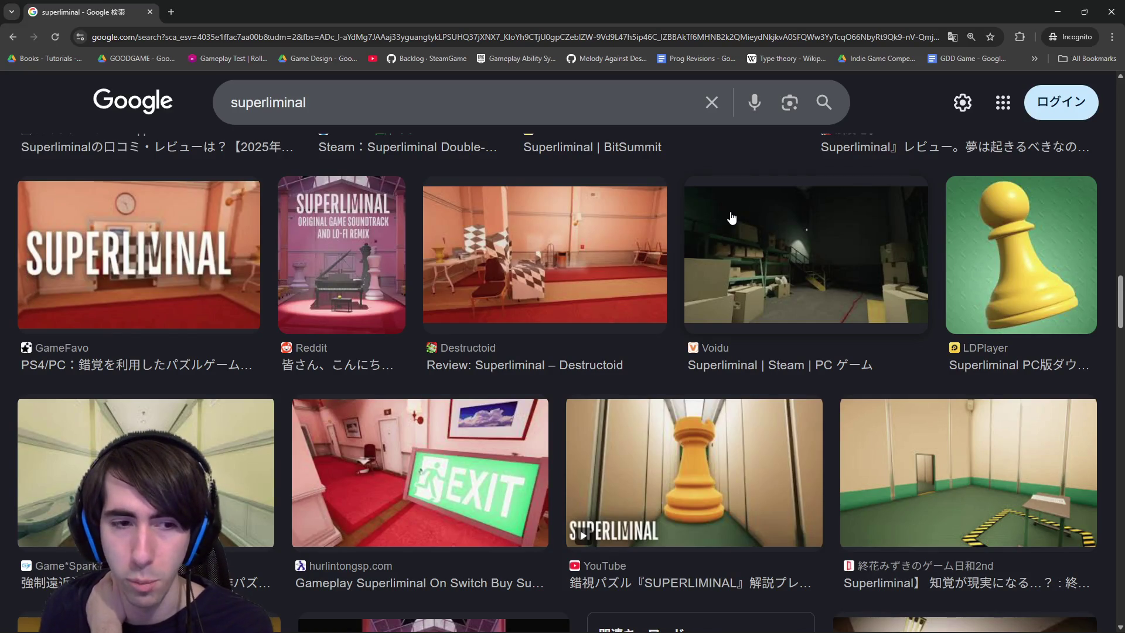
scroll(281, 428, down, 1)
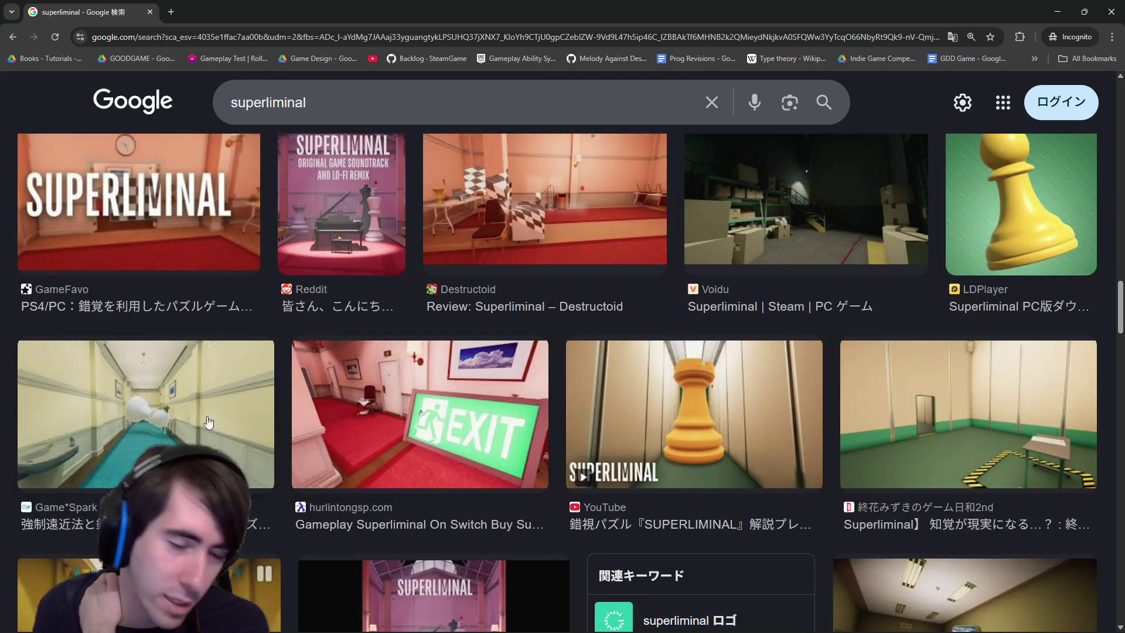
scroll(287, 392, down, 1)
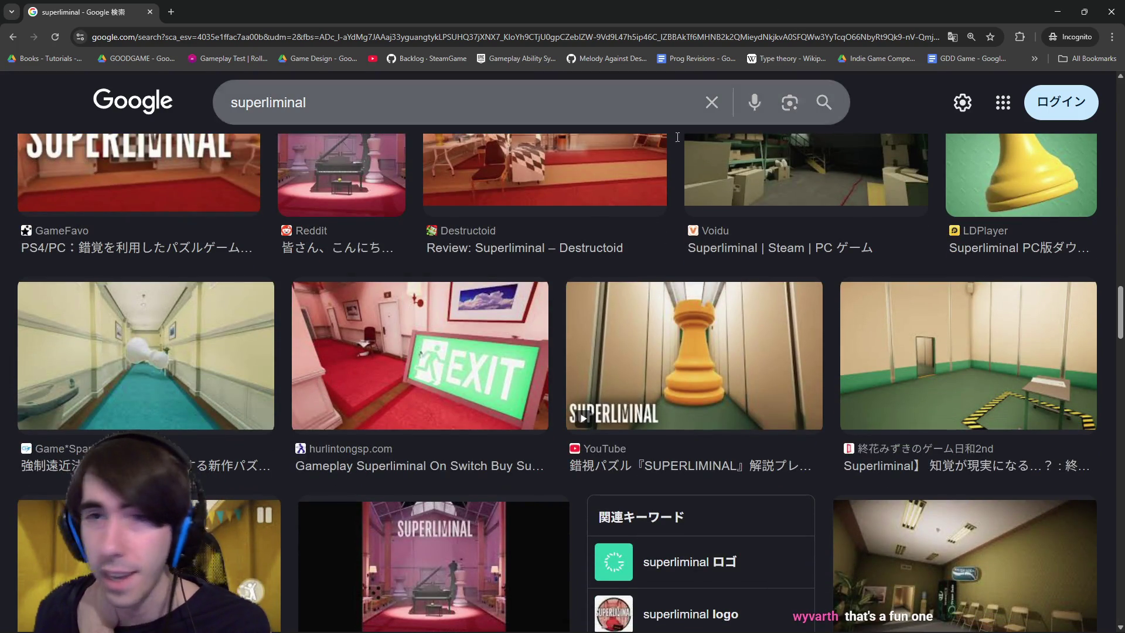
scroll(696, 251, down, 7)
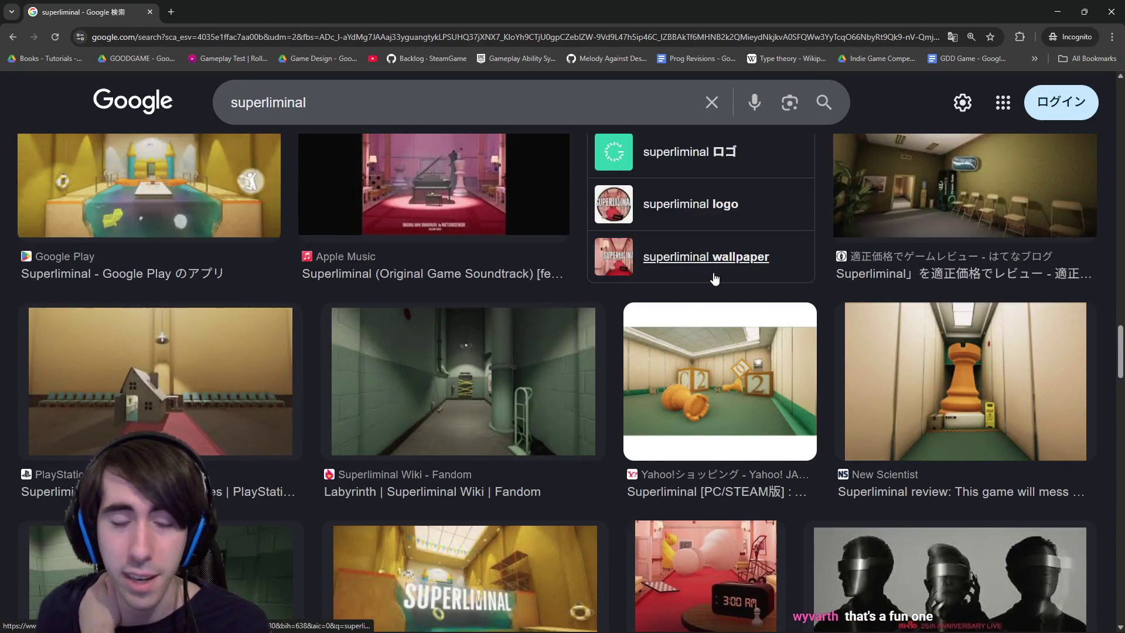
scroll(683, 322, down, 1)
scroll(682, 326, up, 10)
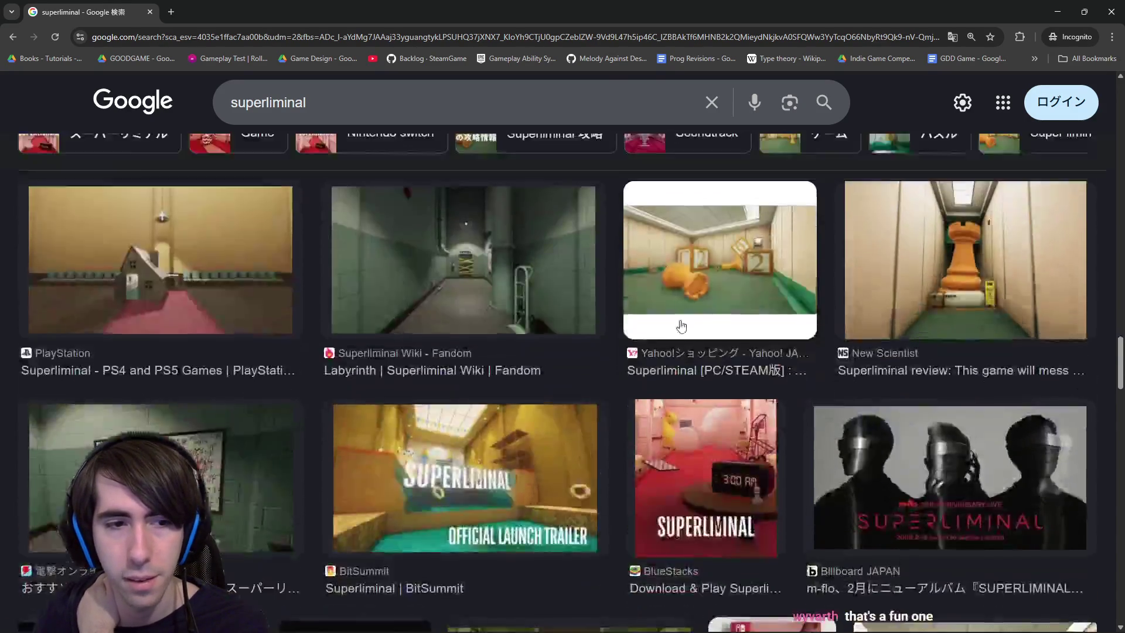
scroll(682, 326, up, 15)
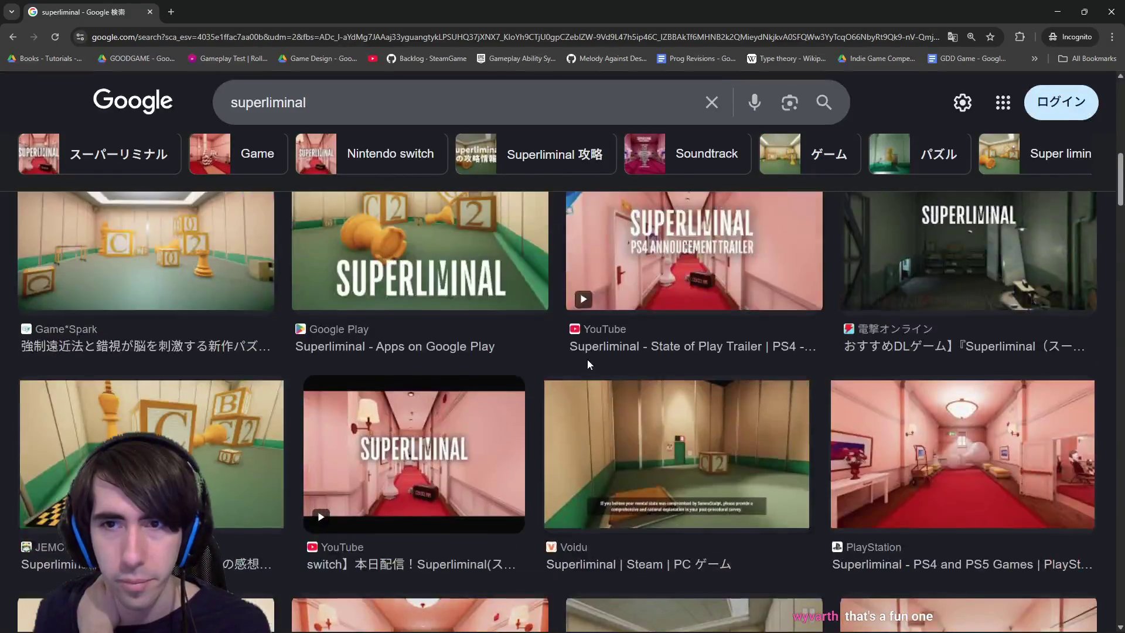
scroll(577, 328, up, 5)
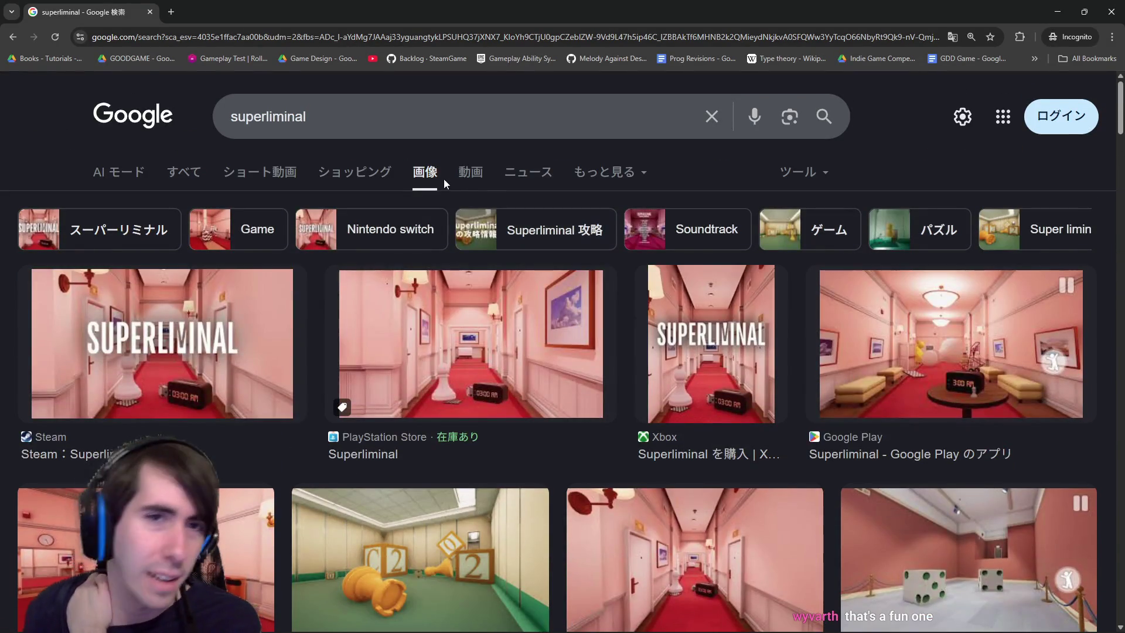
click(406, 116)
- Search Google for 'antichamber' in place of superliminal
text(antic)
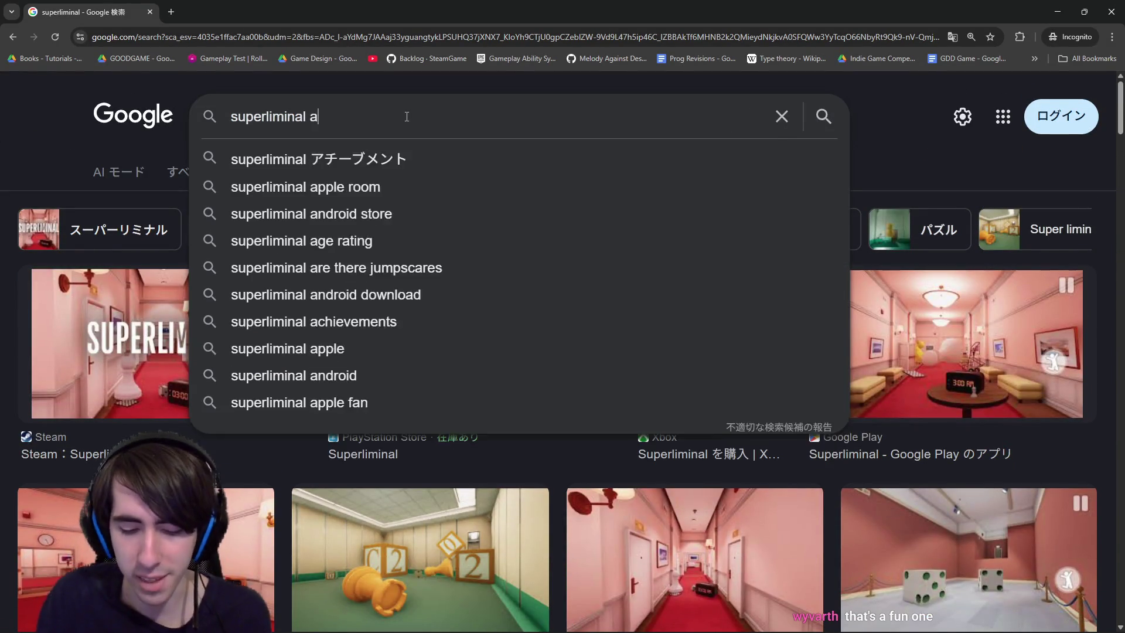
text(amber)
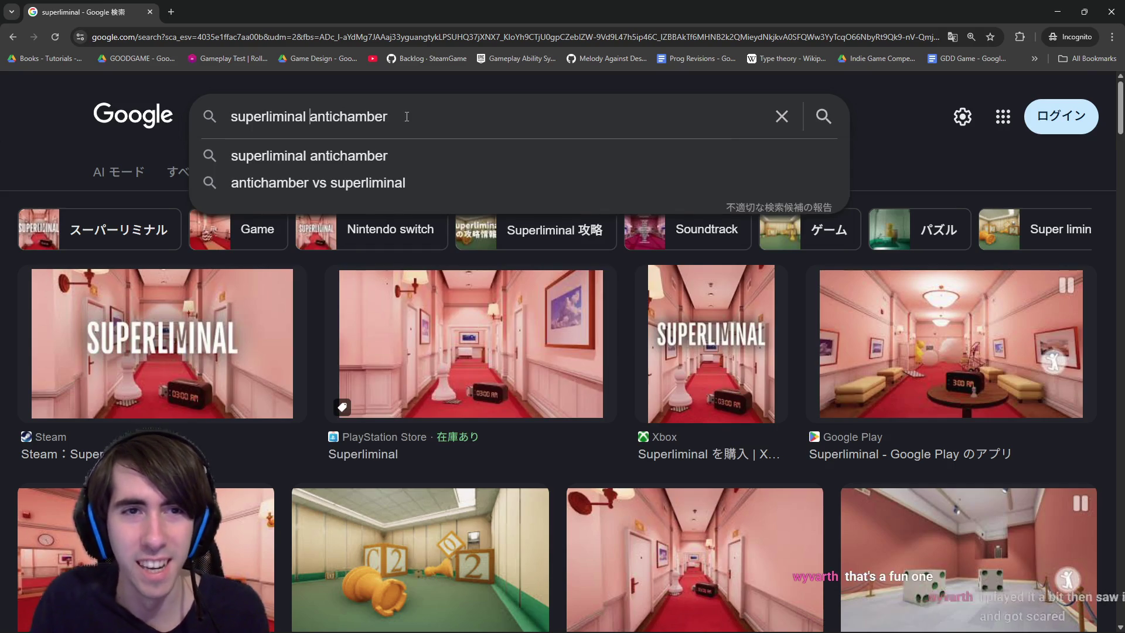
key(ctrl+Left)
key(ctrl+BackSpace)
key(Return)
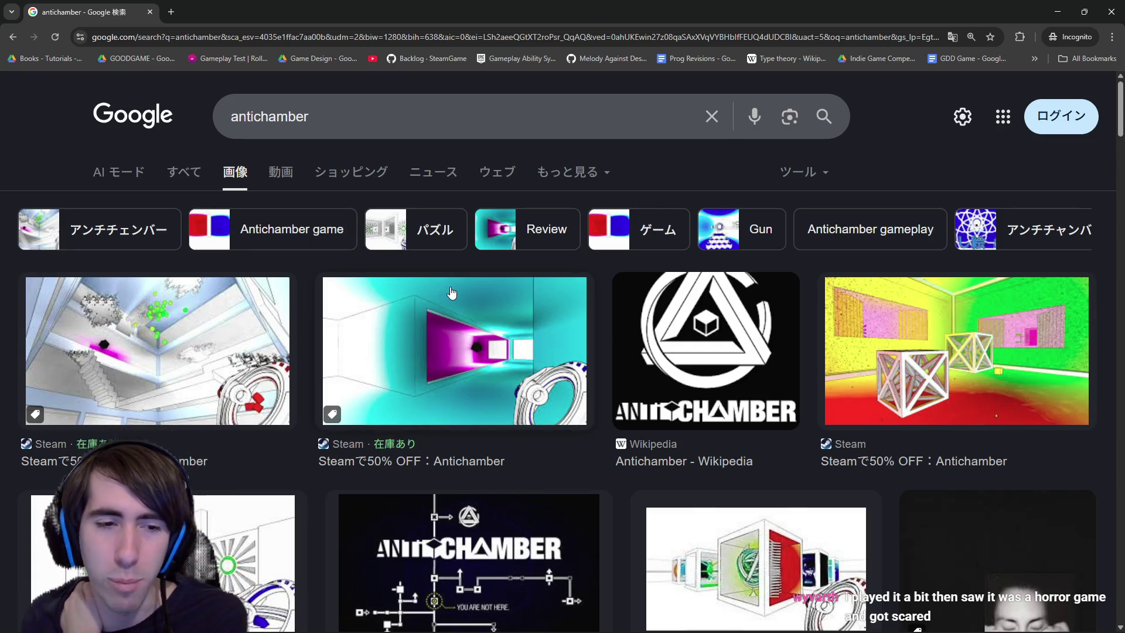
- Browse the Antichamber results and the Steam listing, then show image results
click(226, 342)
scroll(478, 412, down, 2)
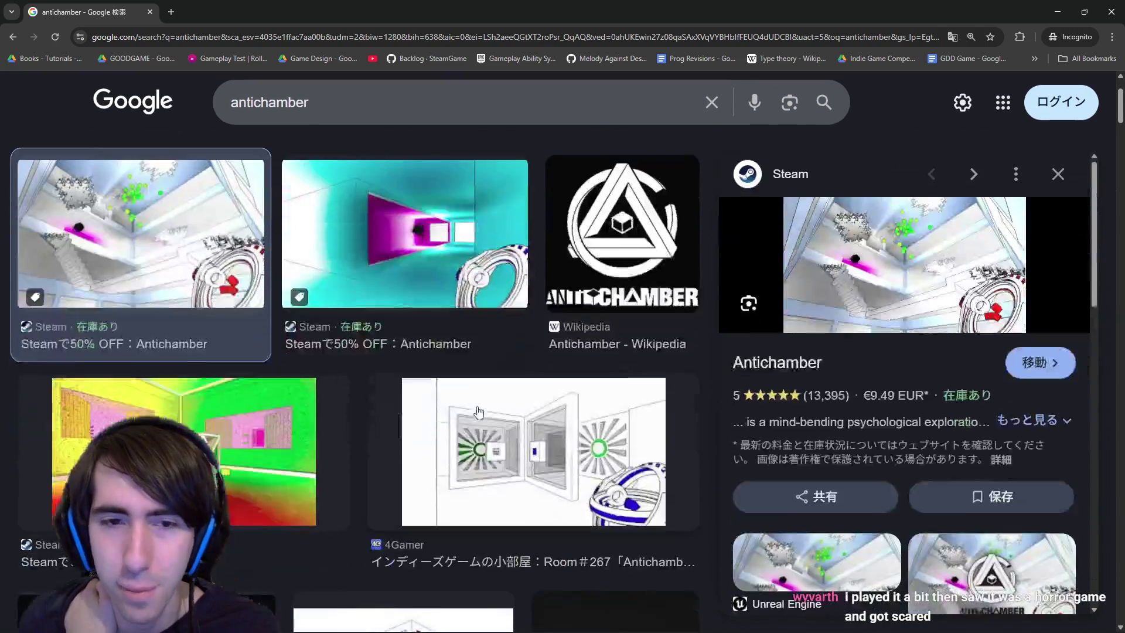
scroll(478, 412, down, 2)
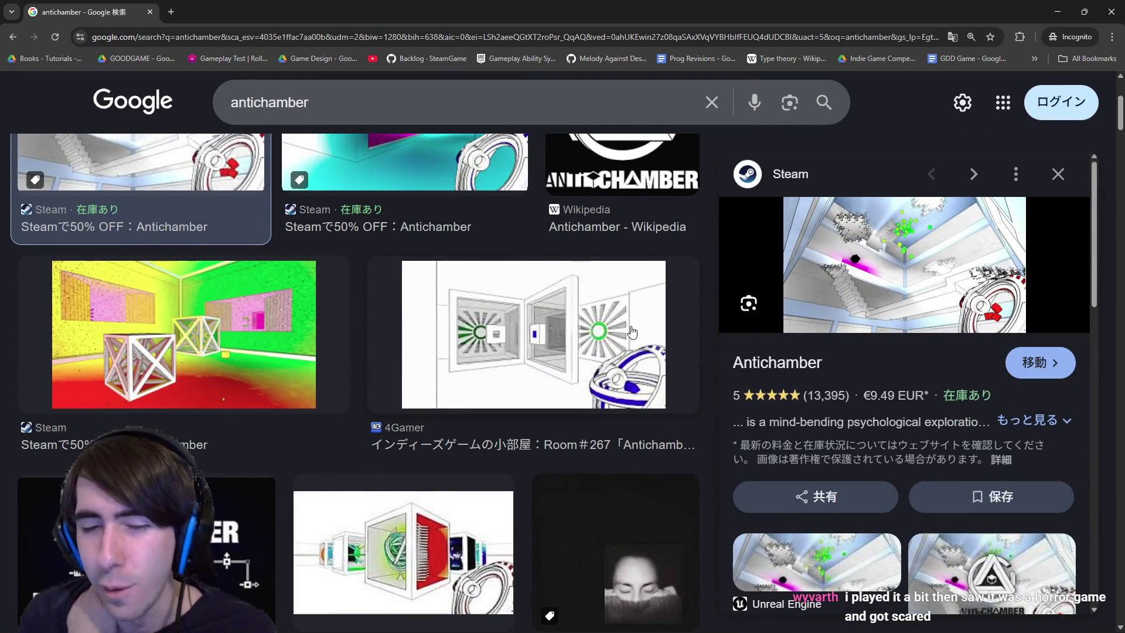
scroll(926, 269, down, 1)
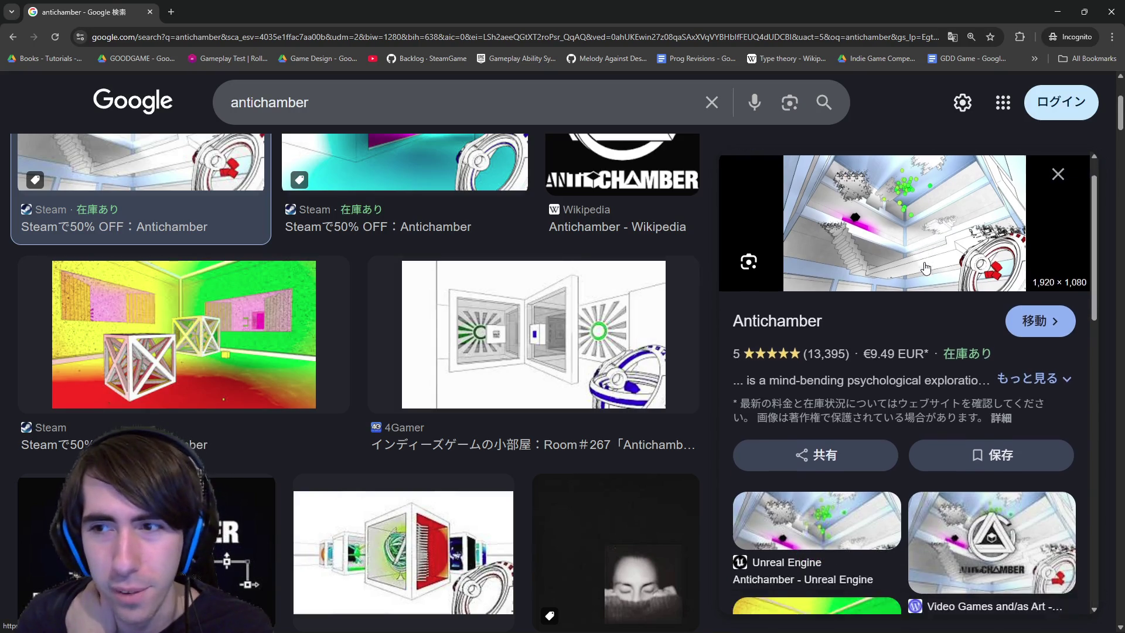
scroll(926, 268, down, 3)
scroll(479, 214, down, 4)
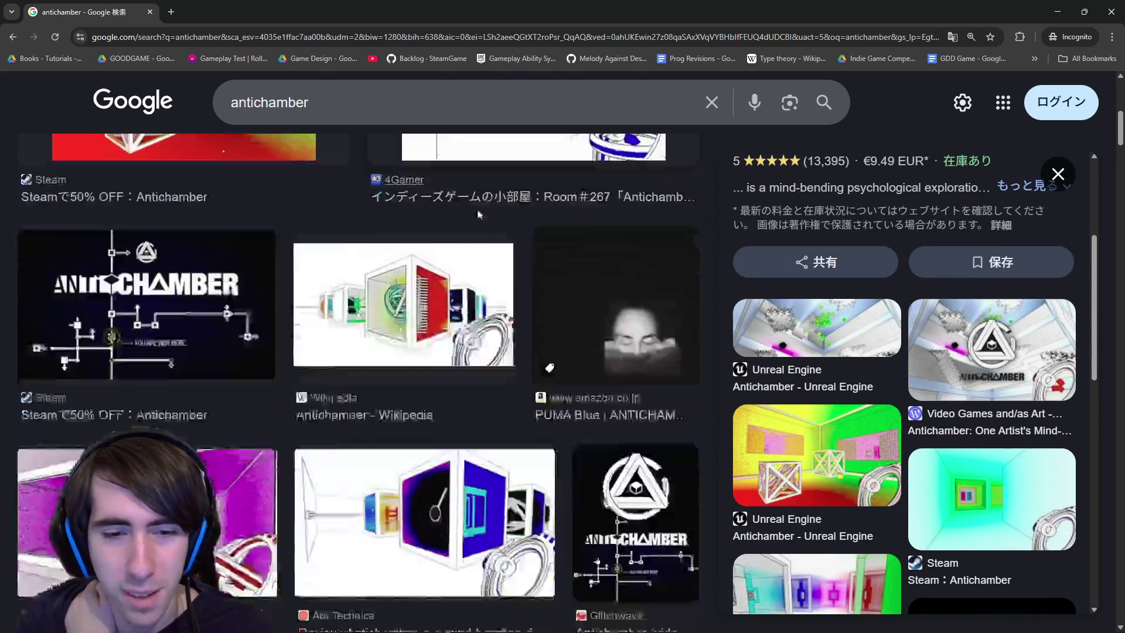
scroll(478, 215, down, 4)
scroll(491, 260, down, 2)
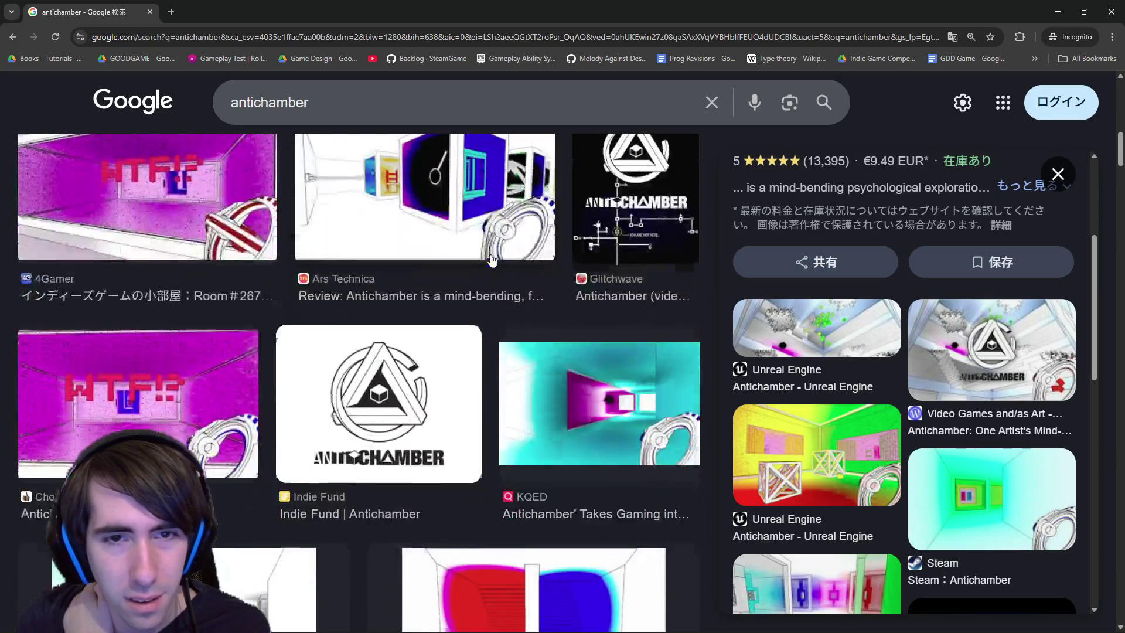
scroll(491, 259, down, 5)
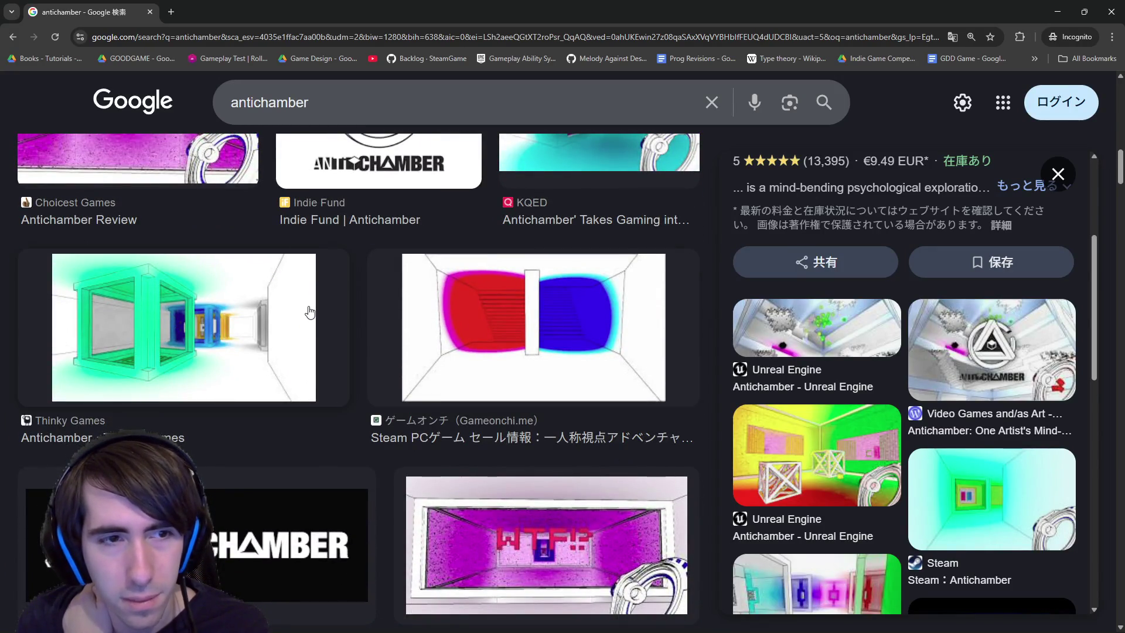
scroll(310, 312, down, 2)
scroll(434, 261, down, 2)
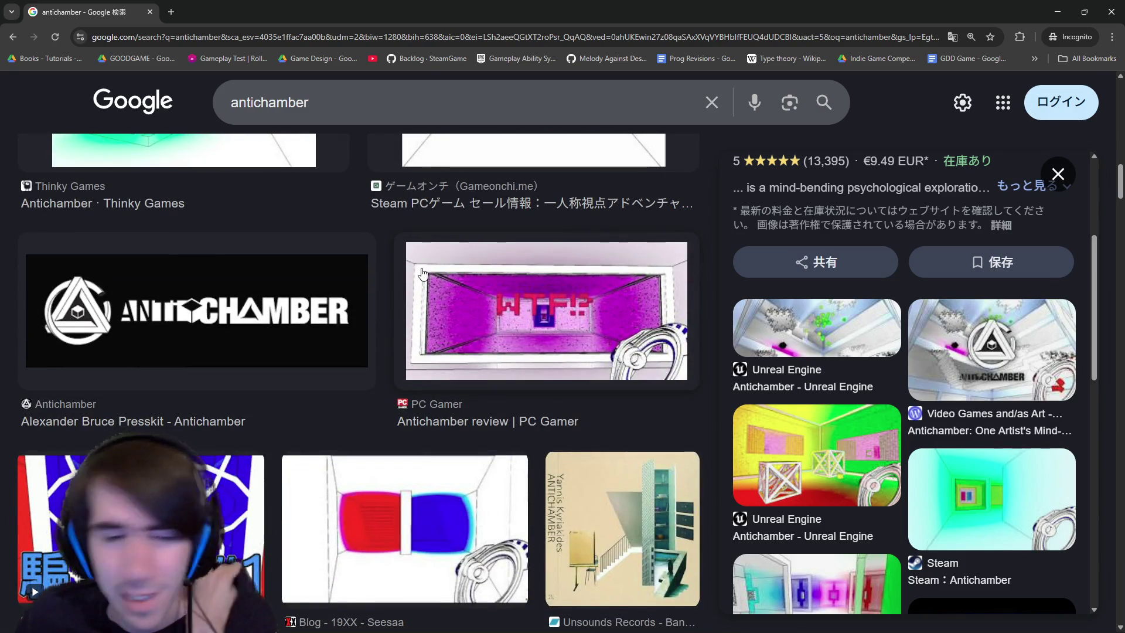
scroll(438, 260, down, 8)
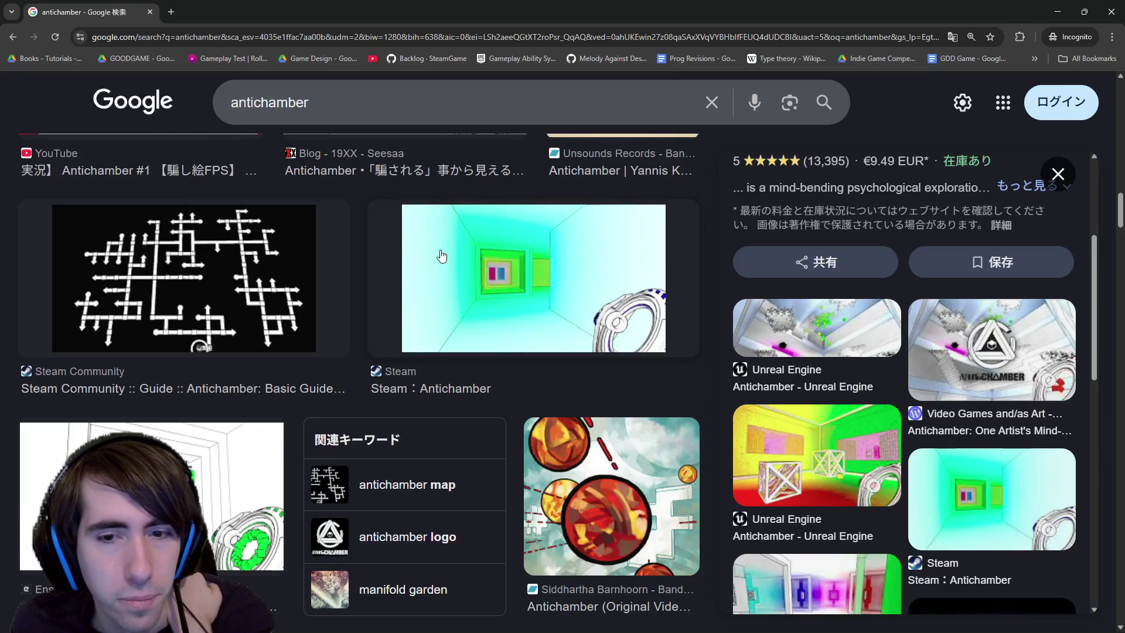
key(super+Down)
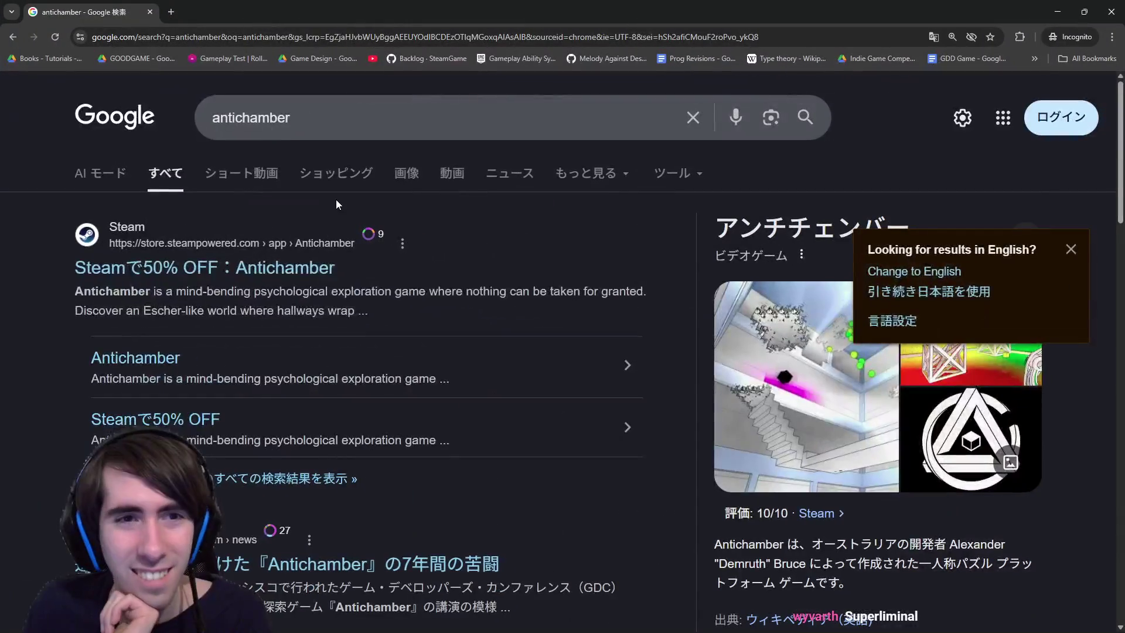
click(409, 188)
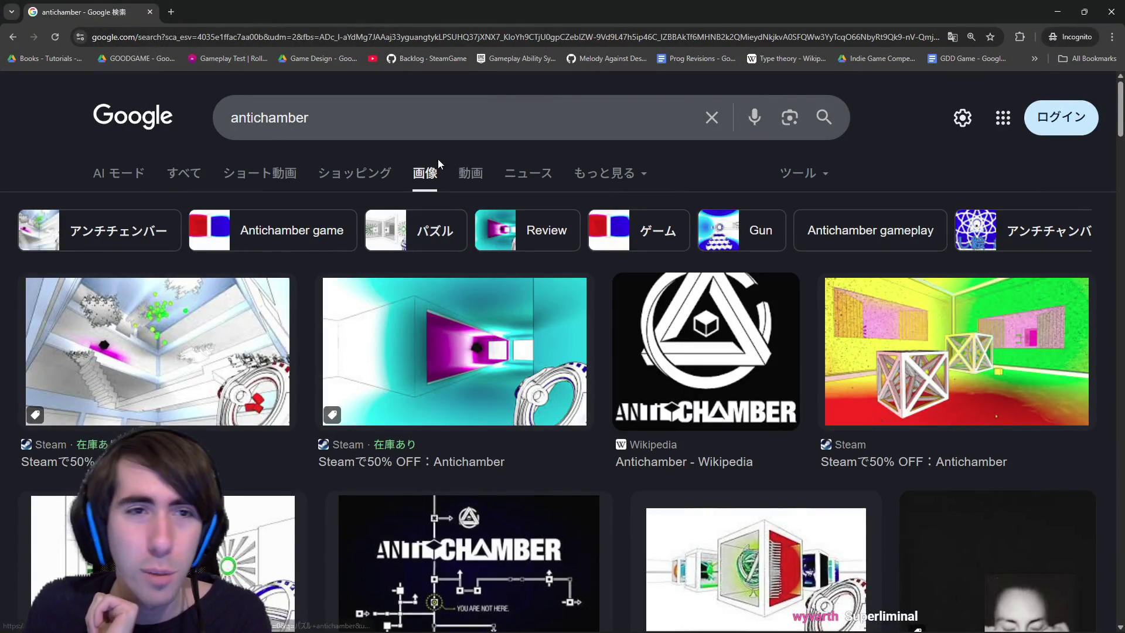
- Search Google for 'superliminal' on its own
click(457, 128)
text(superlim)
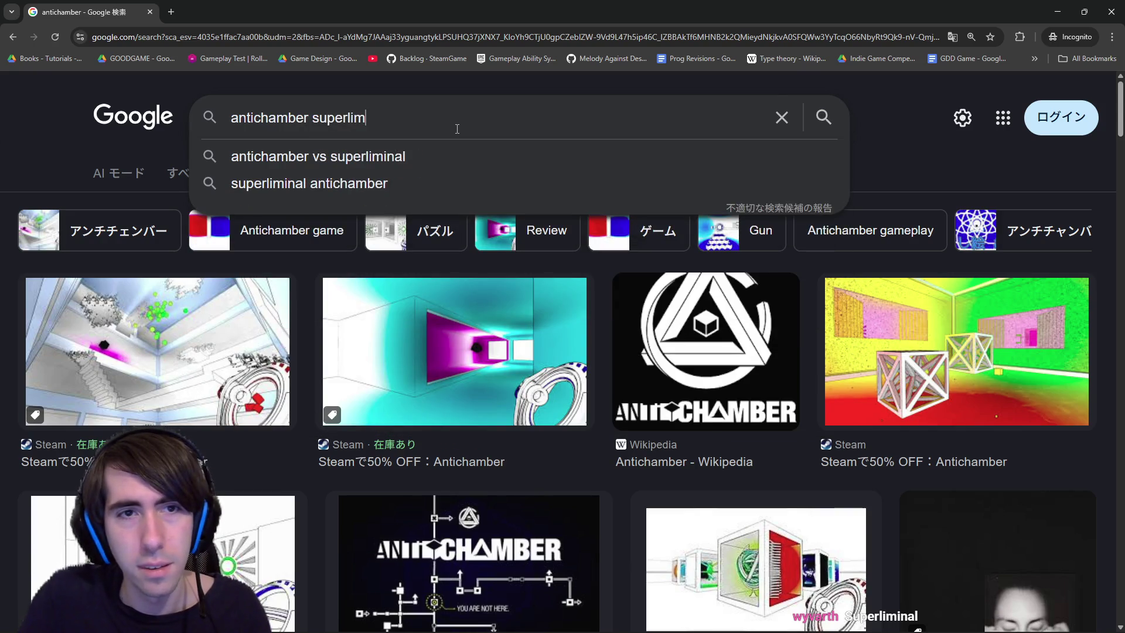
key(Down)
key(Up)
key(Down)
key(Return)
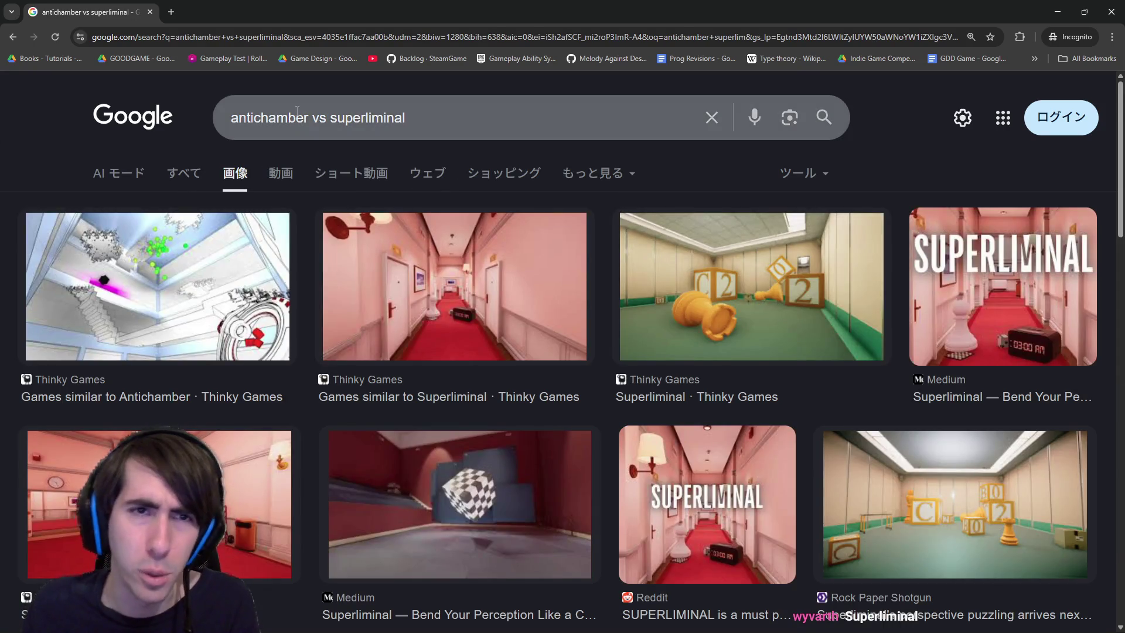
drag(334, 117, 191, 101)
key(BackSpace)
key(Return)
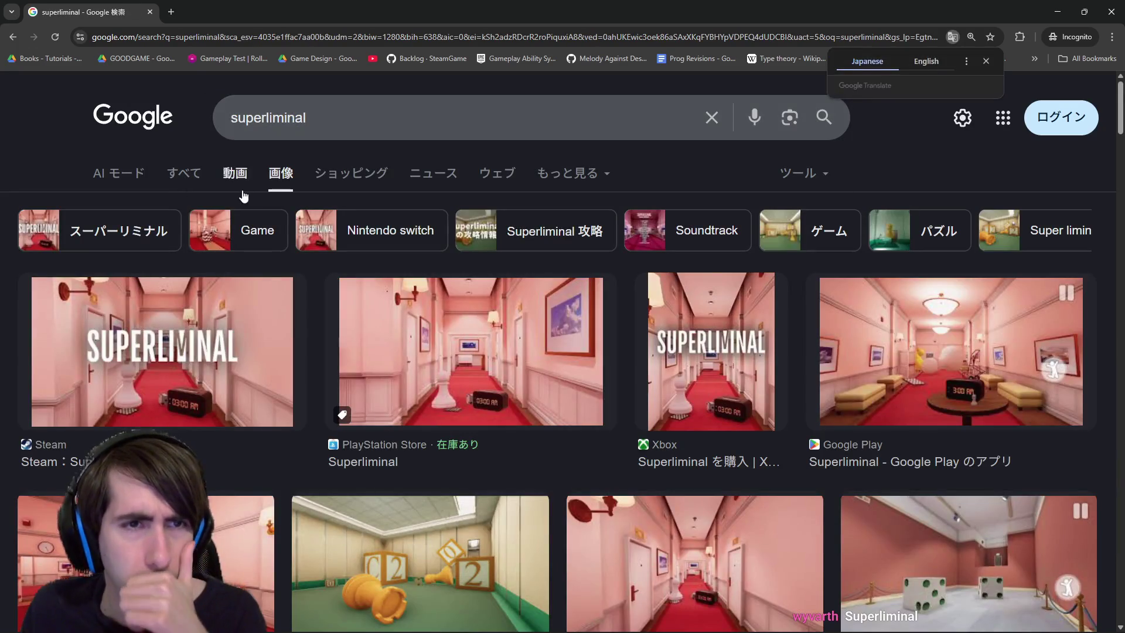
- Open Superliminal's Steam store page in a new tab from the All results
click(195, 175)
scroll(290, 278, down, 4)
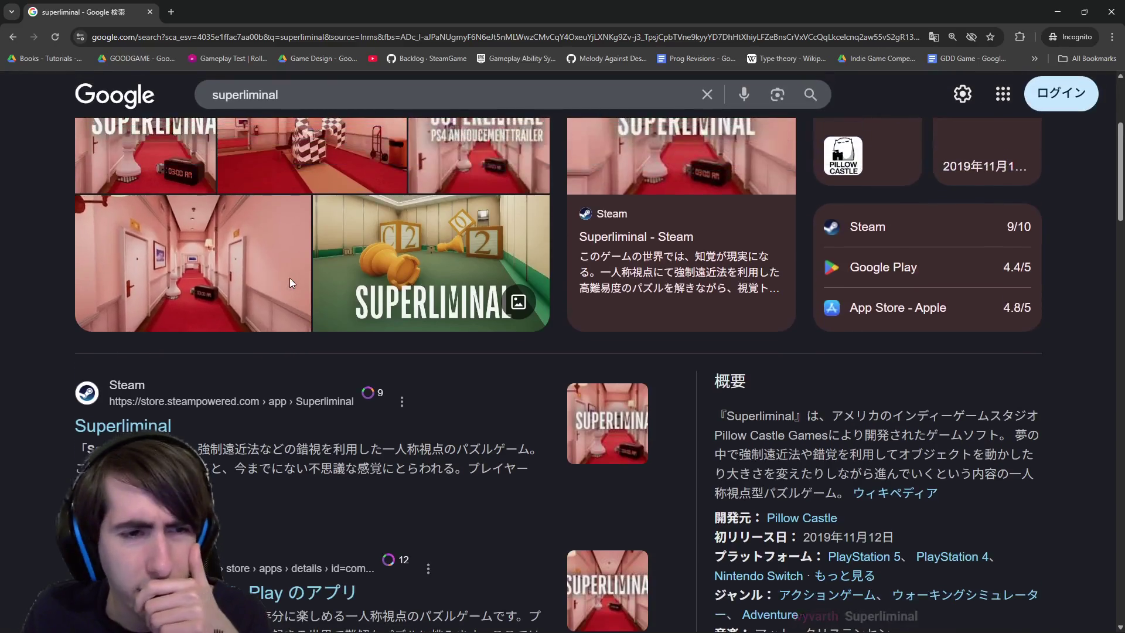
middle_click(115, 398)
click(229, 12)
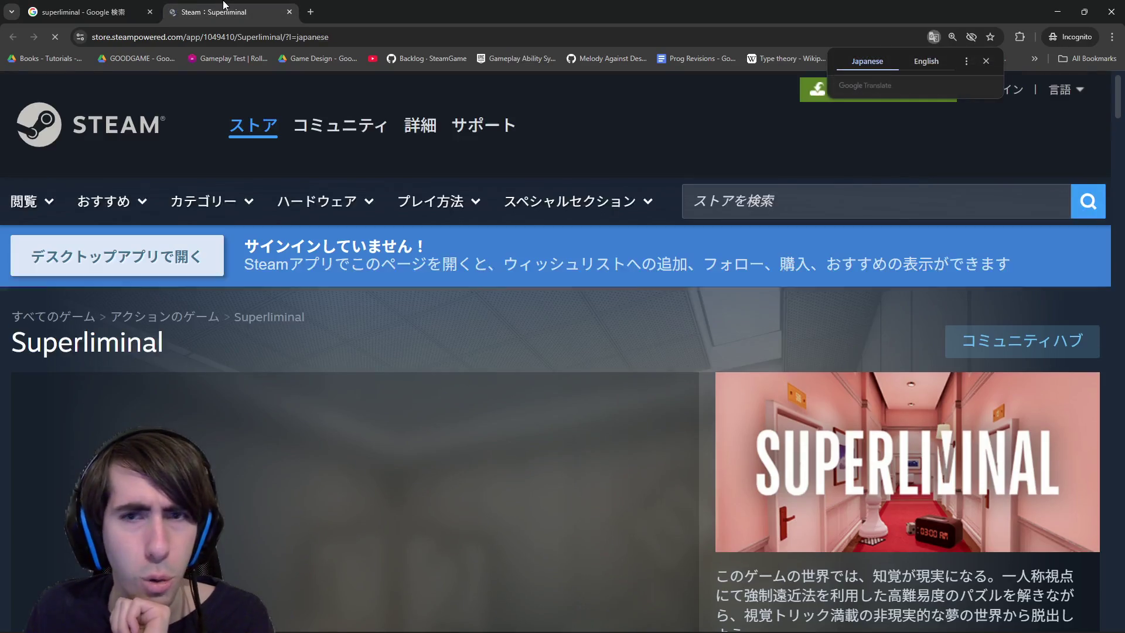
scroll(520, 316, down, 5)
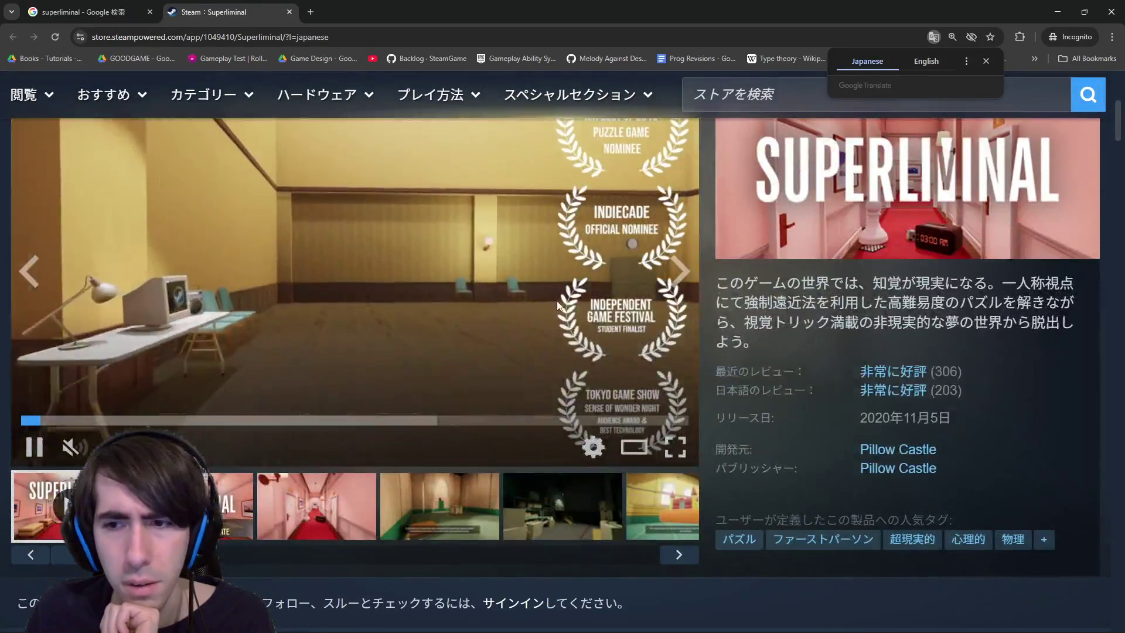
scroll(659, 304, down, 1)
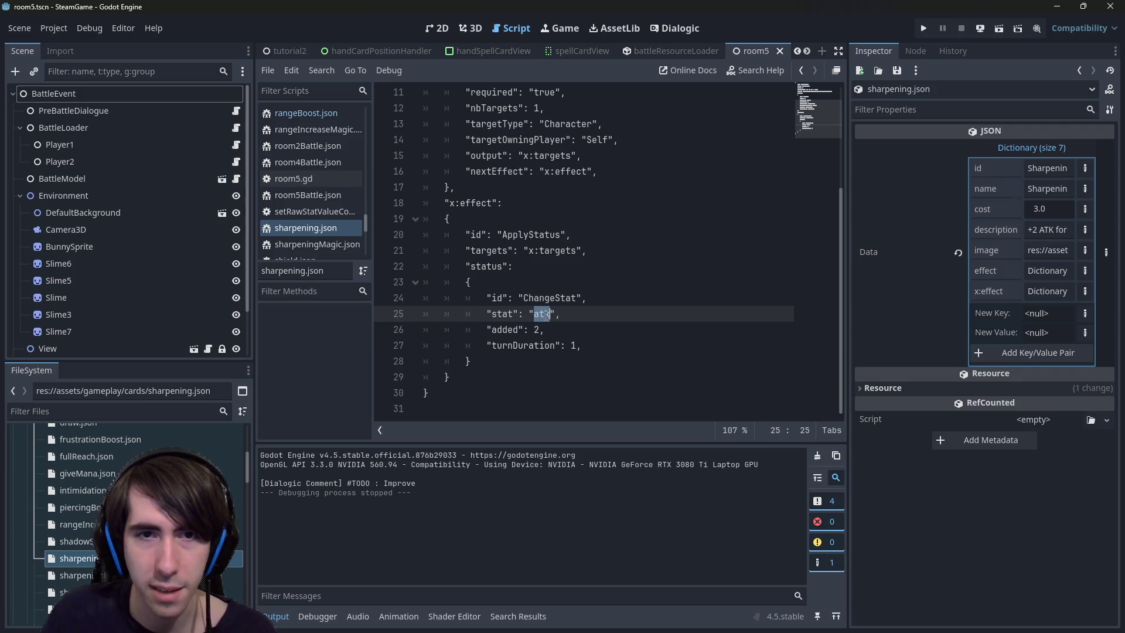
double_click(79, 524)
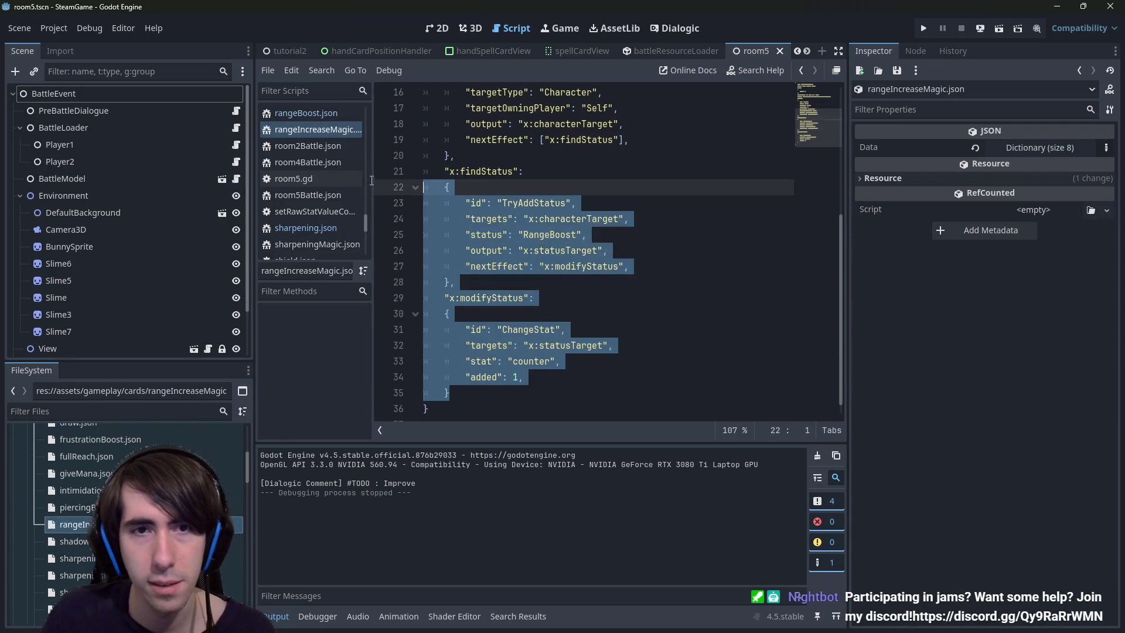
scroll(571, 210, up, 3)
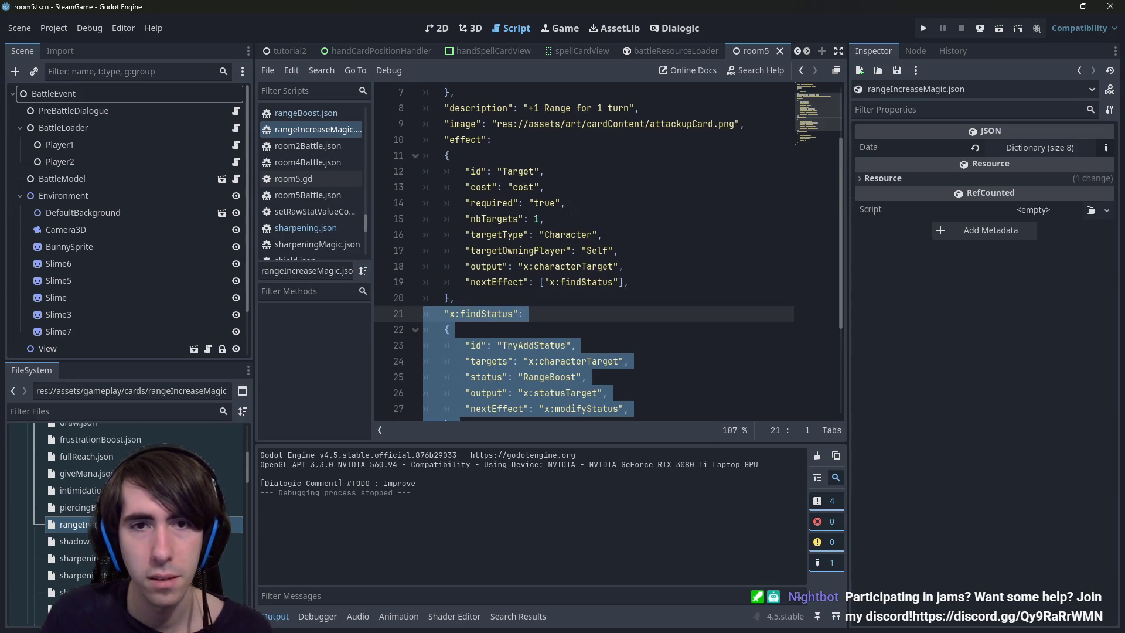
scroll(571, 210, down, 3)
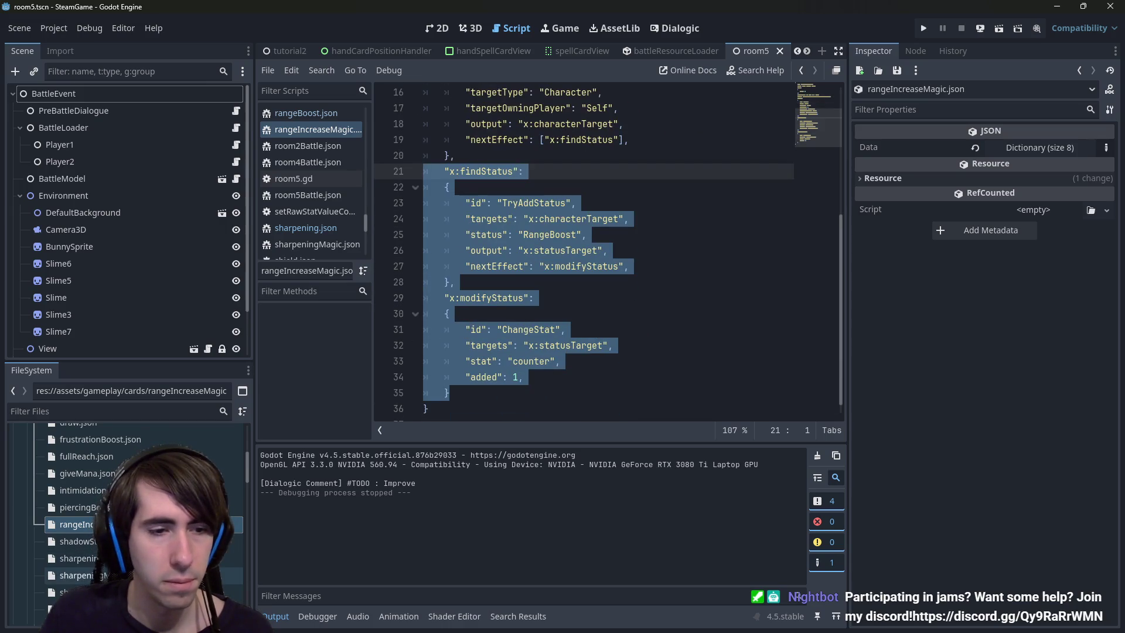
double_click(79, 559)
scroll(565, 236, up, 3)
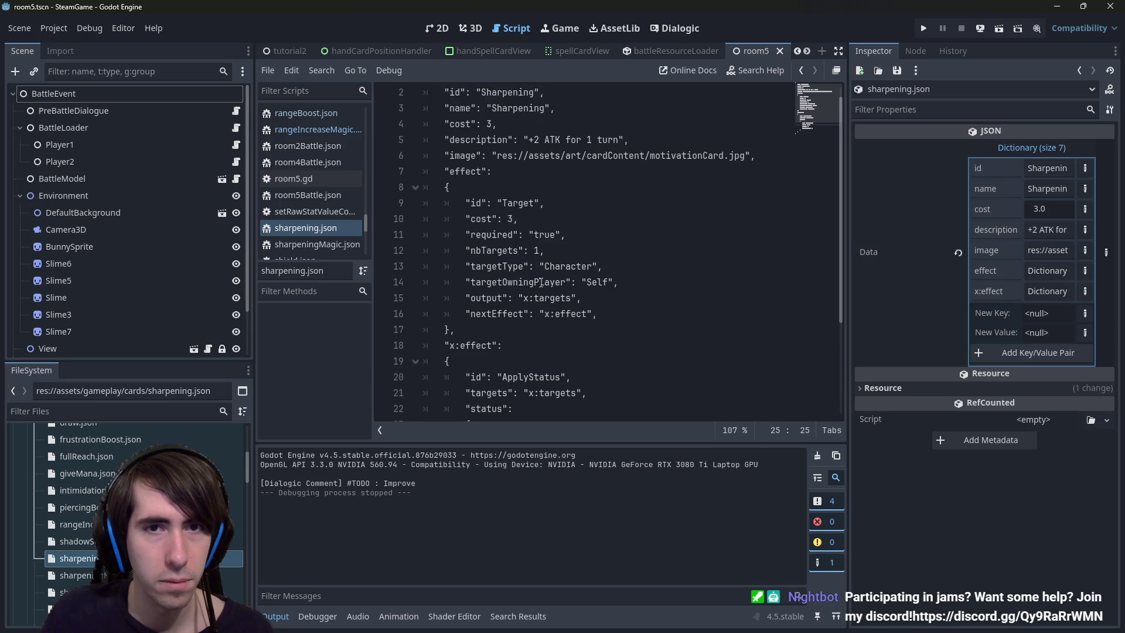
click(493, 196)
double_click(486, 190)
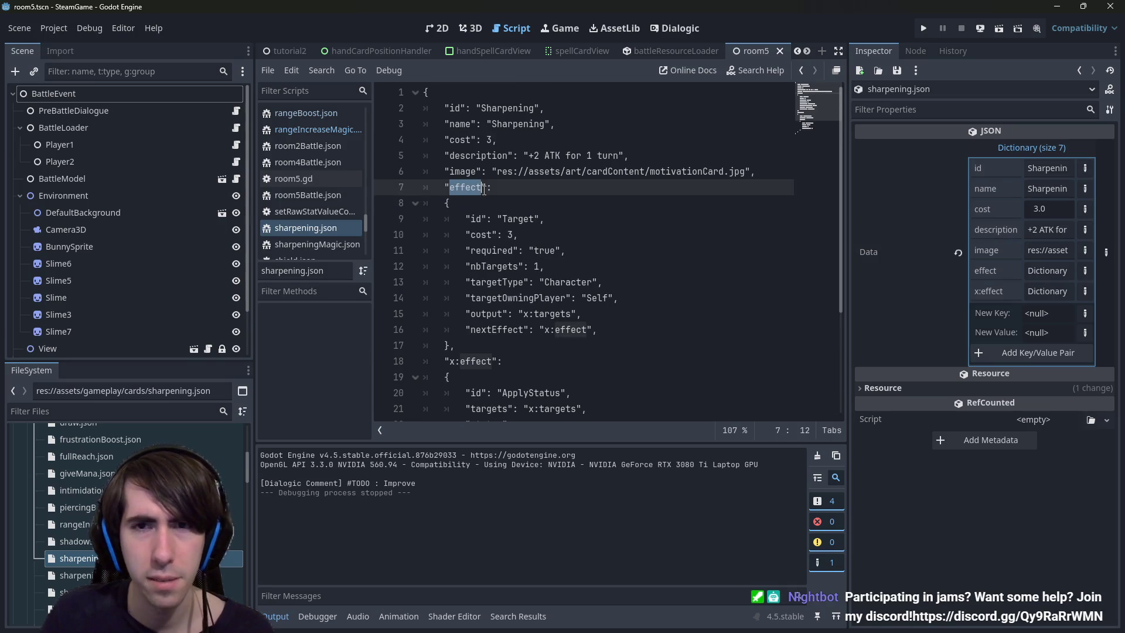
scroll(595, 327, down, 1)
scroll(594, 326, down, 2)
click(530, 234)
click(513, 208)
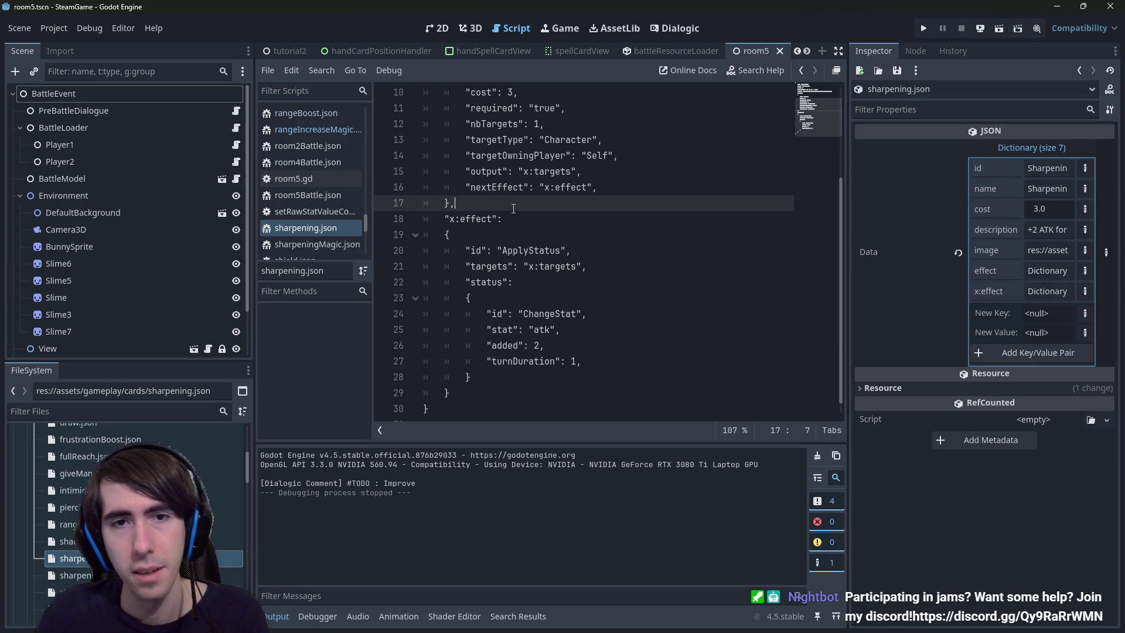
- Paste the findStatus and modifyStatus blocks below the effect block
key(Return)
key(Return)
drag(469, 219, 376, 223)
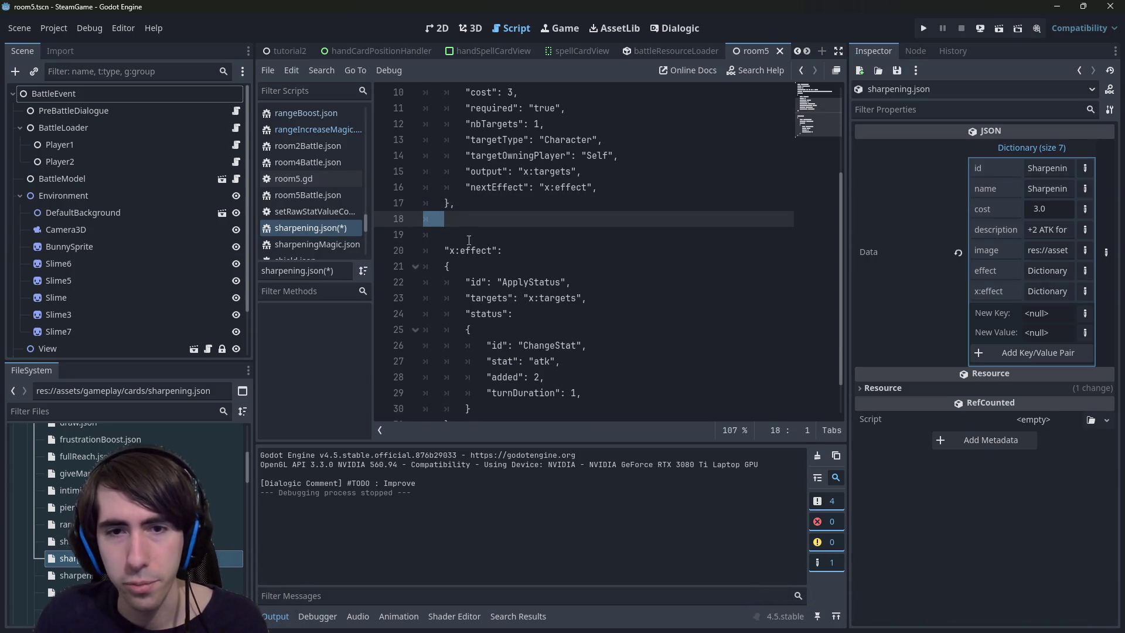
text("x:findStatus": 	{ 		"id": "TryAddStatus", 		"targets": "x:characterTarget", 		"status": "RangeBoost", 		"output": "x:statusTarget", 		"nextEffect": "x:modifyStatus", 	}, 	"x:modifyStatus": 	{ 		"id": "ChangeStat", 		"targets": "x:statusTarget", 		"stat": "counter", 		"added": 1, 	})
scroll(546, 251, down, 3)
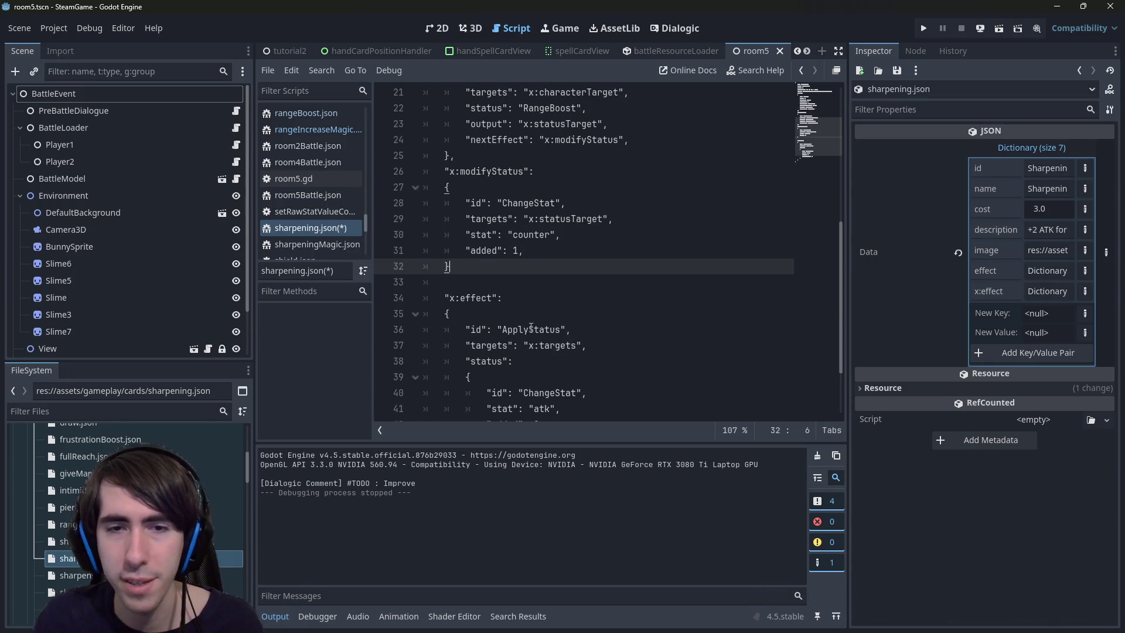
scroll(531, 327, up, 2)
- Rename the TryAddStatus status from RangeBoost to AttackBoost and save
double_click(531, 171)
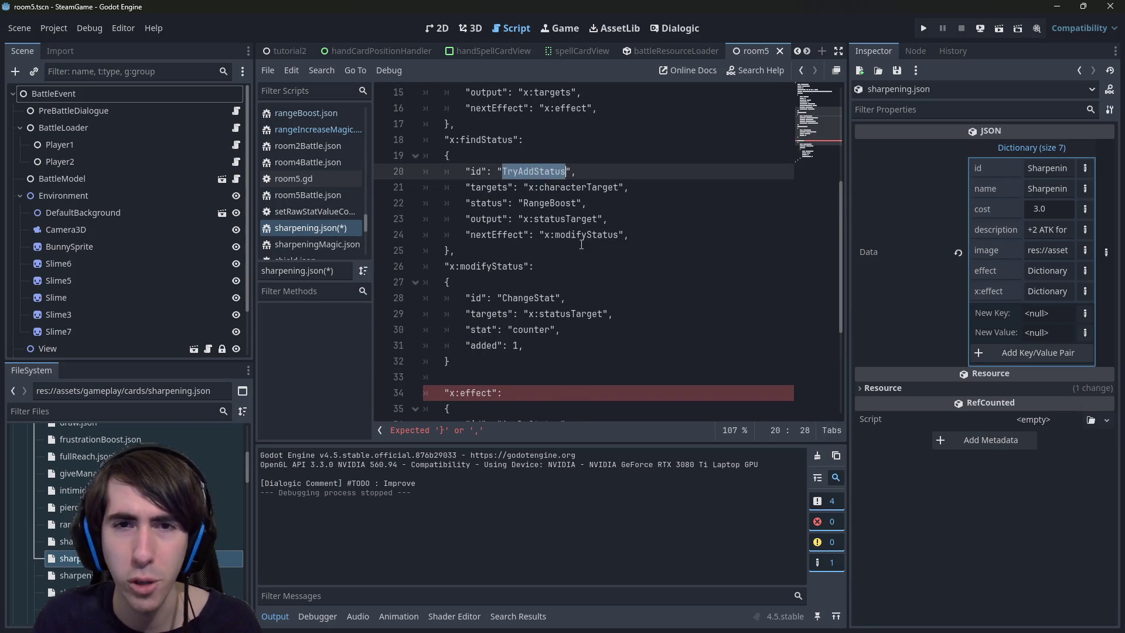
scroll(582, 249, down, 2)
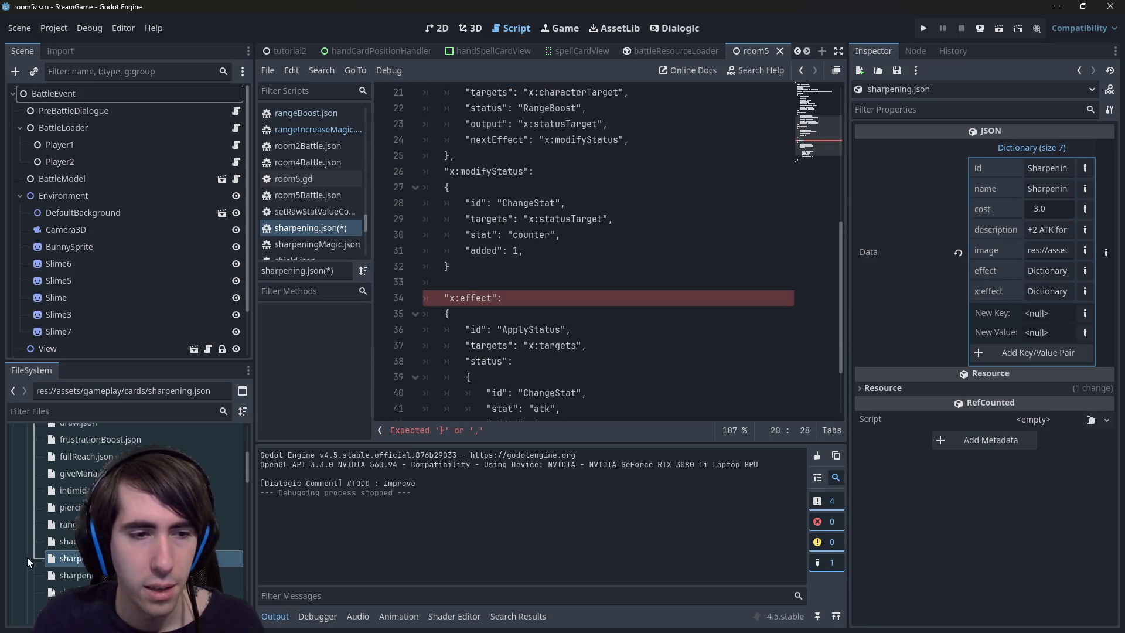
scroll(27, 561, down, 3)
scroll(117, 465, down, 3)
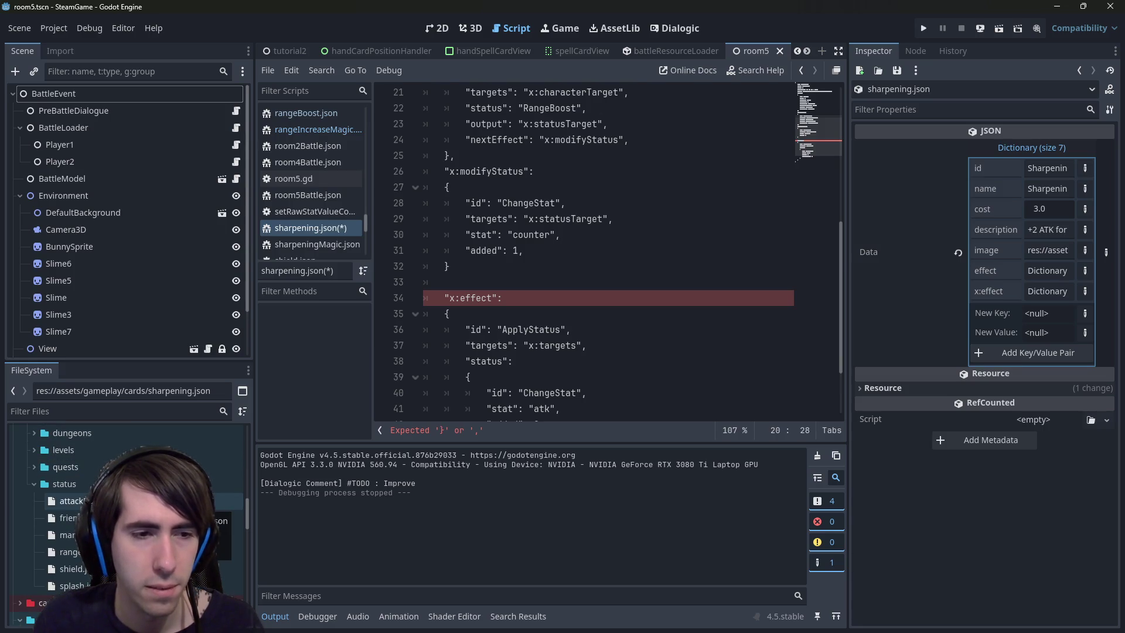
scroll(575, 270, up, 1)
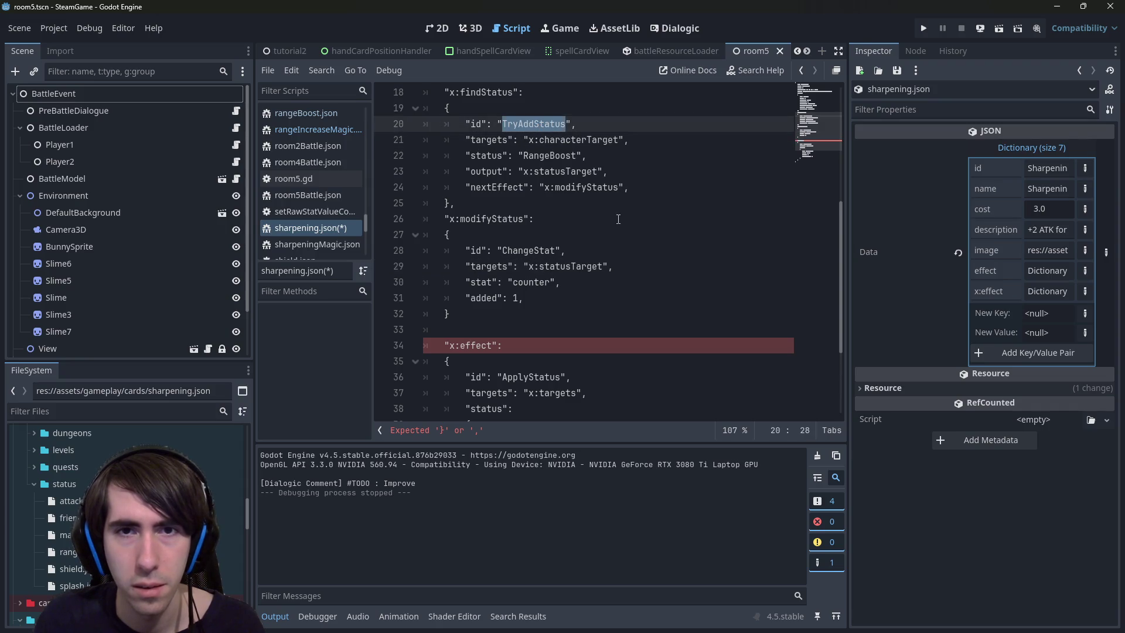
double_click(549, 155)
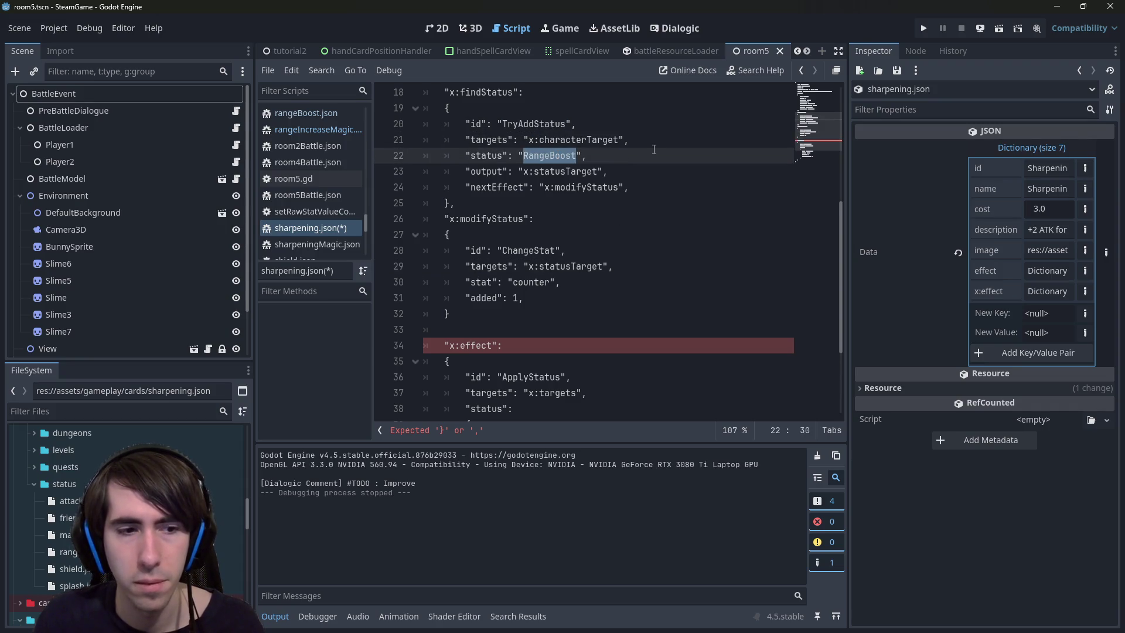
text(Attack)
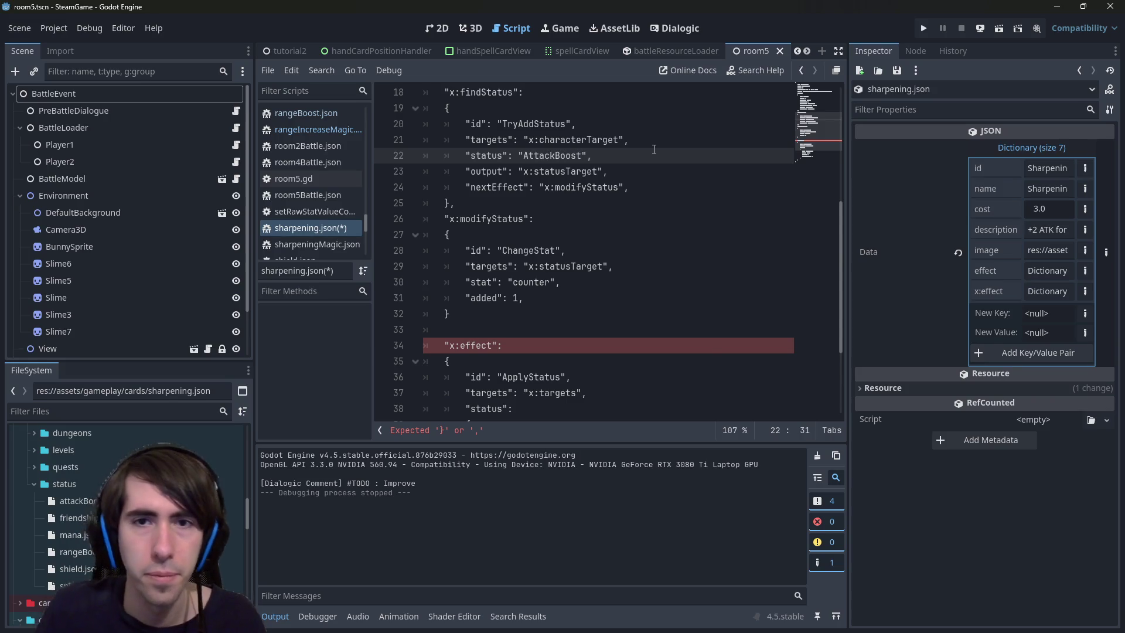
key(ctrl+s)
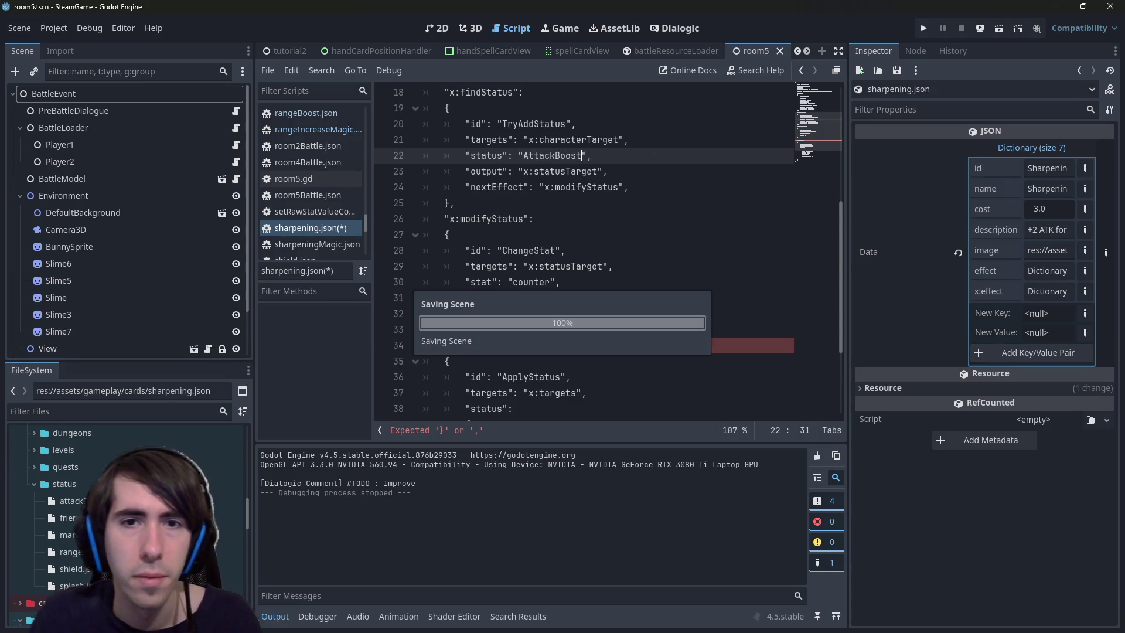
- Tidy the modifyStatus block so it adds 2 to counter, then save
double_click(562, 266)
click(533, 281)
mouse_move(522, 298)
mouse_down()
mouse_move(409, 234)
mouse_move(417, 249)
mouse_up()
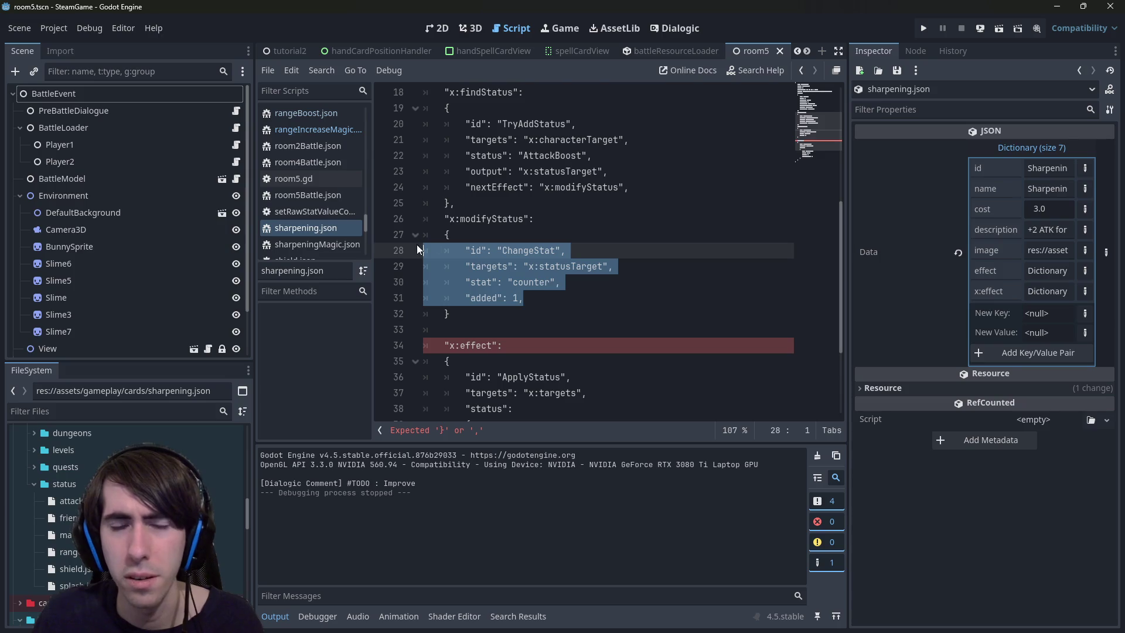
click(523, 298)
key(BackSpace)
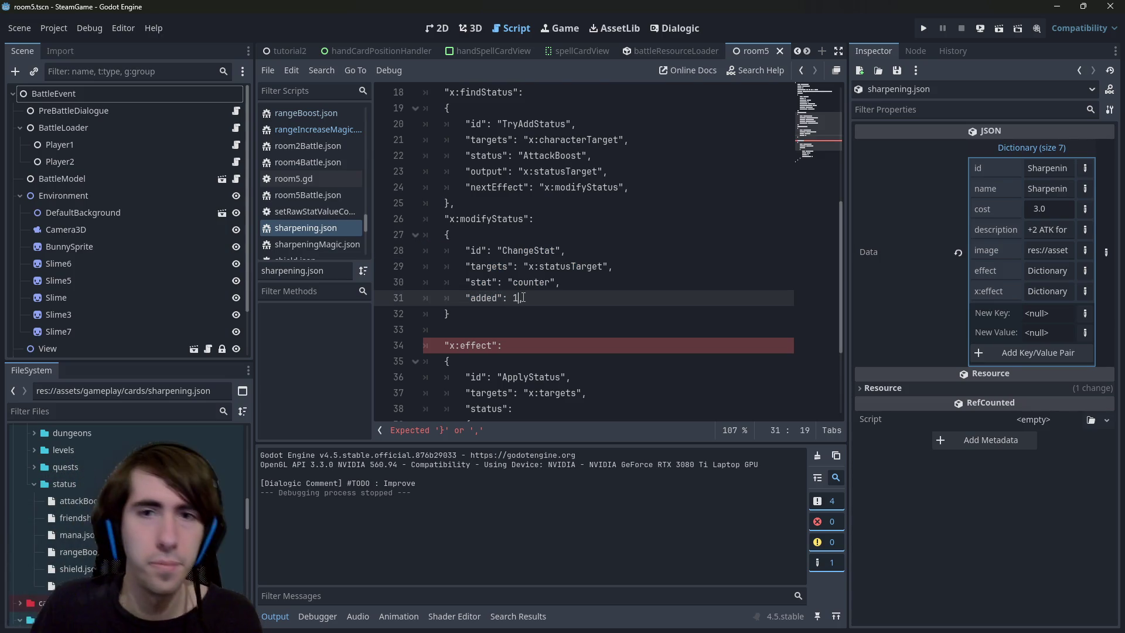
scroll(523, 297, up, 5)
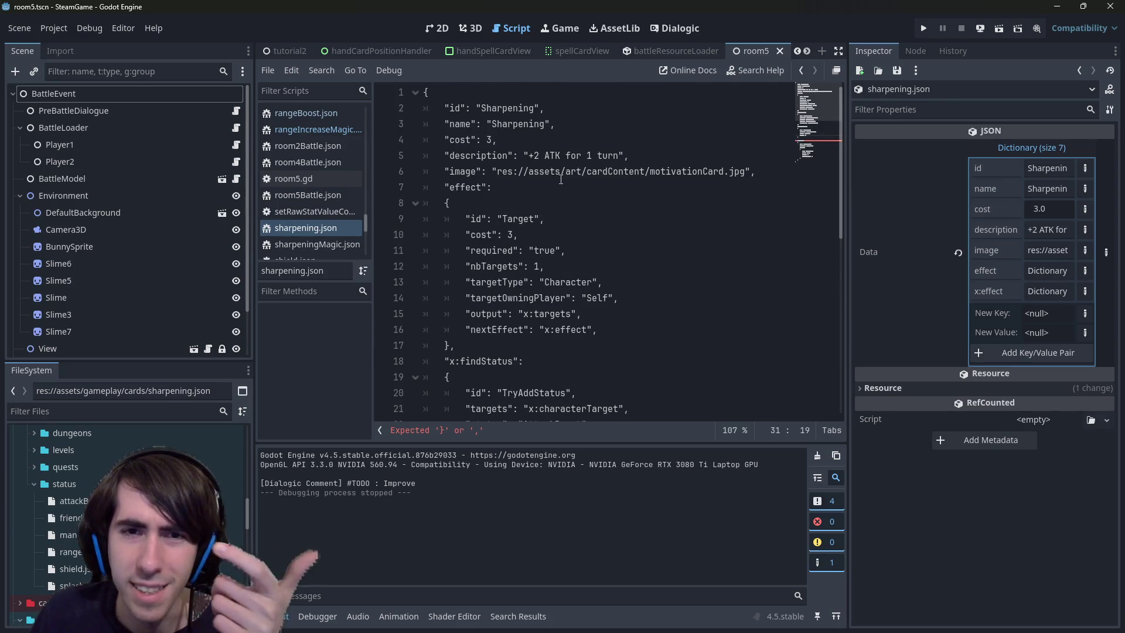
scroll(561, 179, down, 8)
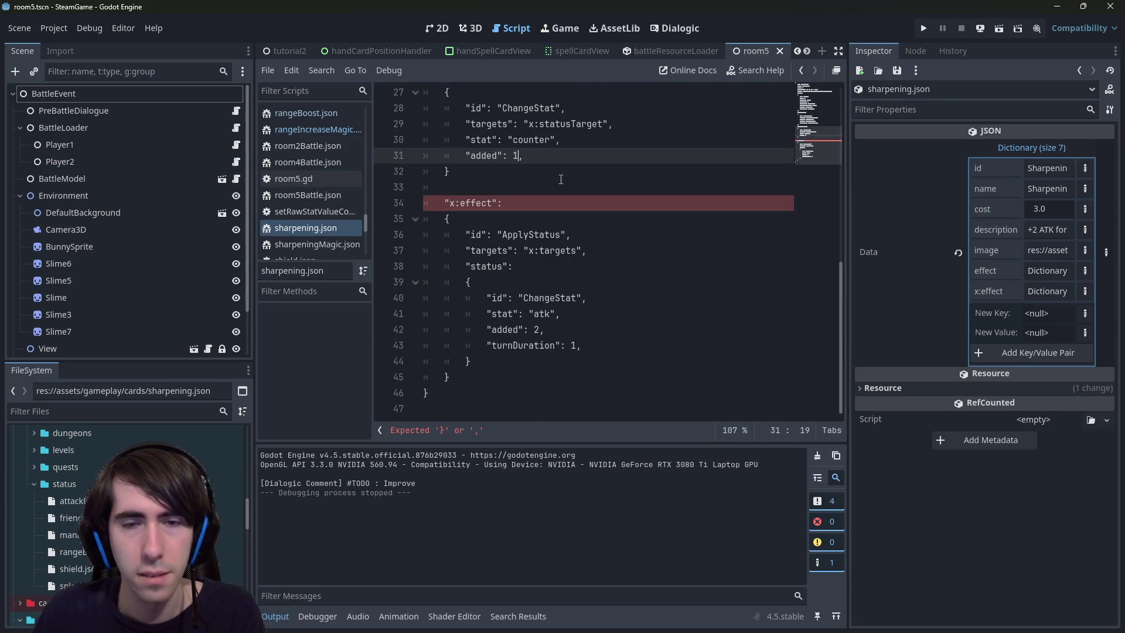
text(2)
key(ctrl+s)
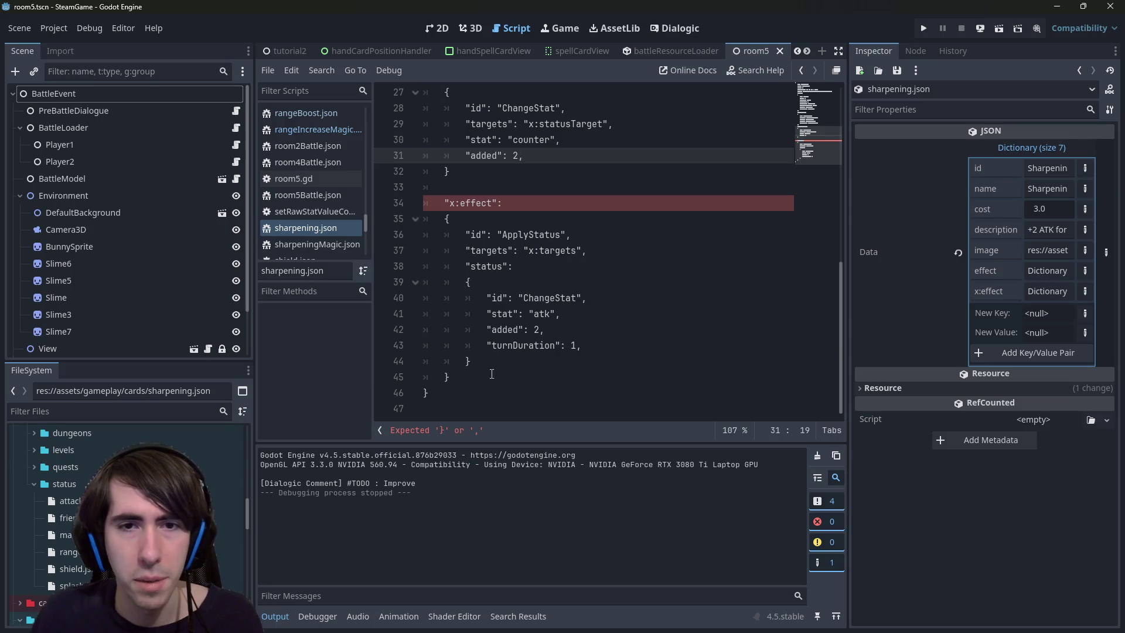
- Delete the old x:effect block and save sharpening.json
click(449, 376)
drag(449, 376, 386, 192)
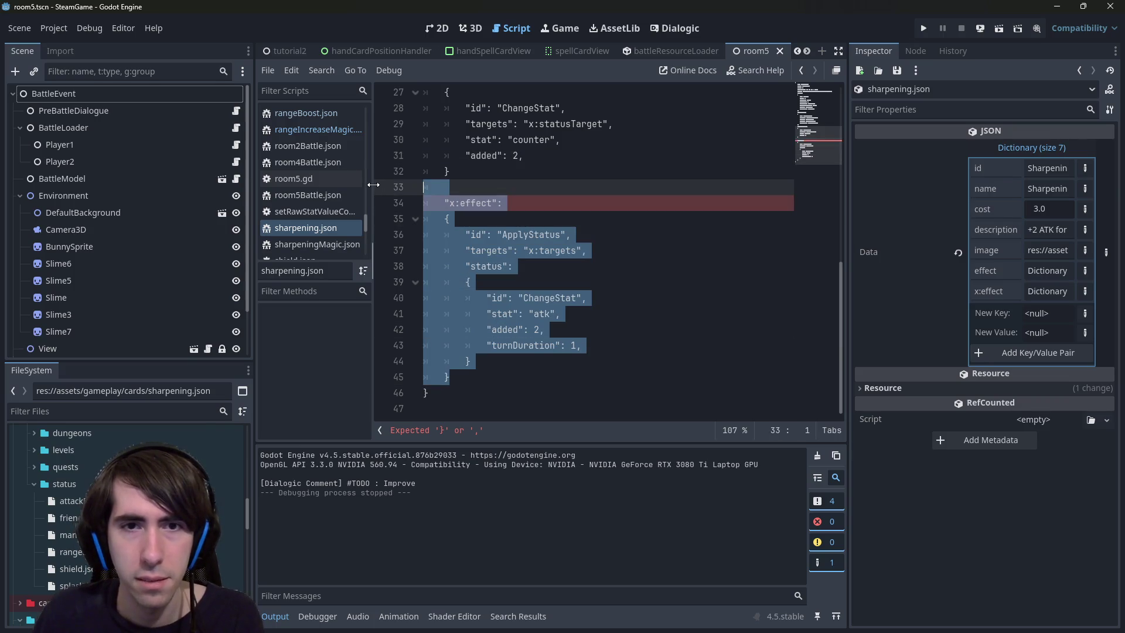
key(BackSpace)
scroll(551, 267, up, 6)
scroll(551, 267, down, 2)
key(ctrl+s)
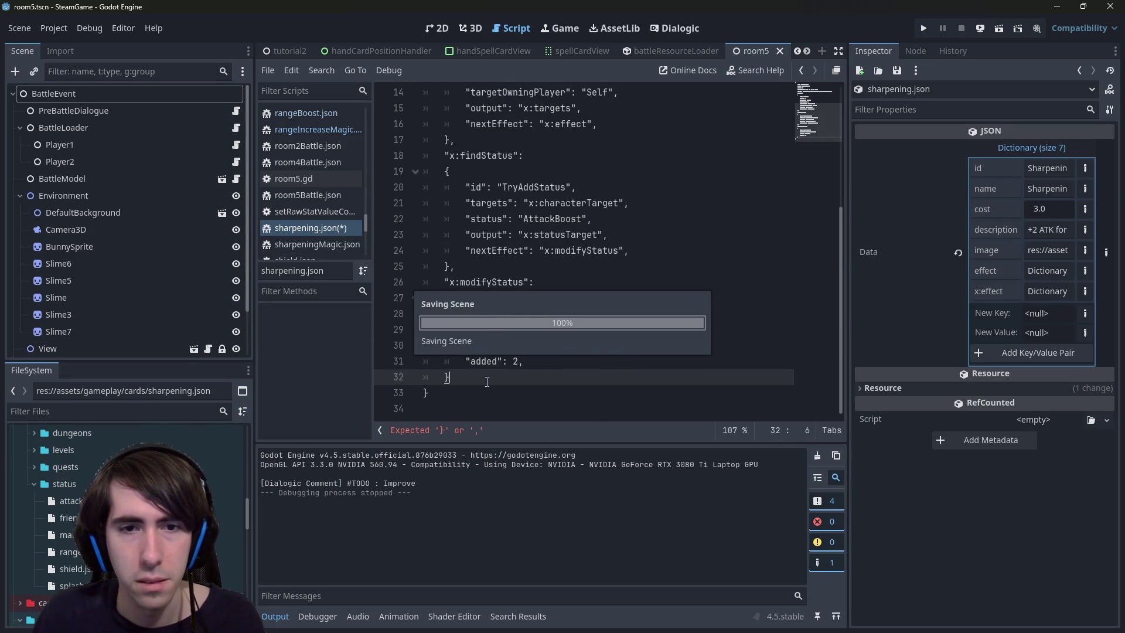
shift+click(456, 293)
- Point the Target effect's nextEffect at x:findStatus and save
mouse_move(456, 293)
mouse_down()
mouse_move(422, 284)
mouse_move(405, 258)
mouse_move(399, 284)
mouse_move(371, 248)
mouse_up()
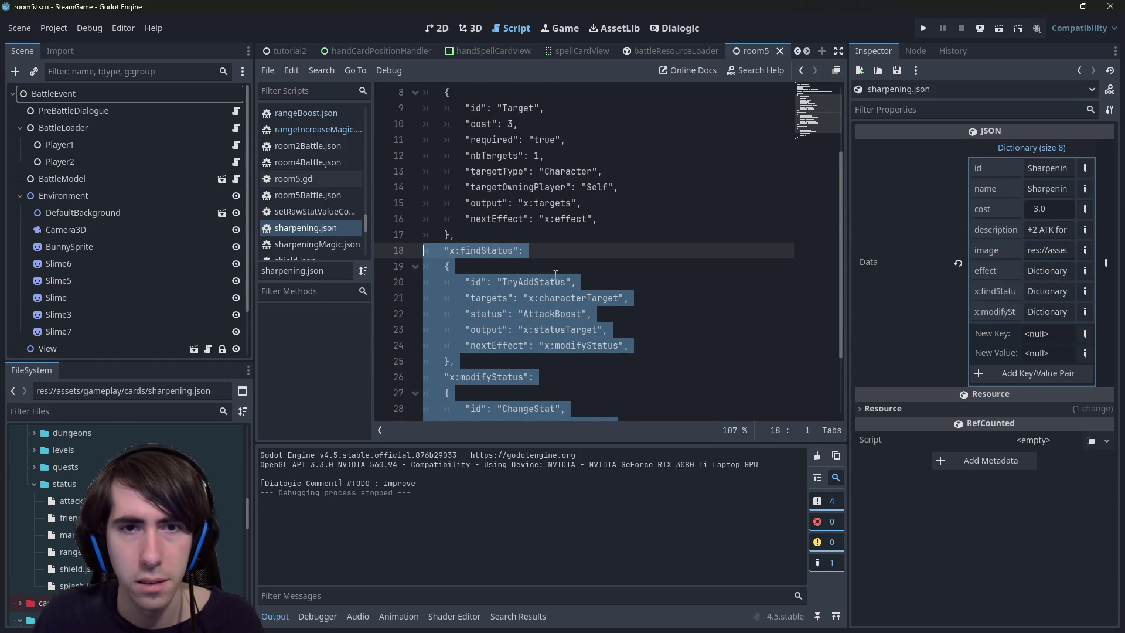
double_click(493, 250)
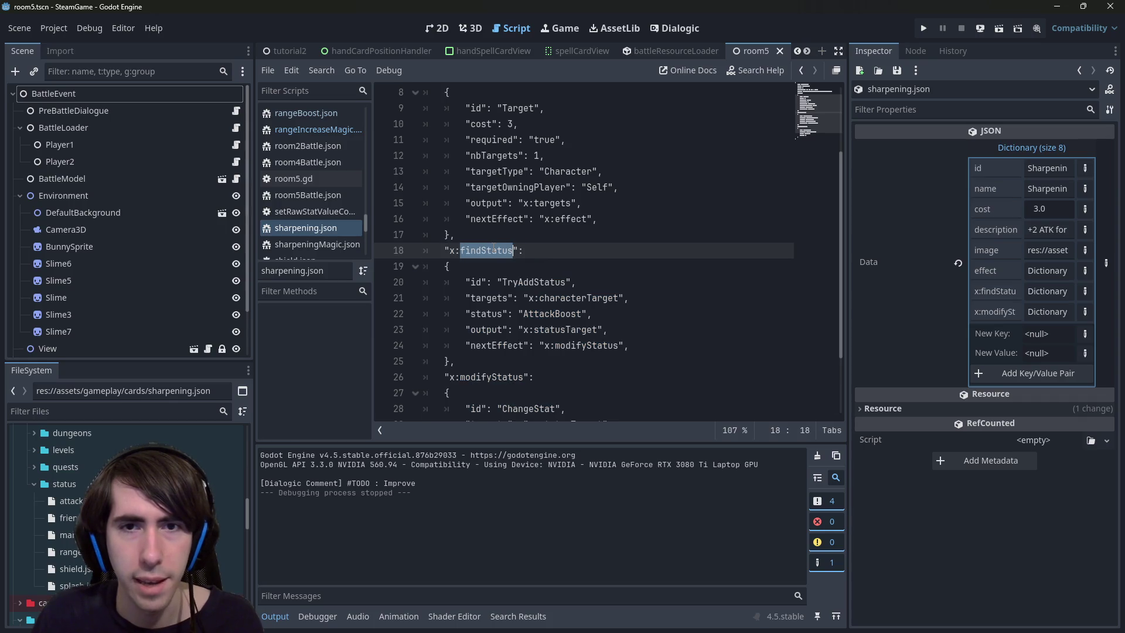
double_click(568, 219)
double_click(480, 255)
key(ctrl+c)
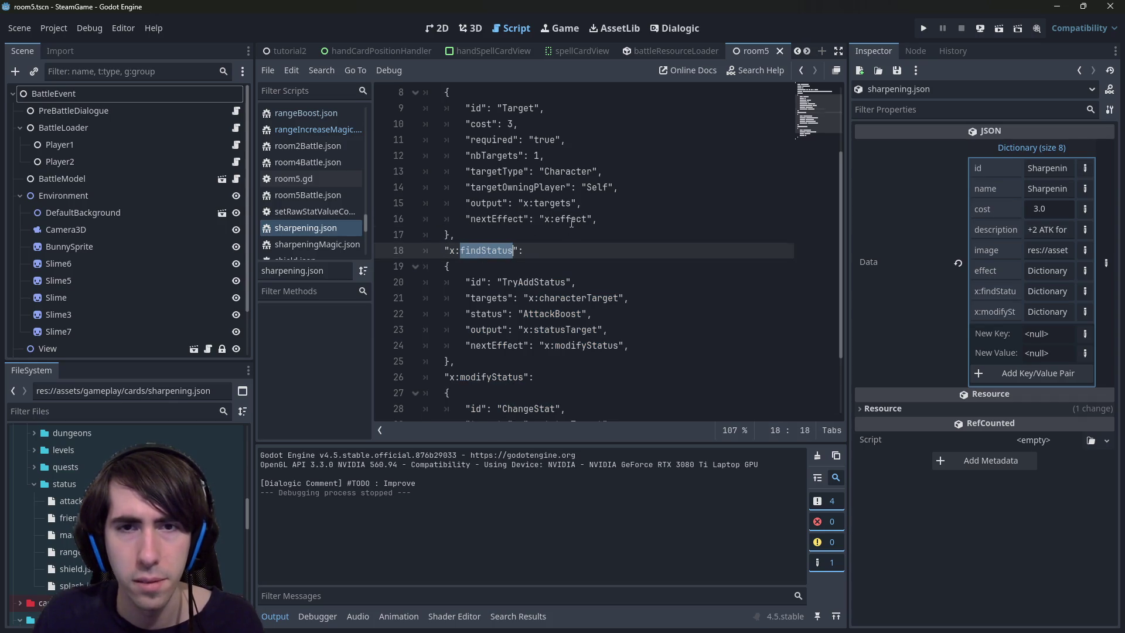
double_click(572, 222)
key(ctrl+v)
key(ctrl+s)
- Copy the findStatus and modifyStatus blocks and open sharpeningMagic.json
scroll(477, 351, down, 2)
click(477, 375)
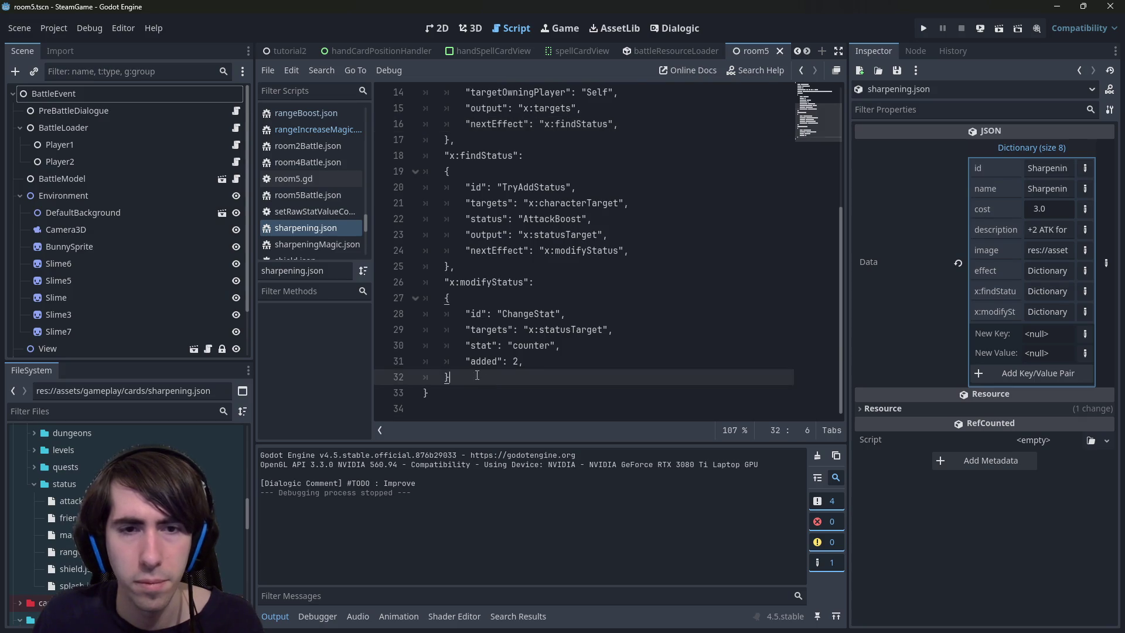
drag(477, 376, 383, 155)
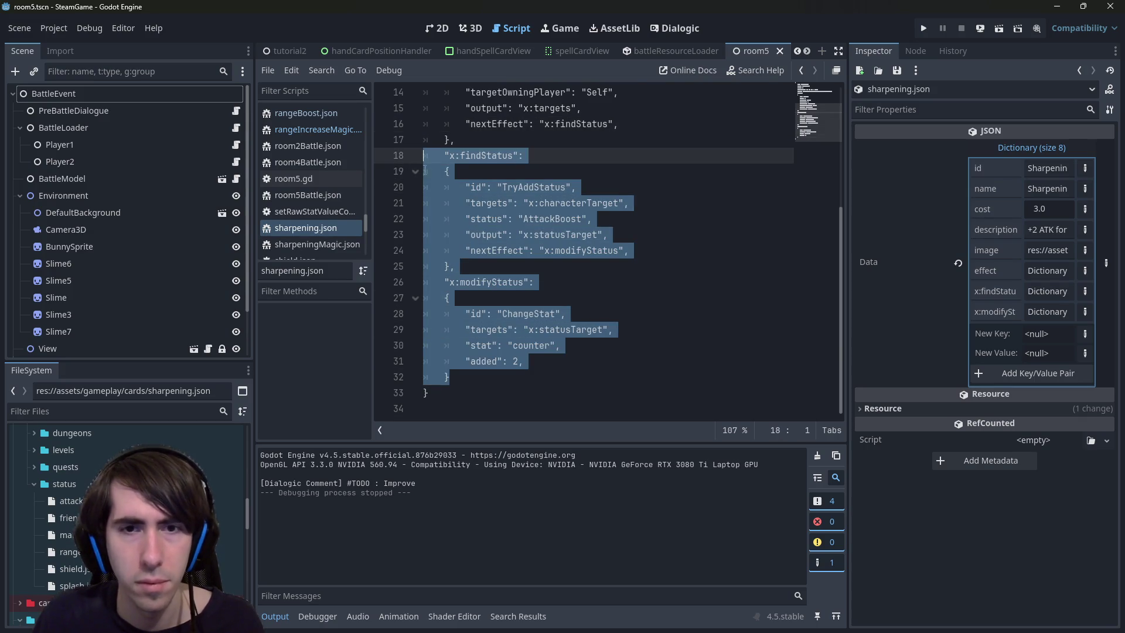
scroll(458, 181, up, 2)
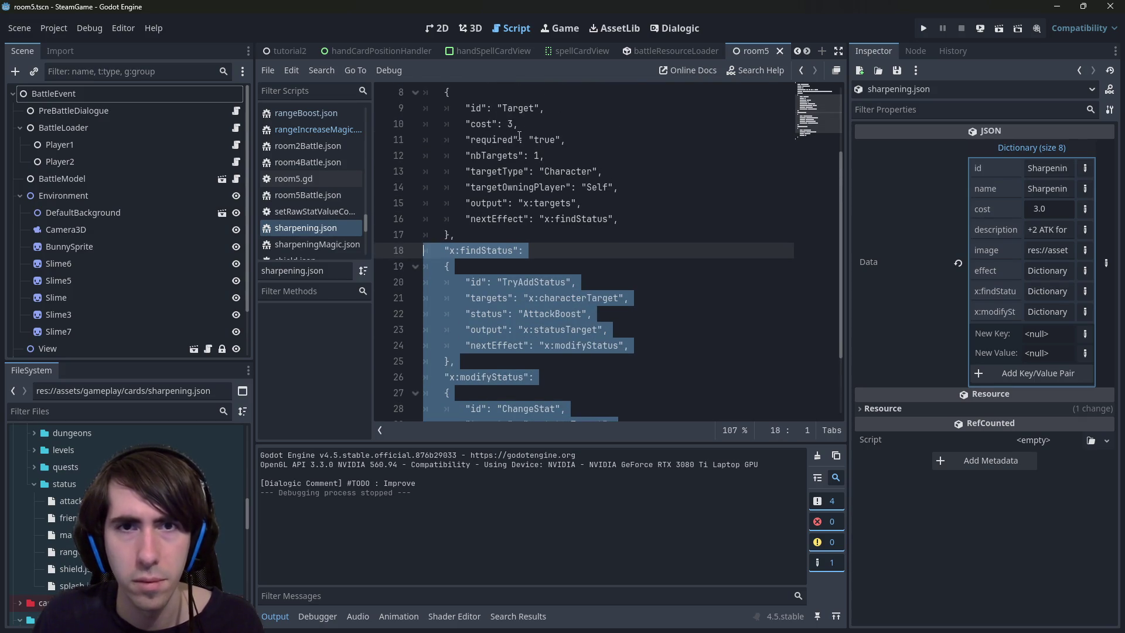
scroll(518, 140, up, 2)
scroll(518, 139, down, 4)
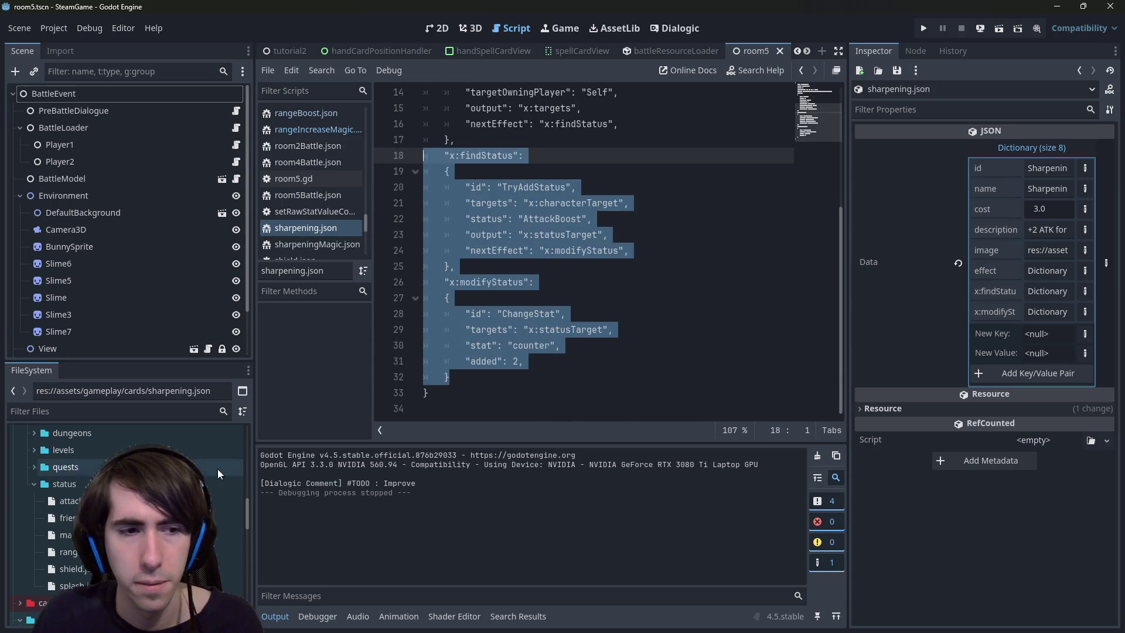
scroll(147, 524, down, 5)
scroll(147, 533, up, 1)
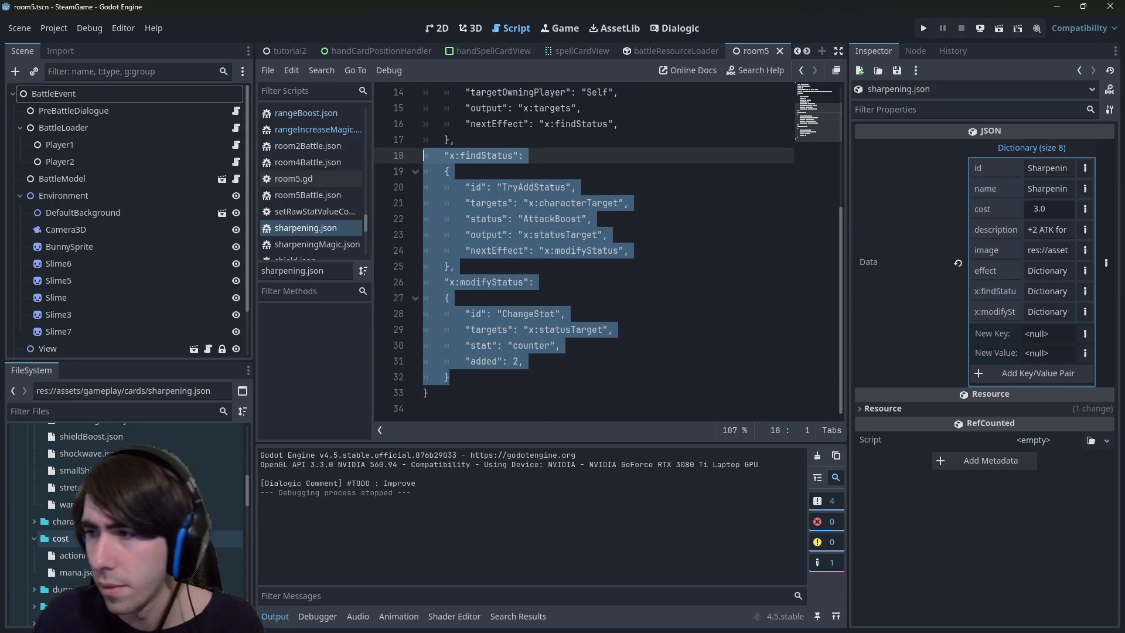
key(alt+Tab)
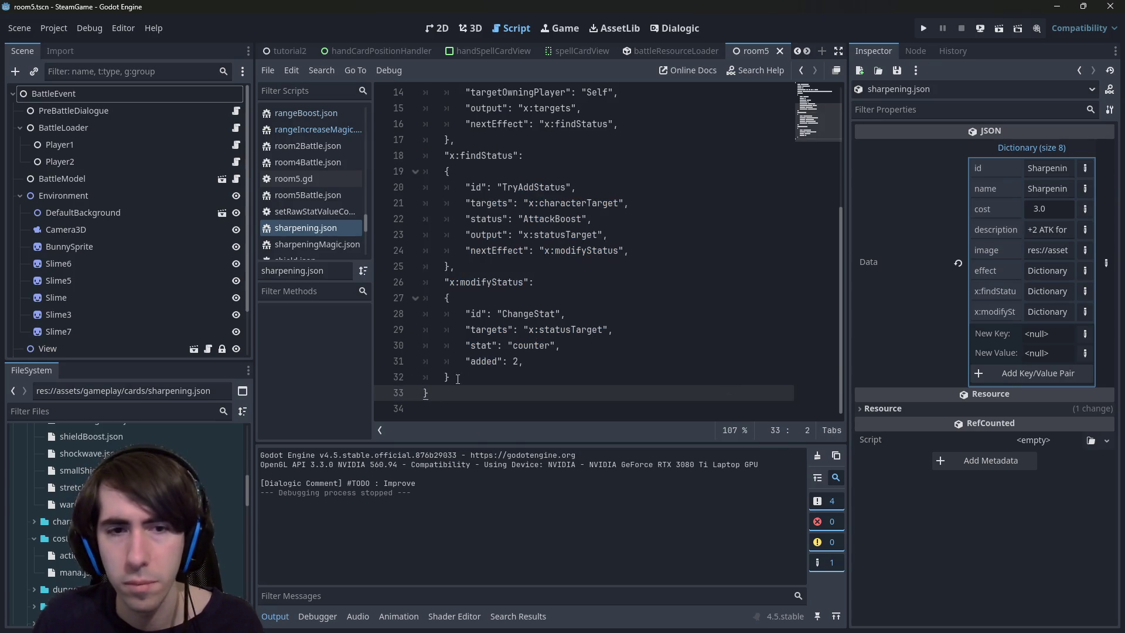
drag(739, 378, 390, 135)
key(shift+Down)
key(ctrl+c)
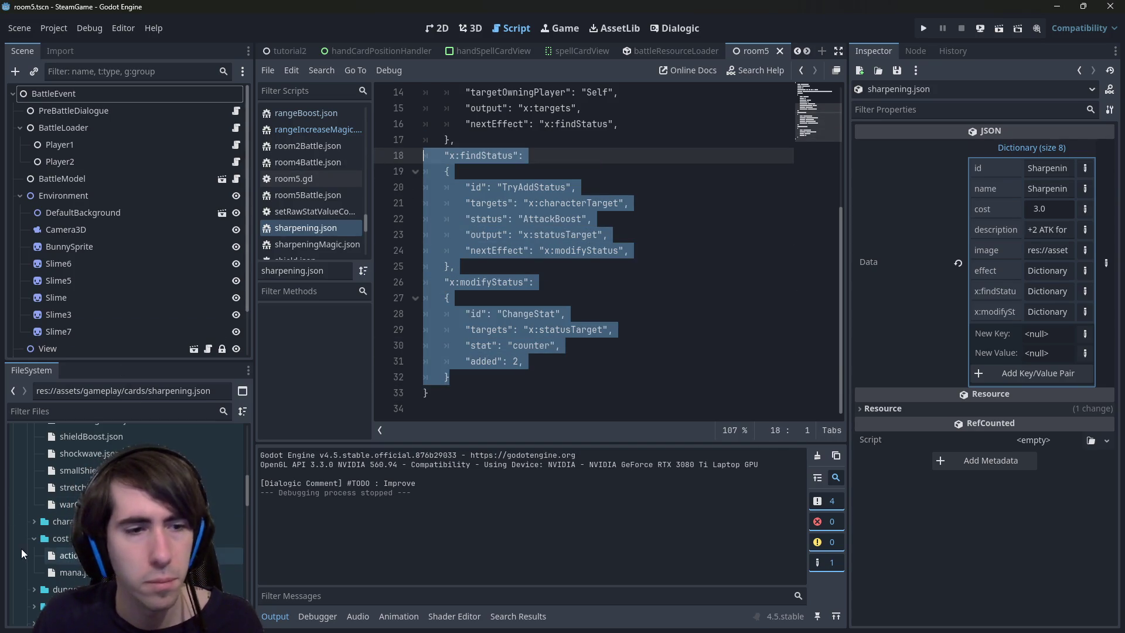
scroll(146, 544, up, 2)
double_click(85, 476)
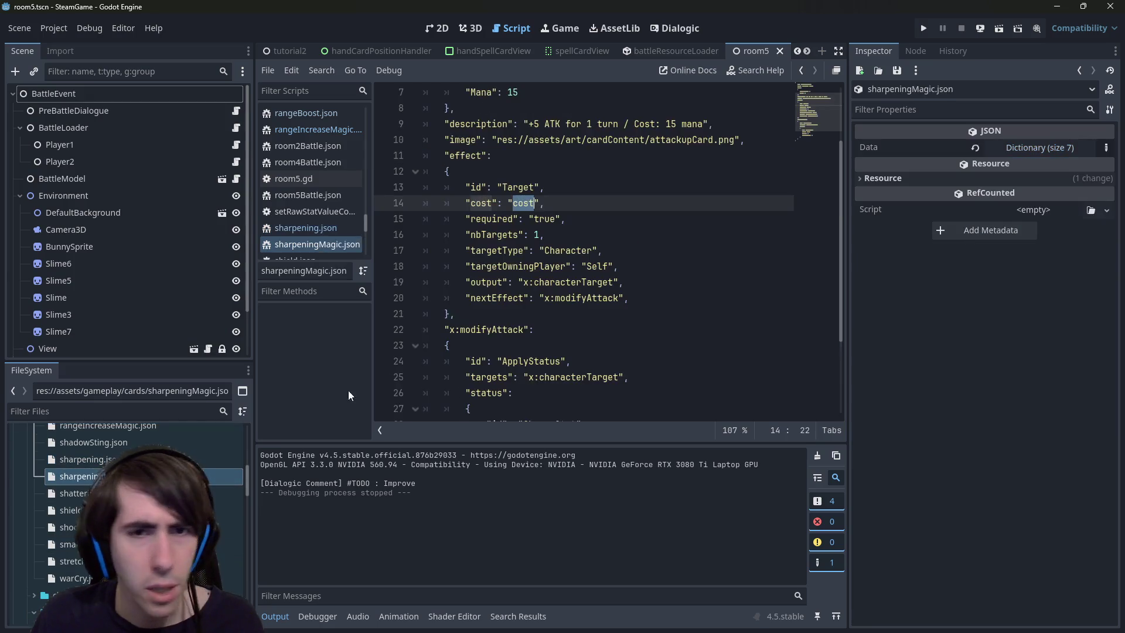
- Paste the x:findStatus and x:modifyStatus blocks after the Target effect block
click(483, 384)
click(485, 187)
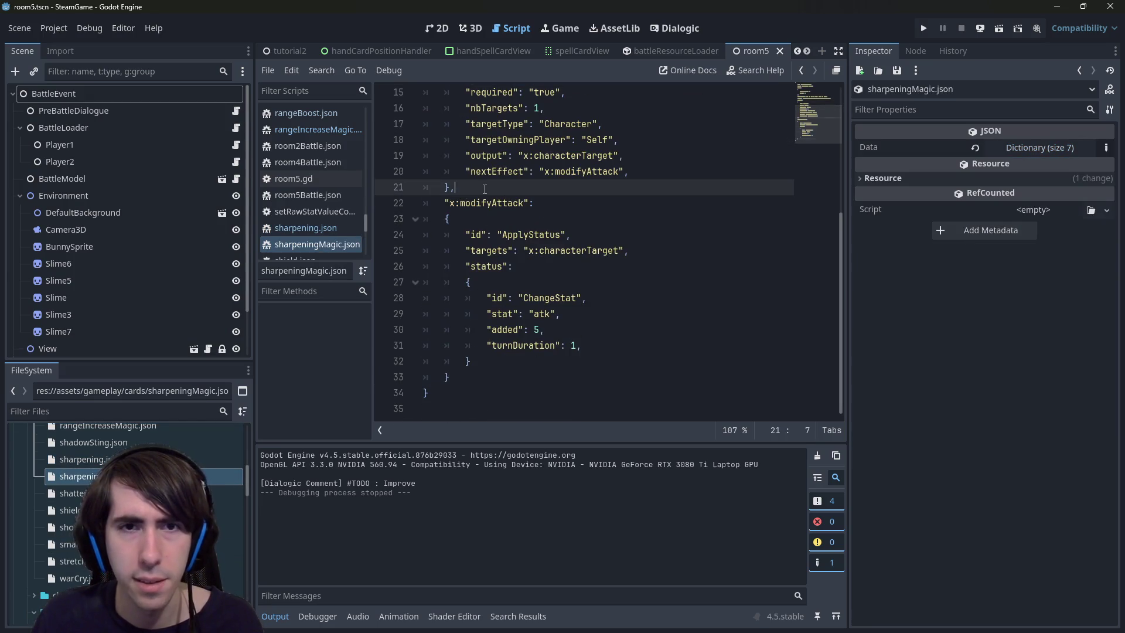
key(Return)
key(Return)
key(Up)
key(ctrl+v)
- Change the Target block's nextEffect from x:modifyAttack to x:findStatus and save
scroll(485, 188, up, 2)
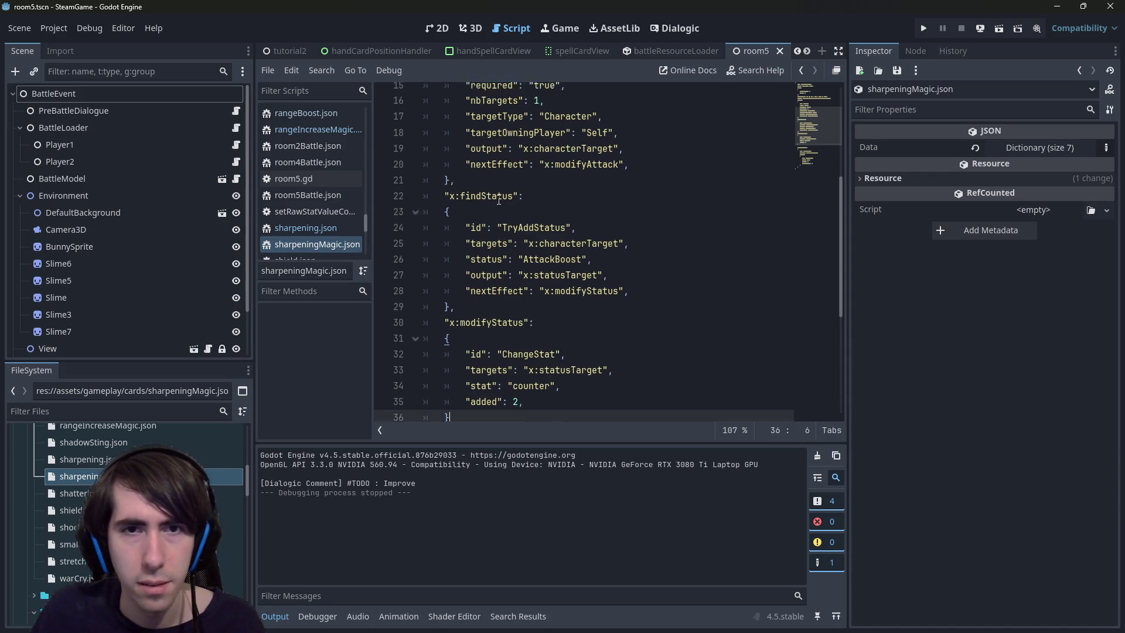
double_click(493, 282)
double_click(601, 248)
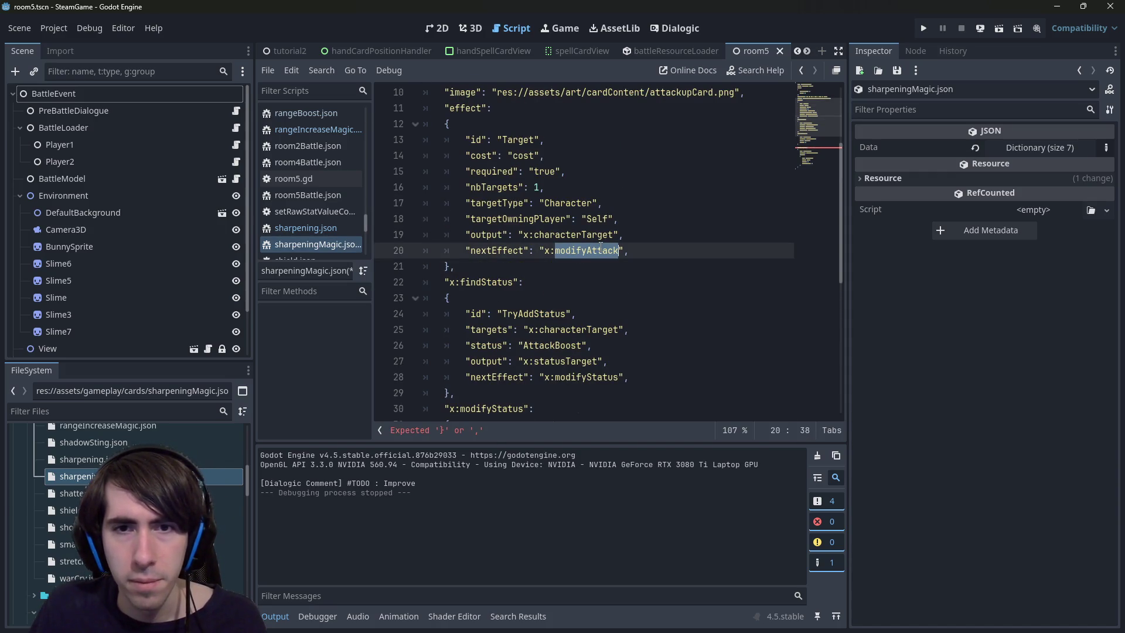
text(findStatus)
key(ctrl+s)
- Set the x:modifyStatus added counter value to 5
scroll(518, 356, down, 6)
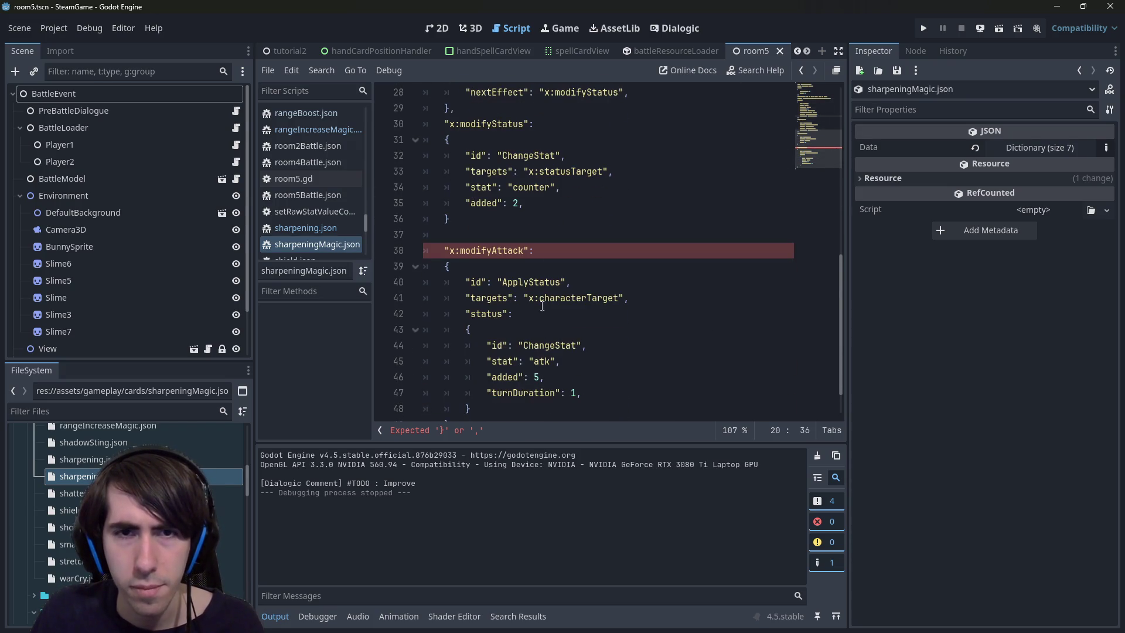
scroll(542, 306, up, 1)
click(518, 250)
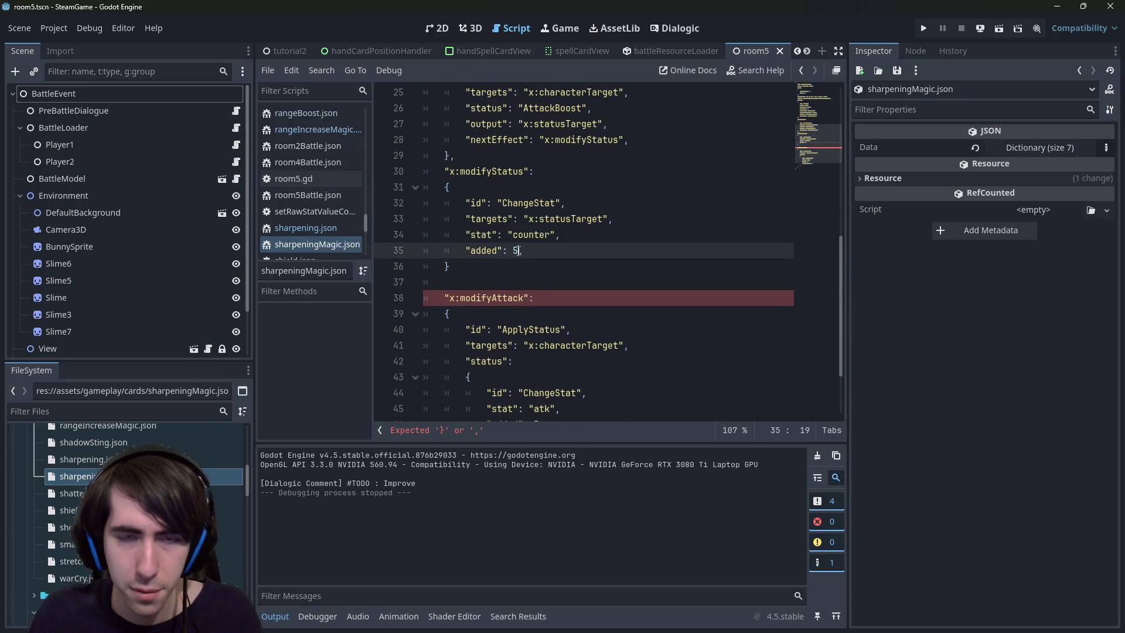
text(,)
key(Down)
- Delete the old x:modifyAttack block from sharpeningMagic.json and save
scroll(530, 264, up, 2)
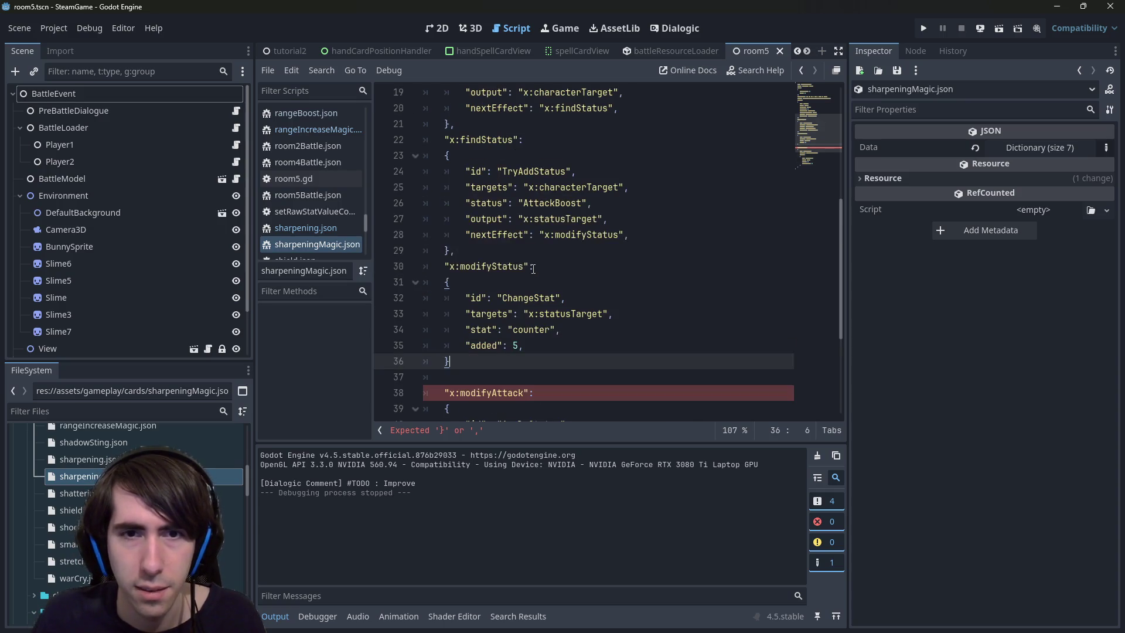
scroll(564, 228, up, 1)
scroll(567, 243, down, 1)
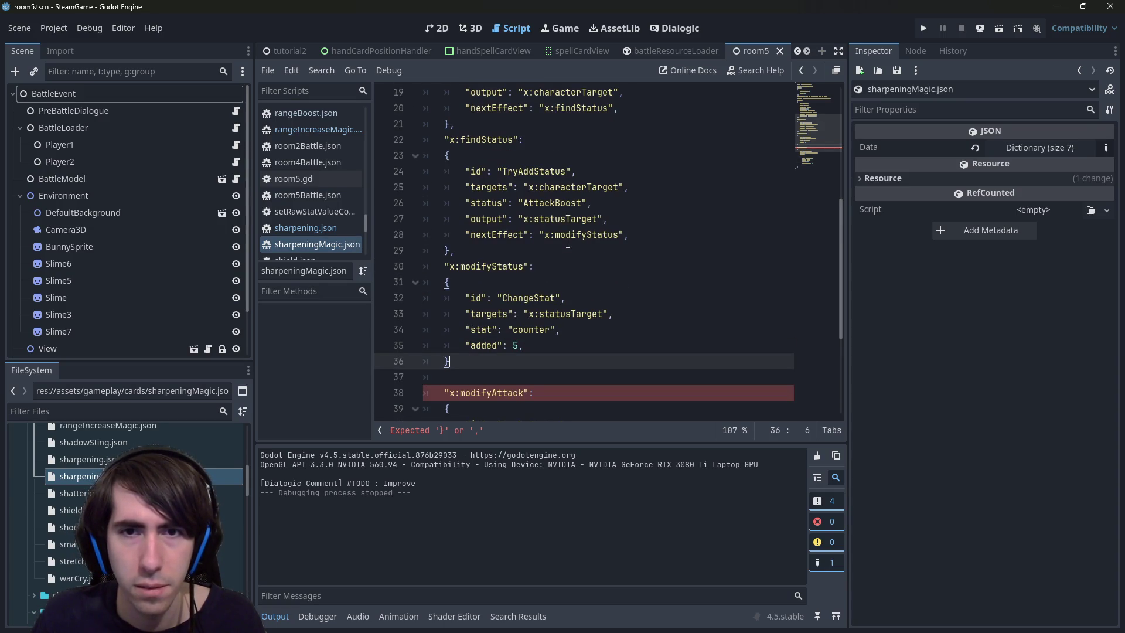
scroll(568, 244, down, 4)
mouse_move(492, 375)
mouse_down()
mouse_move(422, 203)
mouse_move(383, 187)
mouse_up()
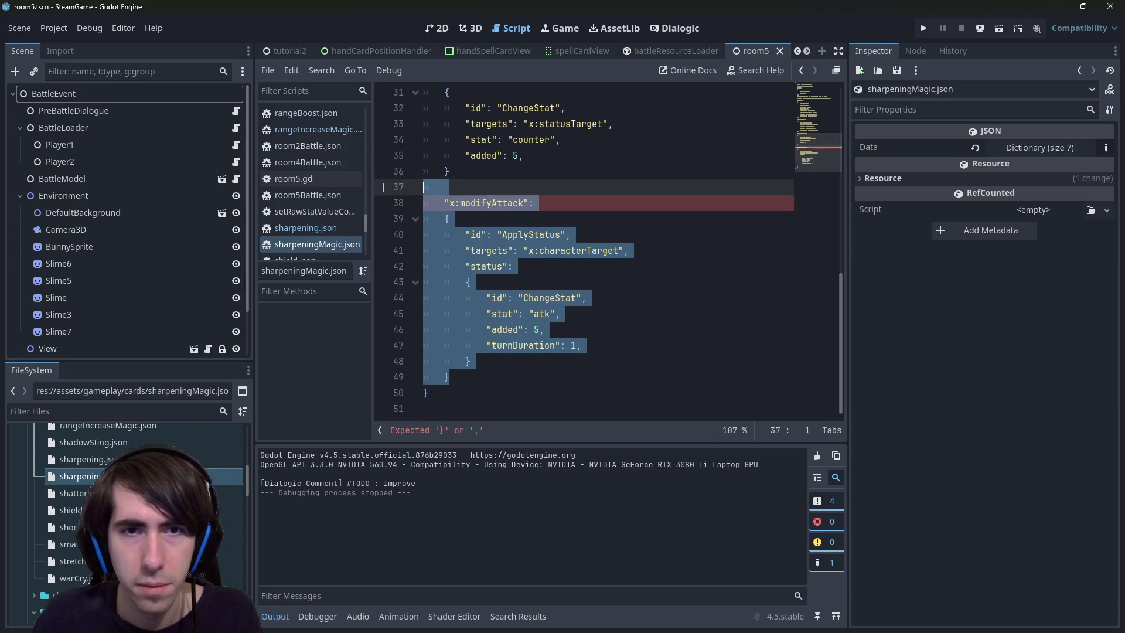
key(Delete)
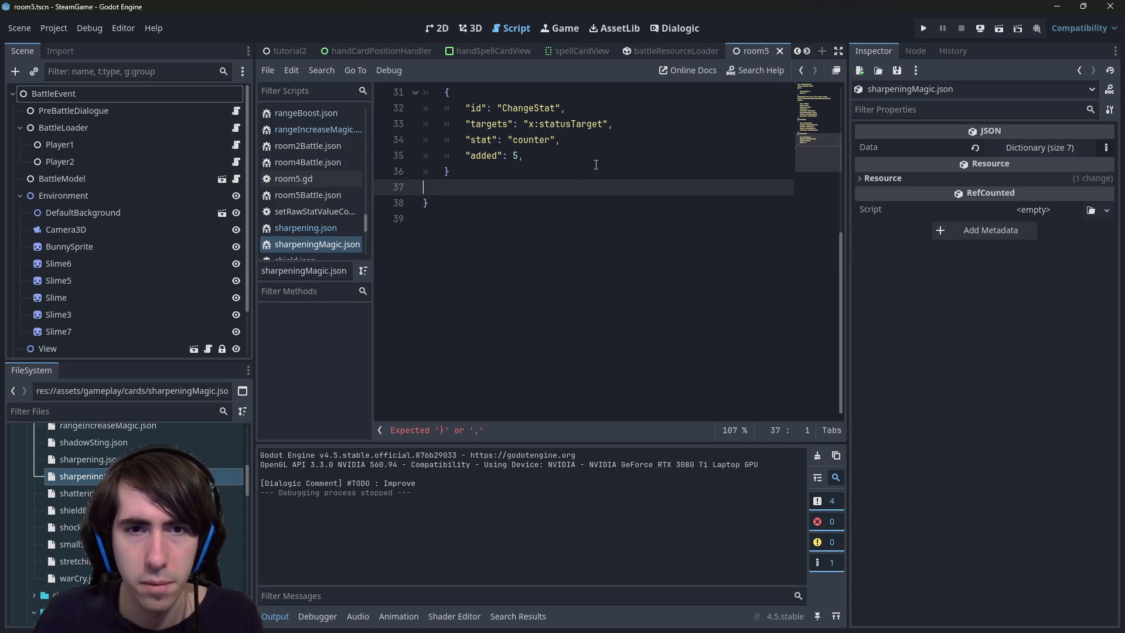
scroll(557, 285, up, 8)
click(558, 285)
key(ctrl+s)
- Open room5Battle.json from the FileSystem panel
scroll(558, 285, up, 2)
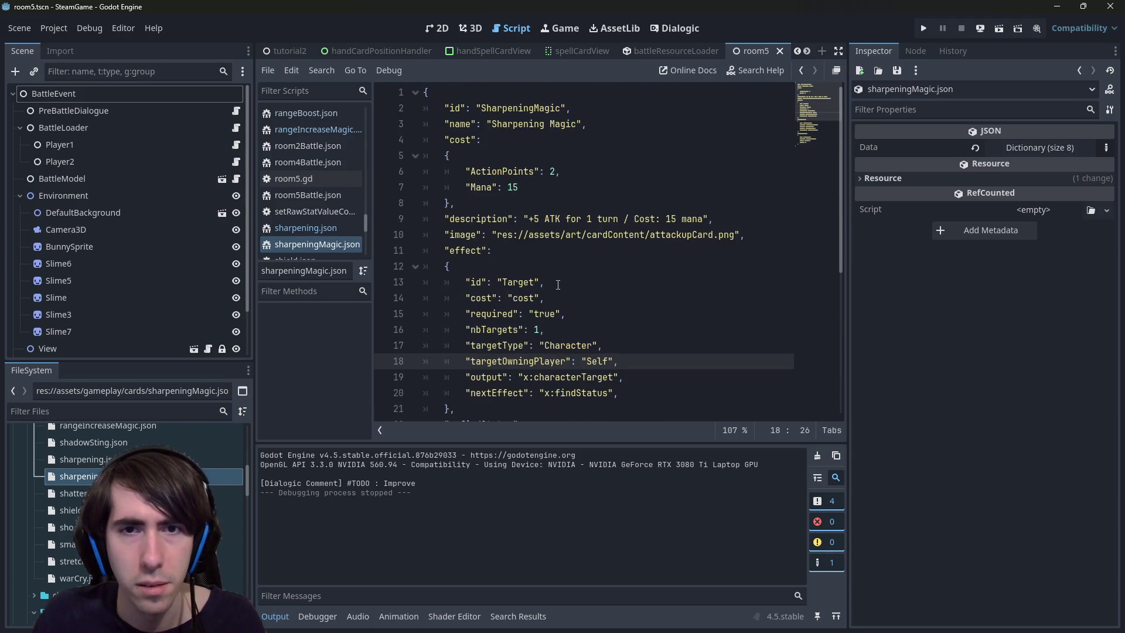
scroll(558, 285, down, 4)
scroll(558, 284, up, 4)
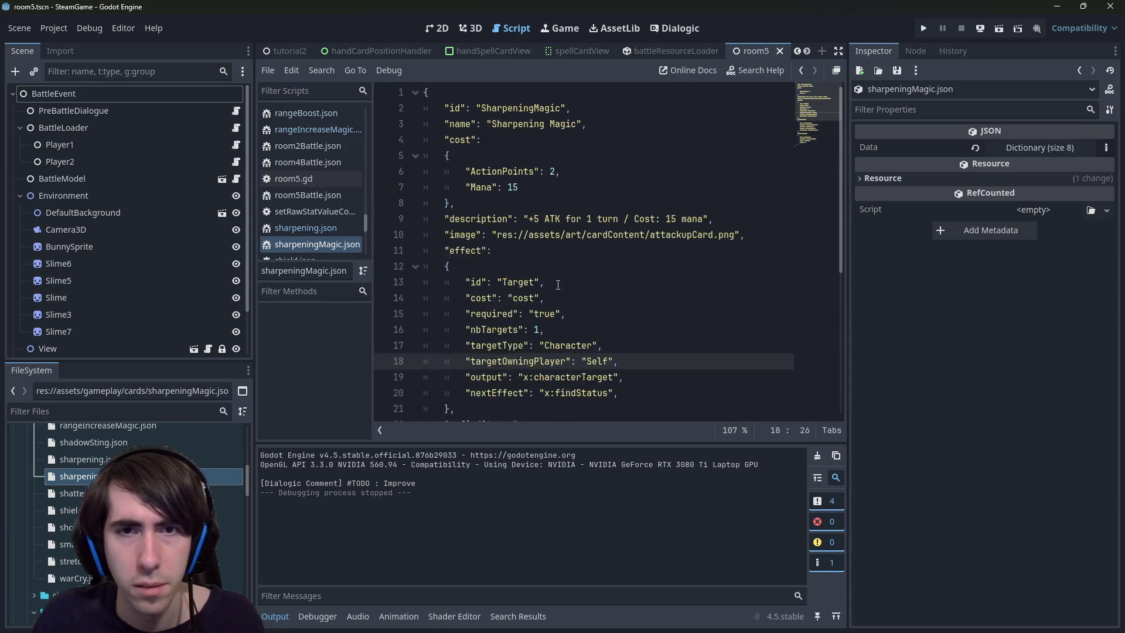
click(558, 285)
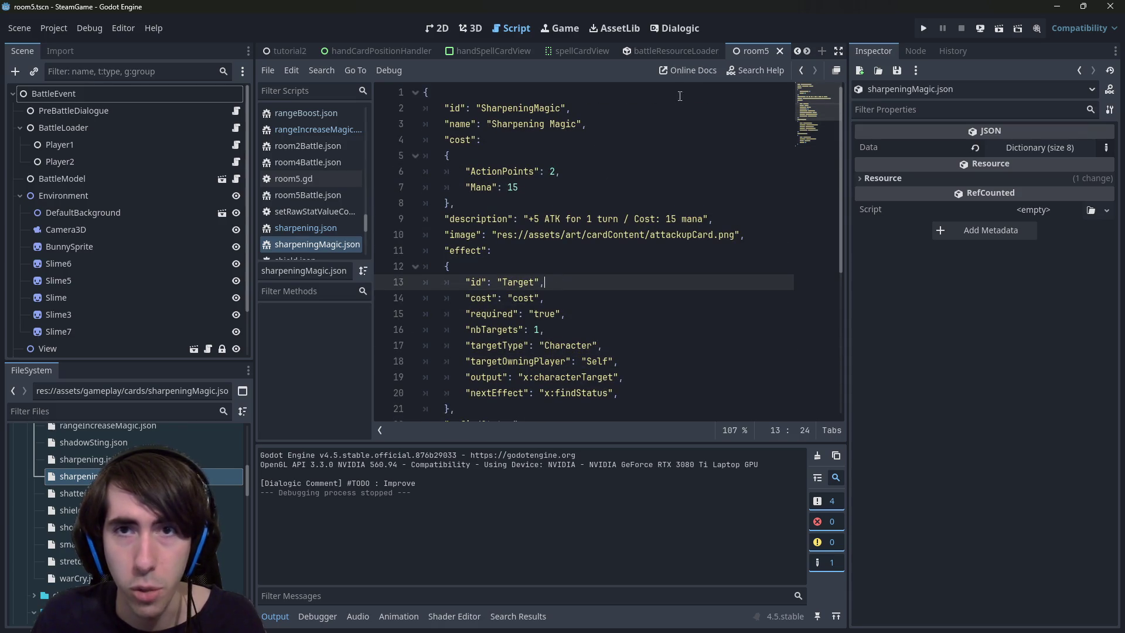
scroll(183, 445, up, 5)
scroll(183, 445, down, 5)
scroll(184, 492, down, 5)
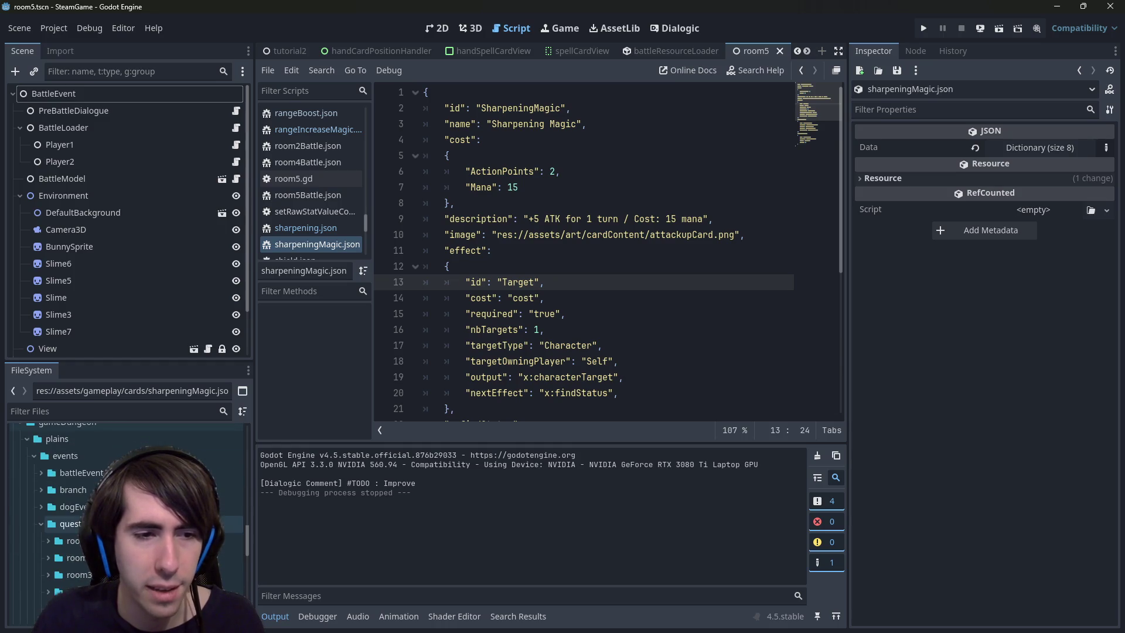
double_click(228, 553)
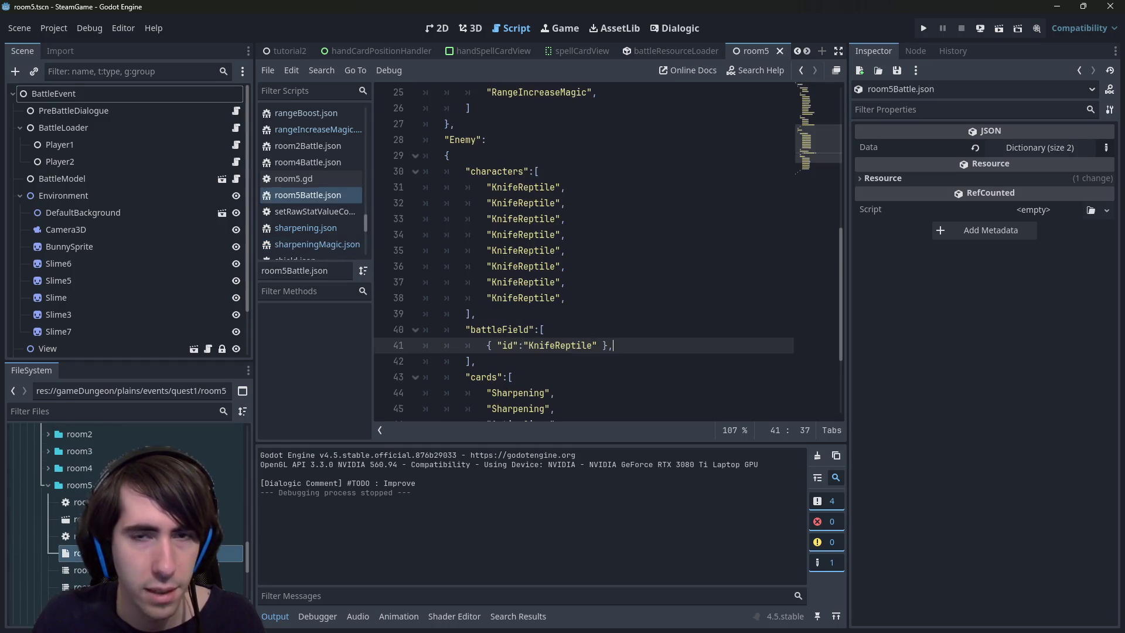
- Replace the player's cards list with the backup entries, keeping only the two Sharpening cards
key(Up)
key(Up)
key(Up)
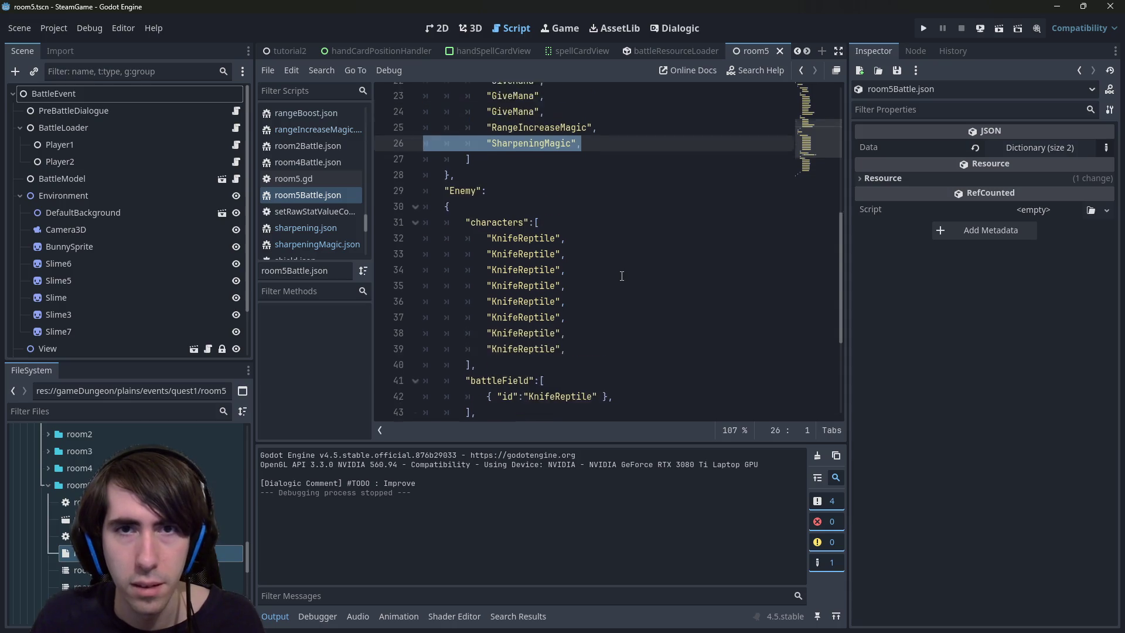
key(Up)
key(Up)
key(Up)
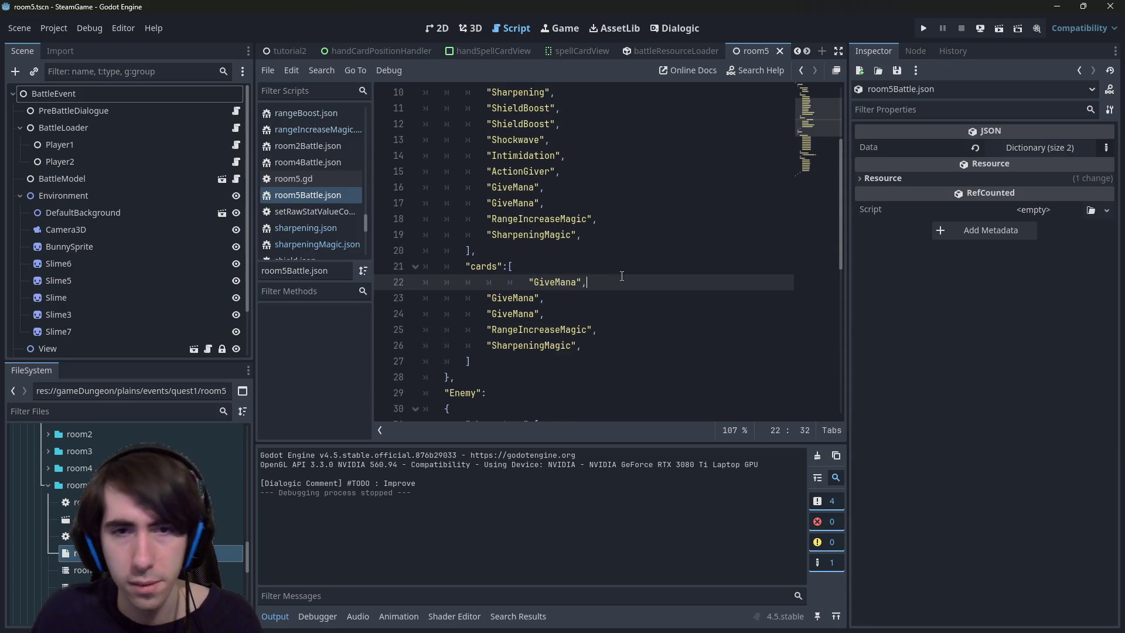
key(BackSpace)
key(BackSpace)
key(BackSpace)
key(ctrl+v)
key(alt+Left)
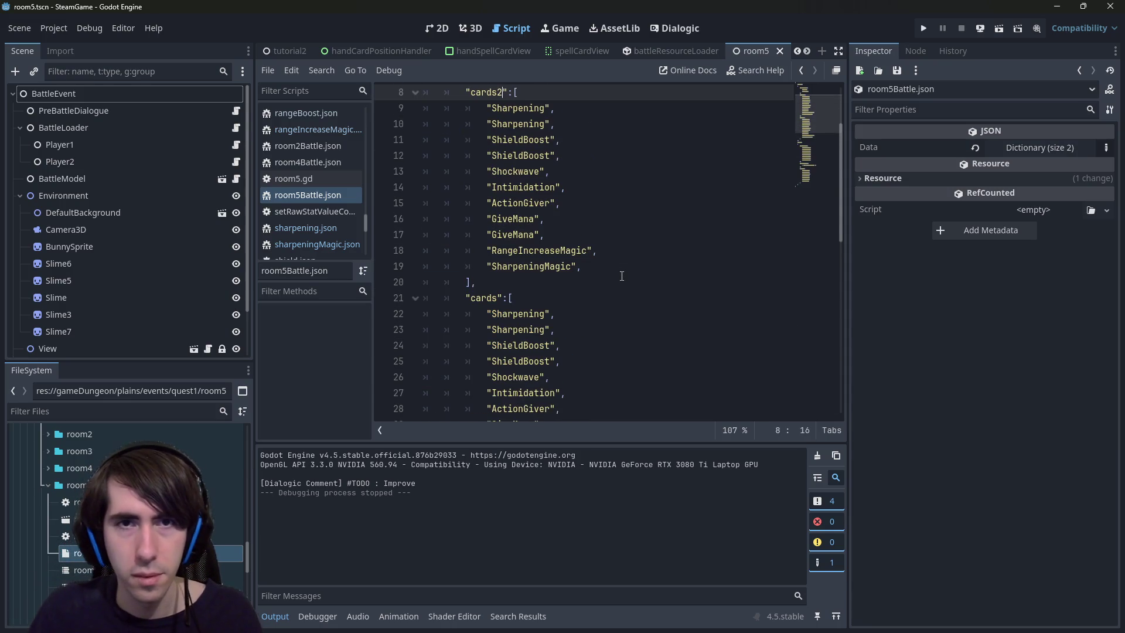
scroll(616, 276, down, 2)
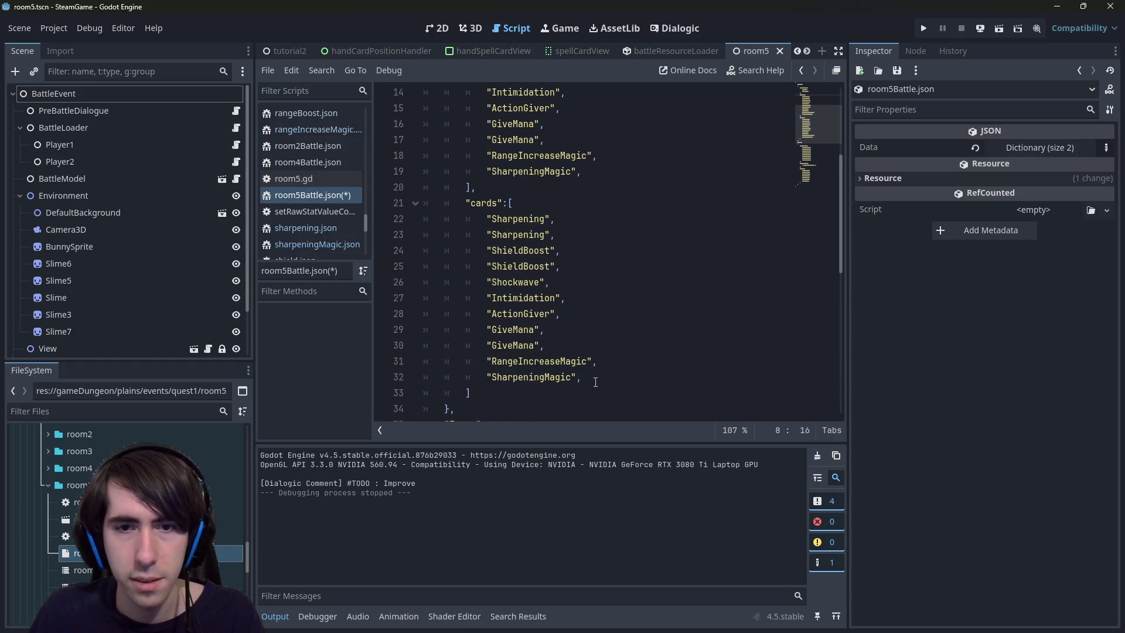
drag(595, 382, 397, 252)
key(BackSpace)
- Duplicate the Sharpening entries to make four, save, and run the current scene
key(shift+Up)
key(shift+Up)
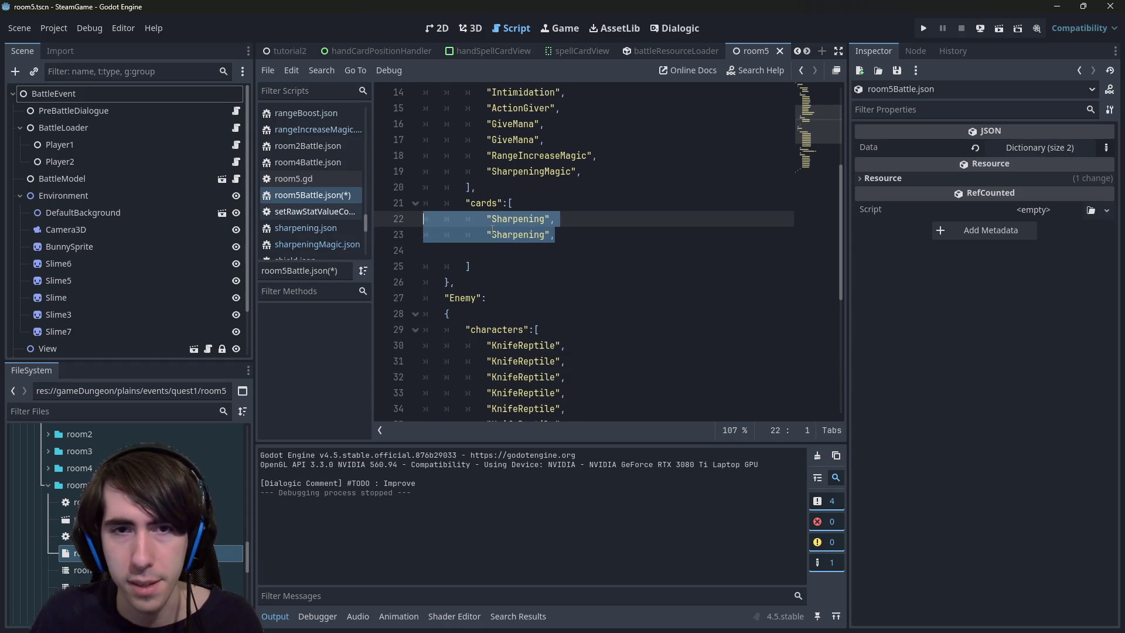
key(ctrl+c)
click(572, 248)
key(ctrl+v)
key(ctrl+s)
click(998, 28)
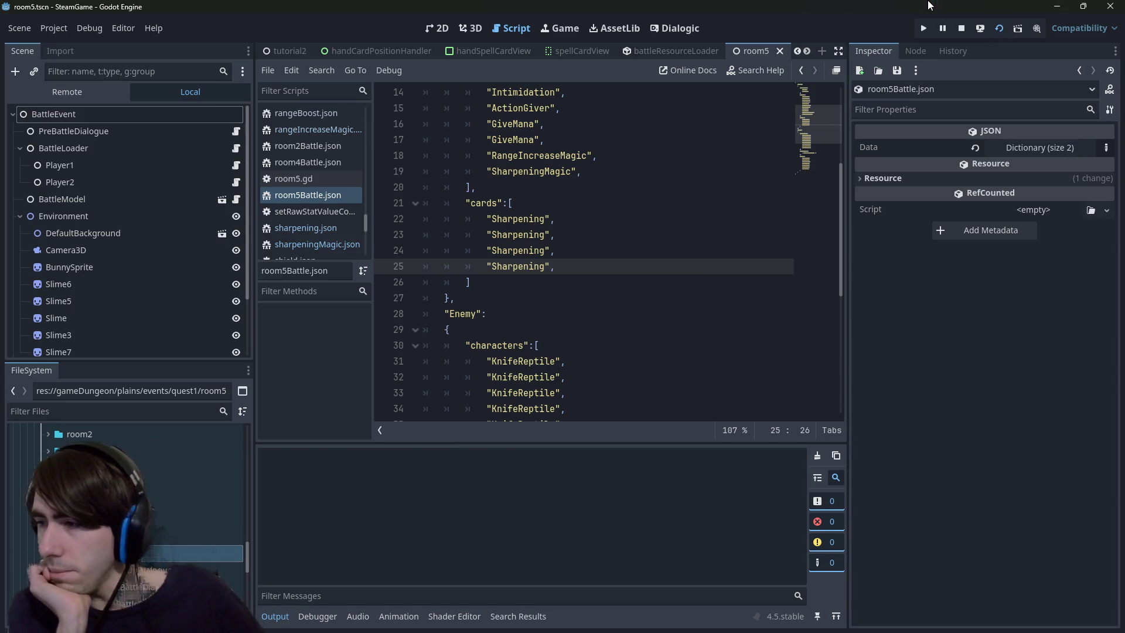
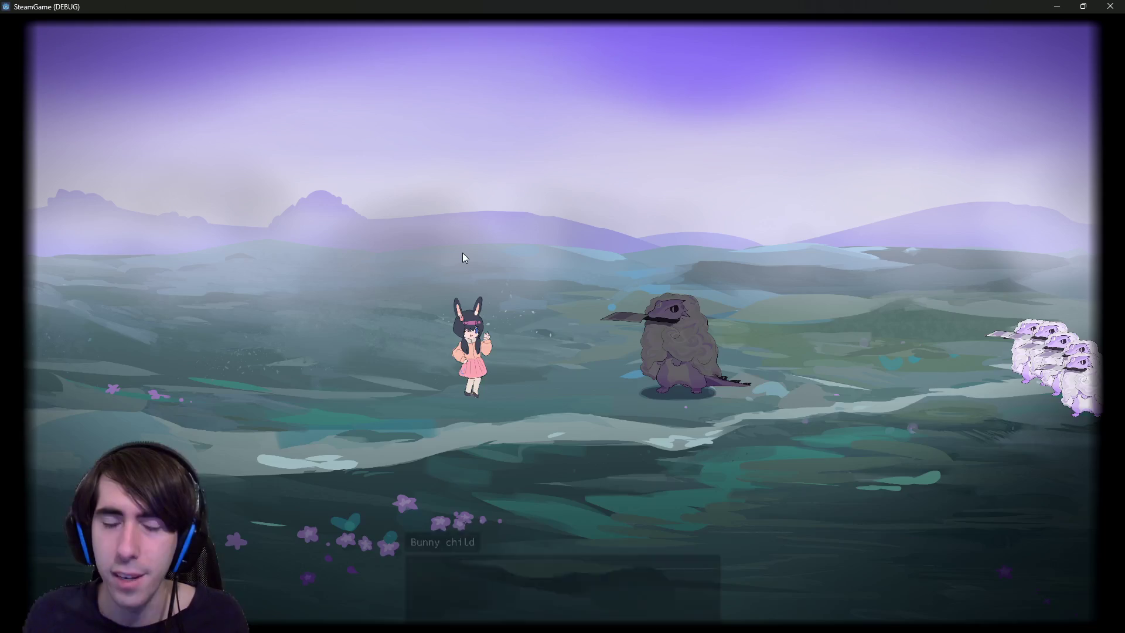
- Skip the pre-battle dialogue and play the fox card onto the battlefield, triggering the assertion
click(461, 419)
click(464, 419)
click(468, 411)
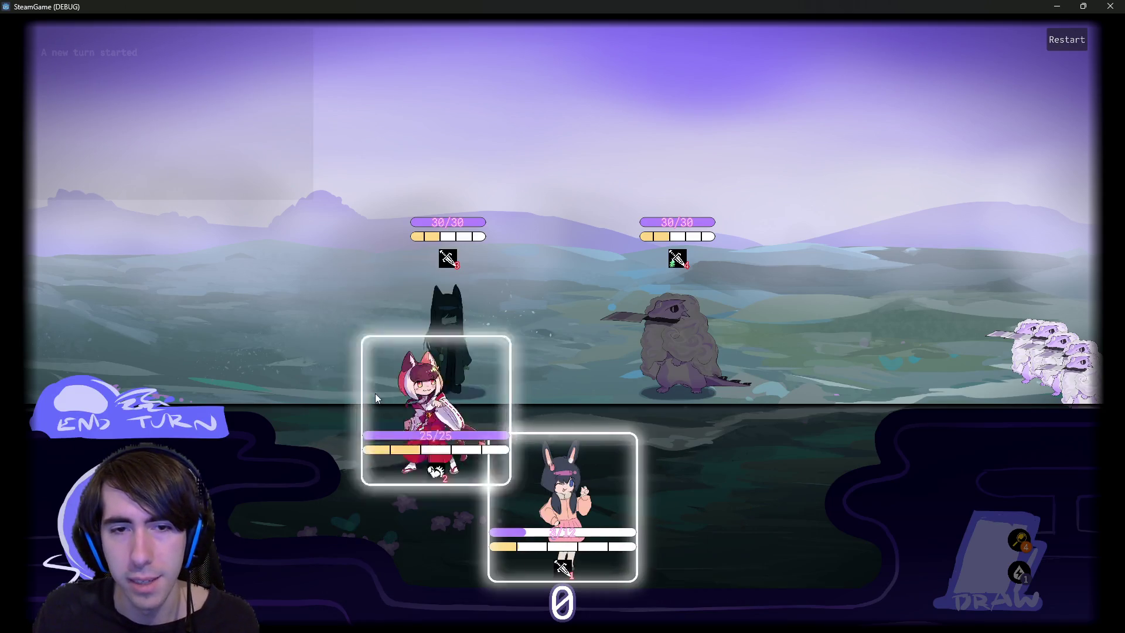
click(375, 393)
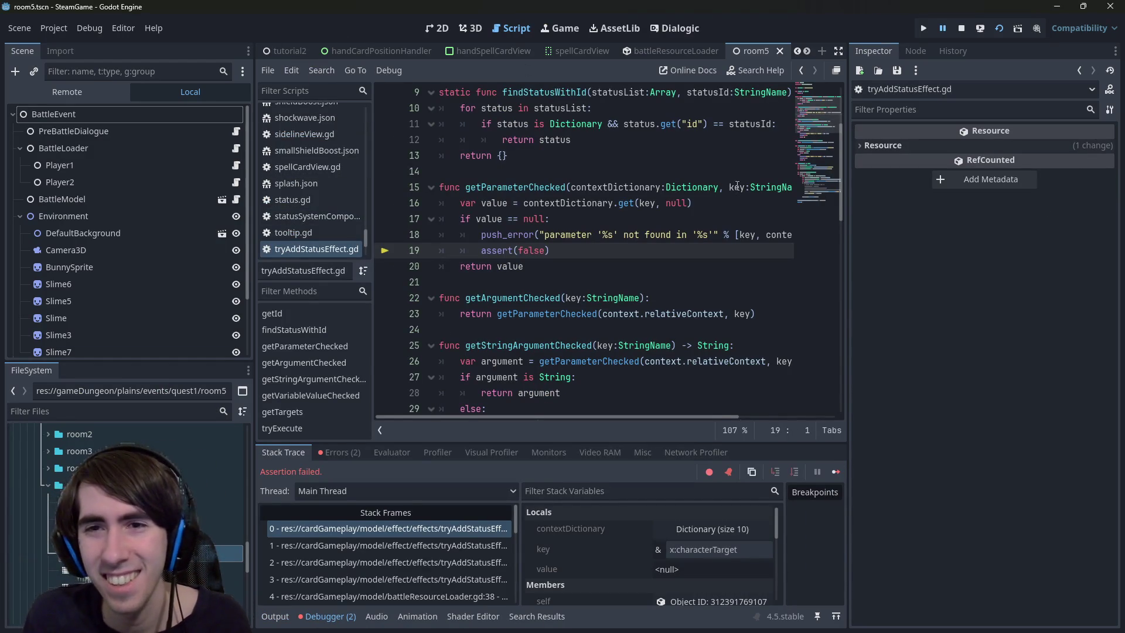
mouse_move(738, 182)
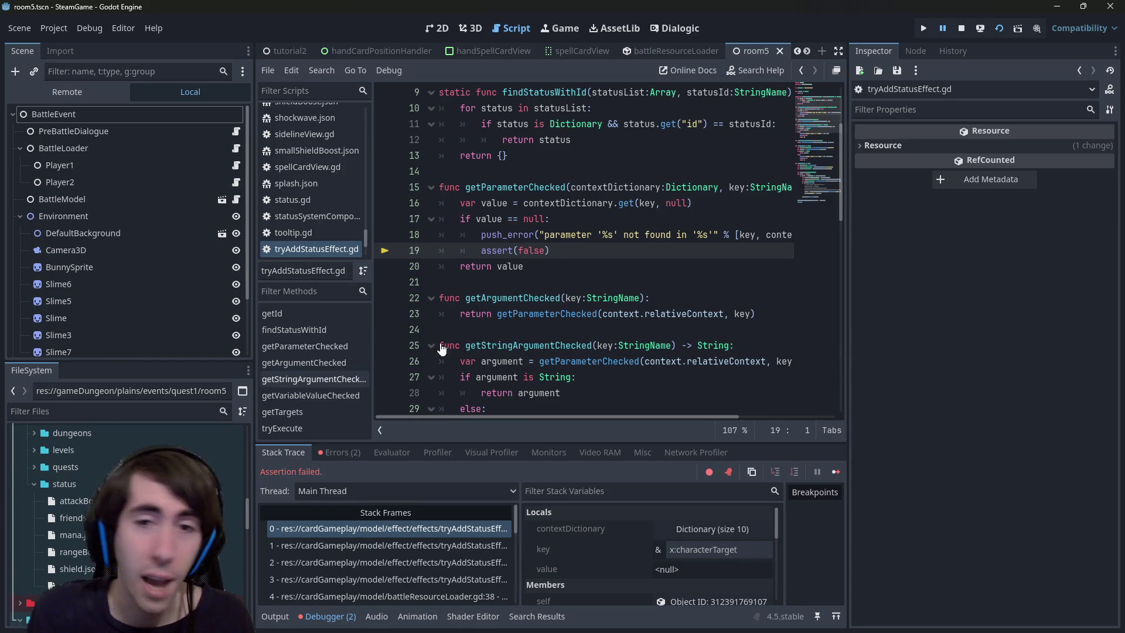
drag(549, 250, 396, 221)
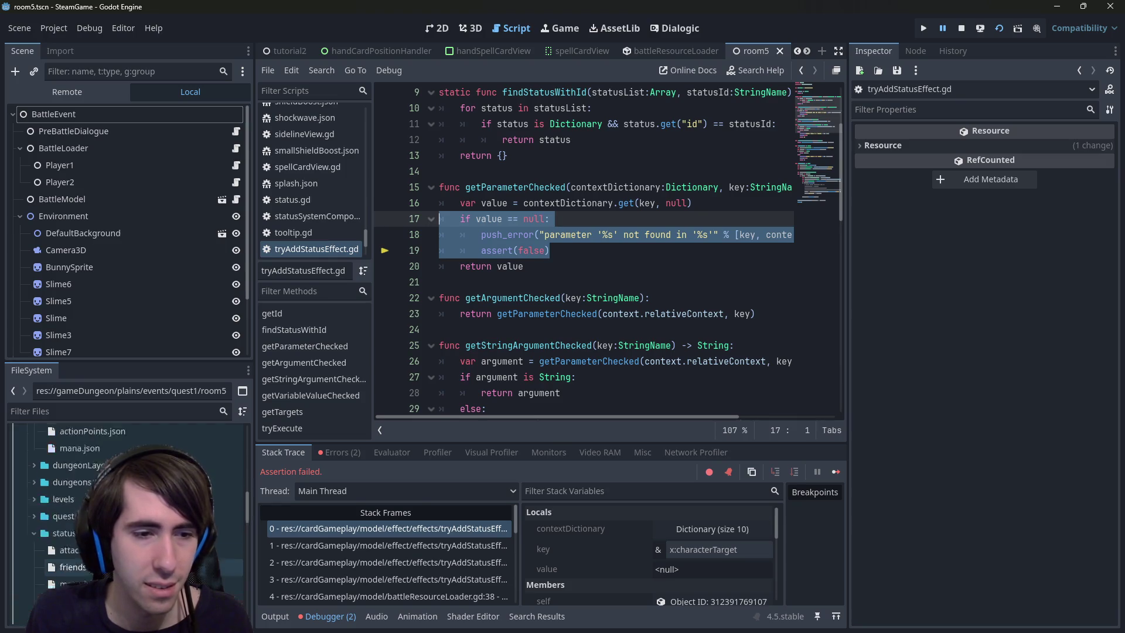
scroll(126, 510, down, 3)
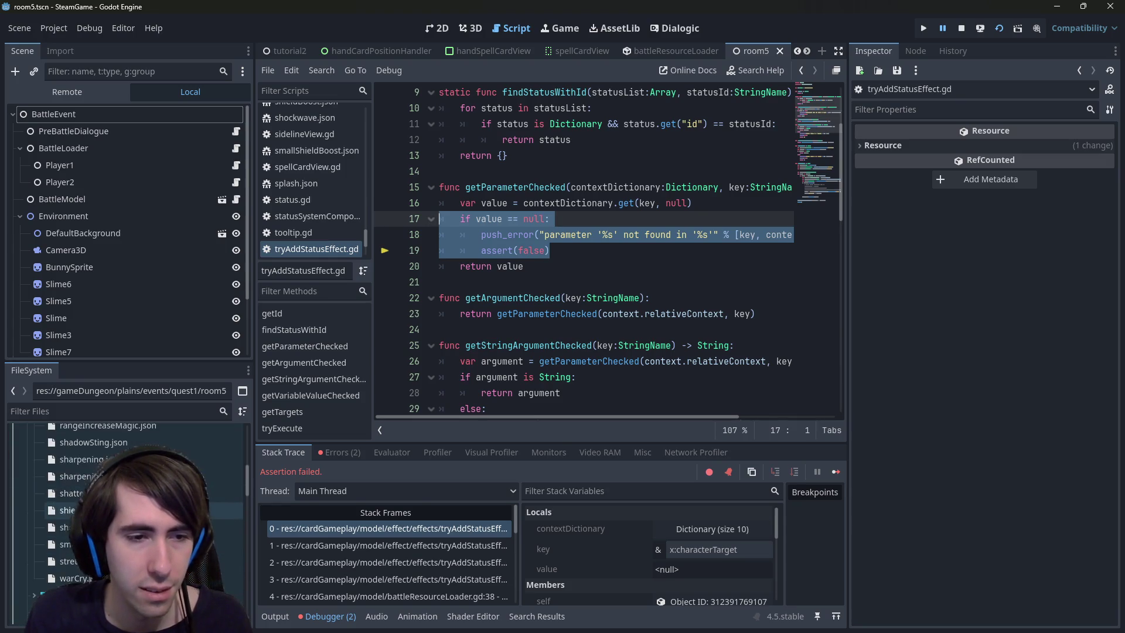
scroll(126, 548, down, 3)
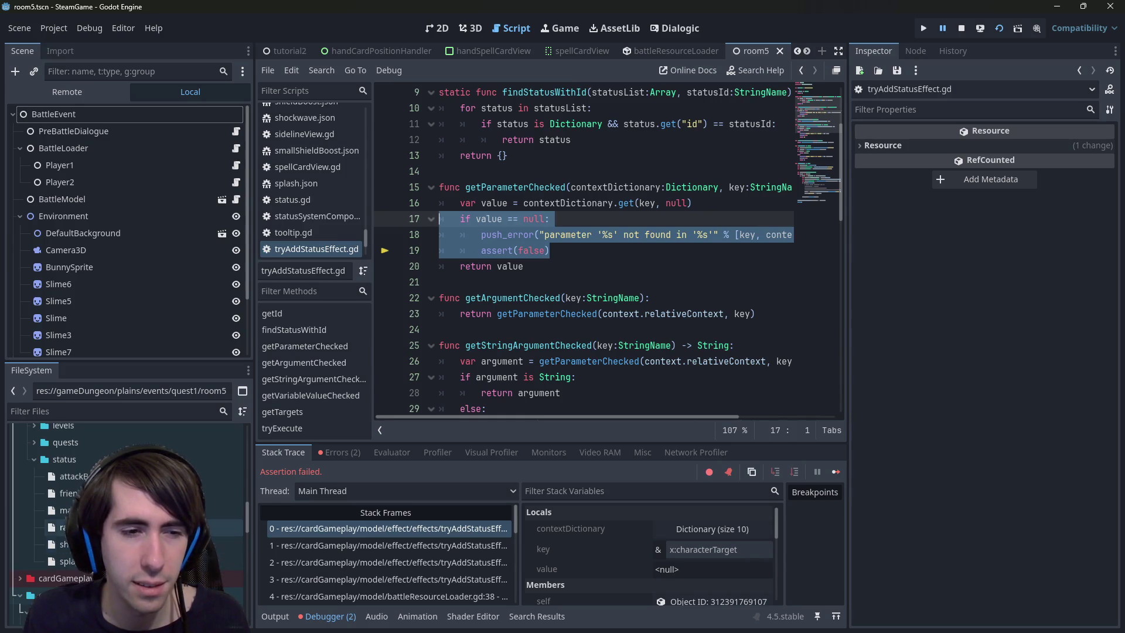
scroll(126, 528, up, 3)
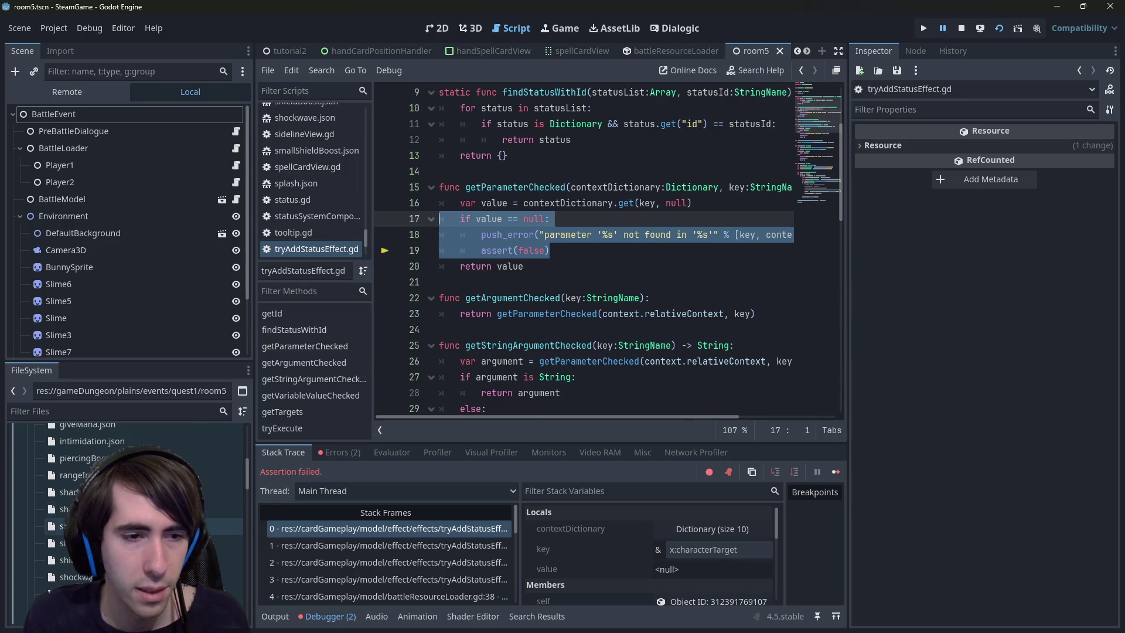
double_click(65, 509)
click(391, 530)
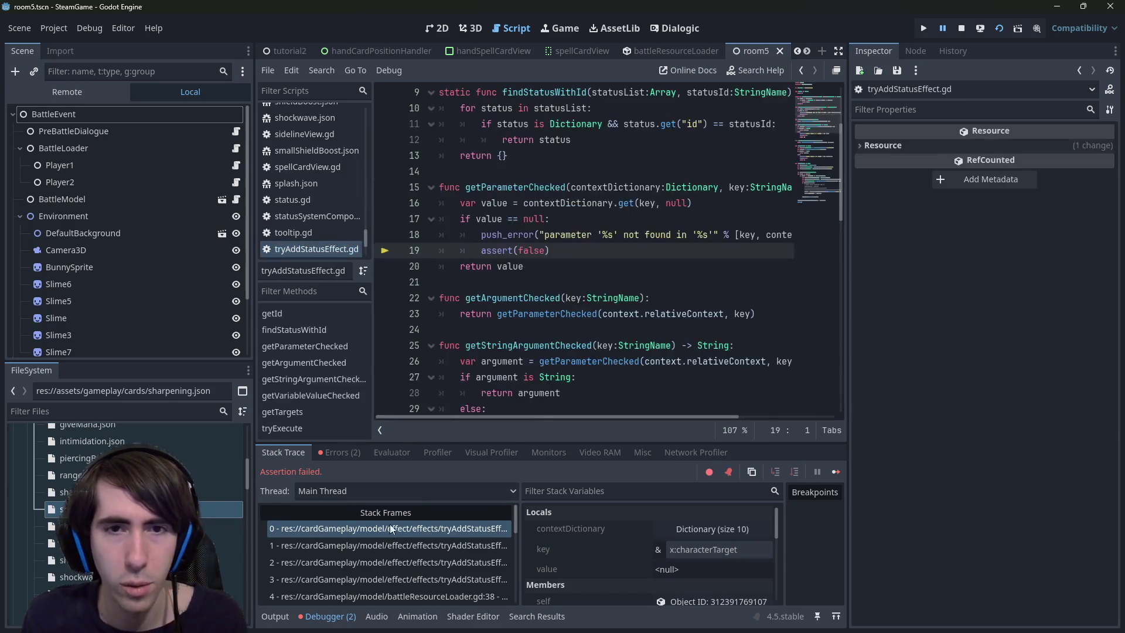
mouse_move(743, 186)
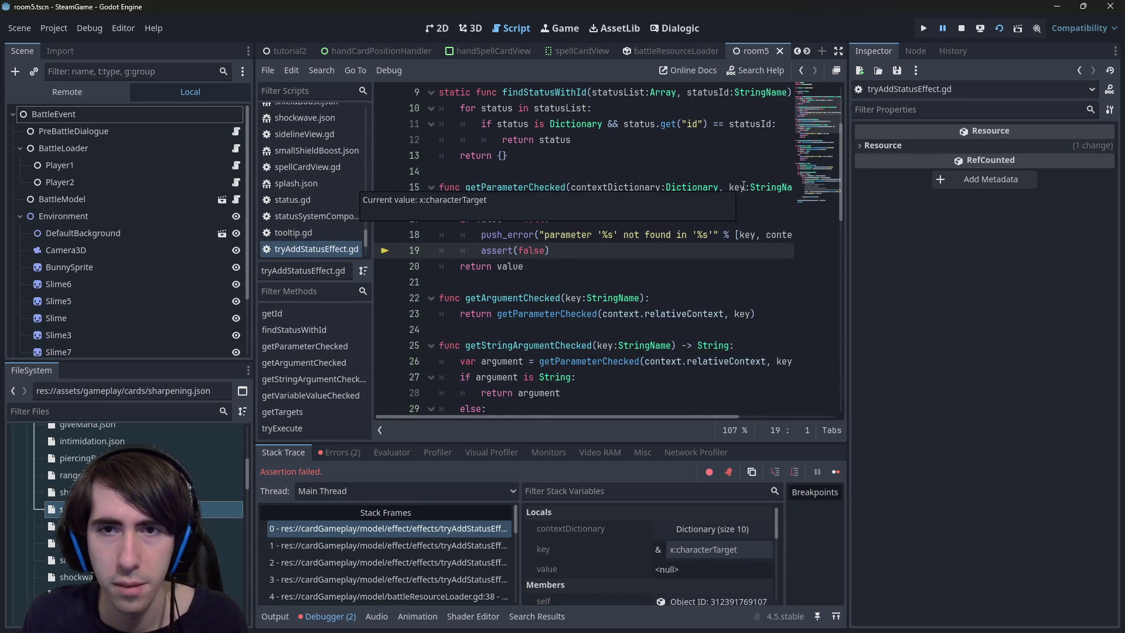
- Open sharpening.json and search it for characterTarget
double_click(65, 510)
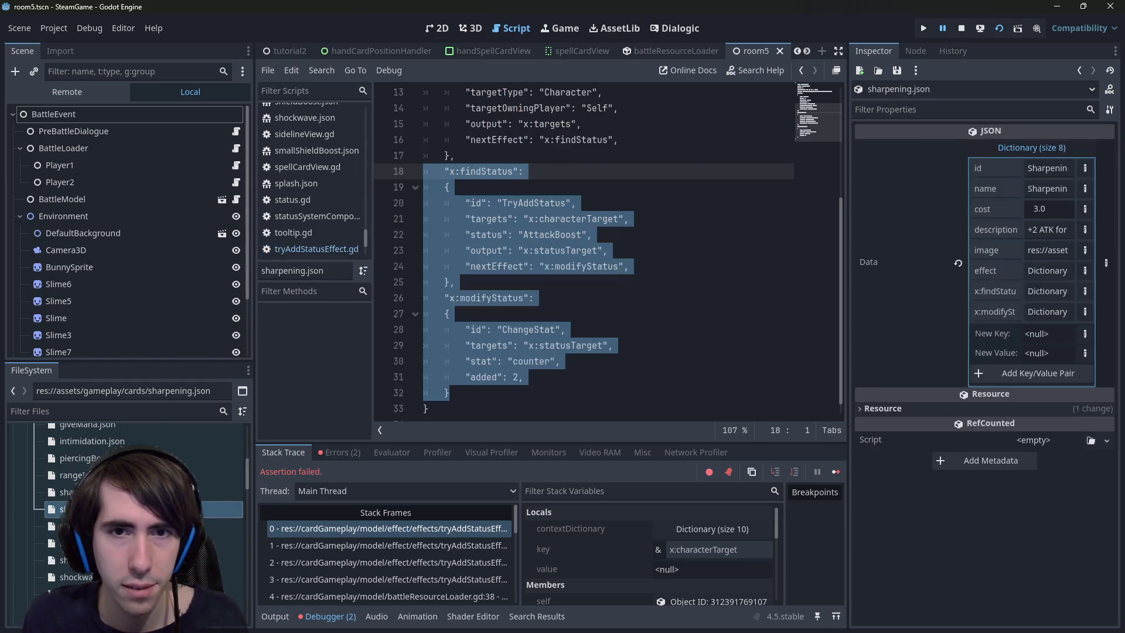
click(593, 278)
scroll(593, 278, up, 3)
double_click(583, 234)
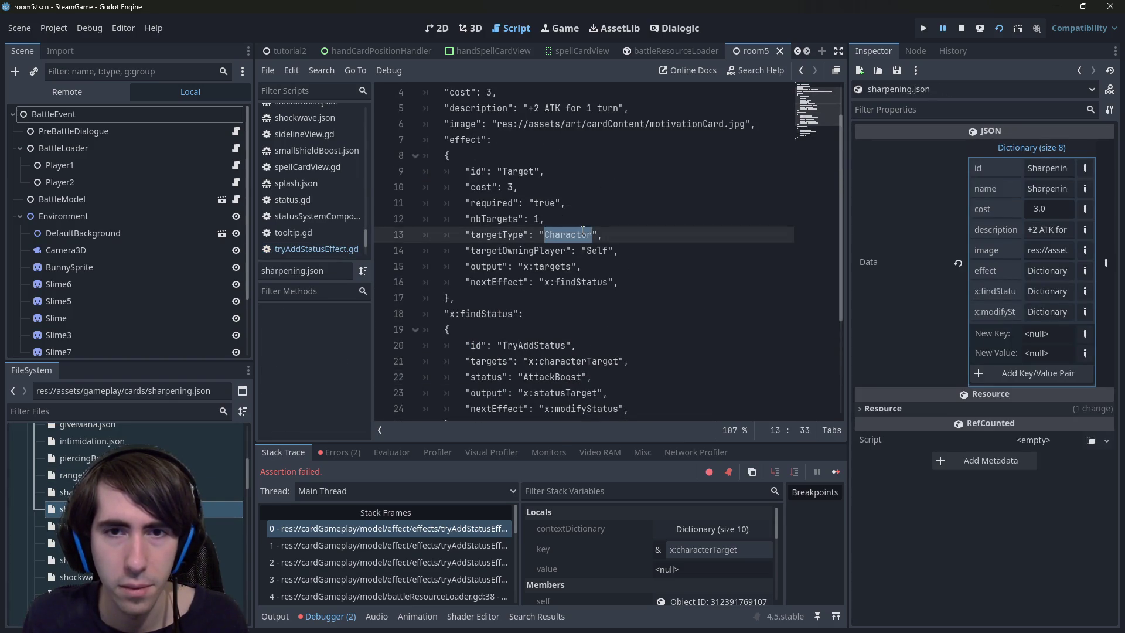
scroll(580, 260, down, 2)
key(ctrl+f)
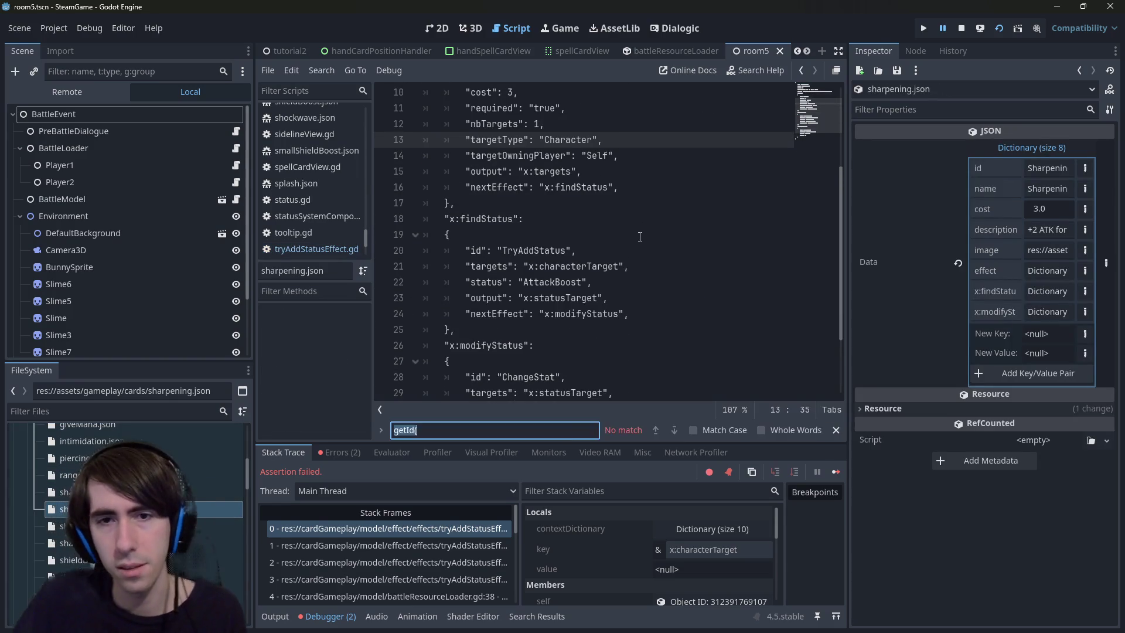
text(characterTarget)
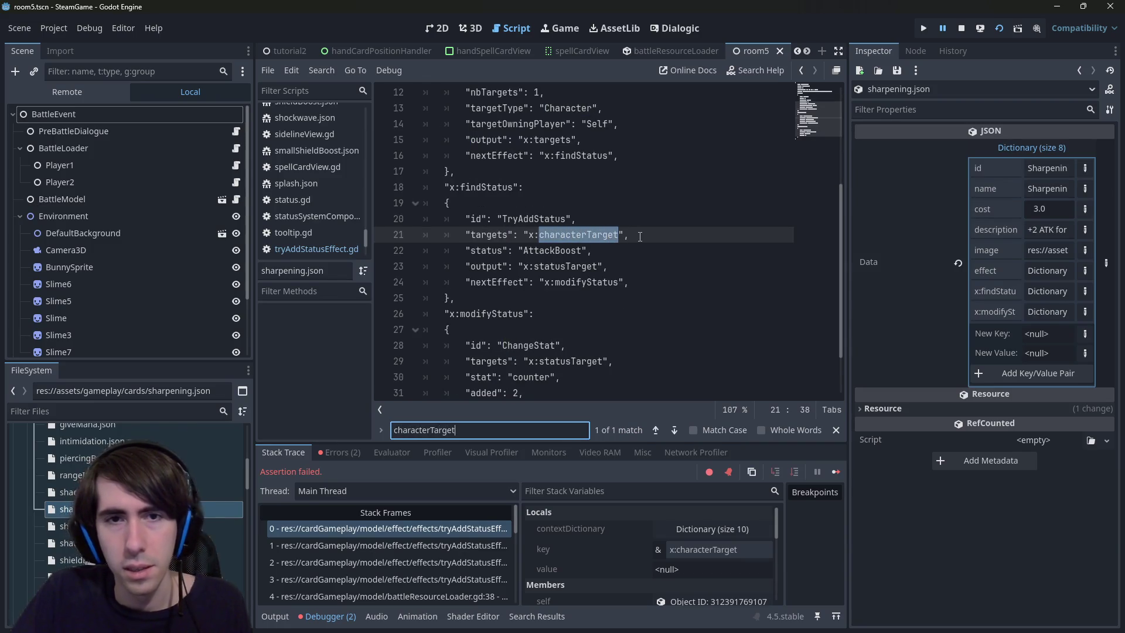
- Replace 'targets' in line 15's output with 'characterTarget' copied from line 21
scroll(640, 236, up, 2)
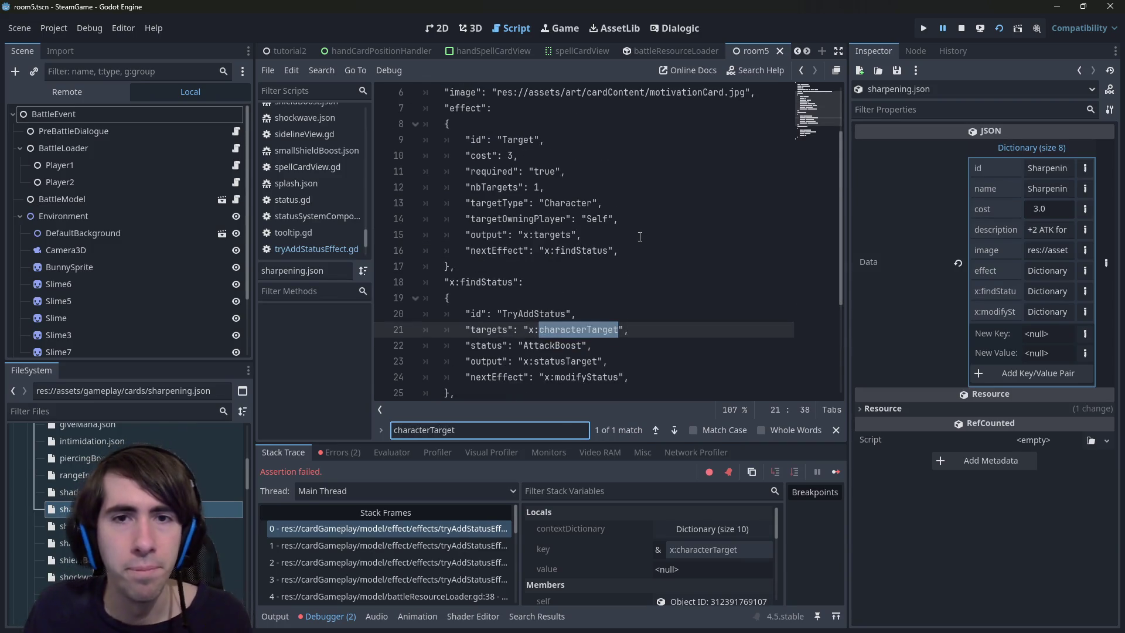
double_click(552, 234)
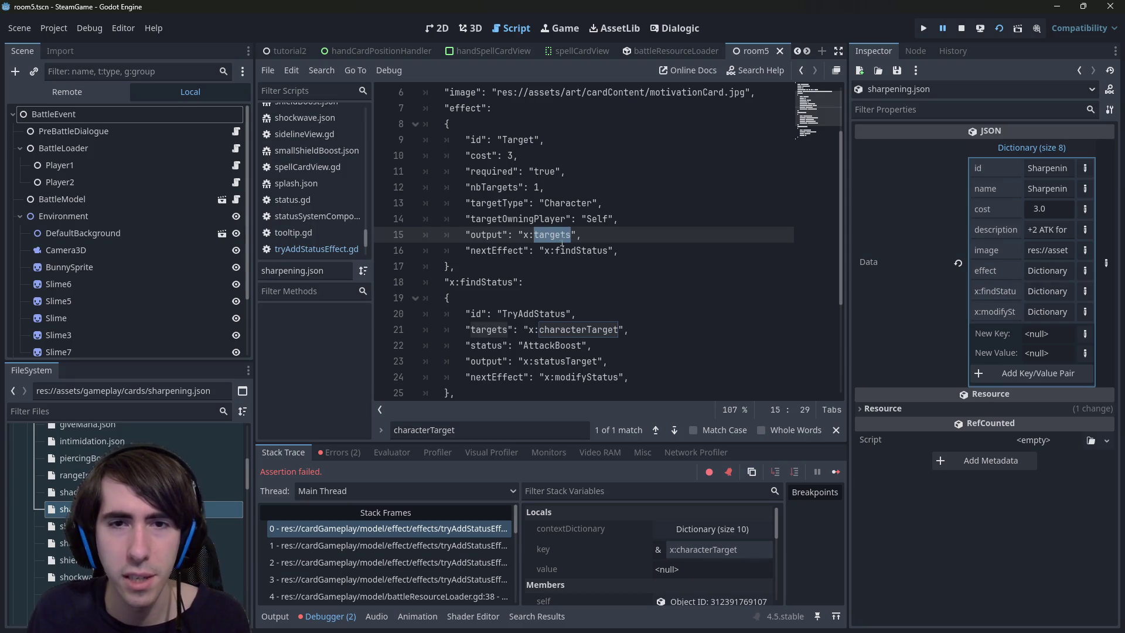
click(573, 202)
double_click(578, 330)
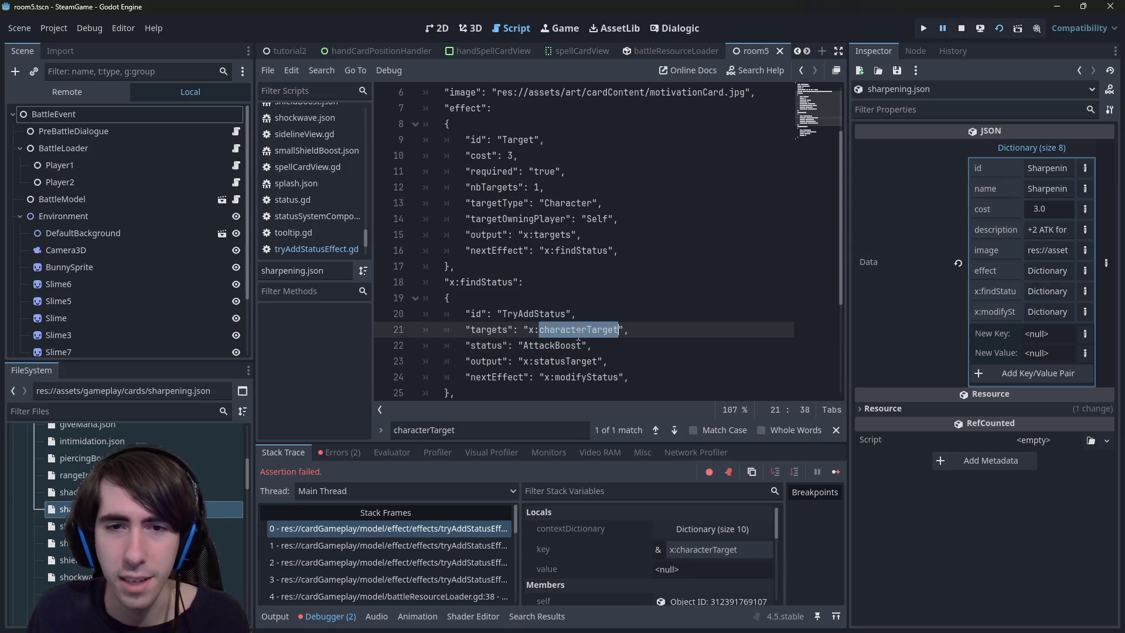
key(ctrl+c)
double_click(564, 242)
key(ctrl+v)
scroll(564, 258, down, 3)
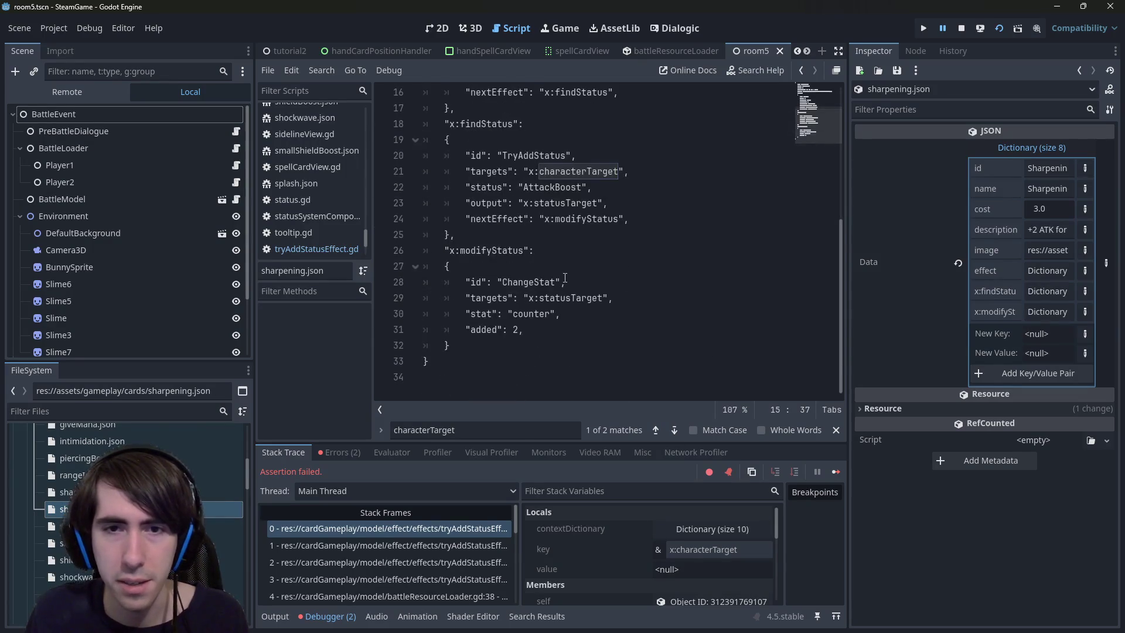
- Compare with sharpeningMagic.json, whose output also uses characterTarget
double_click(65, 526)
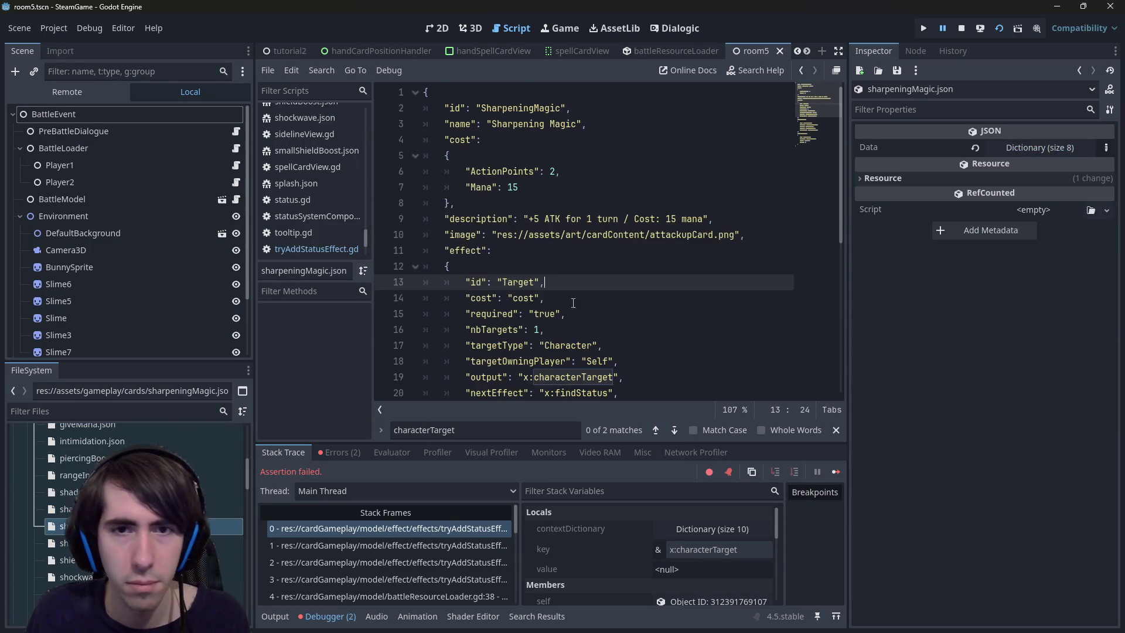
scroll(585, 298, down, 2)
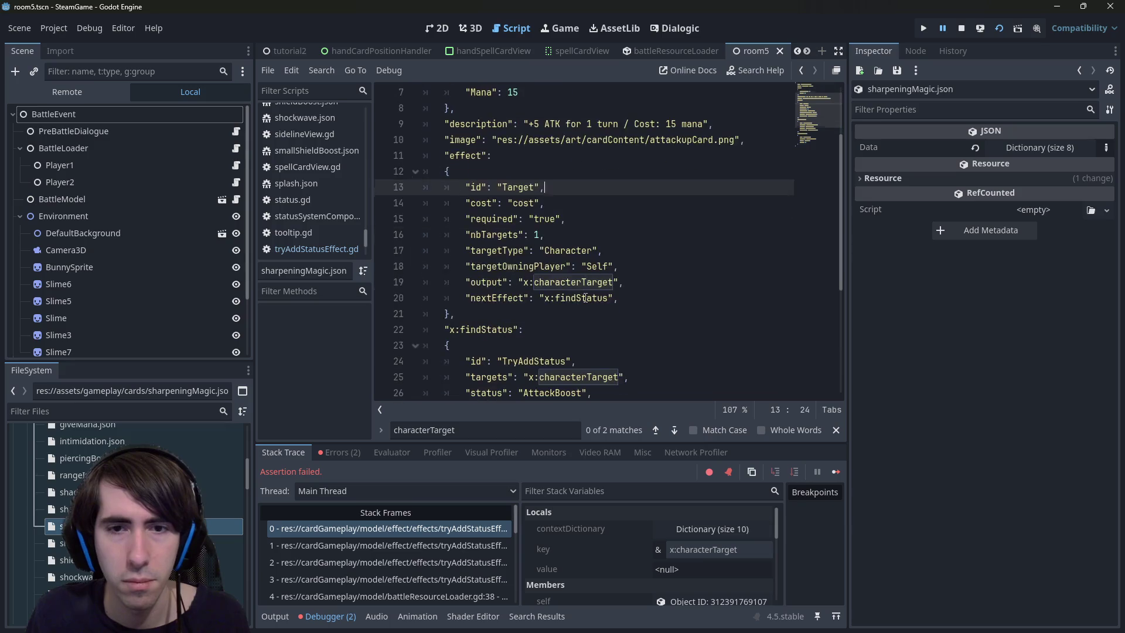
scroll(594, 269, up, 2)
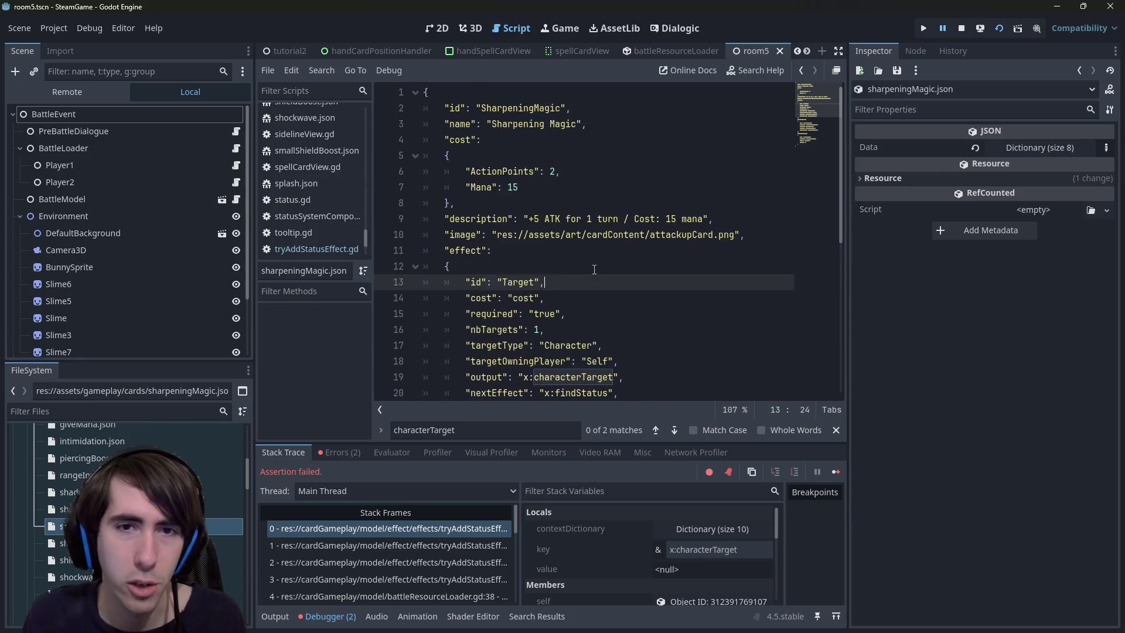
scroll(594, 269, down, 1)
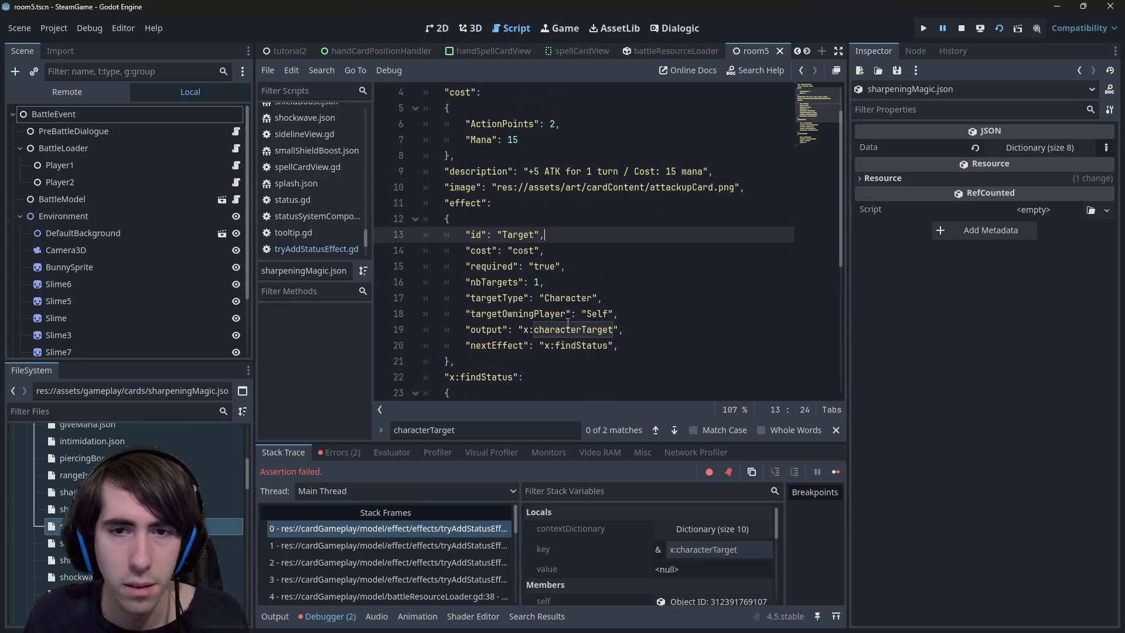
double_click(567, 329)
scroll(566, 329, down, 3)
scroll(566, 330, down, 2)
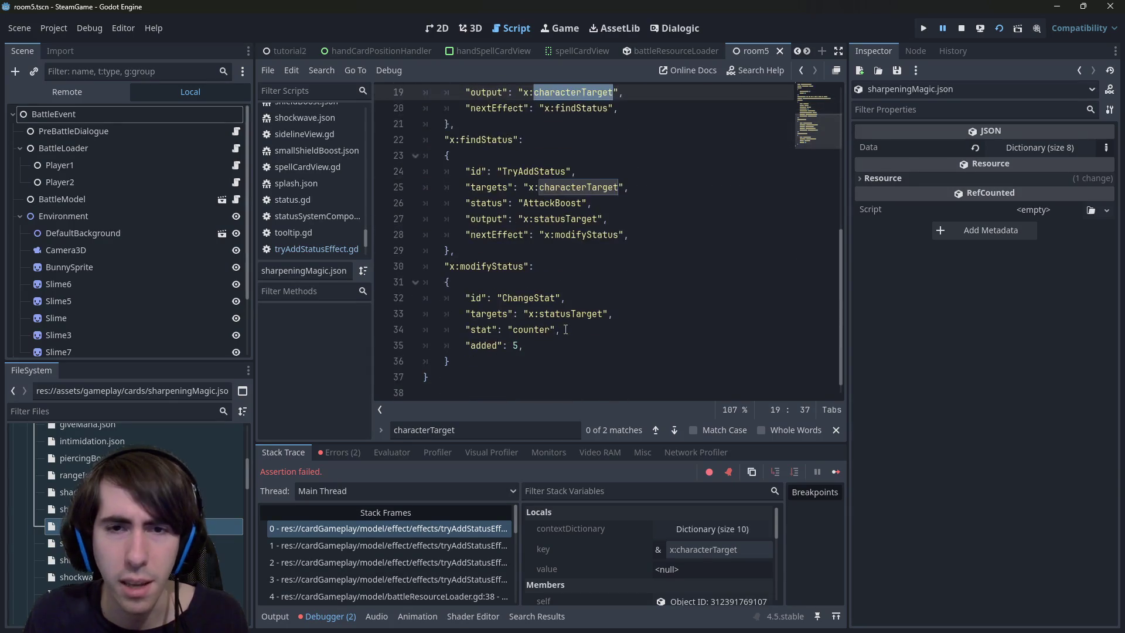
scroll(566, 329, up, 1)
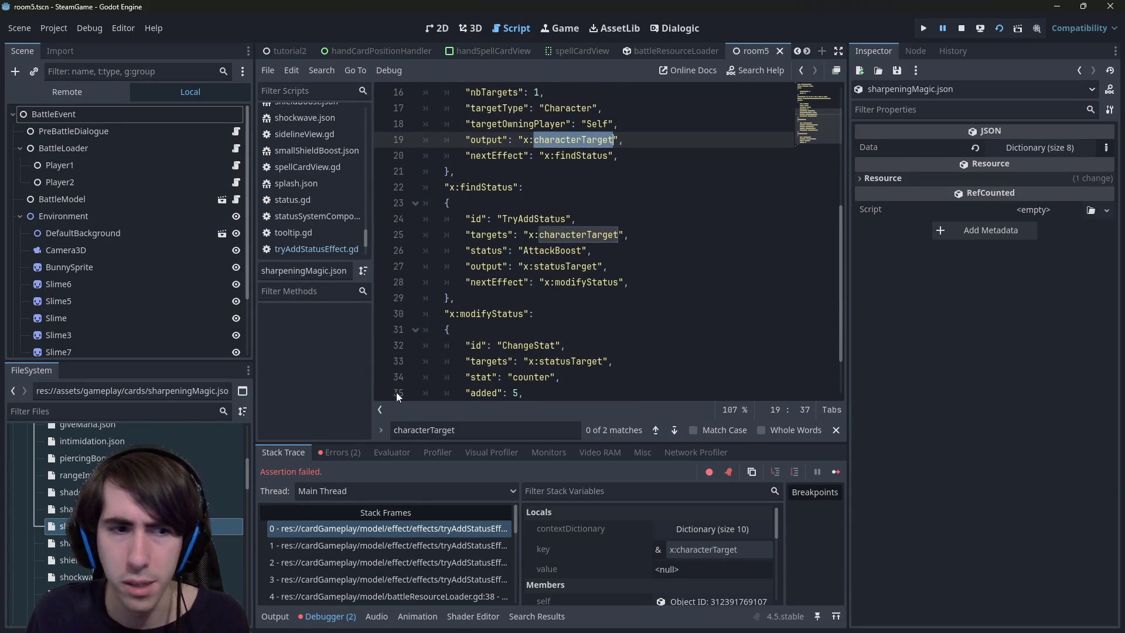
- Return to sharpening.json, save it, and stop the running game
double_click(65, 509)
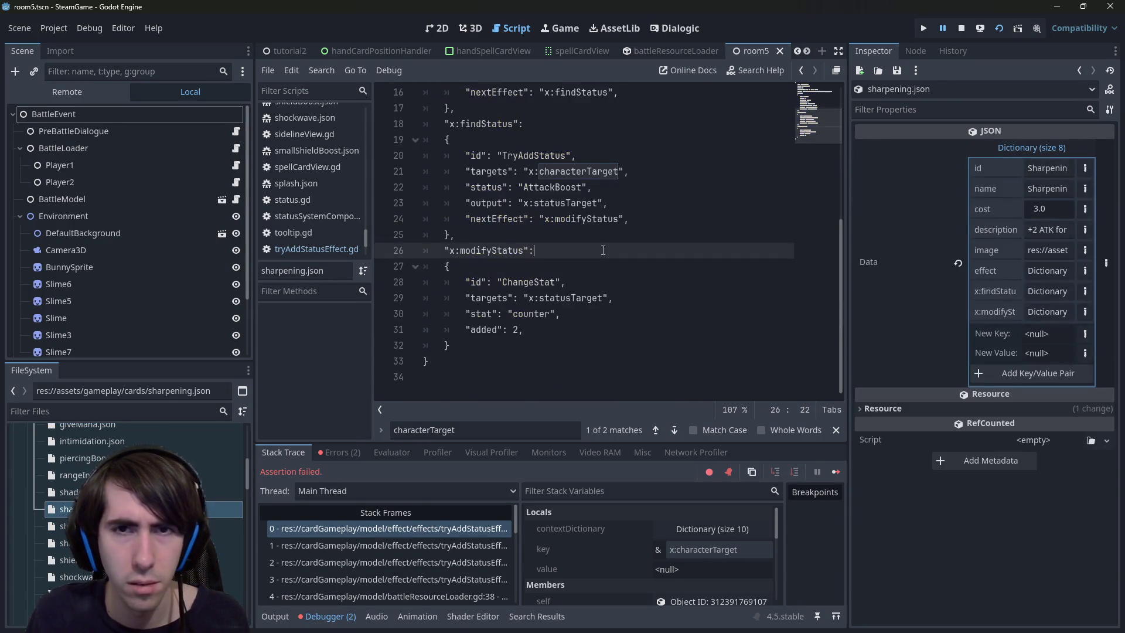
key(ctrl+f)
key(Return)
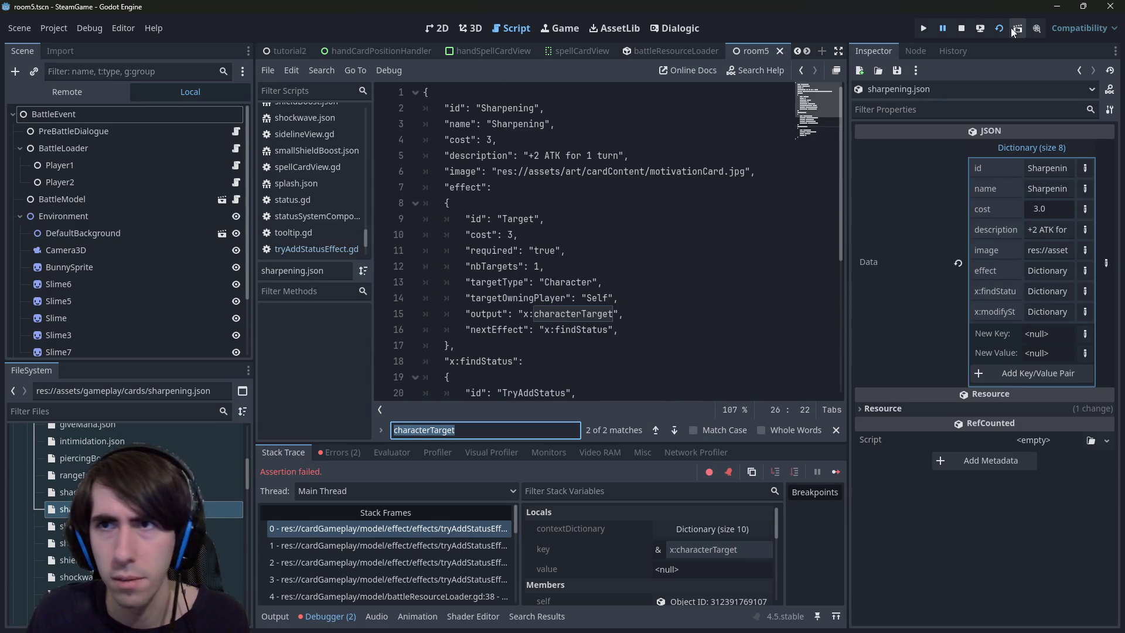
click(962, 29)
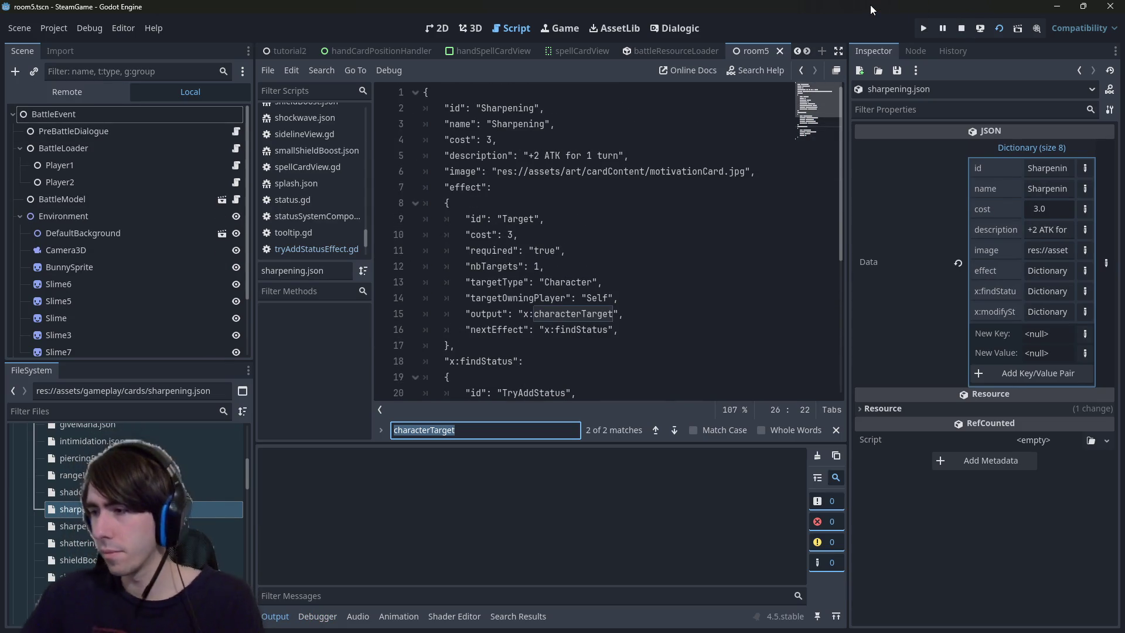
- Relaunch with F5, play the fox, and stack Sharpening cards on the black cat
key(F5)
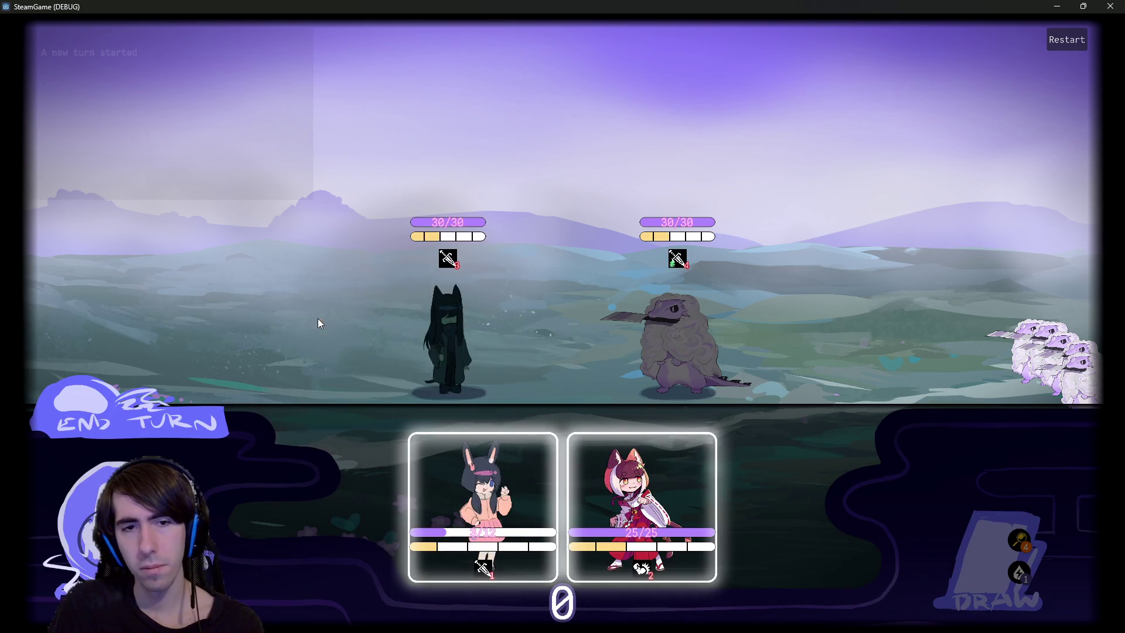
mouse_move(647, 486)
mouse_down()
mouse_move(370, 308)
mouse_move(392, 294)
mouse_up()
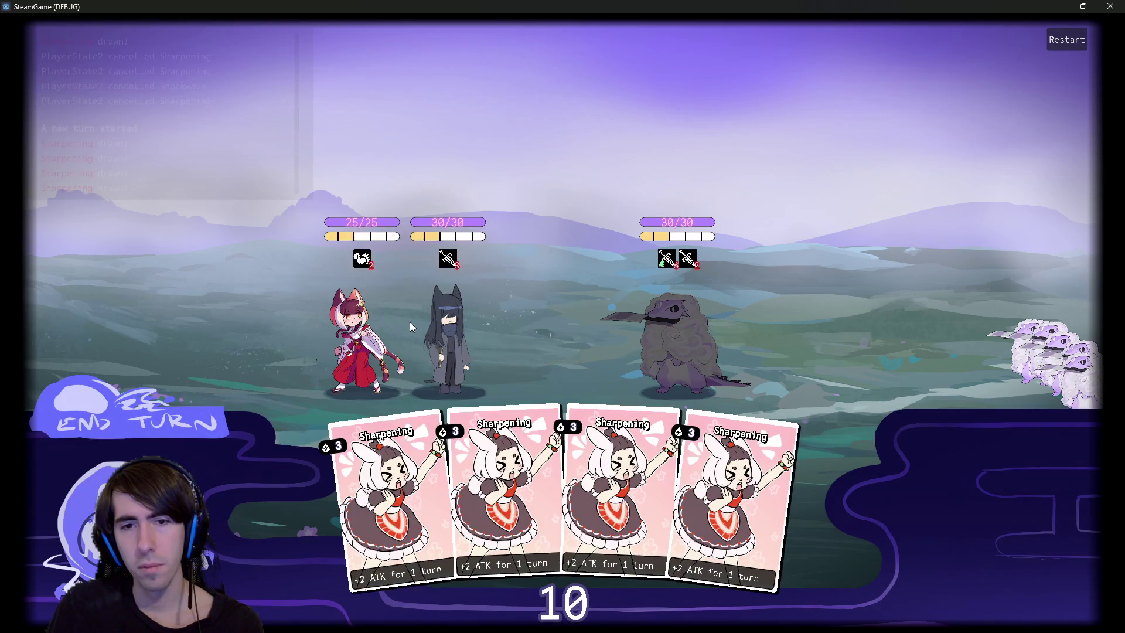
drag(379, 449, 438, 315)
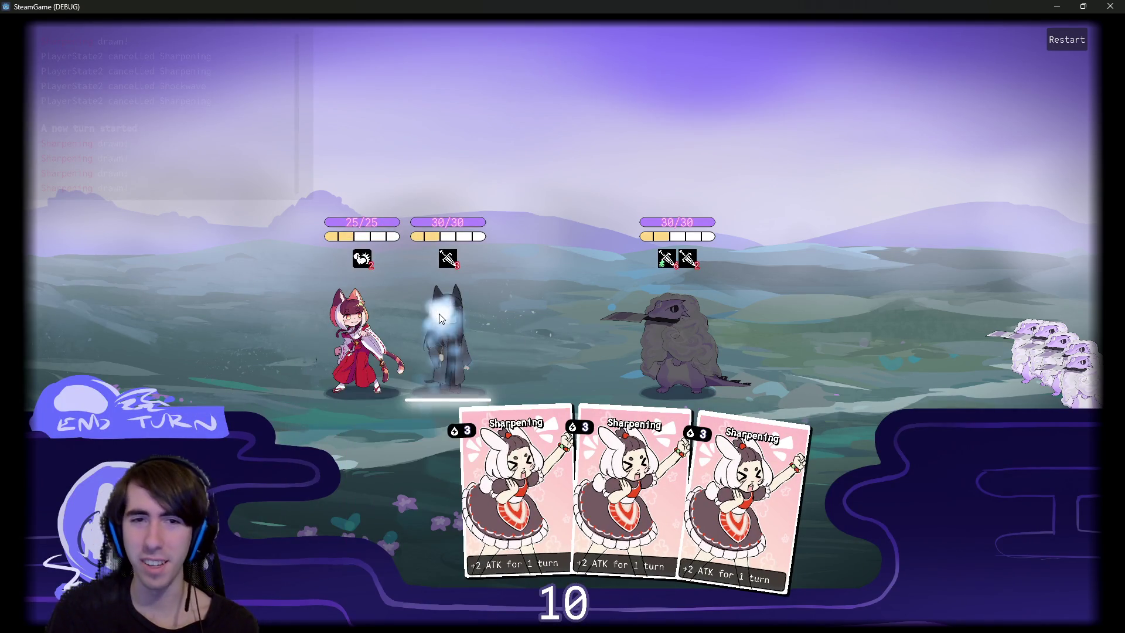
drag(445, 481, 463, 346)
drag(504, 481, 448, 322)
drag(562, 443, 446, 310)
click(973, 559)
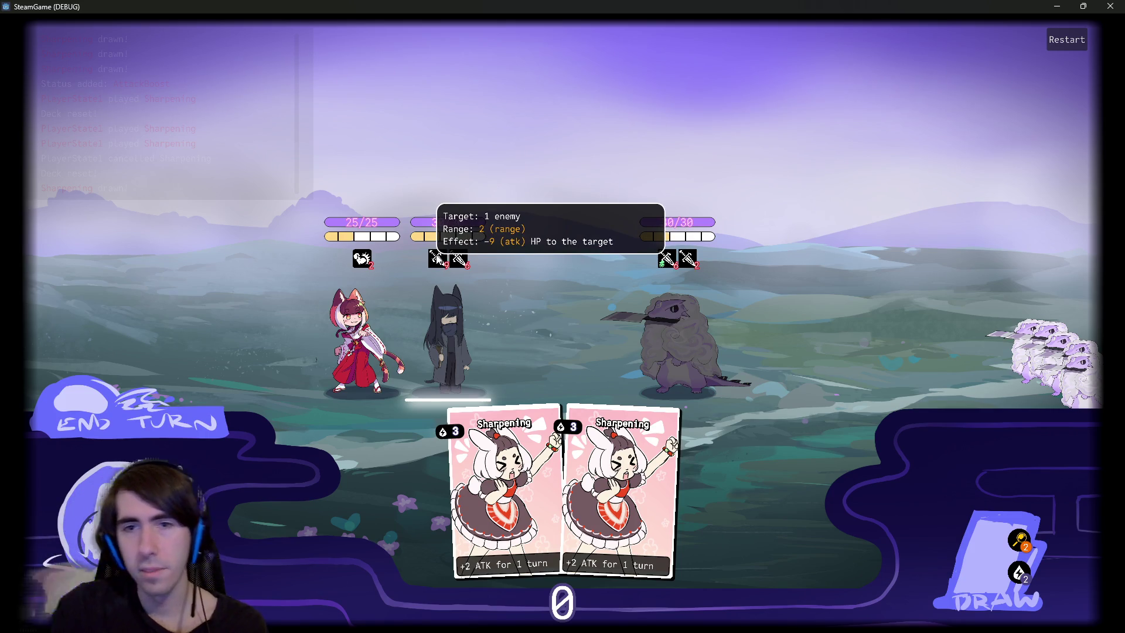
- Attack the enemy, end the turn, then boost the second ally with three Sharpening cards and attack
click(437, 258)
click(655, 330)
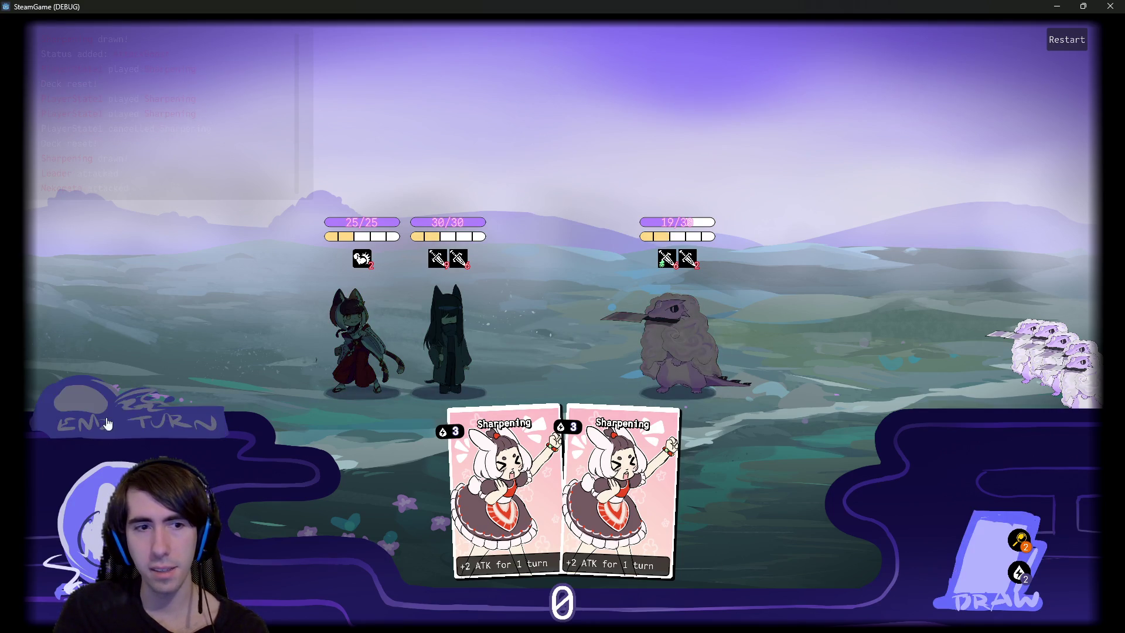
click(126, 414)
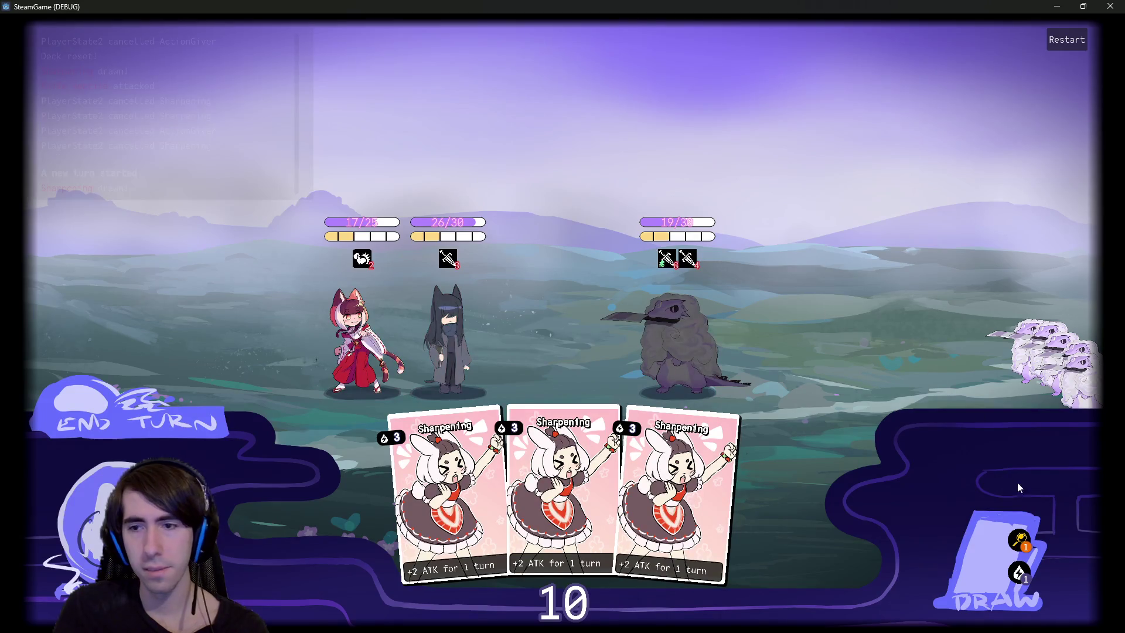
click(980, 554)
drag(502, 457, 440, 312)
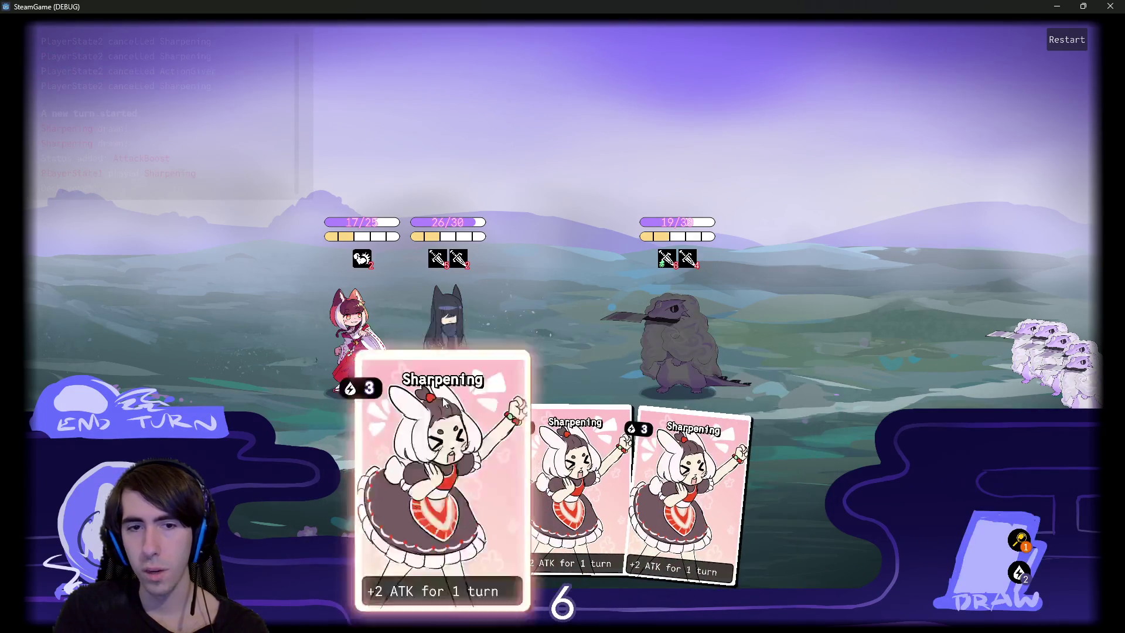
drag(457, 487, 446, 322)
drag(495, 487, 473, 322)
click(448, 340)
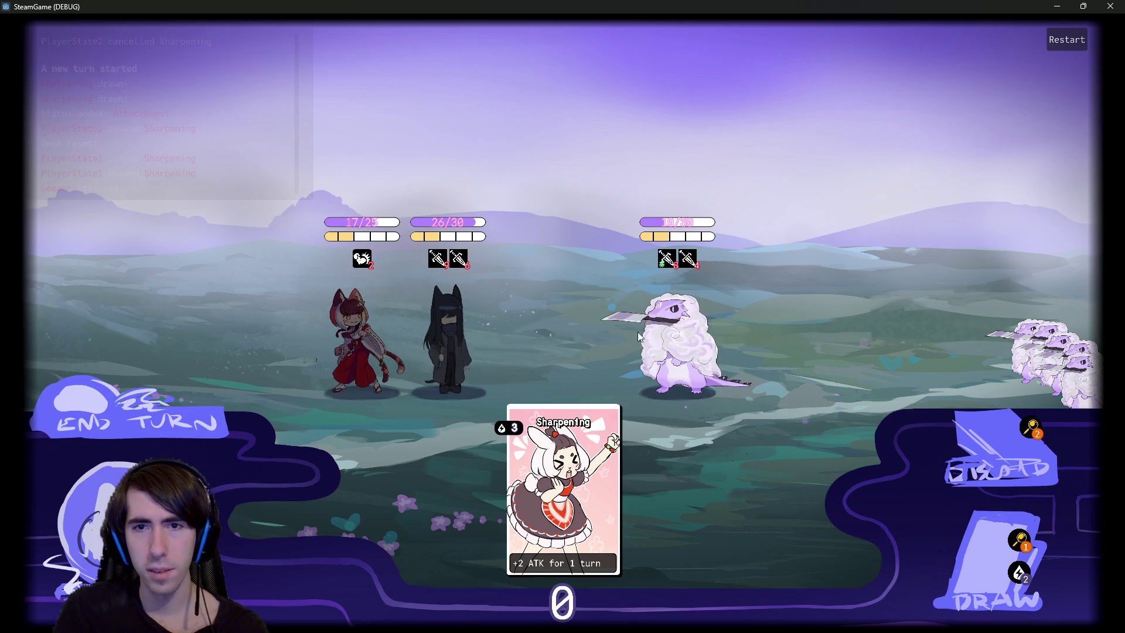
- End the turn, draw, and play three more Sharpening cards on the second ally
click(141, 417)
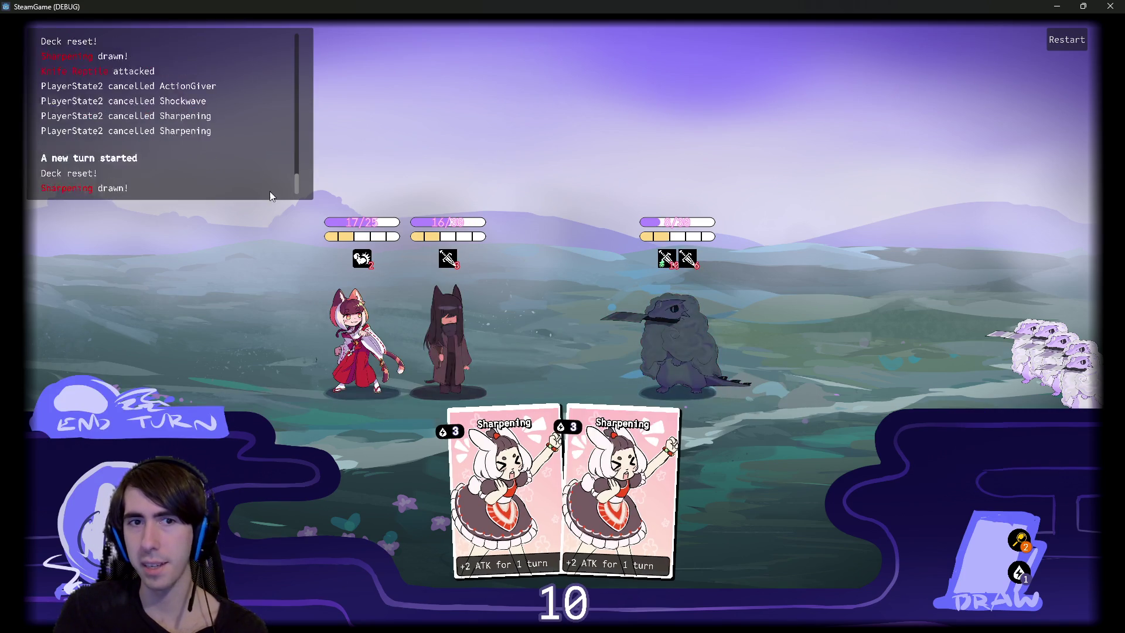
click(947, 550)
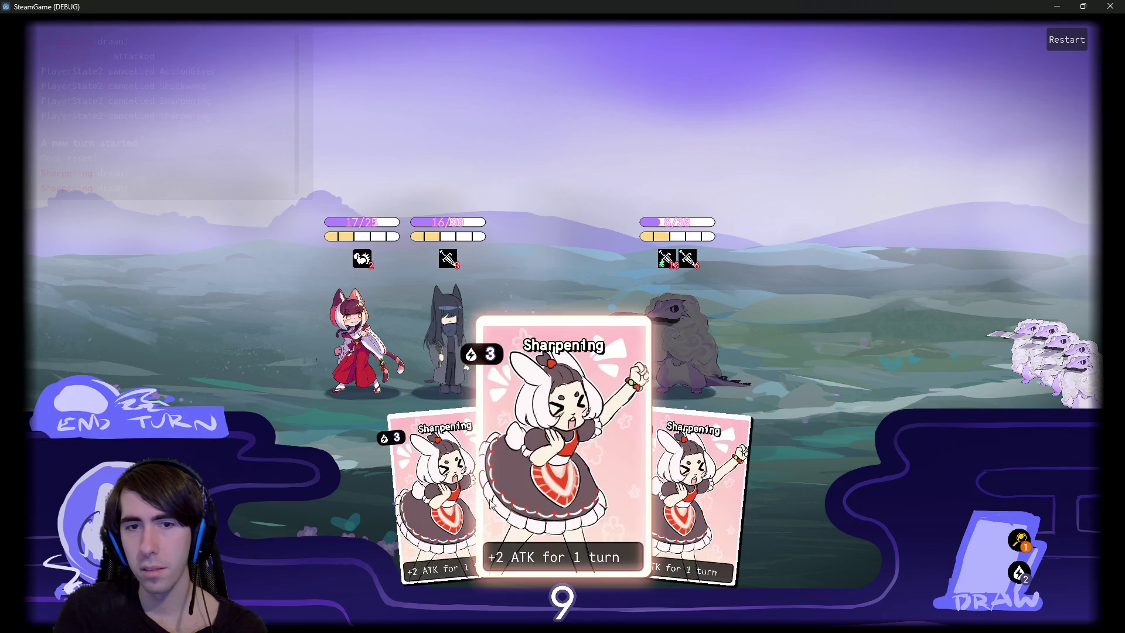
drag(492, 504, 449, 340)
drag(527, 469, 448, 340)
drag(542, 427, 450, 328)
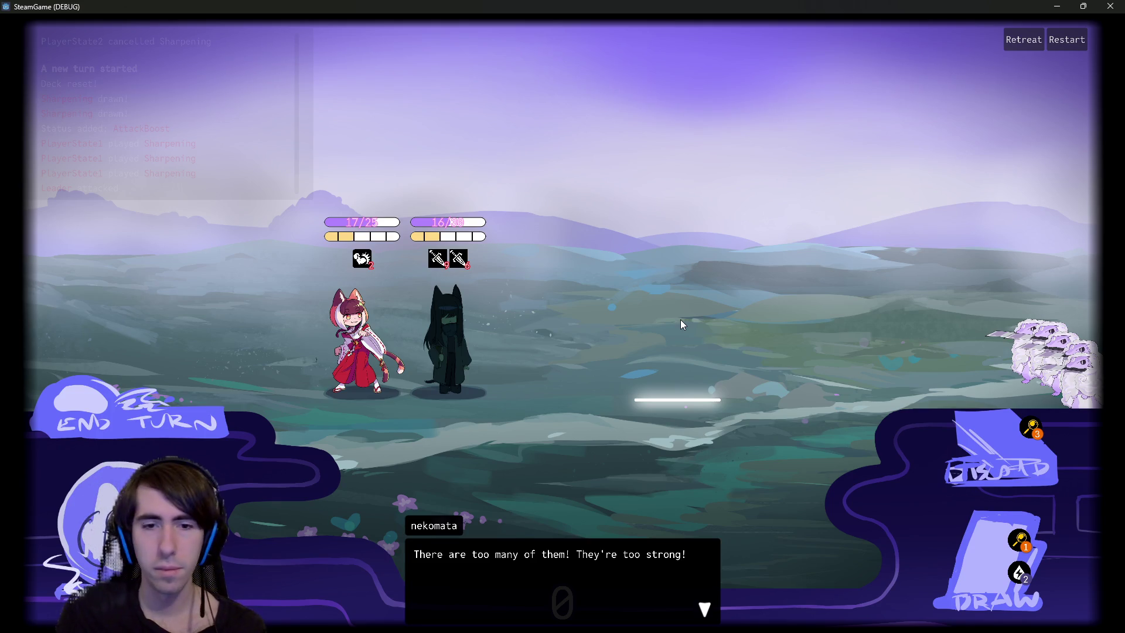
- Click through the dialogue, close the debug game window and stop the game
click(681, 319)
click(680, 319)
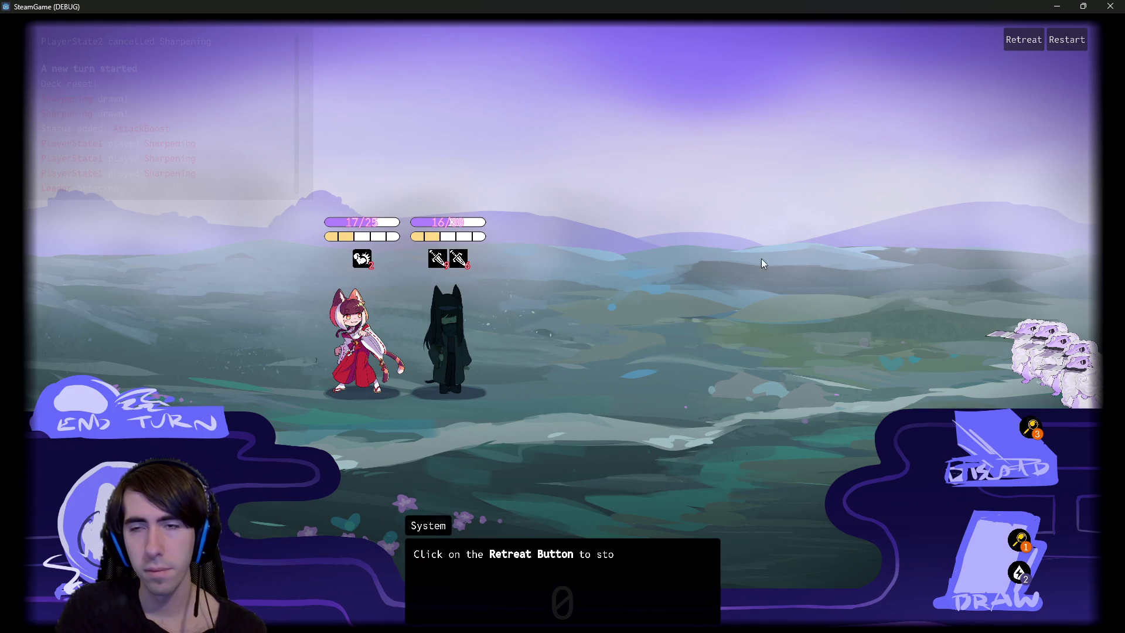
click(1110, 6)
click(629, 335)
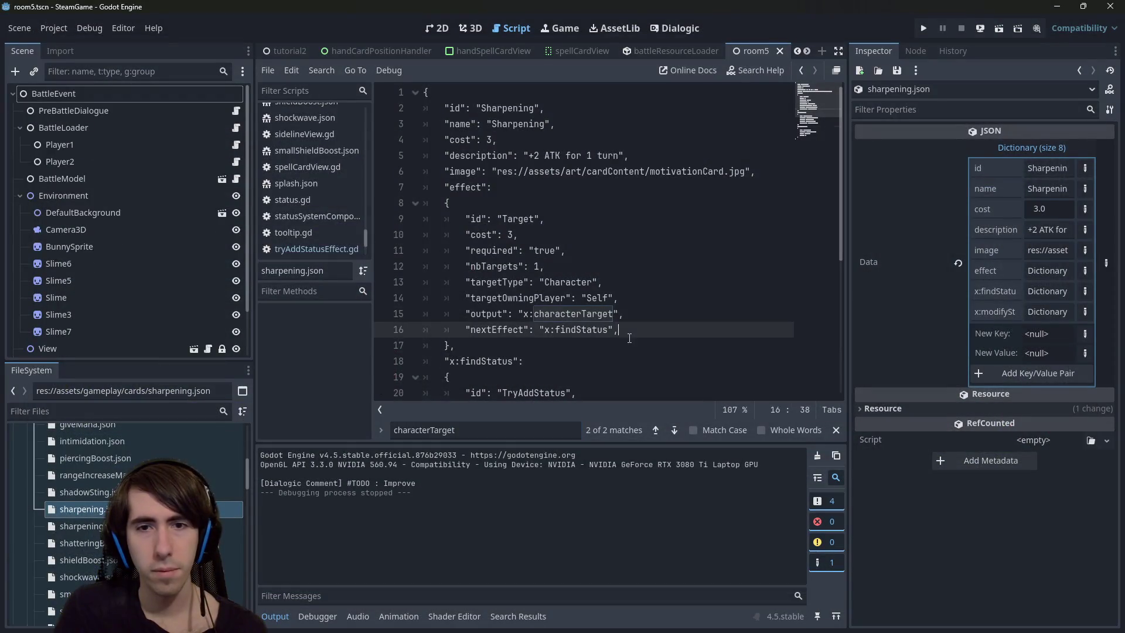
click(633, 313)
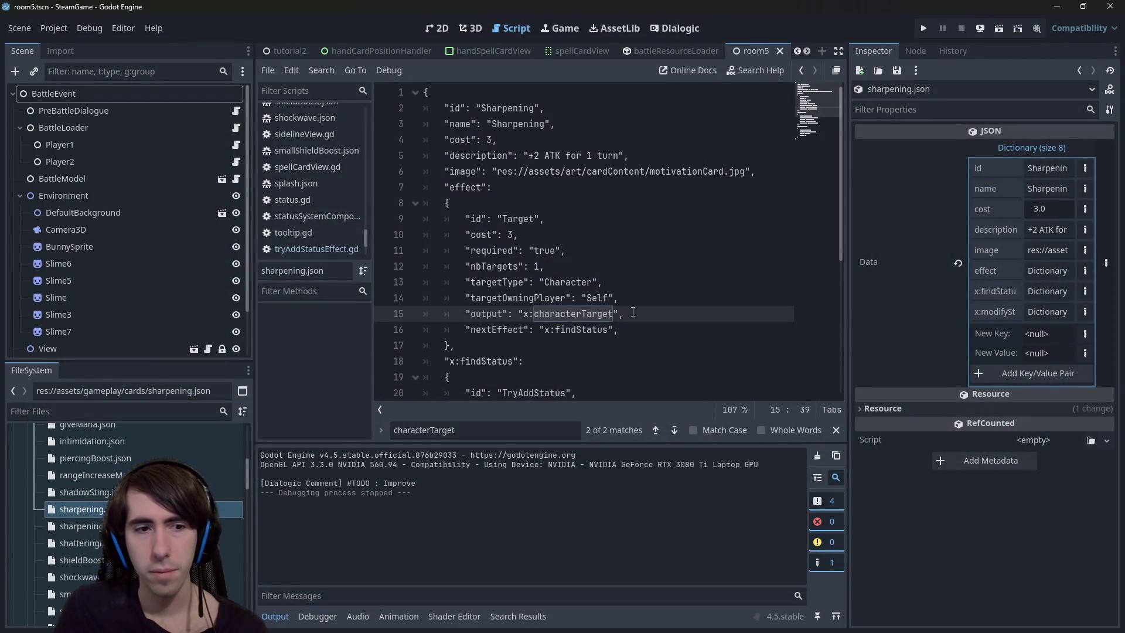
scroll(228, 455, up, 10)
scroll(227, 455, up, 1)
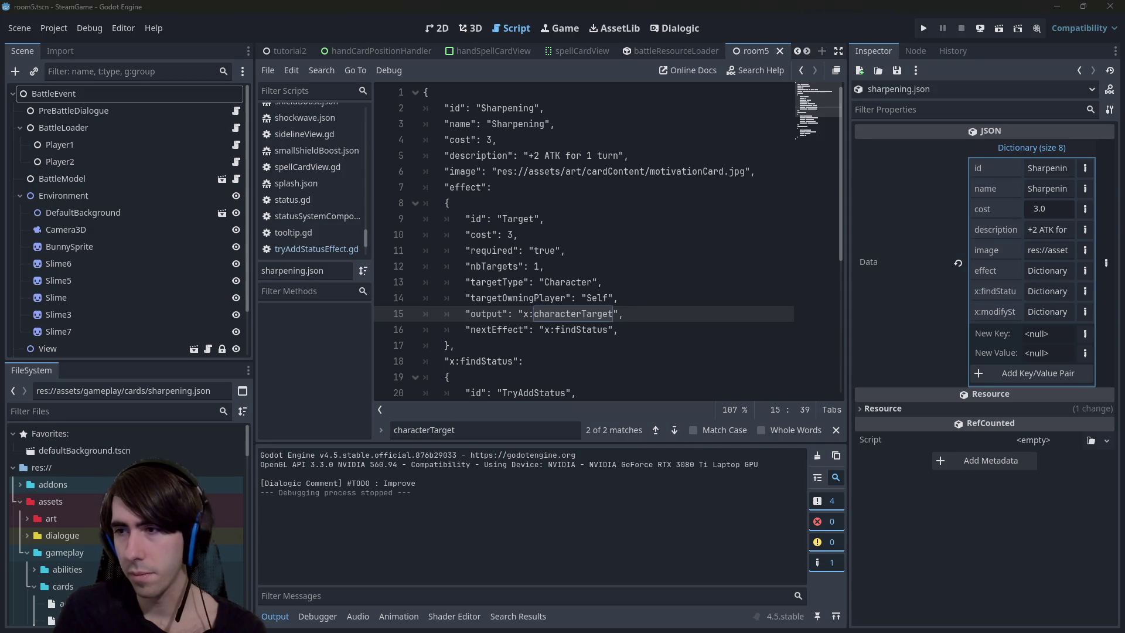
mouse_move(1124, 109)
mouse_down()
mouse_move(957, 112)
mouse_move(801, 141)
mouse_up()
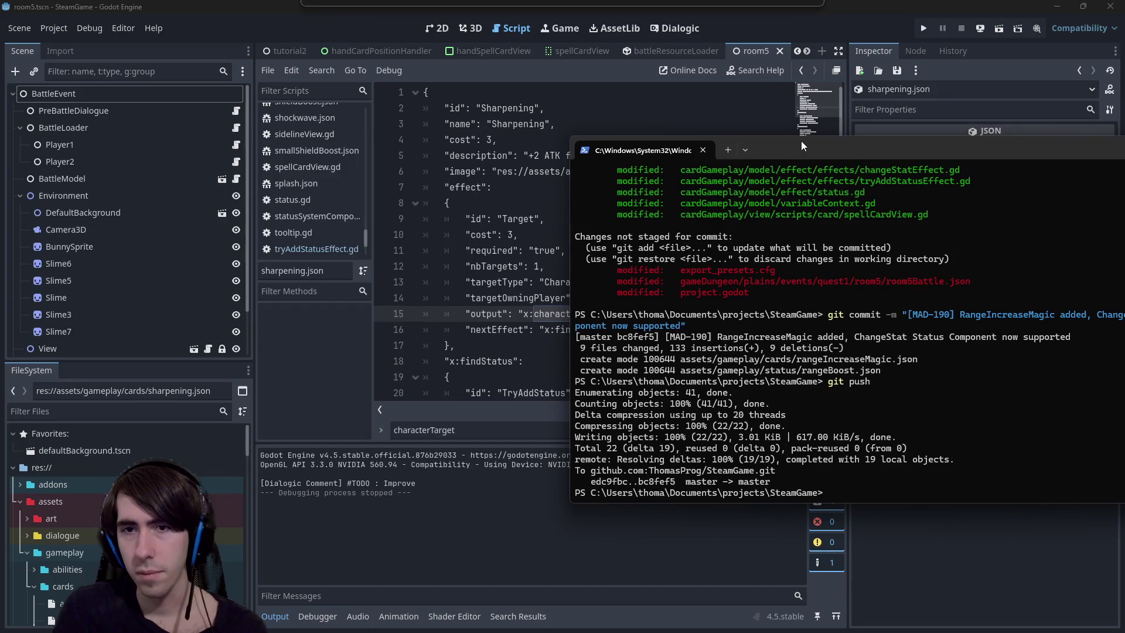
- Check git status and stage the changes under assets
text(git status)
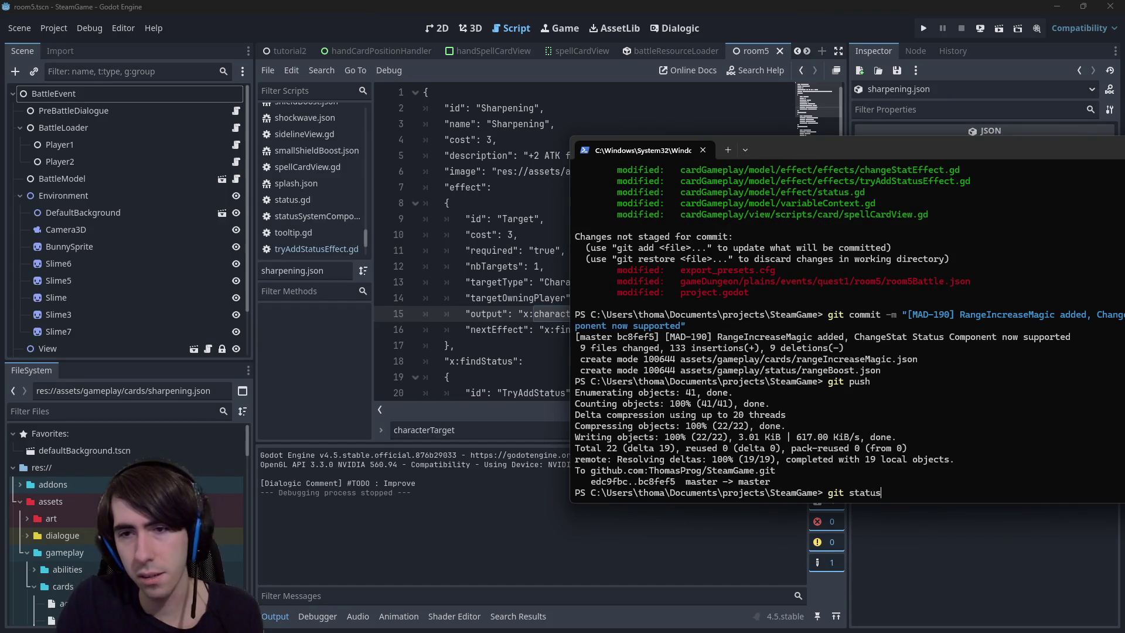
key(Return)
text(git add assets)
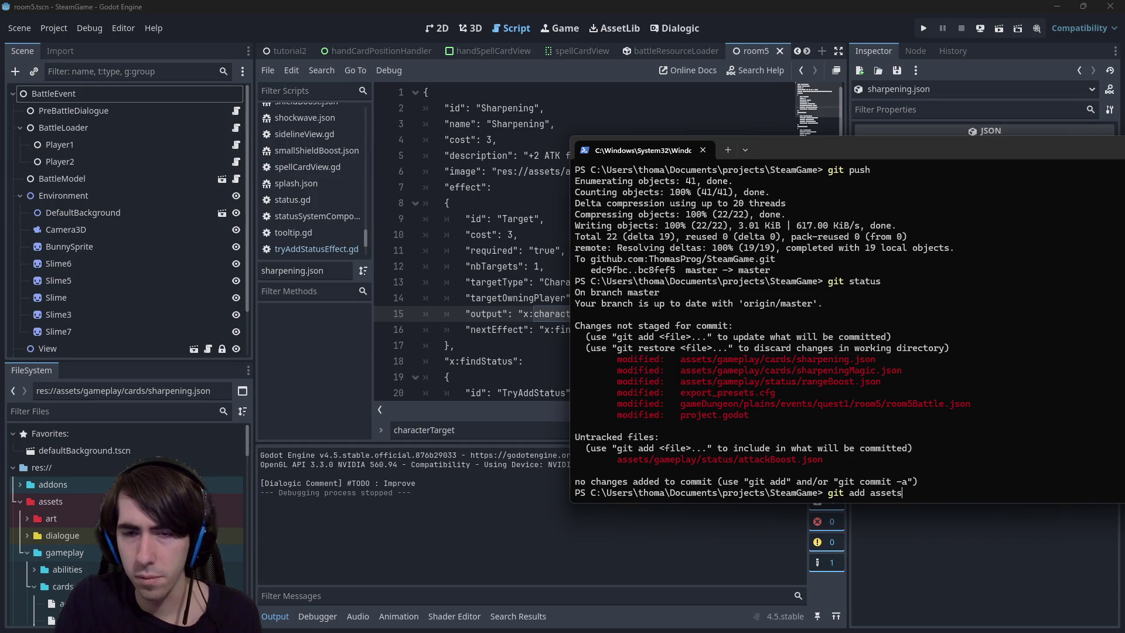
key(Return)
text(git status)
key(Return)
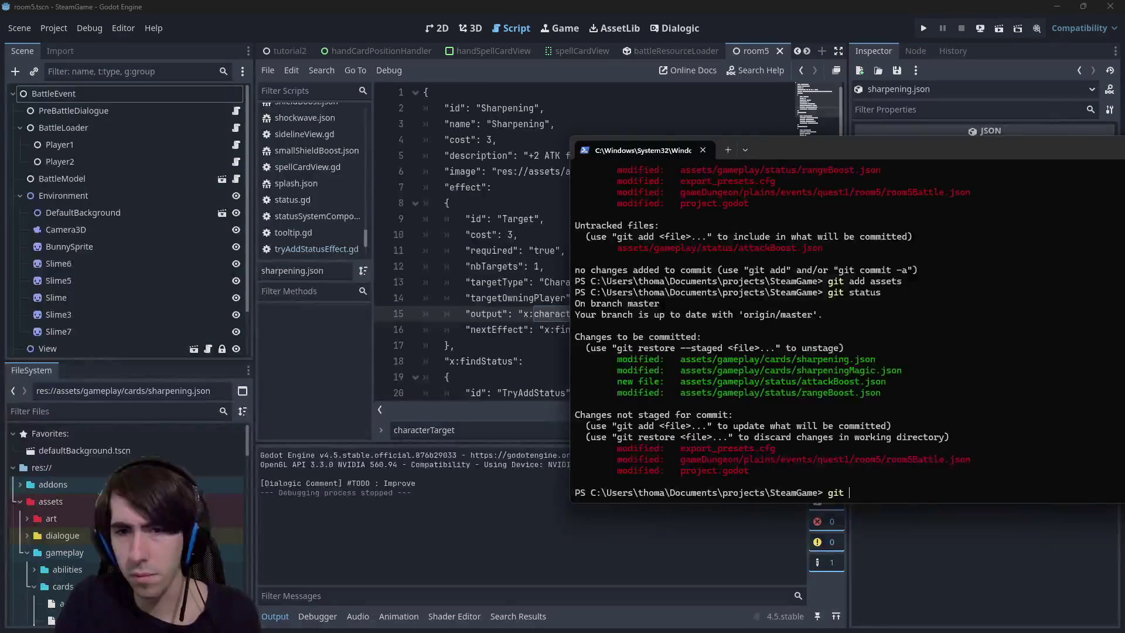
- Commit with the message "[hotfix] attack boost cards are now using the same status"
text(add)
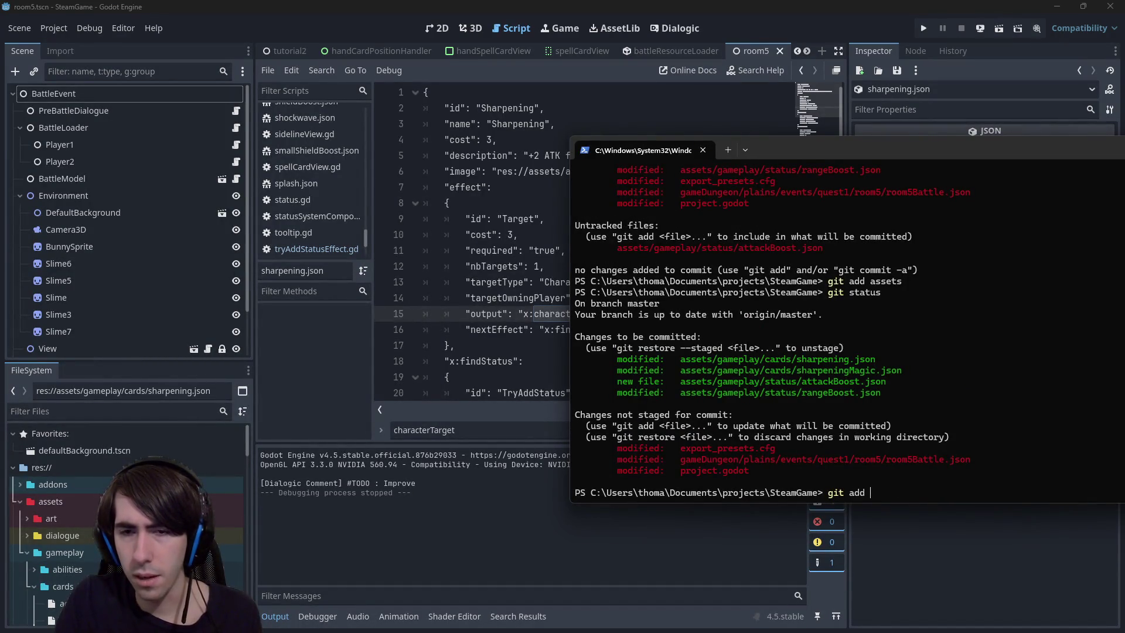
text(git co)
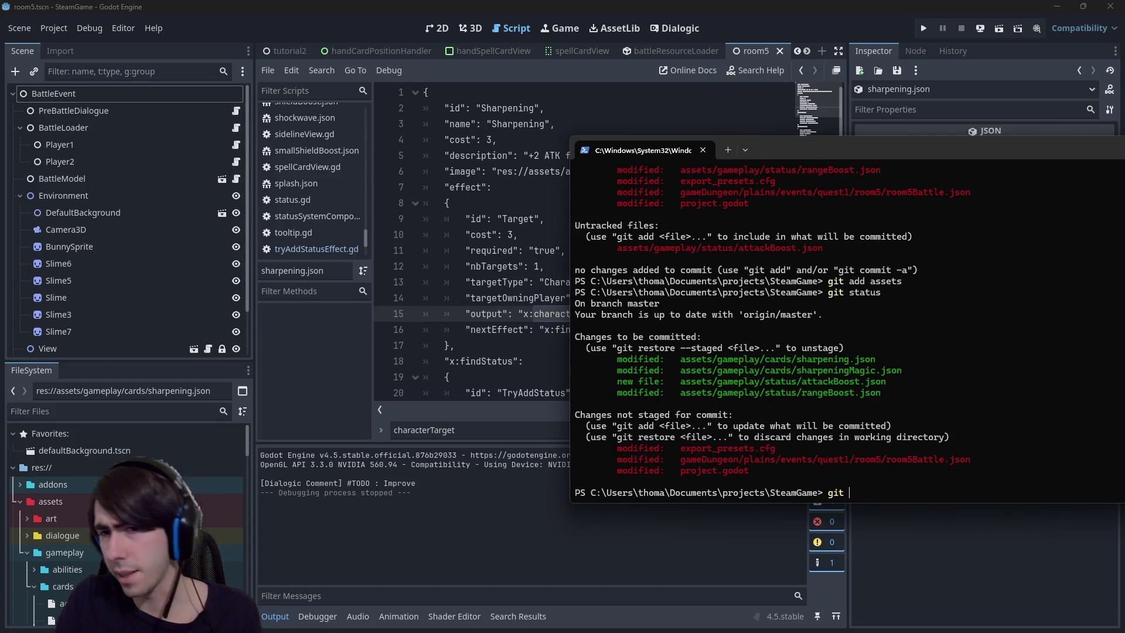
text(mmit -m "[]")
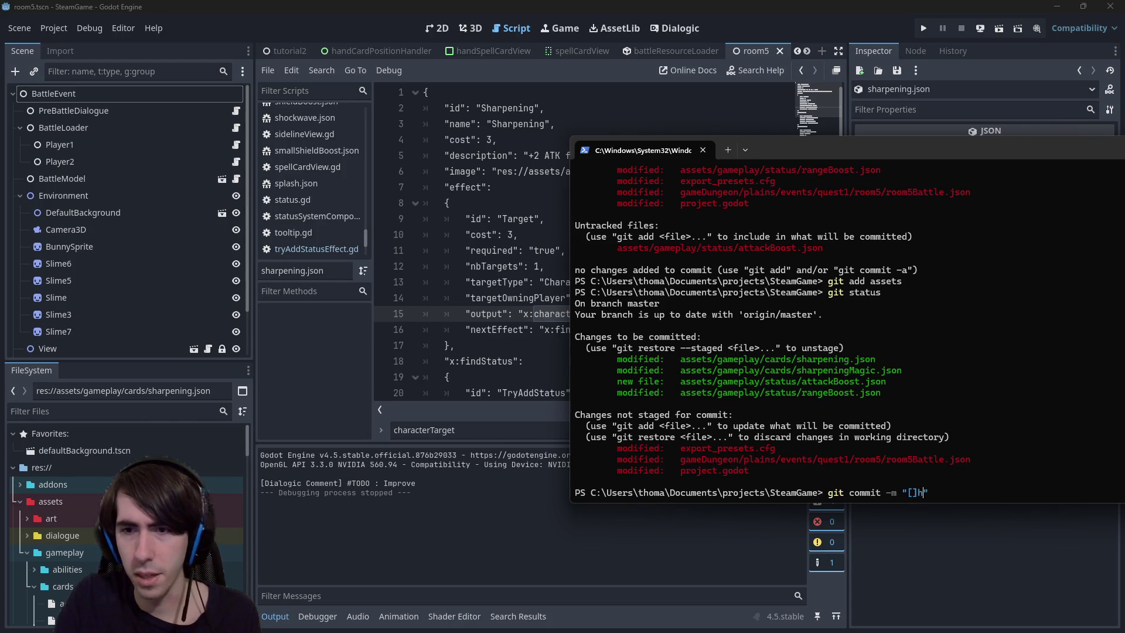
key(BackSpace)
text(hotfix] )
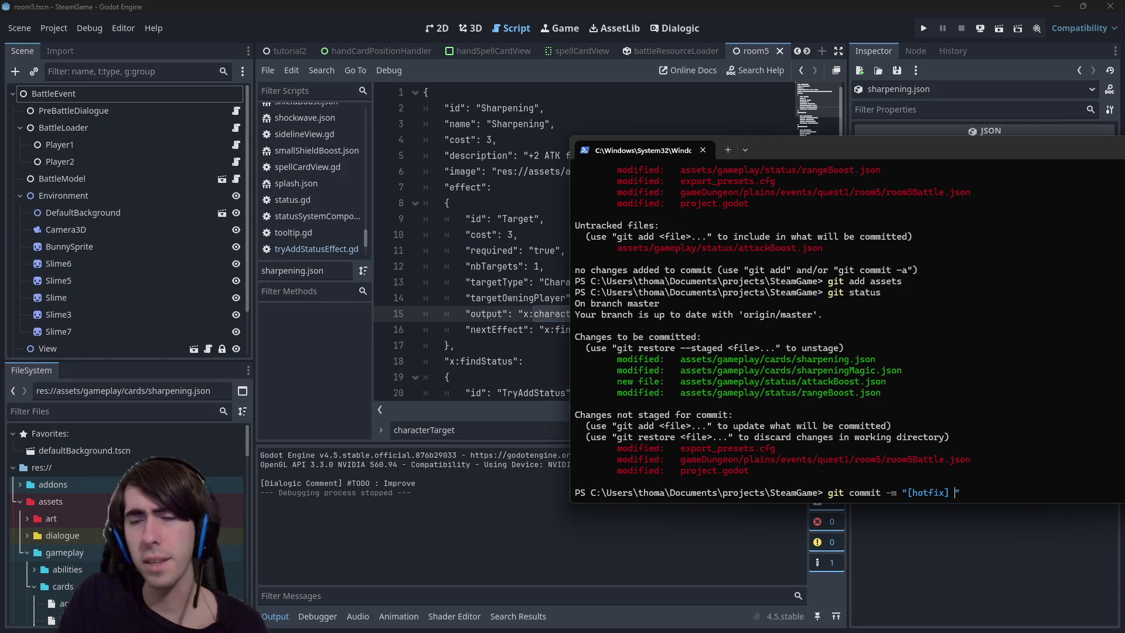
text(attack b)
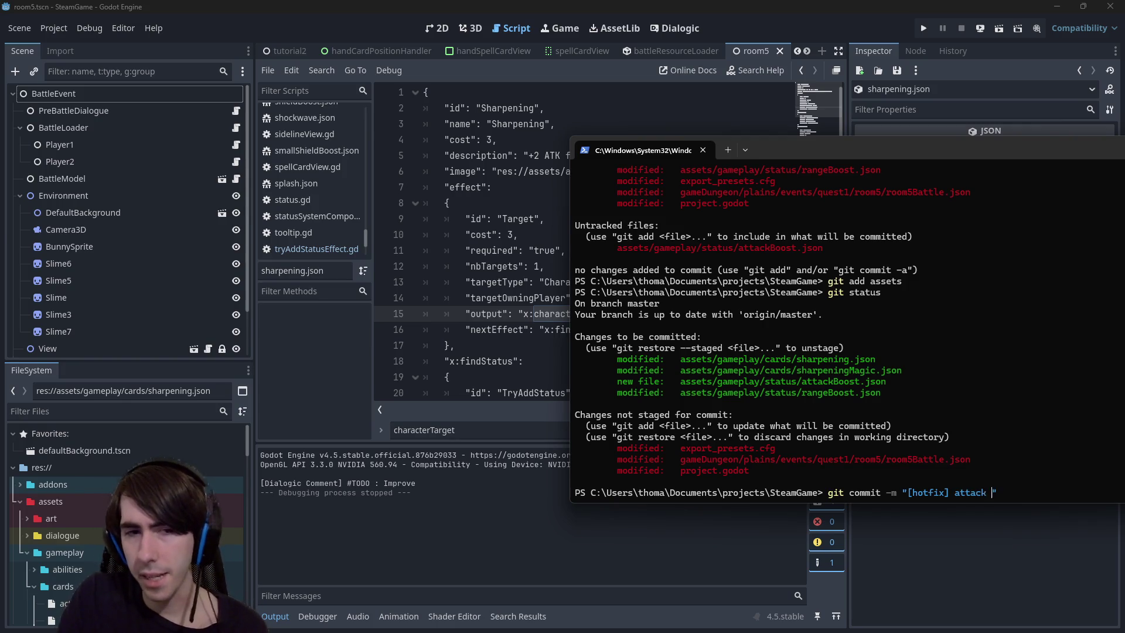
text(oost car)
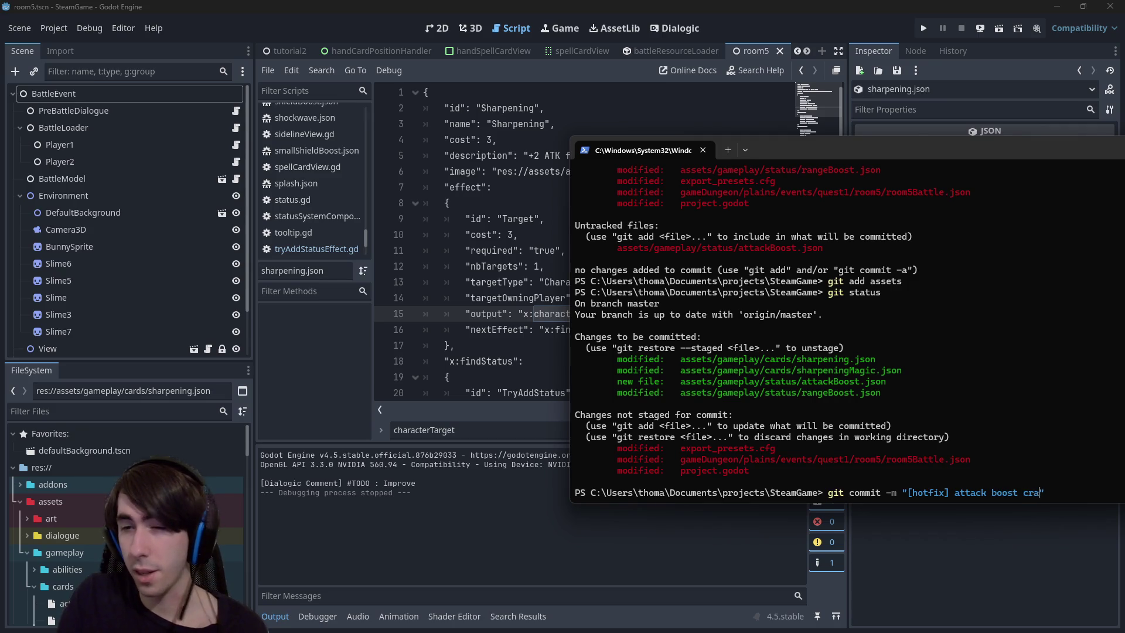
text(ds are now only a)
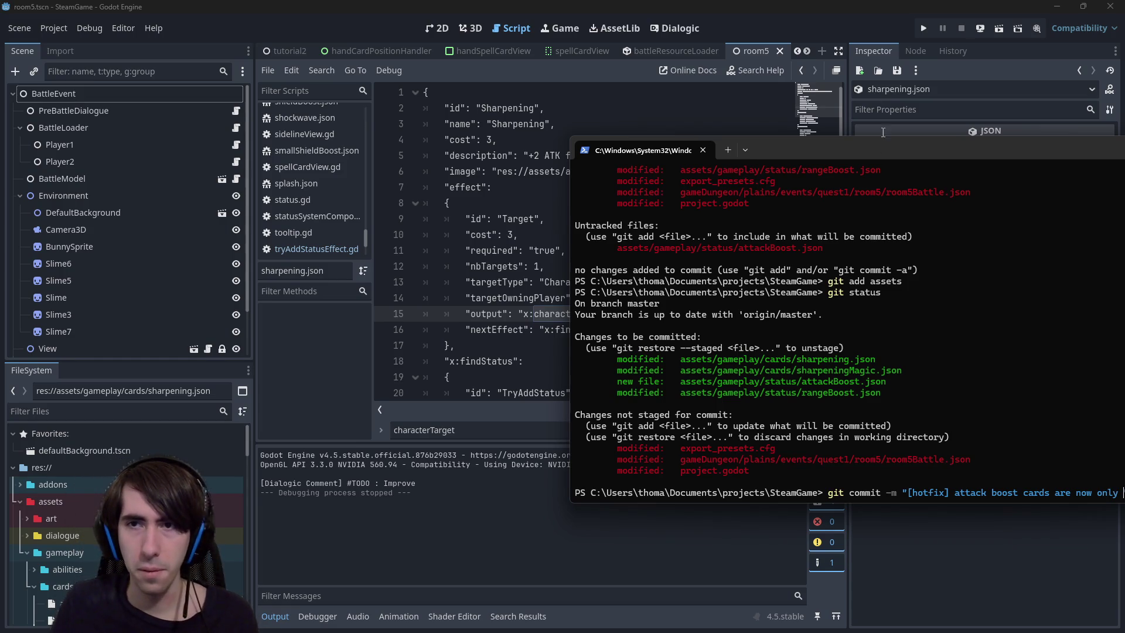
drag(888, 152, 681, 152)
key(BackSpace)
key(BackSpace)
key(BackSpace)
text(using the same )
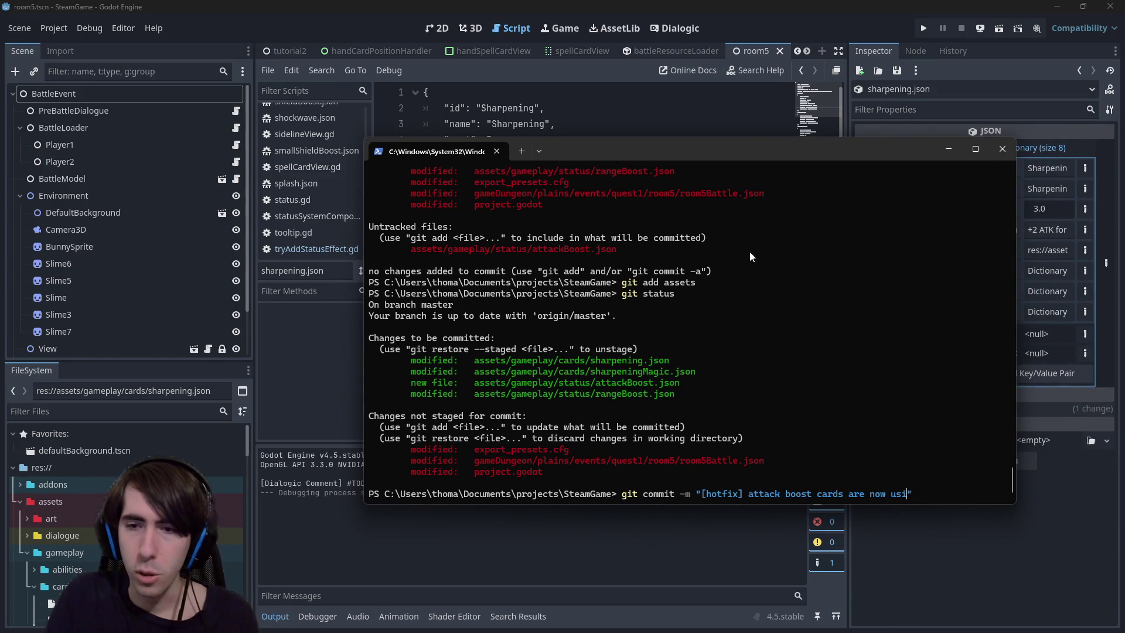
text(status)
key(Return)
- Push the commit to the remote and move the terminal aside
text(git push)
key(Return)
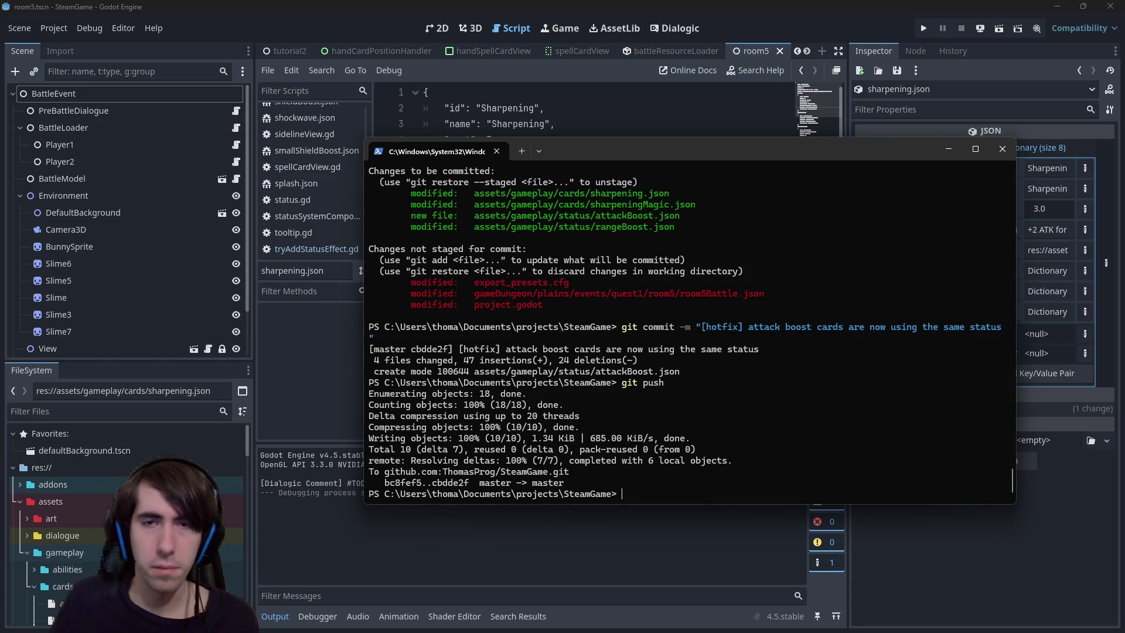
drag(652, 153, 1124, 217)
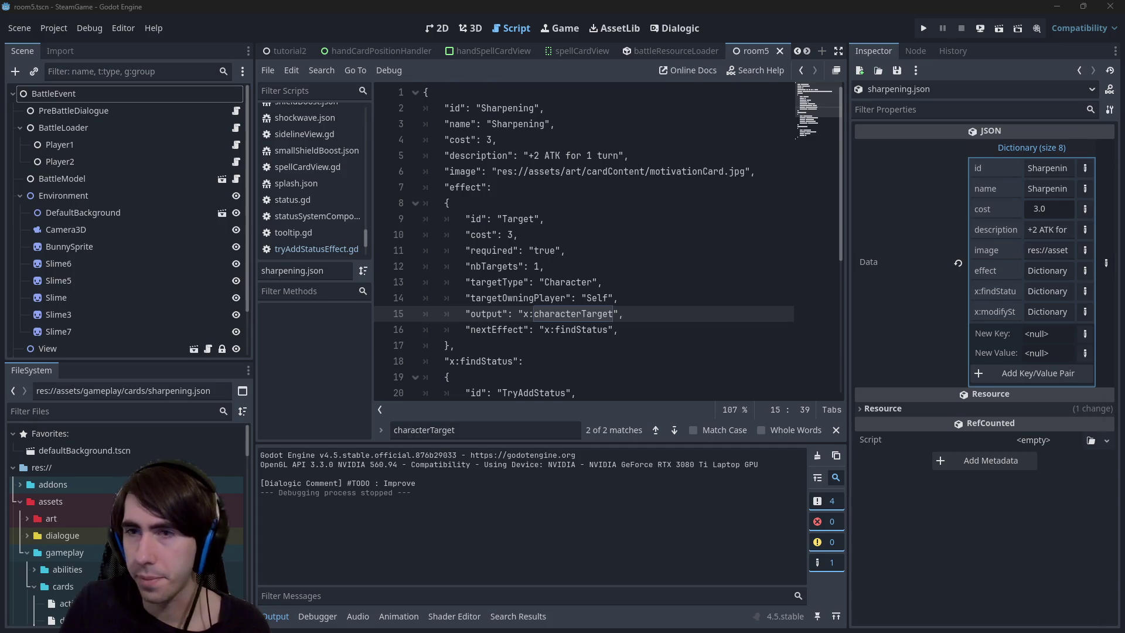
- Switch to the Dungeon1 Google Doc and scroll up to Quest 2's room plan
key(alt+Tab)
scroll(440, 386, up, 9)
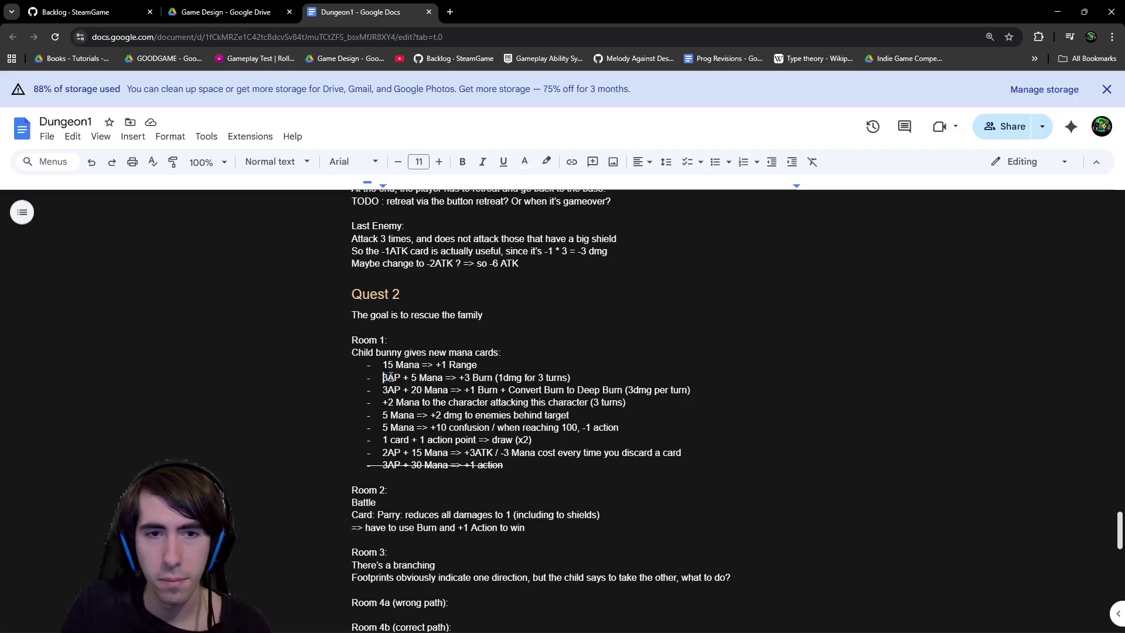
- Read Room 1's card list, including the 3AP + 5 Mana burn card, then return to Godot
drag(383, 377, 480, 377)
click(545, 376)
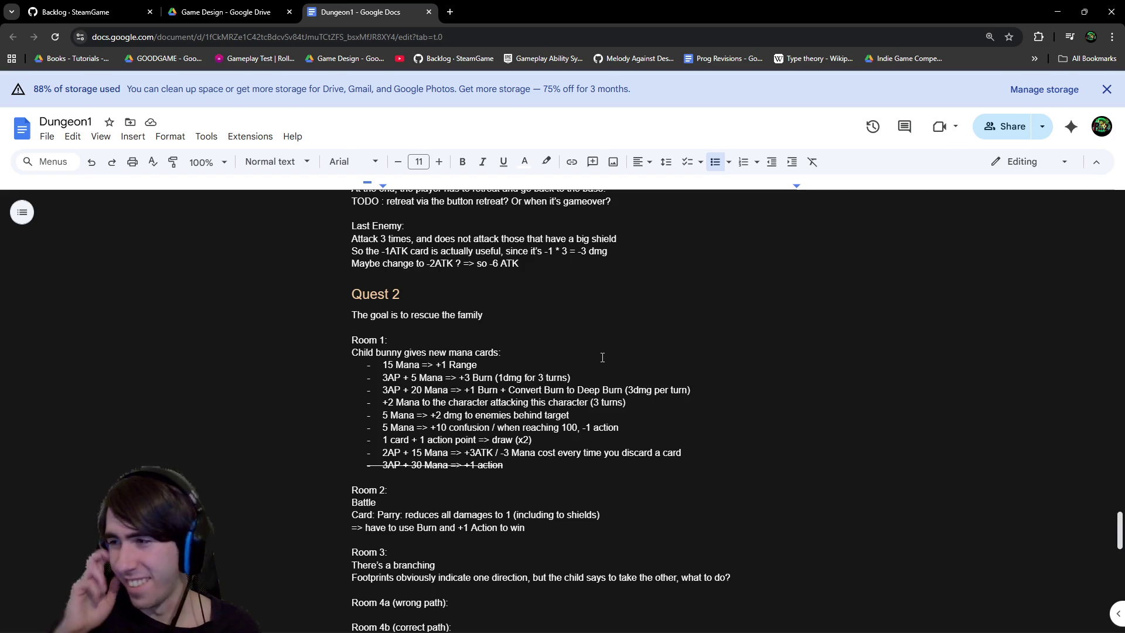
key(alt+Tab)
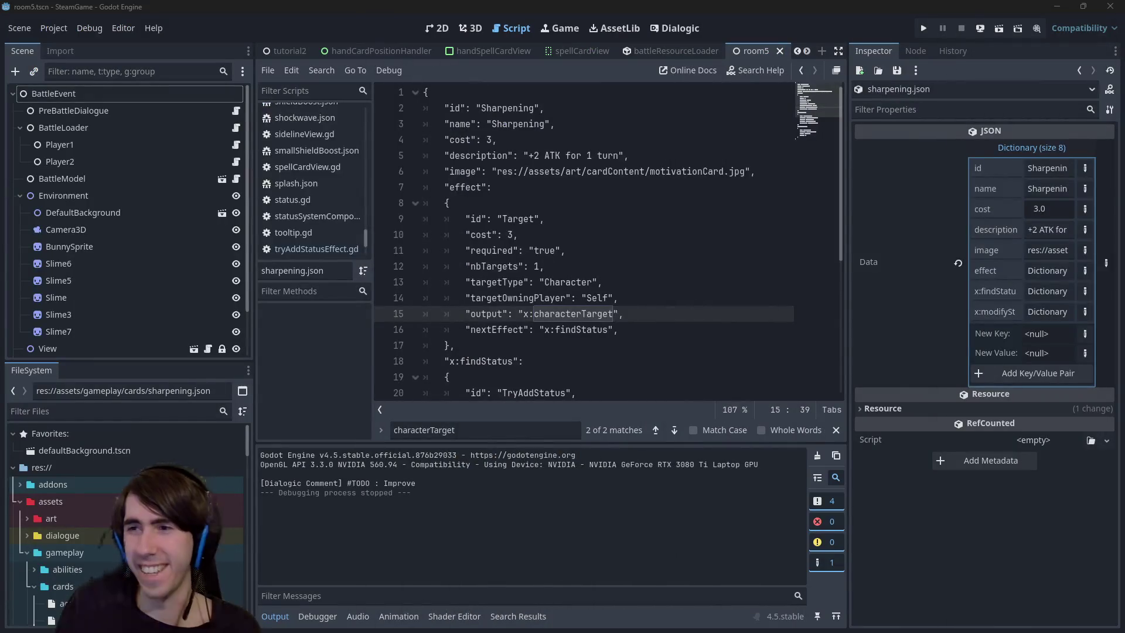
- Drag the Dungeon layout generation card (#123) from Todo to In Progress on the GitHub board
key(alt+Tab)
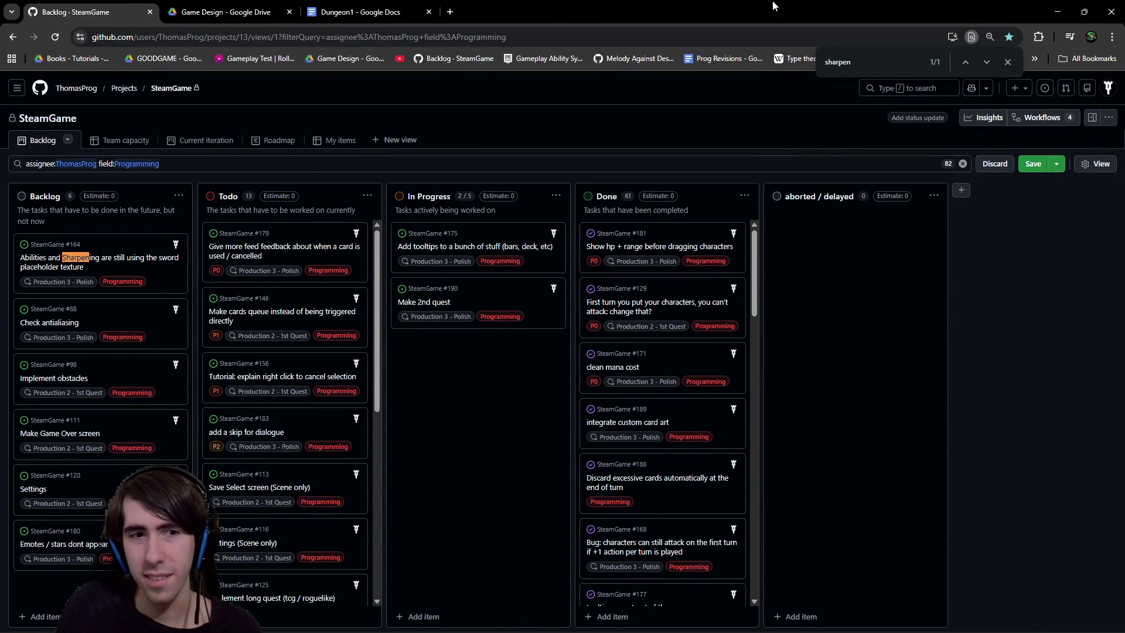
key(alt+Tab)
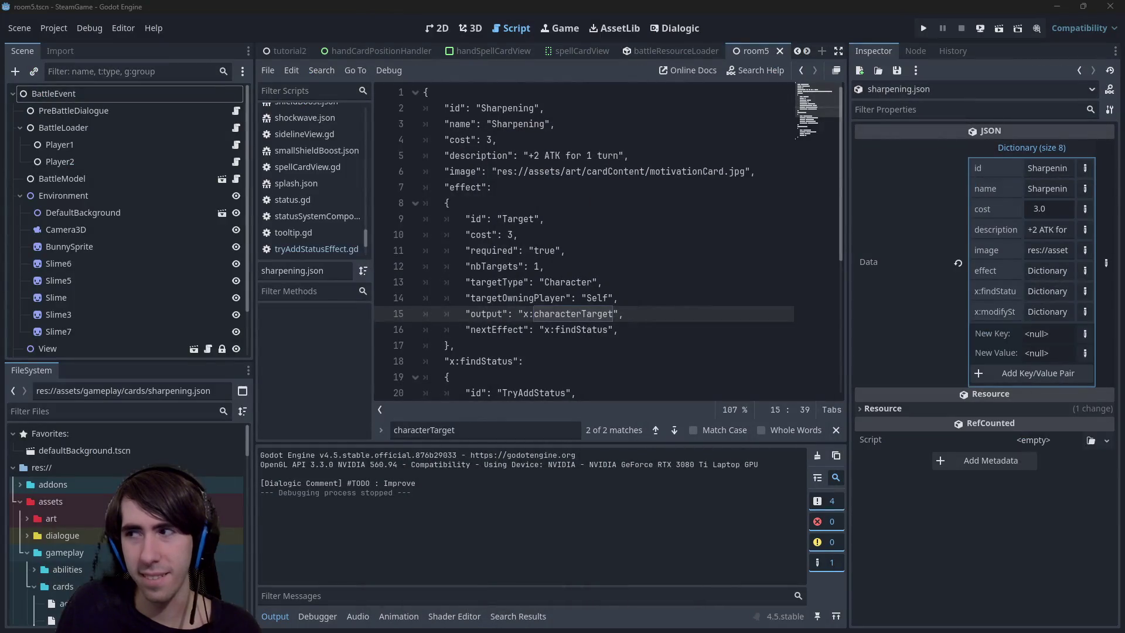
key(alt+Tab)
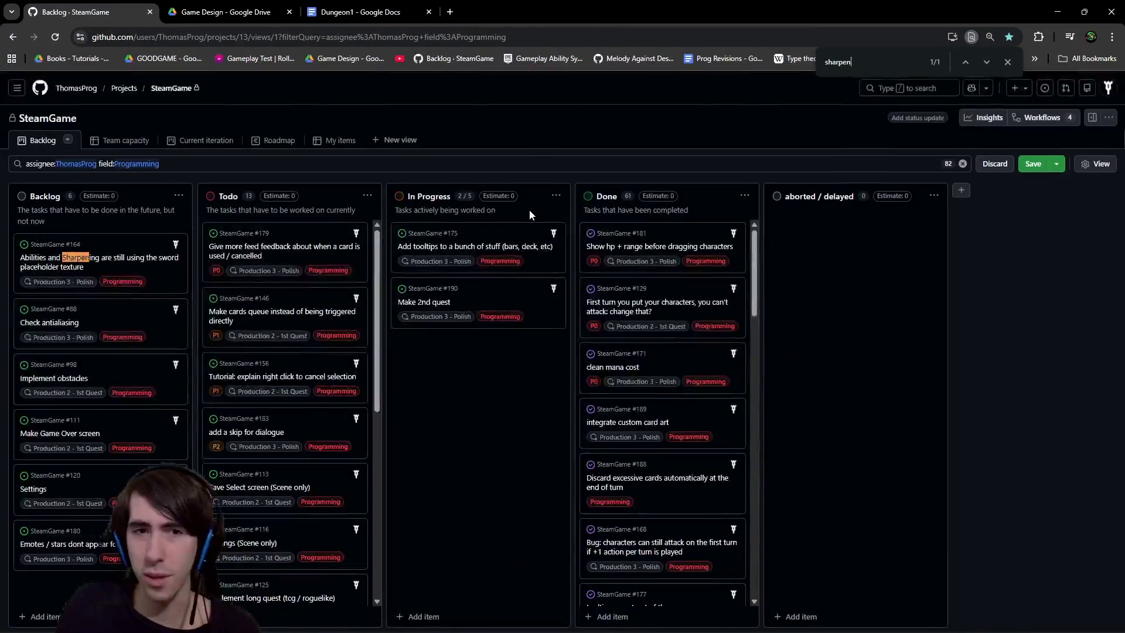
scroll(296, 445, down, 8)
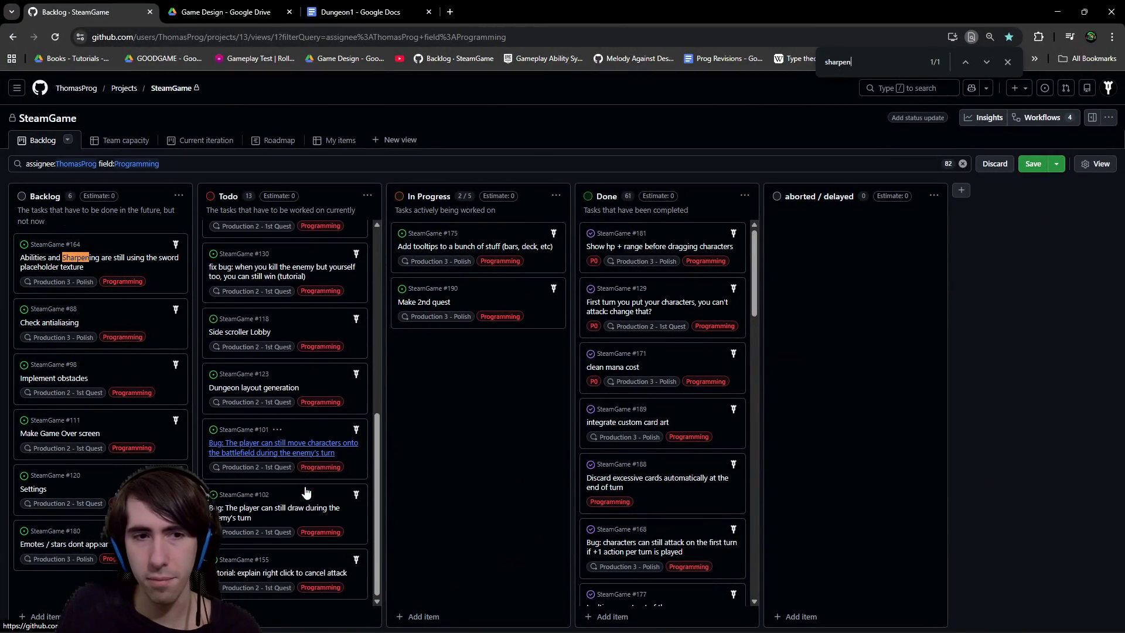
mouse_move(292, 371)
mouse_down()
mouse_move(510, 363)
mouse_move(478, 359)
mouse_up()
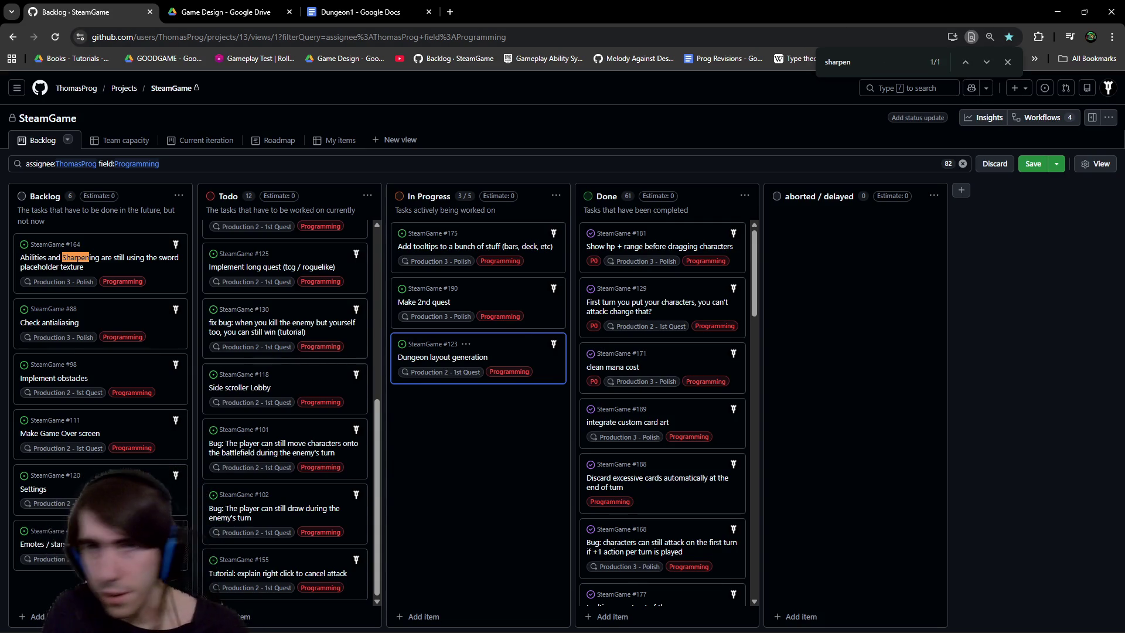
click(1008, 62)
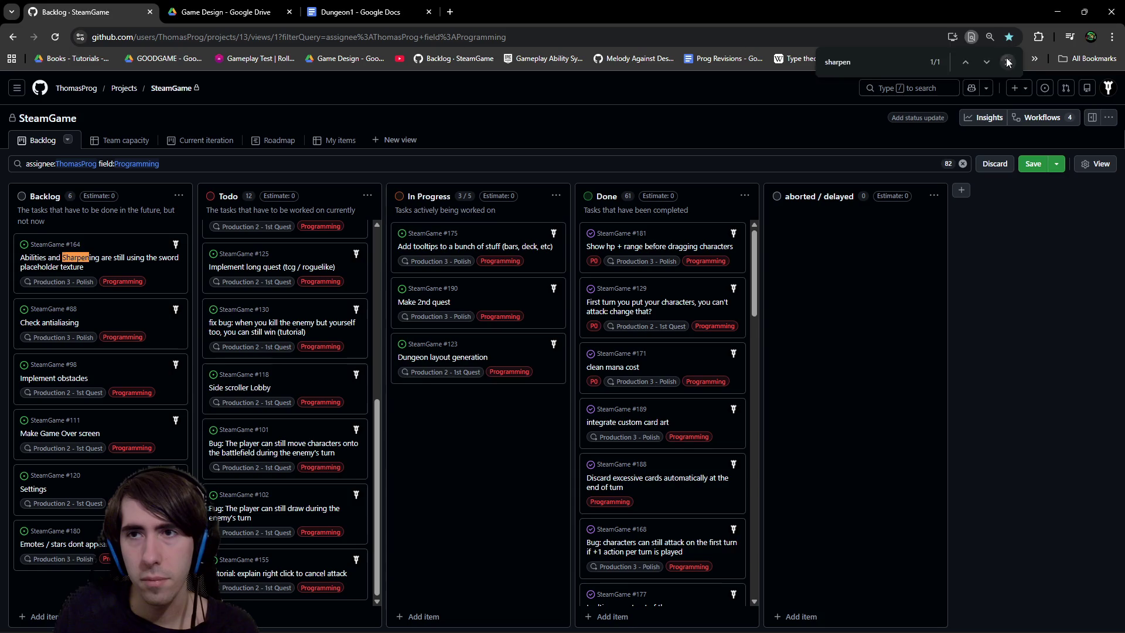
click(1008, 63)
key(alt+Tab)
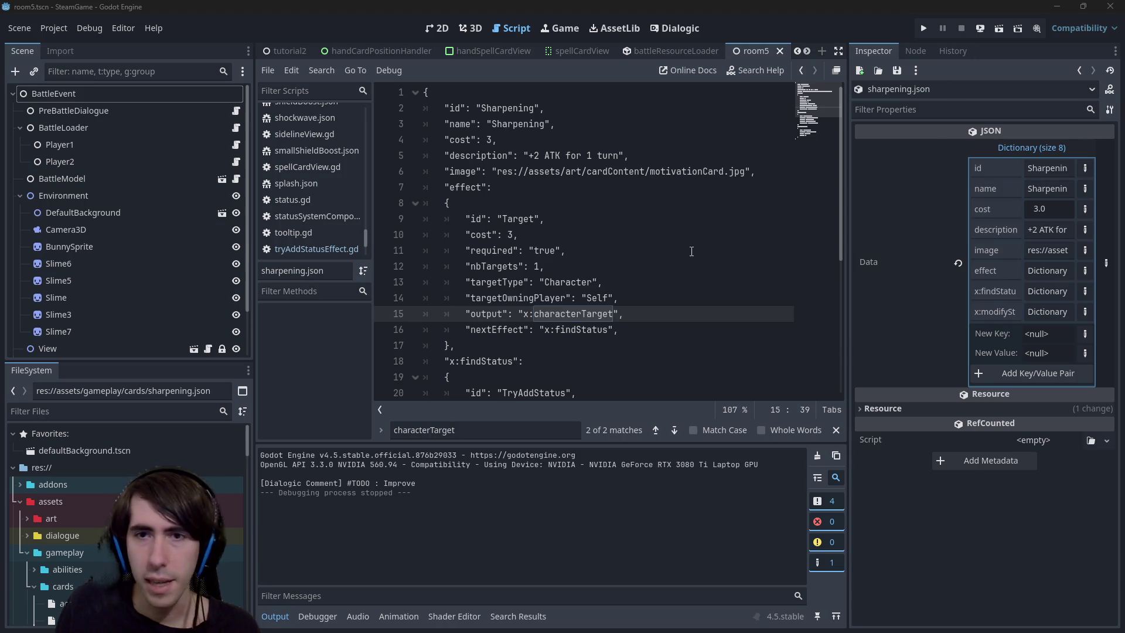
- Try the quick file search for 'quests', then dismiss it
click(692, 252)
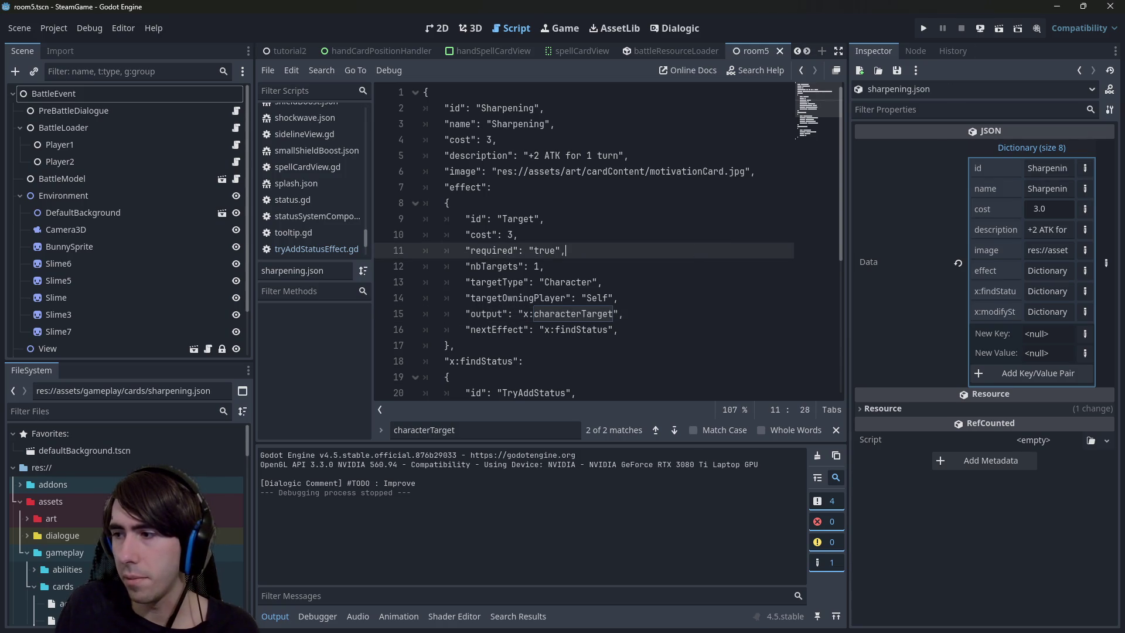
click(783, 218)
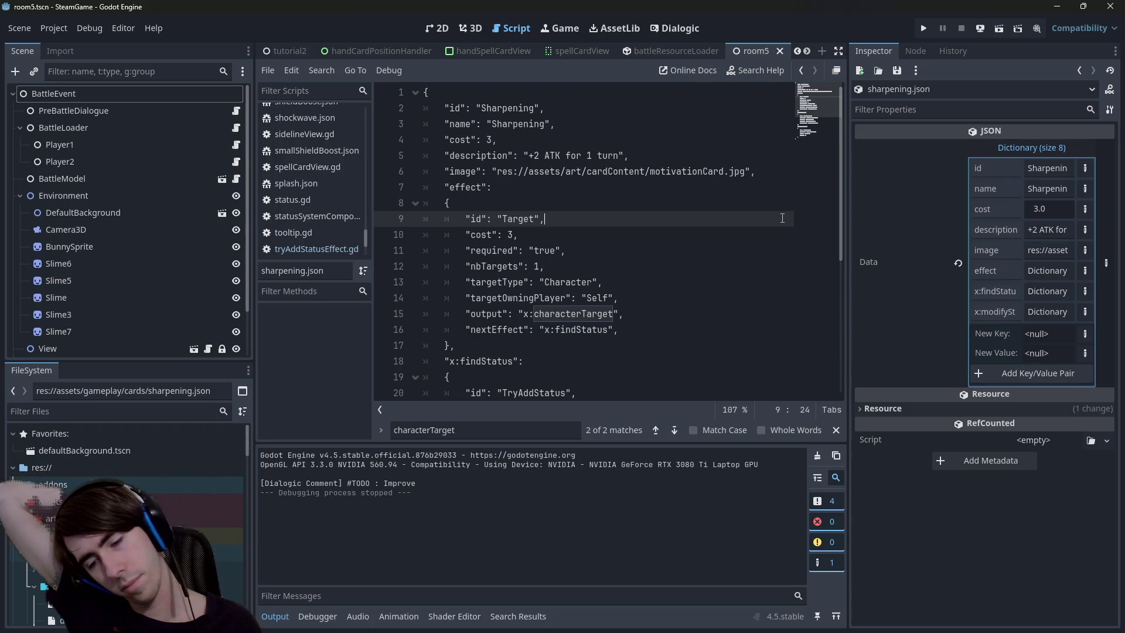
key(shift+alt+o)
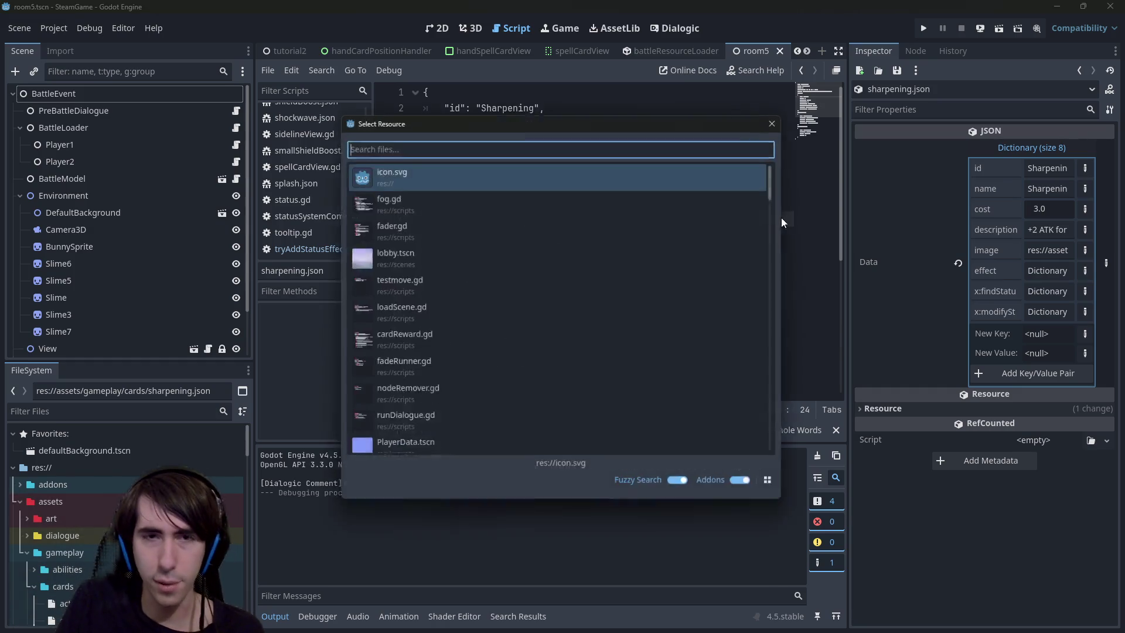
text(quests)
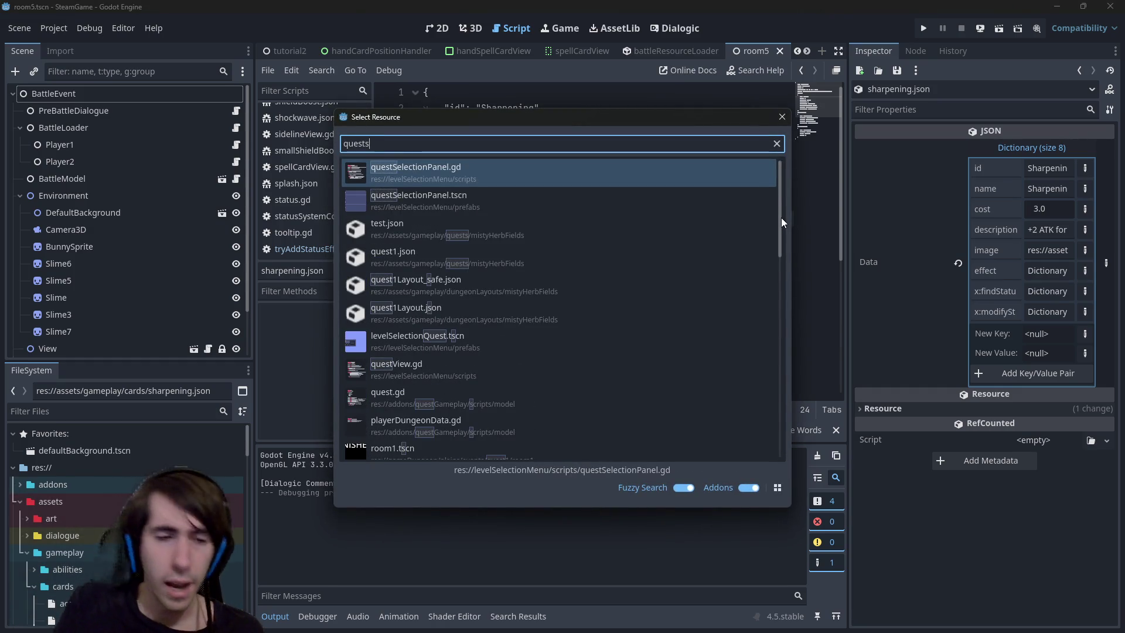
key(Escape)
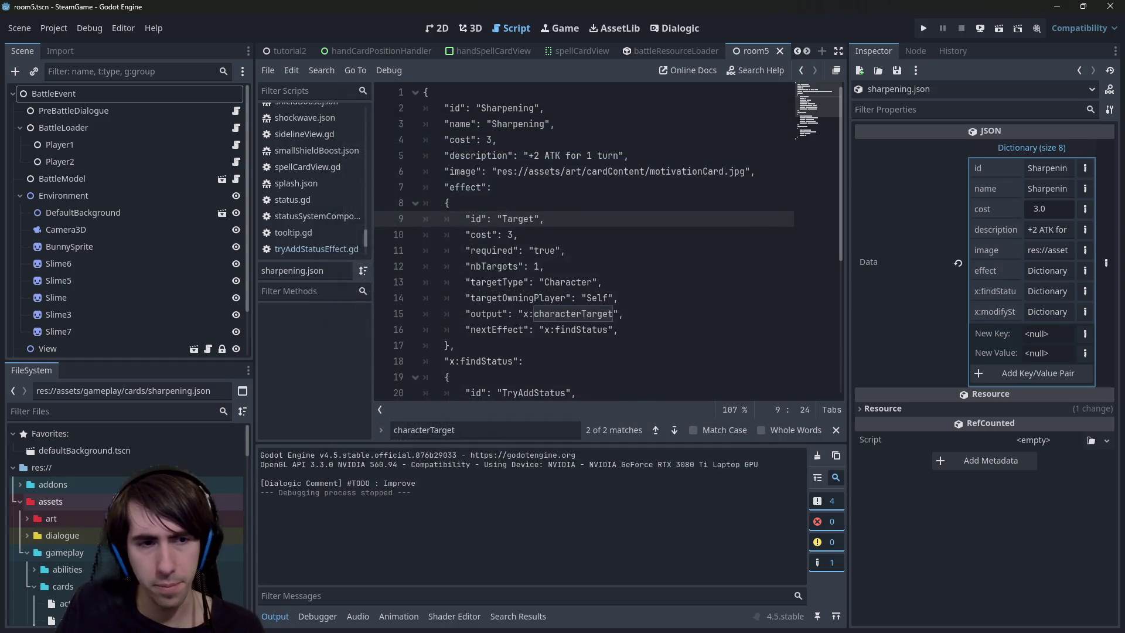
drag(698, 347, 697, 338)
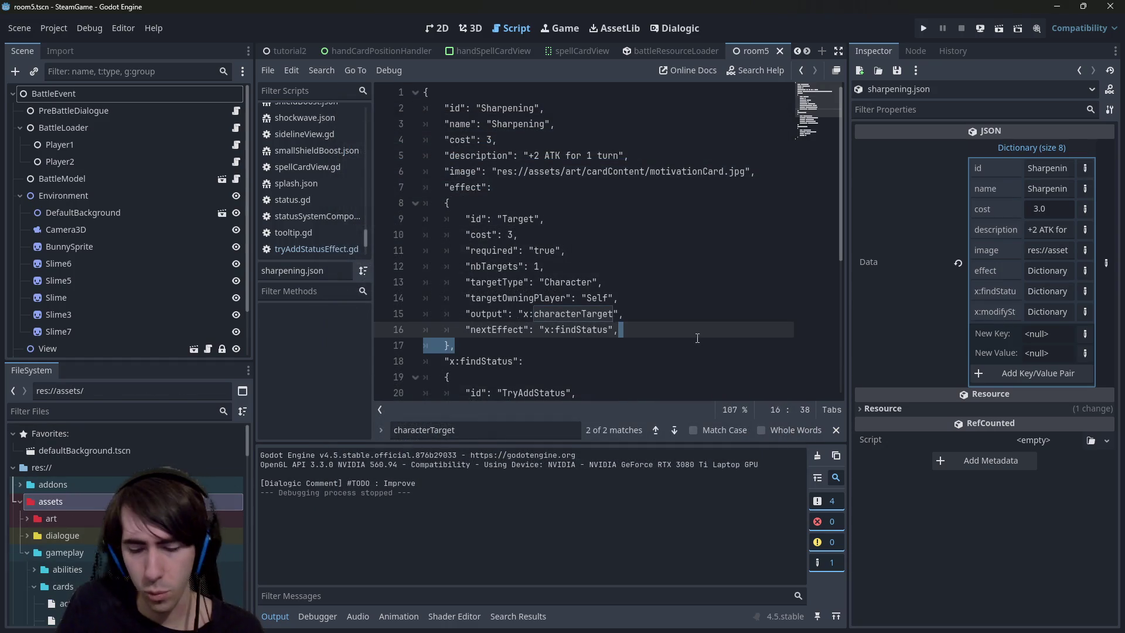
key(alt+shift+o)
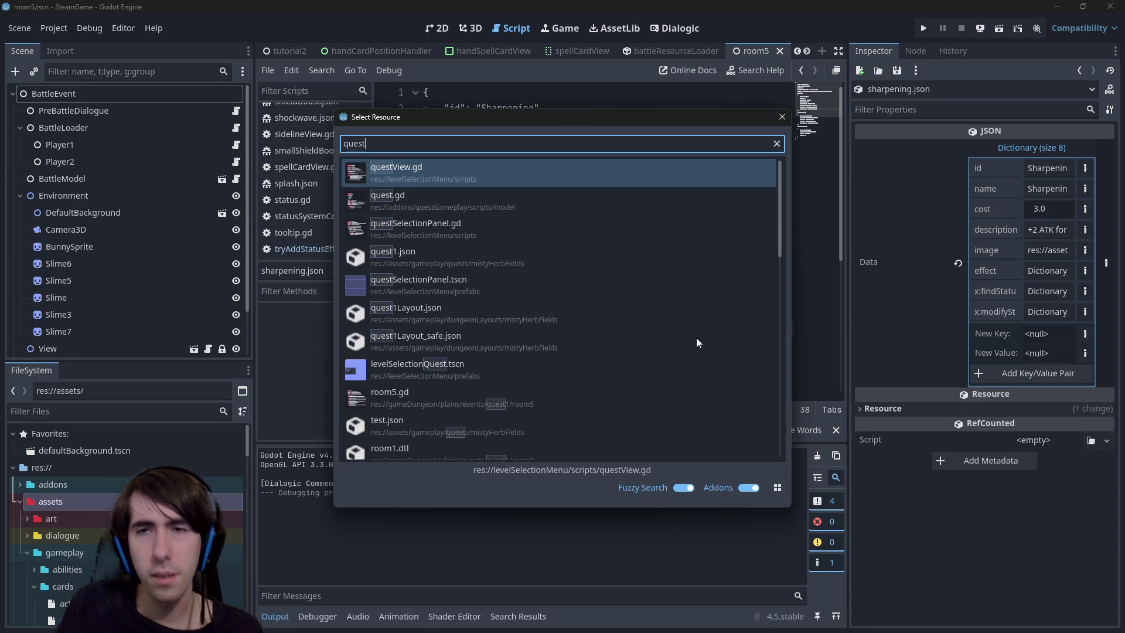
key(Escape)
- Run the current scene and expand gameplay > quests > mistyHerbFields in the FileSystem dock
click(1000, 29)
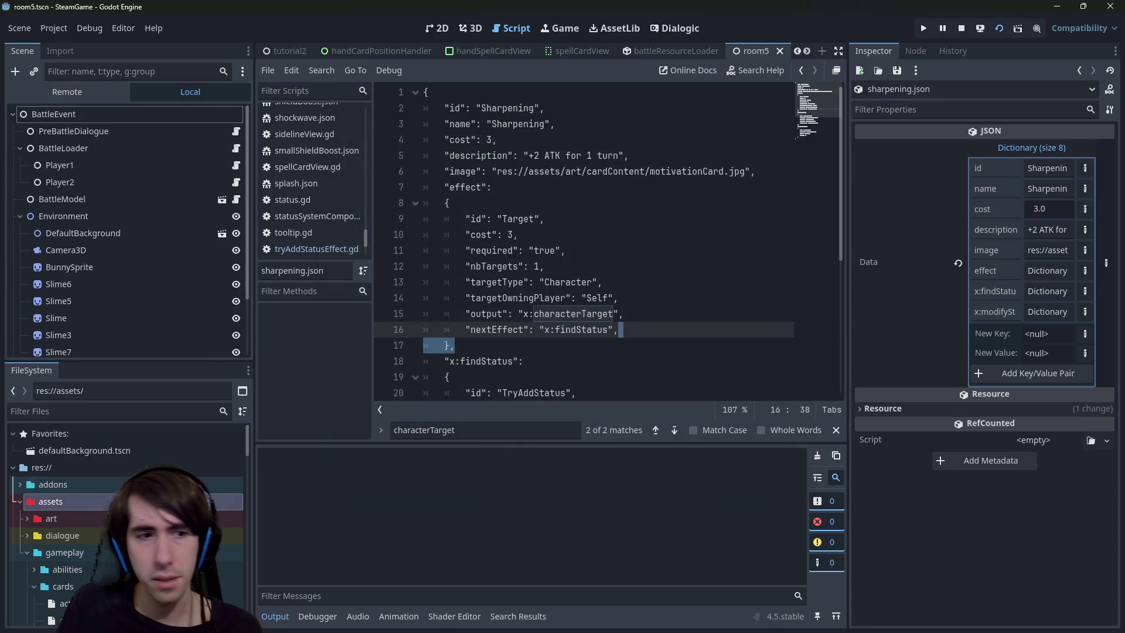
double_click(97, 557)
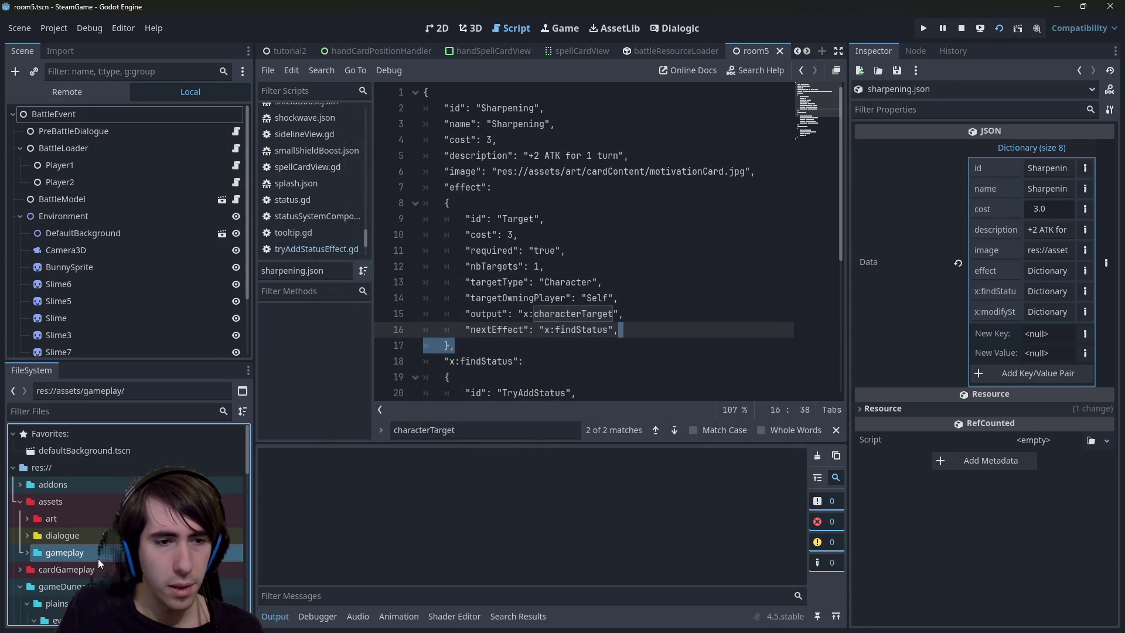
double_click(97, 558)
scroll(81, 512, down, 2)
click(76, 534)
scroll(98, 540, down, 2)
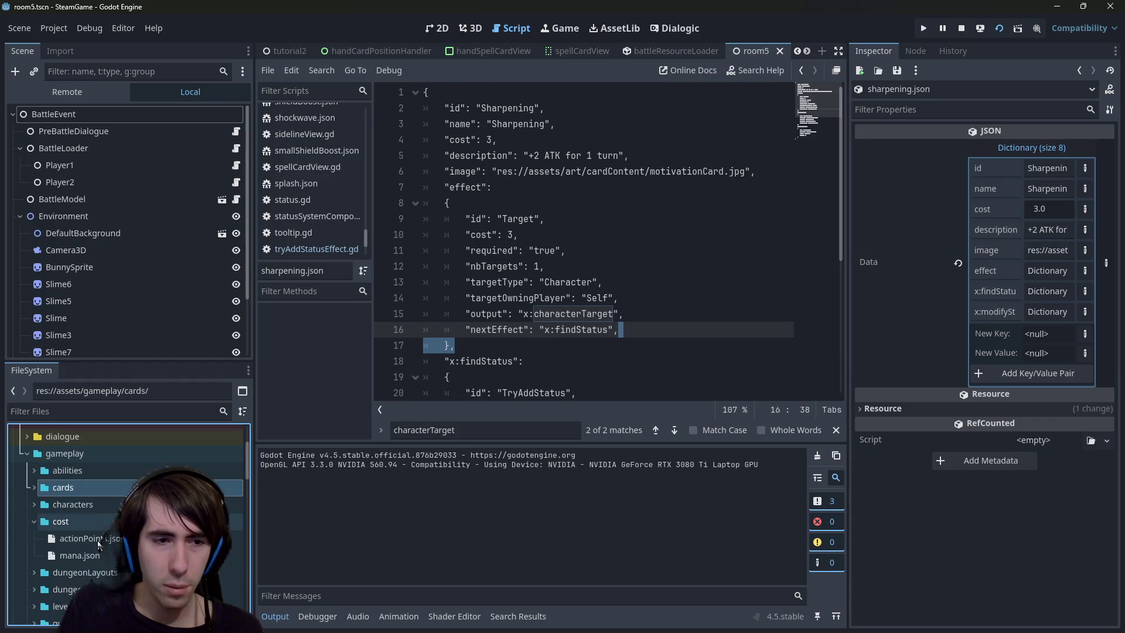
double_click(99, 522)
scroll(98, 522, down, 2)
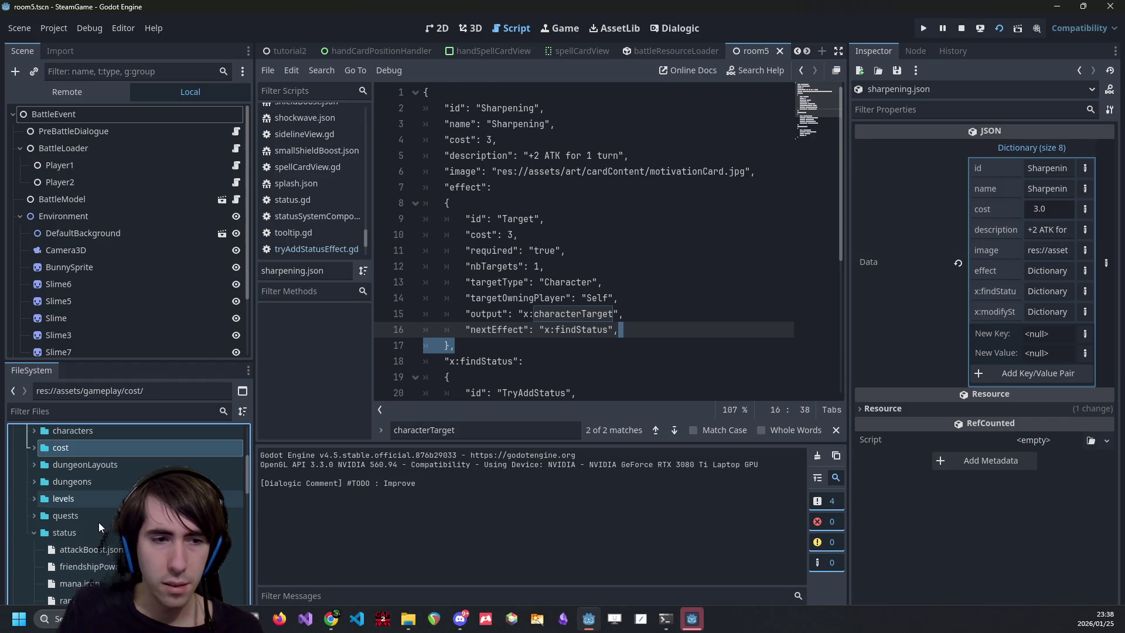
click(99, 498)
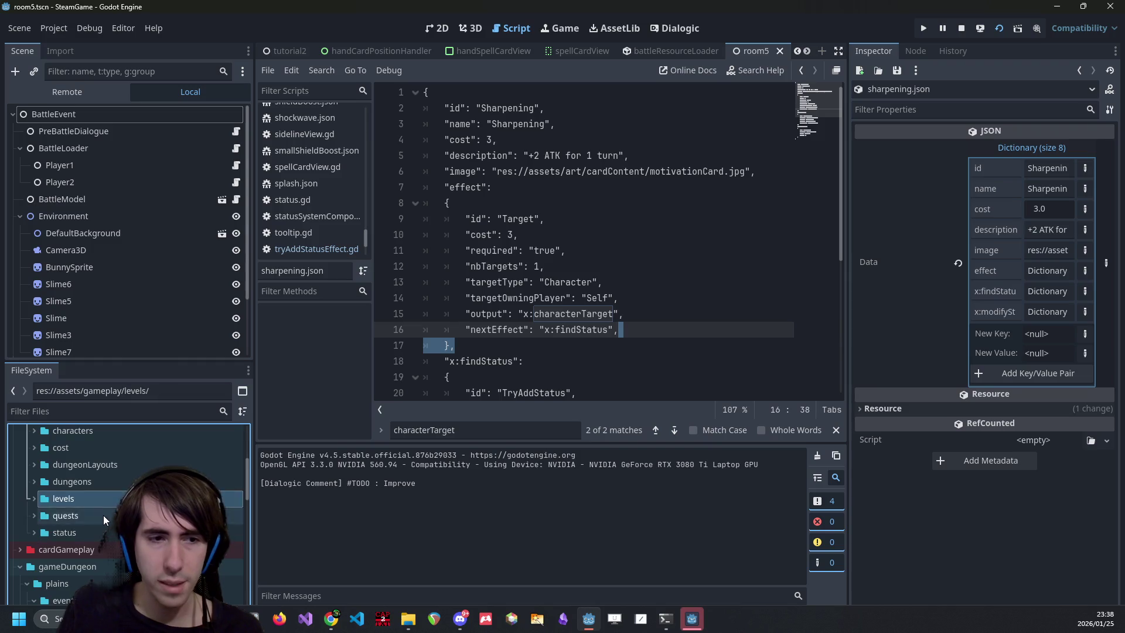
double_click(103, 515)
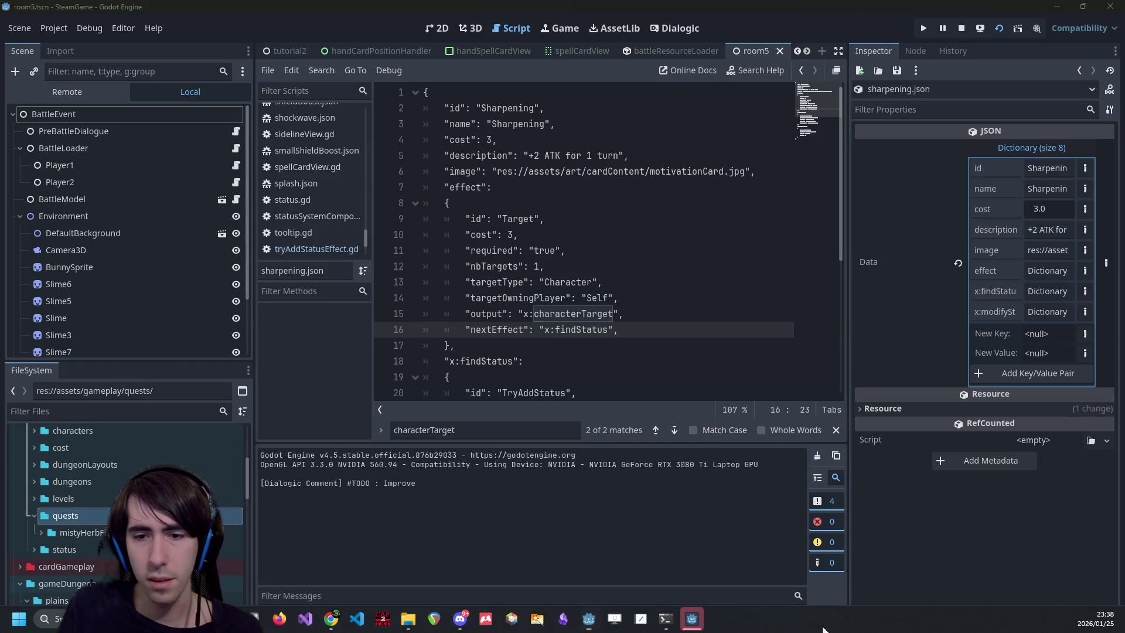
click(703, 297)
double_click(82, 532)
- Open quest1.json and compare it with test.json
scroll(100, 549, down, 1)
click(119, 499)
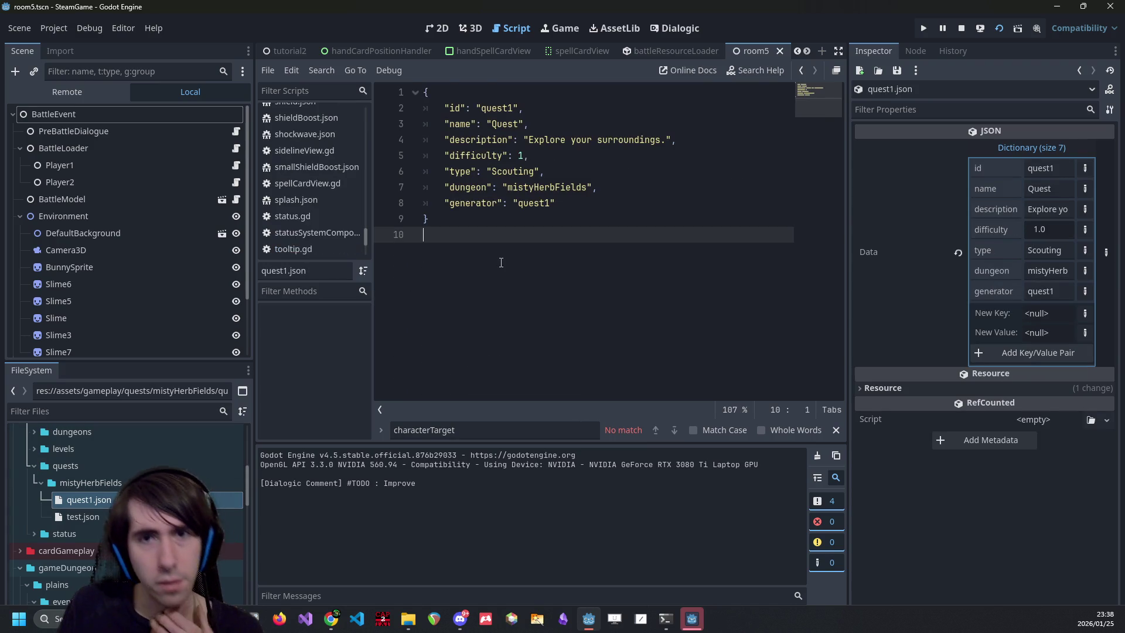
key(ctrl+a)
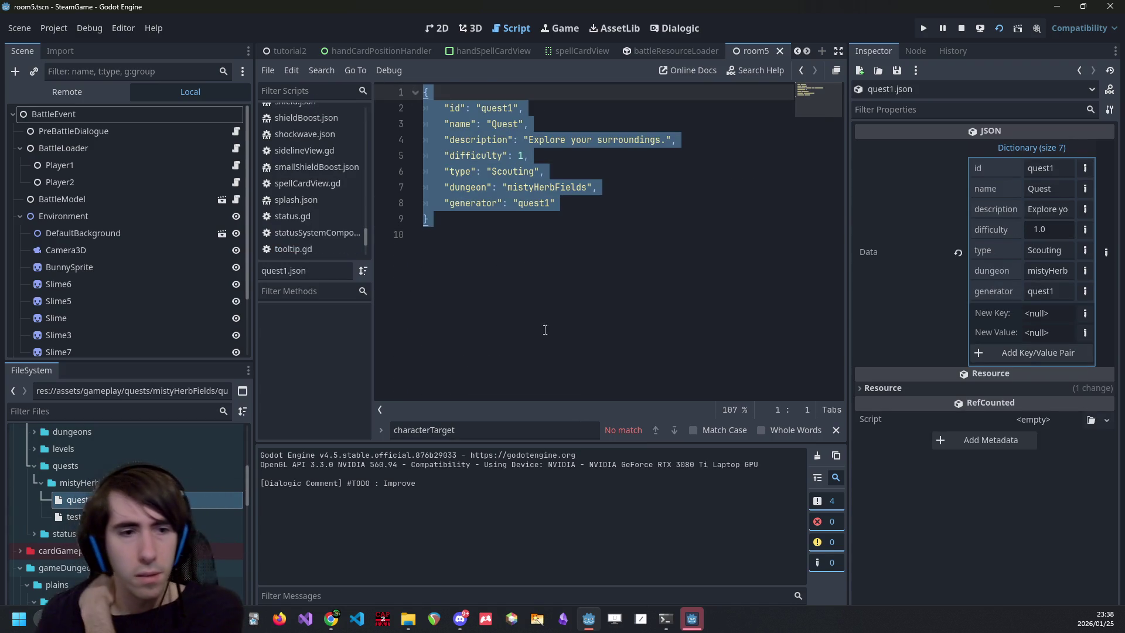
double_click(81, 516)
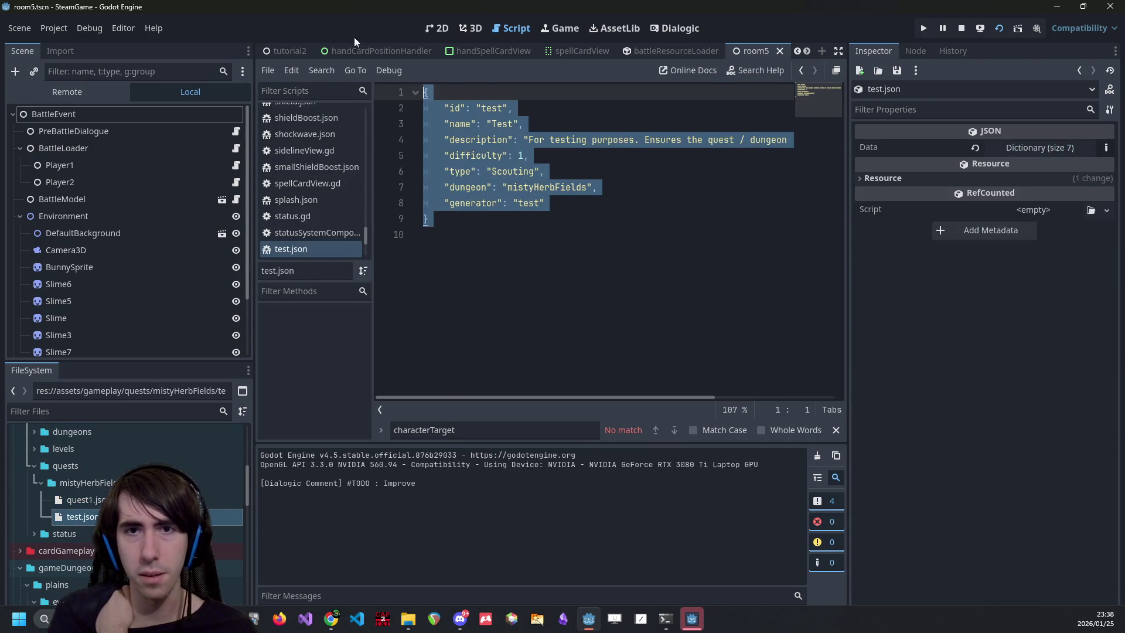
click(628, 242)
- Stop the running game, reopen quest1.json and duplicate it as gen.json
click(967, 30)
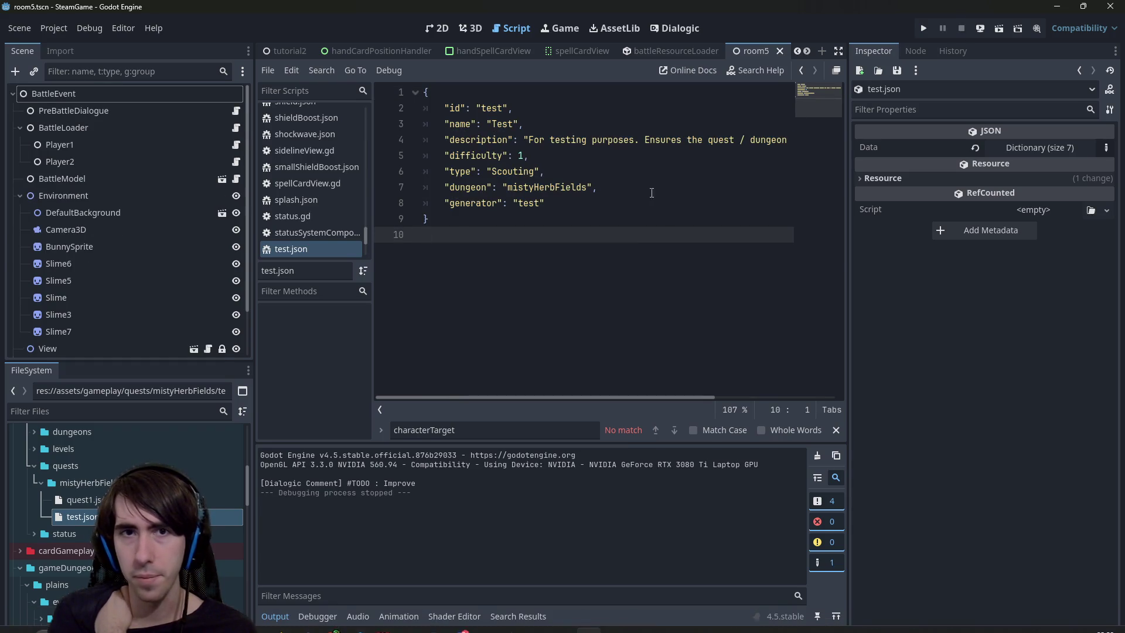
click(602, 226)
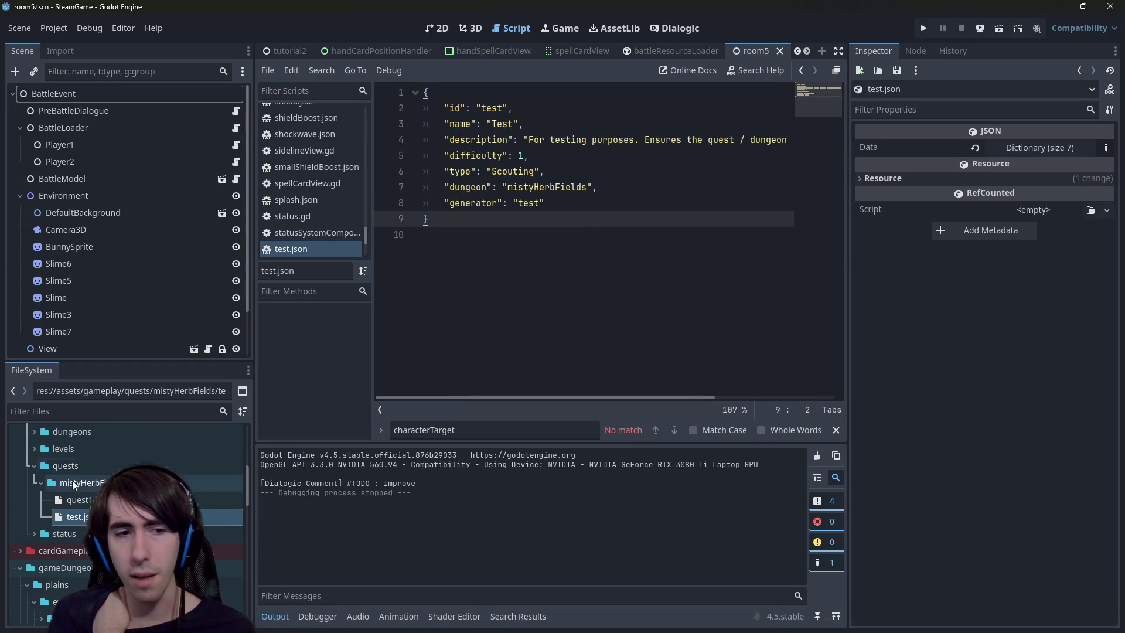
double_click(79, 499)
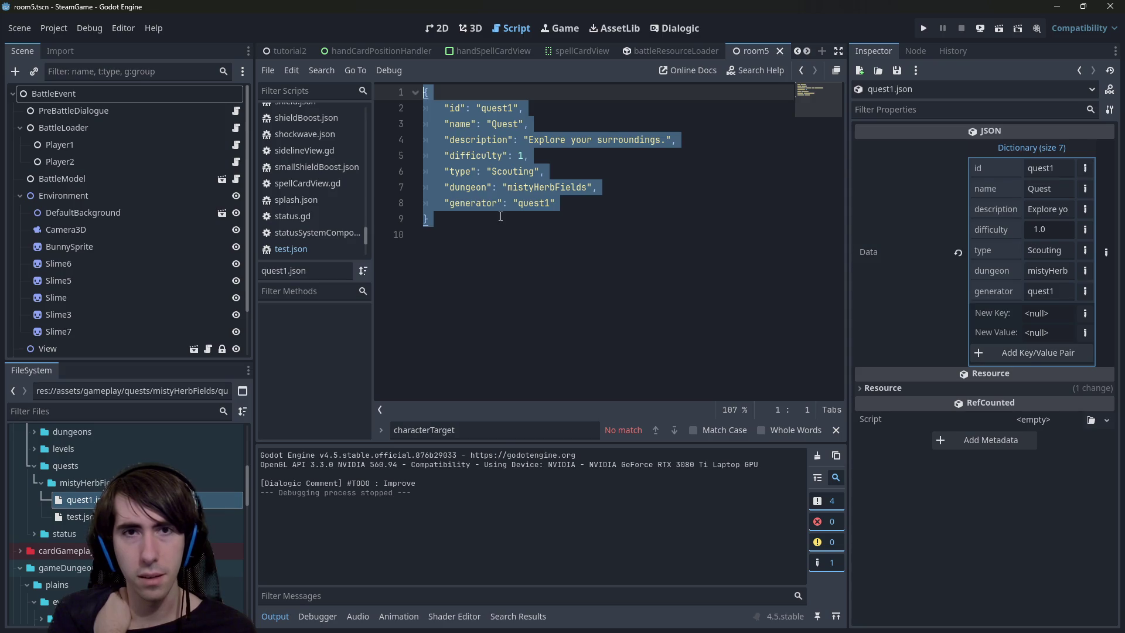
click(600, 252)
key(ctrl+a)
click(628, 263)
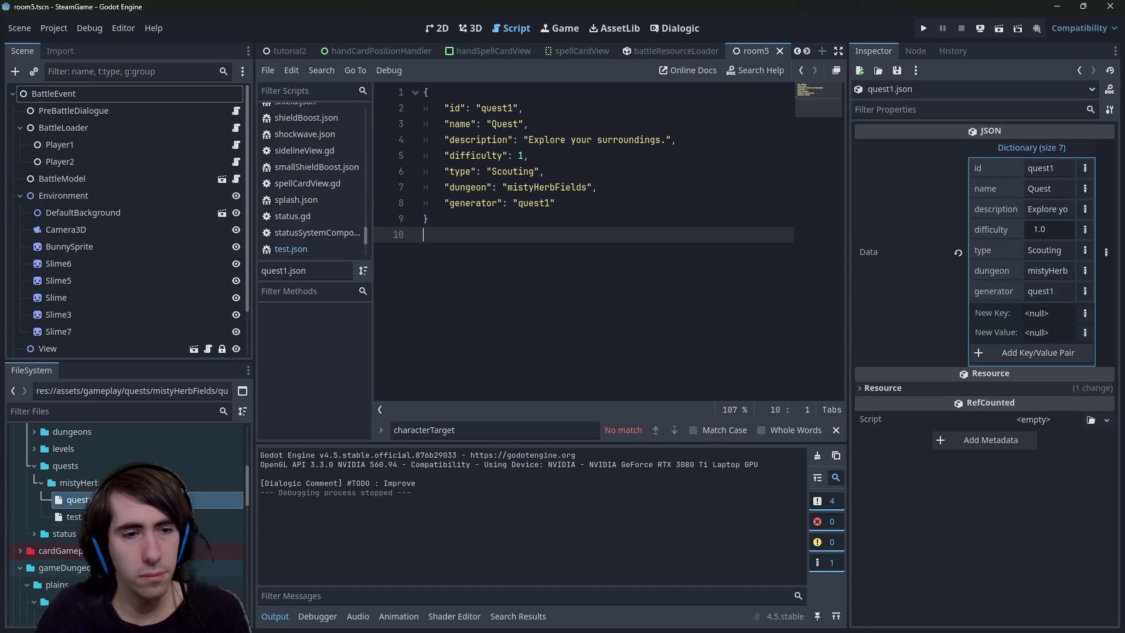
key(ctrl+d)
- Name the duplicated quest file gen1.json, open it, and change its id to gen1
text(gen)
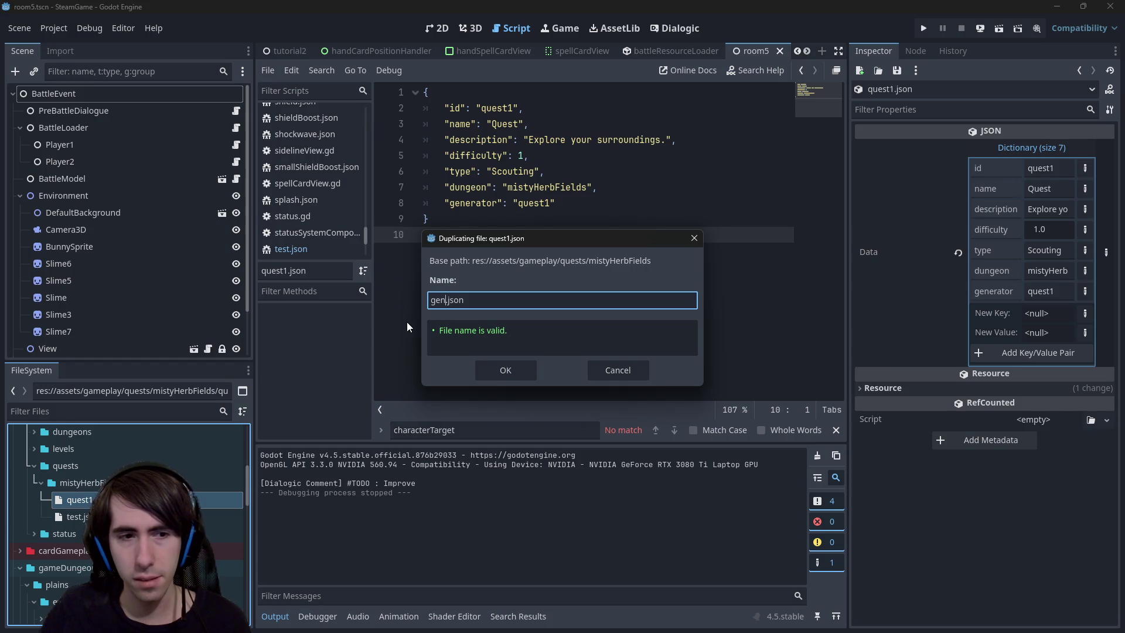
text(1)
key(Return)
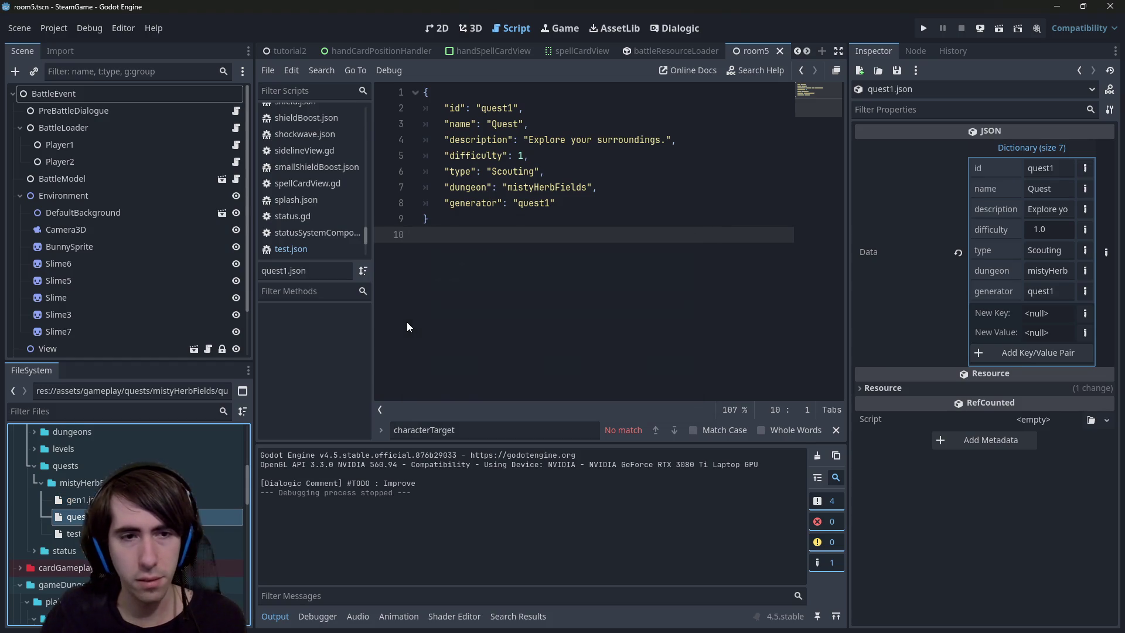
double_click(76, 501)
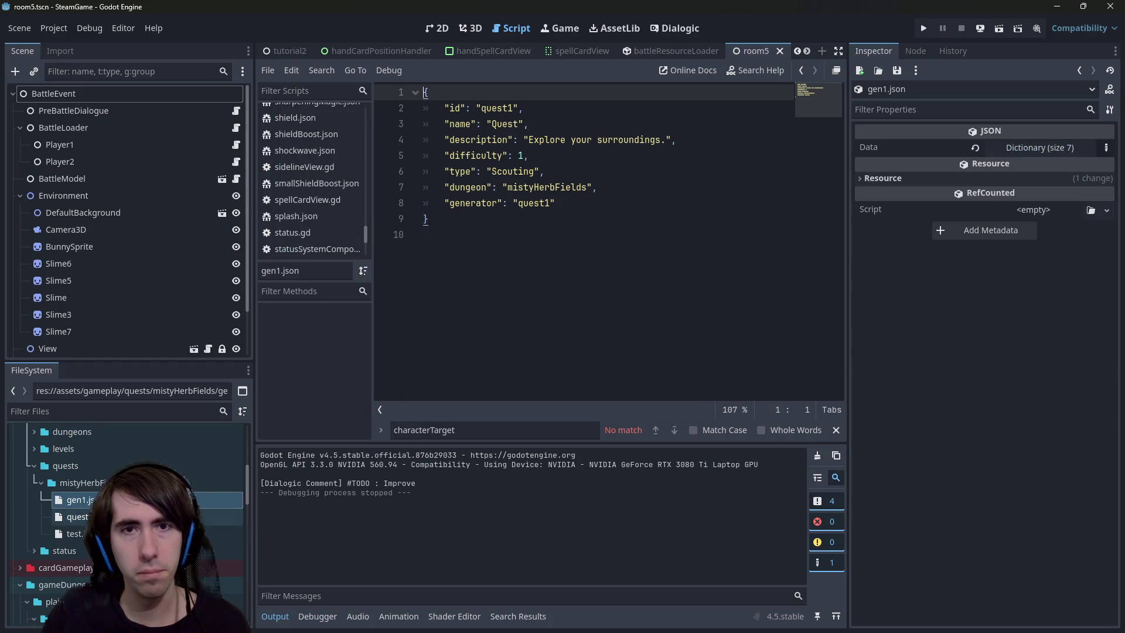
double_click(491, 108)
text(gen1)
key(ctrl+s)
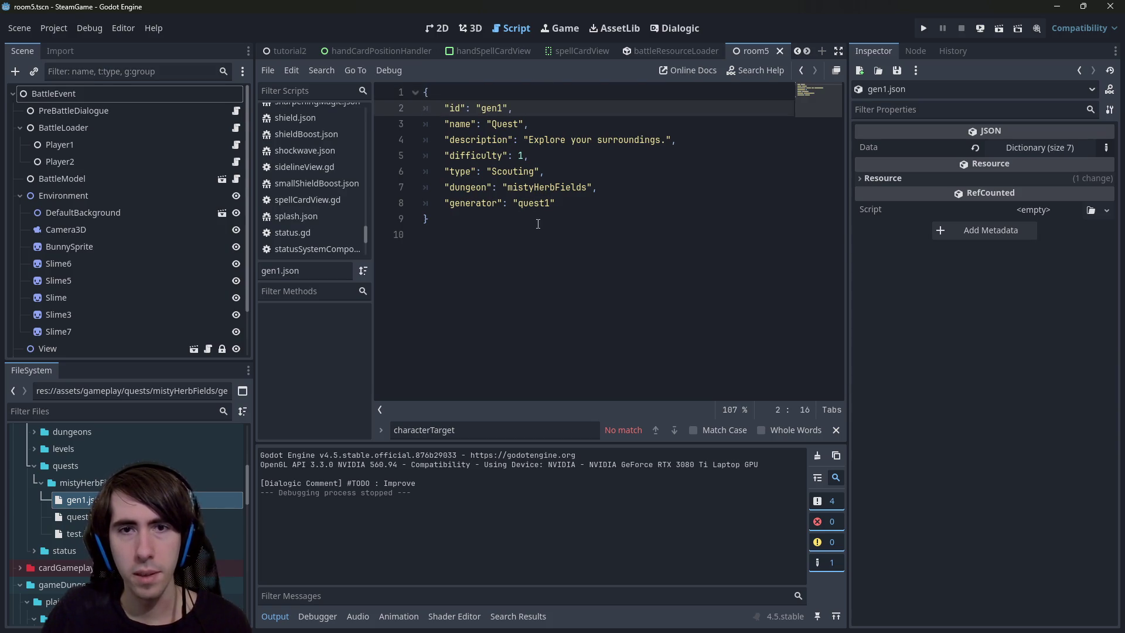
- Compare with test.json, then rename the quest in gen1.json to 'Generated Quest' and save
double_click(535, 203)
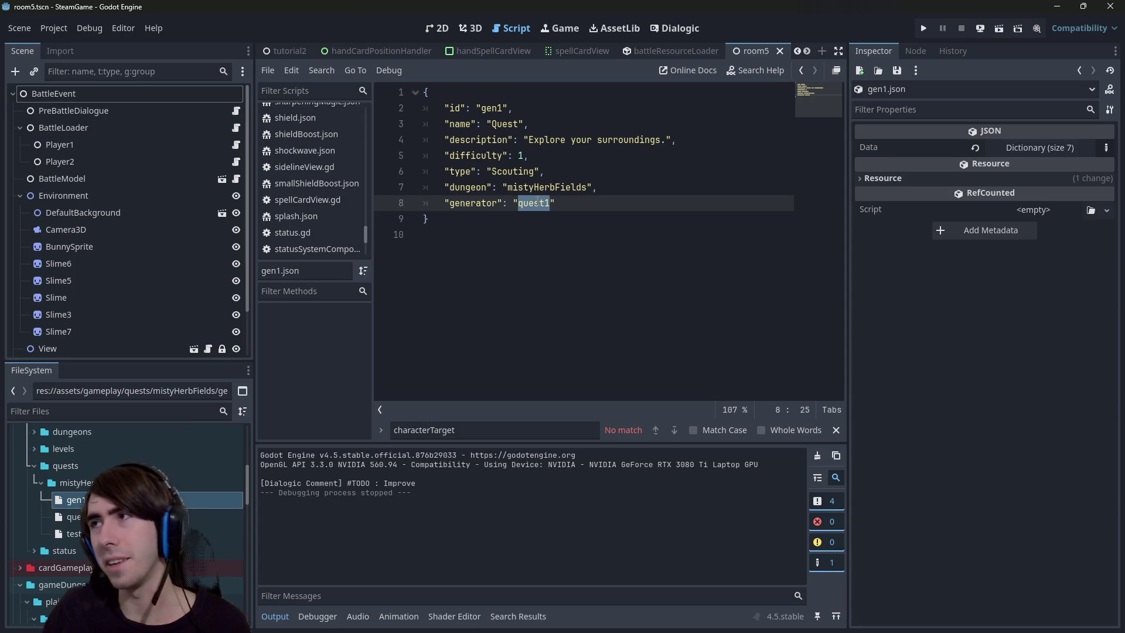
click(520, 123)
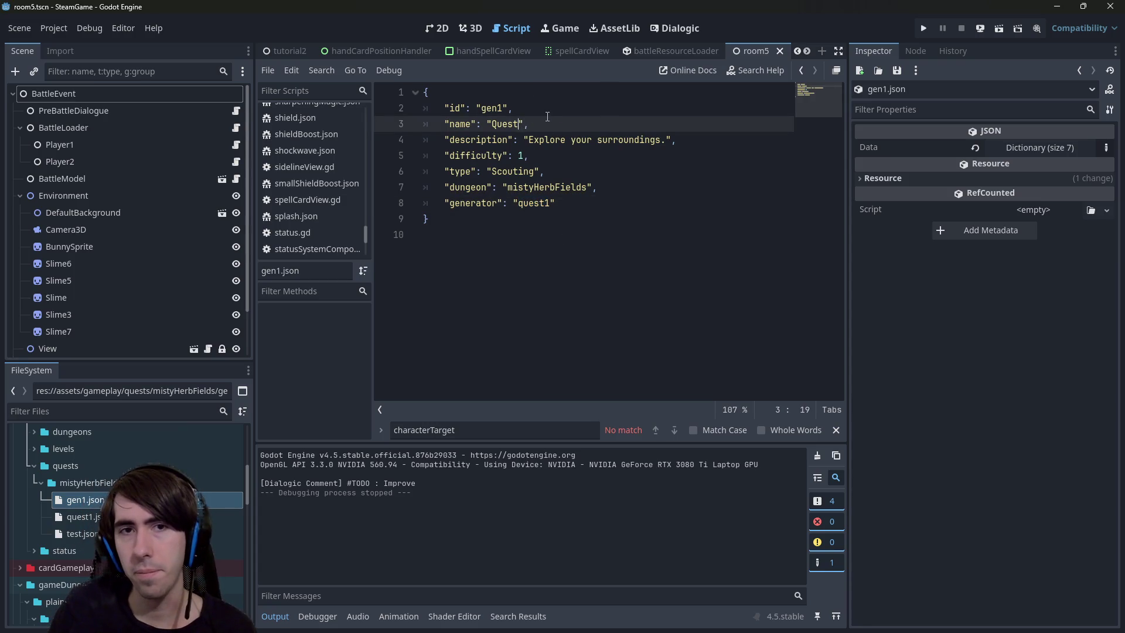
double_click(80, 534)
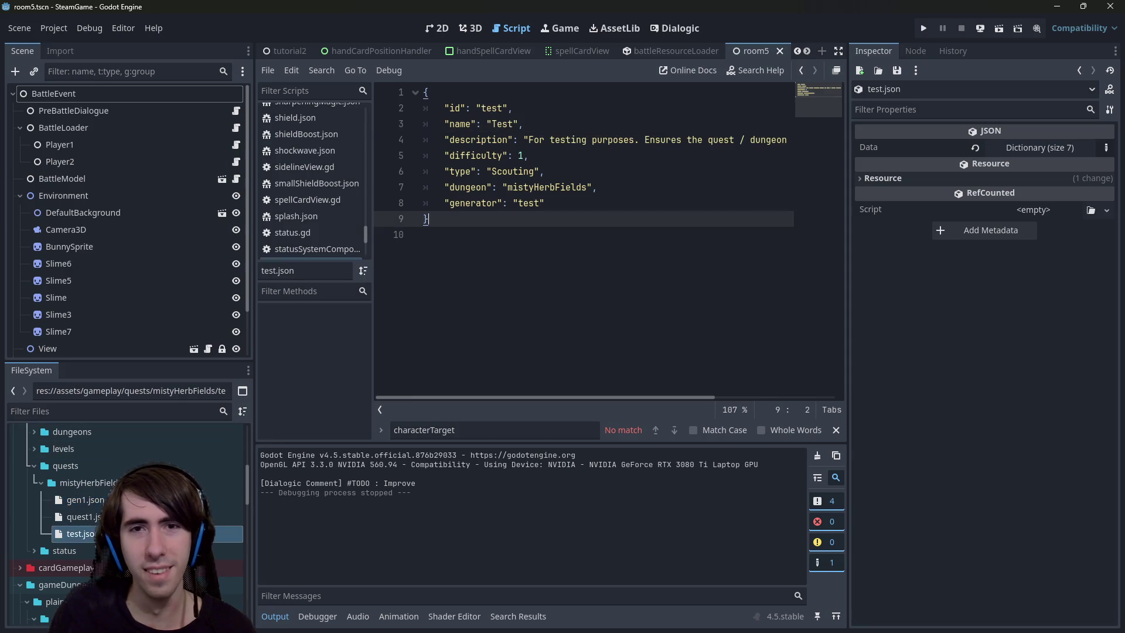
double_click(82, 517)
double_click(85, 500)
double_click(505, 125)
text(Genera)
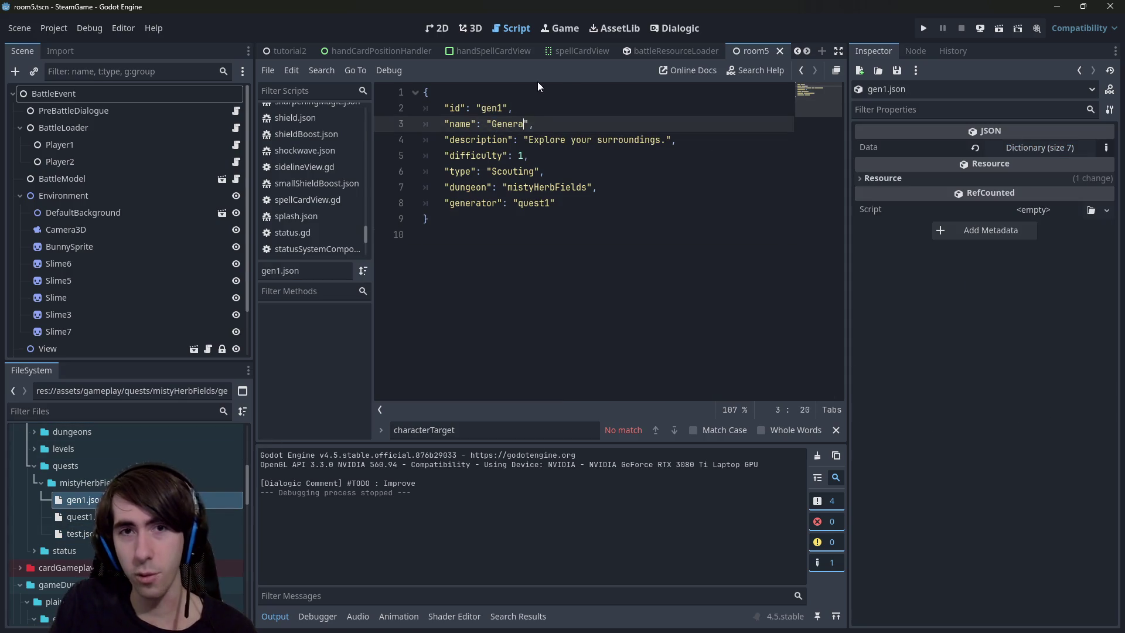
text(ted Quest)
key(ctrl+s)
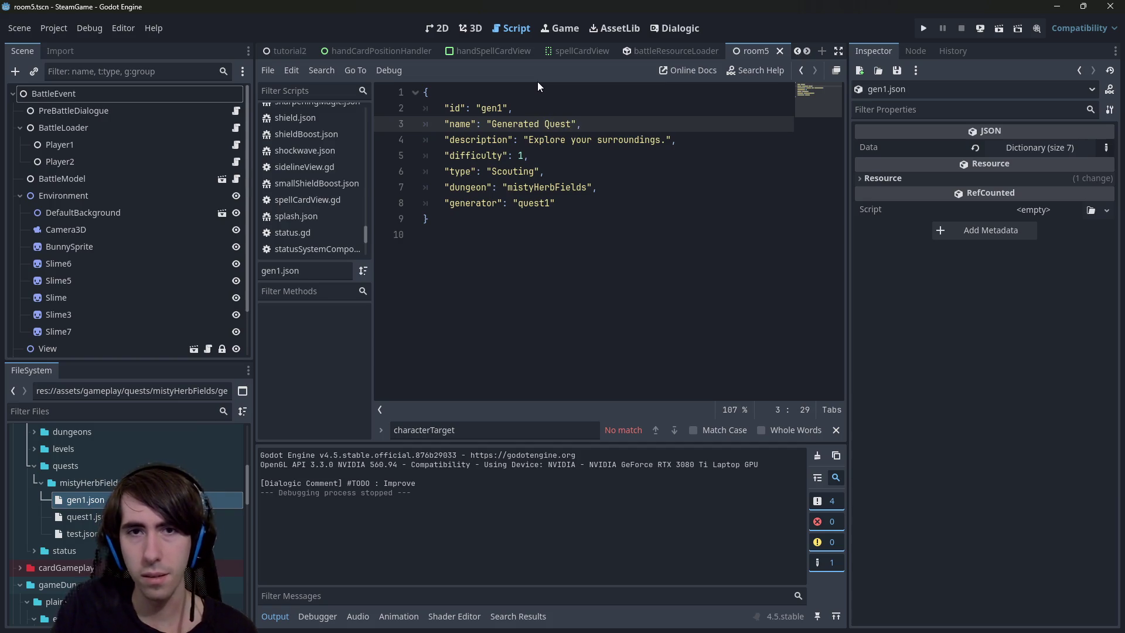
- Replace the quest description with 'Explore deep into the fields' and save
key(Down)
key(ctrl+shift+Left)
key(ctrl+shift+Left)
key(ctrl+shift+Left)
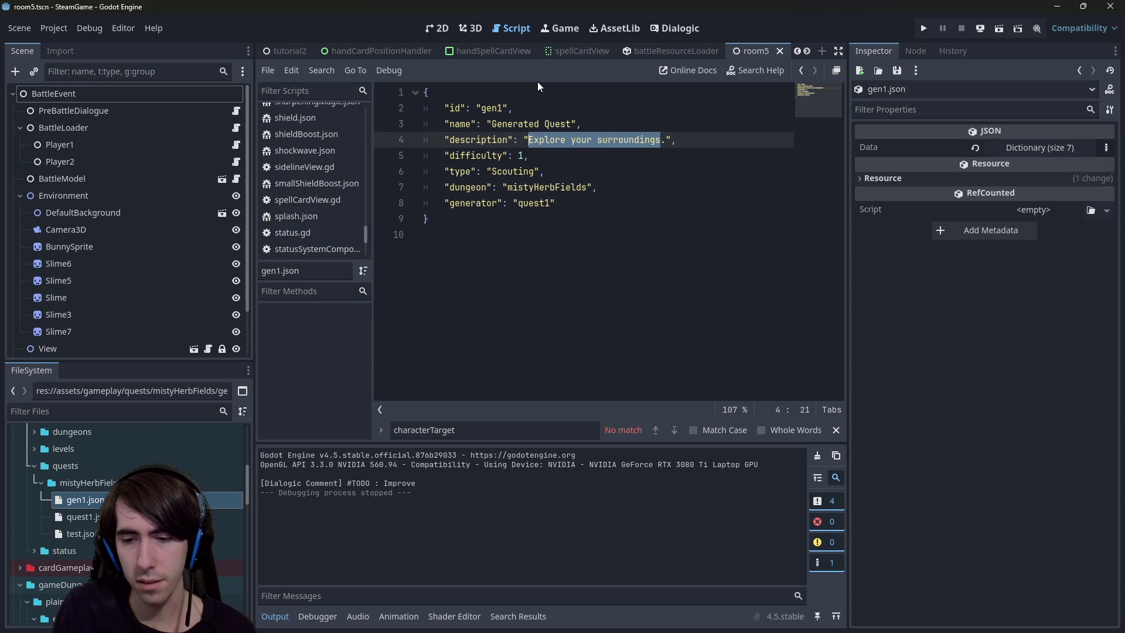
text(Adventure)
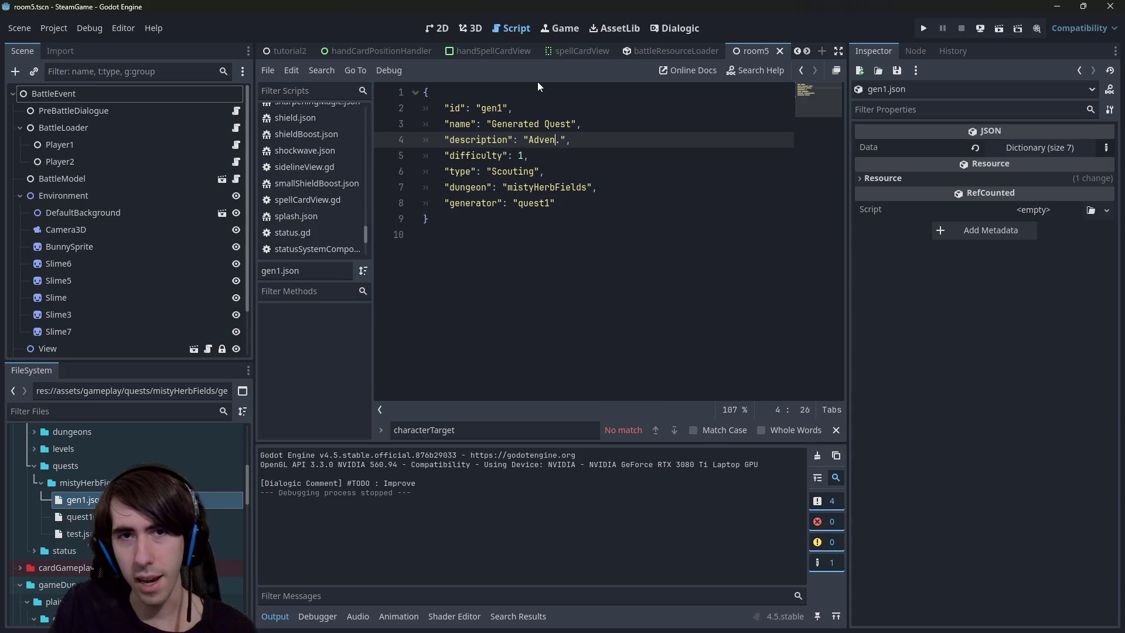
text( yourself)
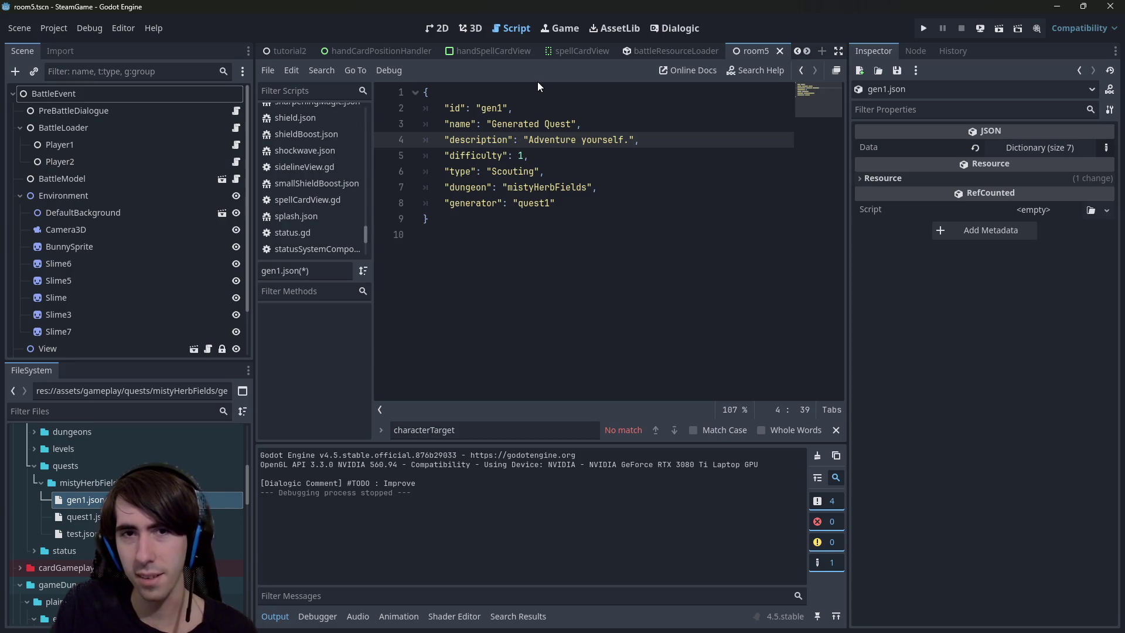
key(ctrl+BackSpace)
key(ctrl+BackSpace)
key(ctrl+z)
key(ctrl+BackSpace)
key(ctrl+BackSpace)
text(Explore )
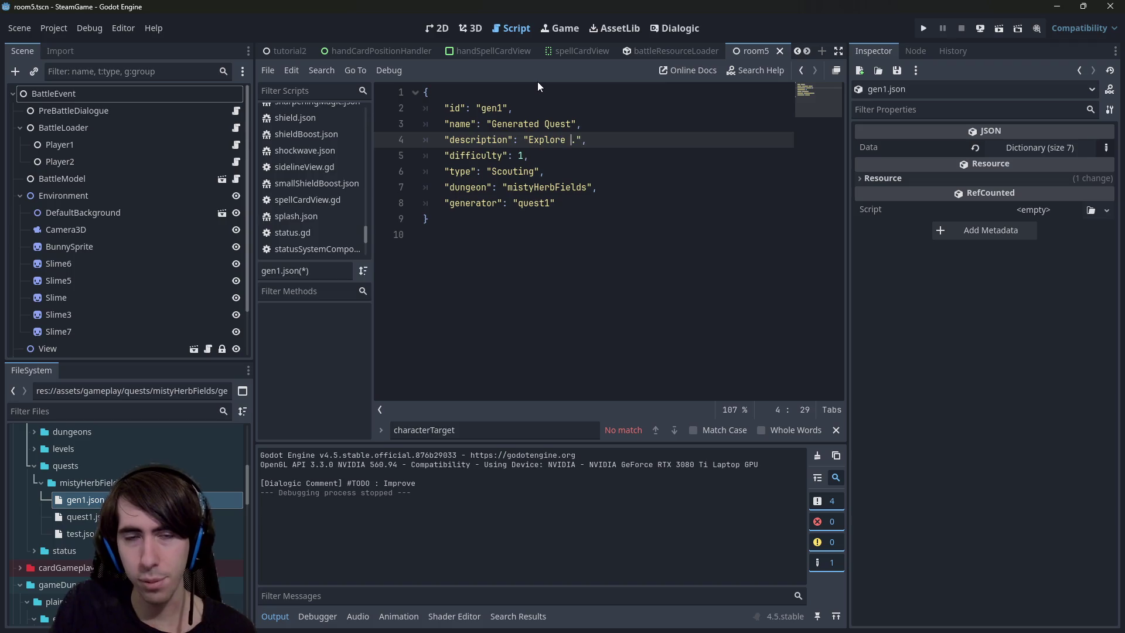
text(deep in)
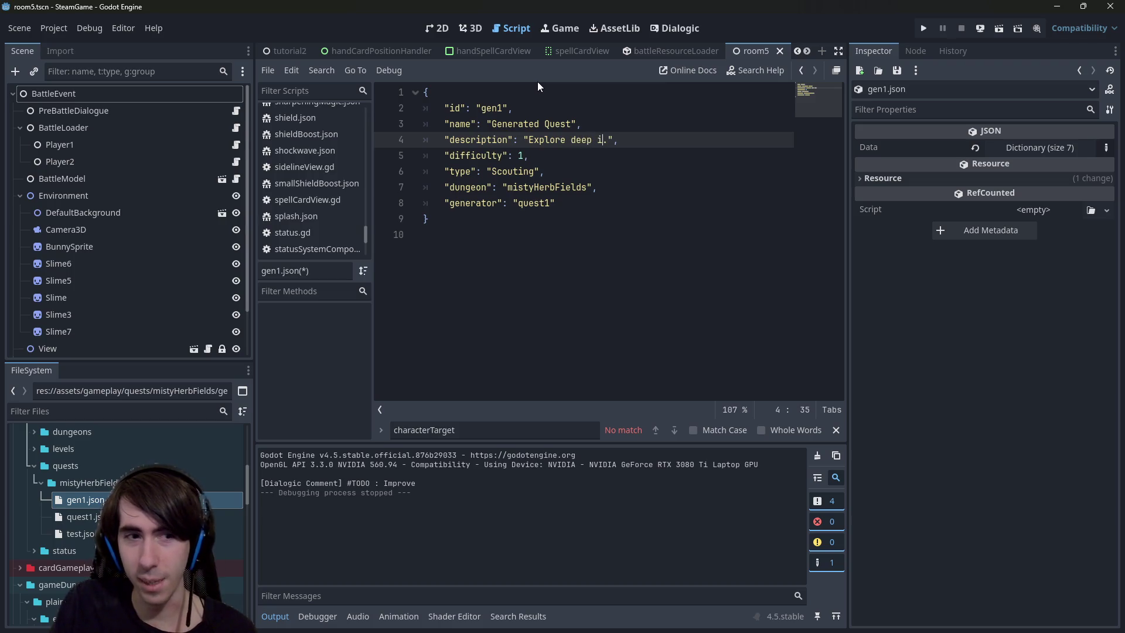
text(to the fields)
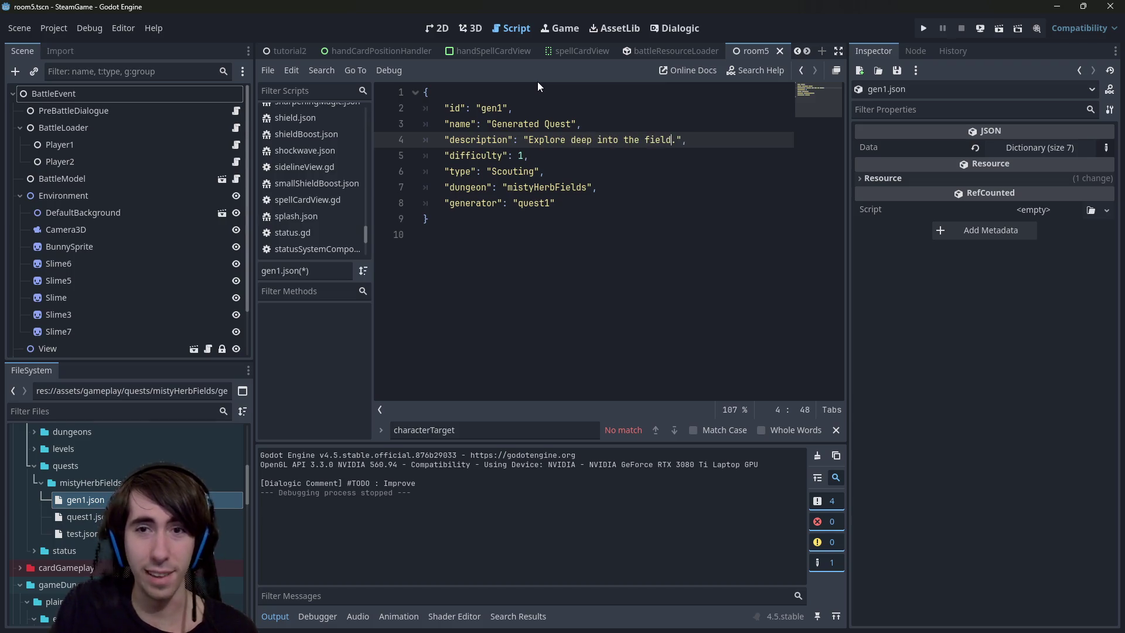
key(ctrl+s)
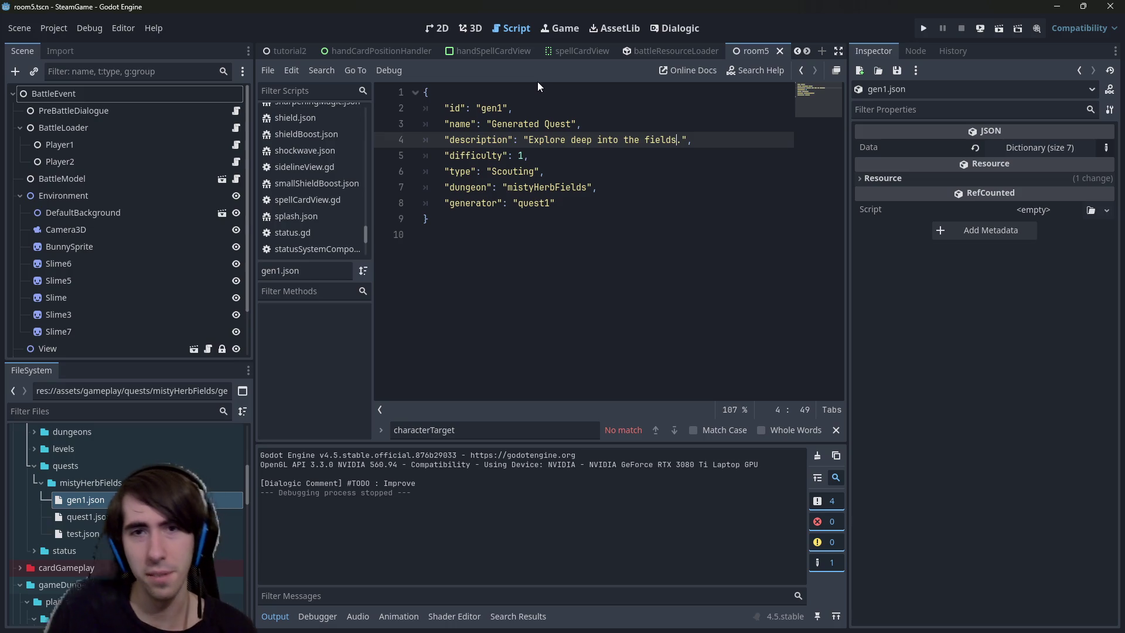
- Set the quest difficulty to 2 and the quest type to 'Exploration'
click(568, 155)
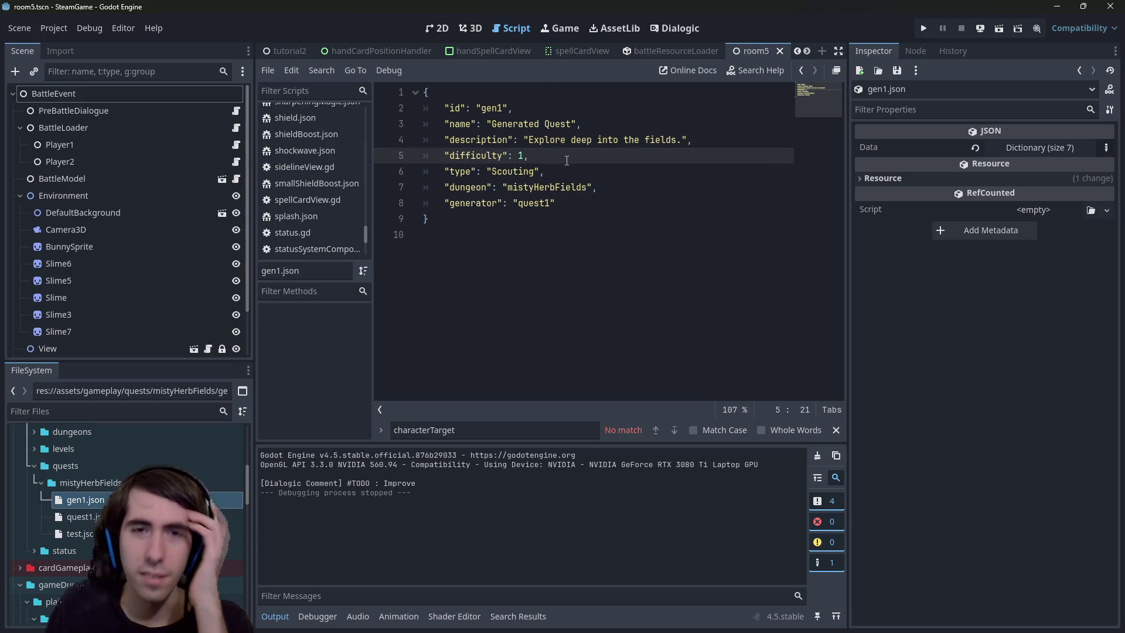
key(BackSpace)
text(2)
double_click(511, 173)
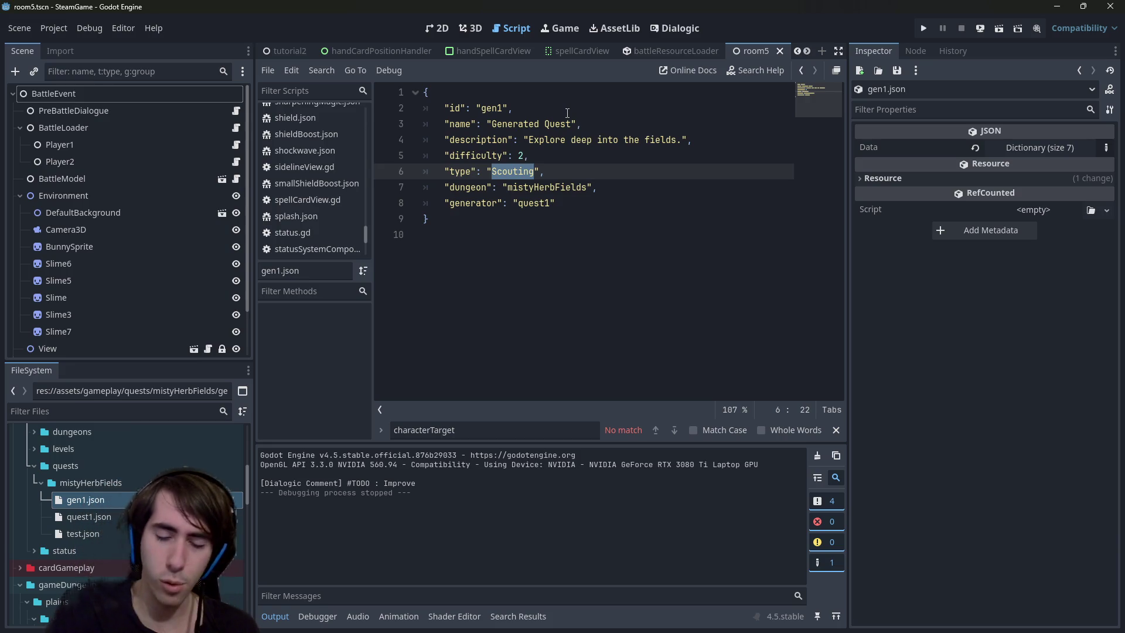
text(Exploration)
key(ctrl+s)
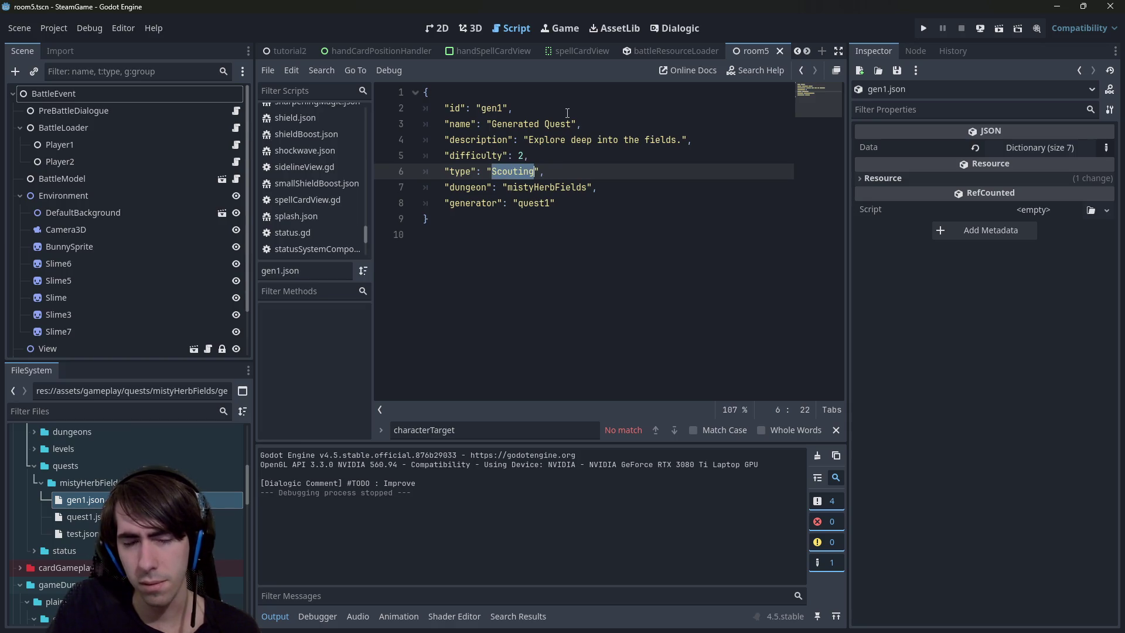
key(ctrl+y)
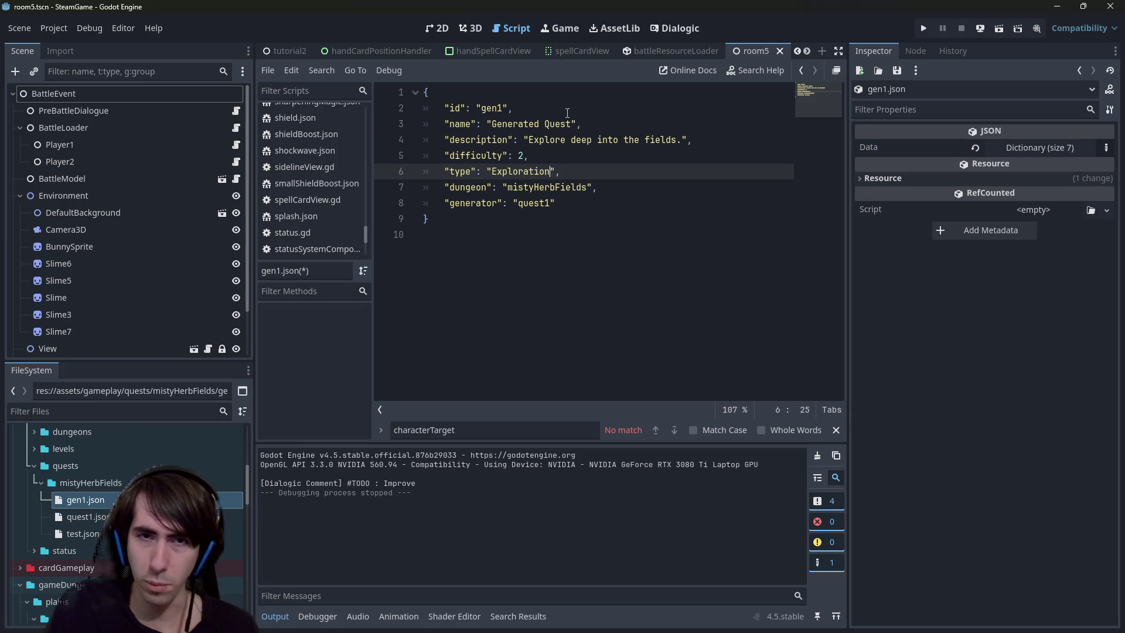
key(ctrl+shift+f)
- Search the project for 'Scouting' and open the questView.gd match listing quest types
text(Scouting)
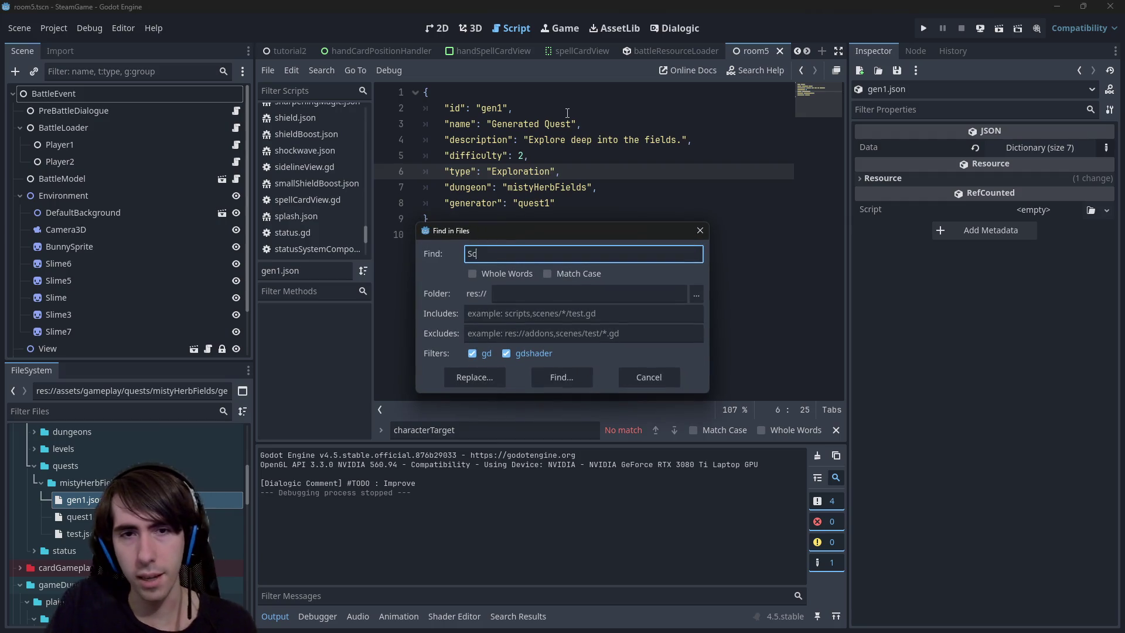
key(Return)
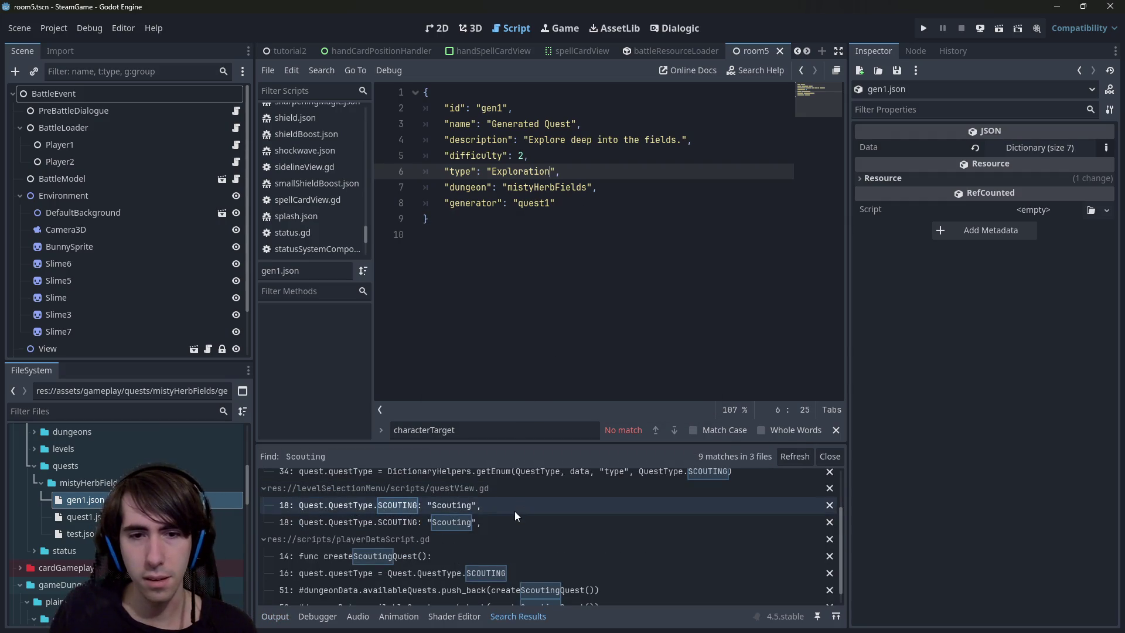
click(515, 503)
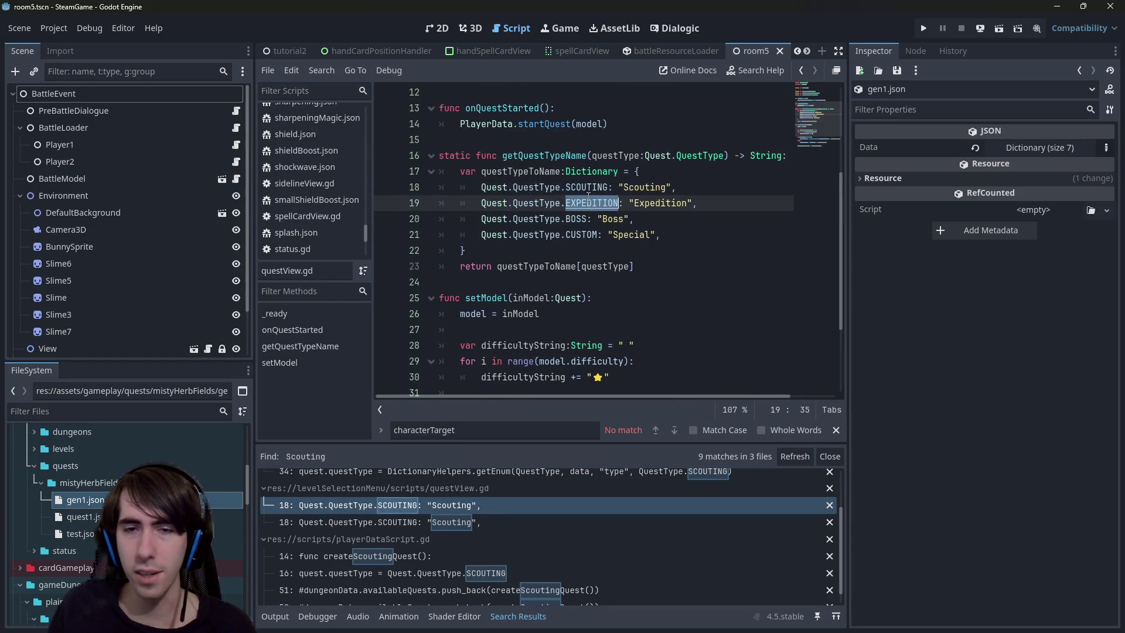
scroll(588, 197, up, 4)
- Change gen1.json's quest type to 'Expedition' and save
key(alt+Left)
key(ctrl+shift+Left)
text(ScoutingEXPEDITION)
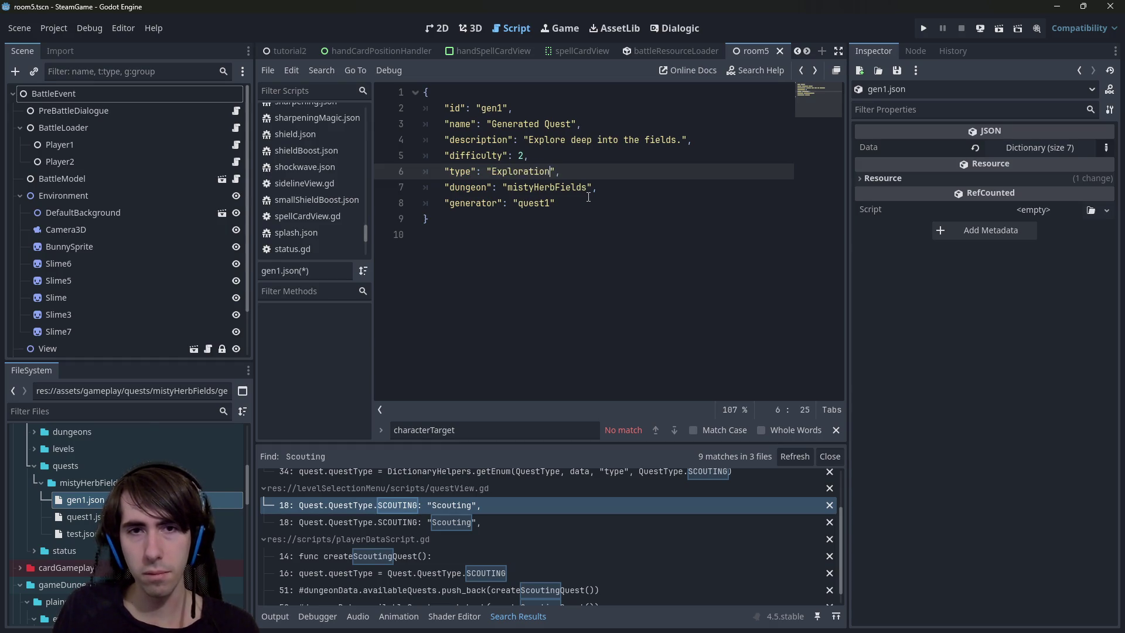
key(ctrl+BackSpace)
text(Expedition)
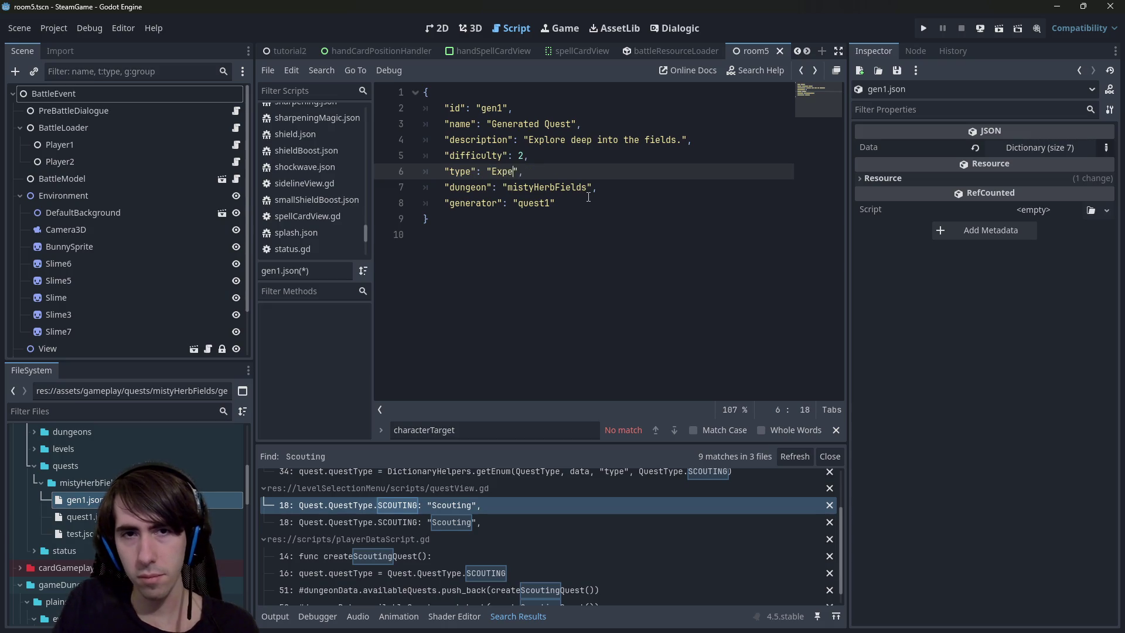
key(ctrl+s)
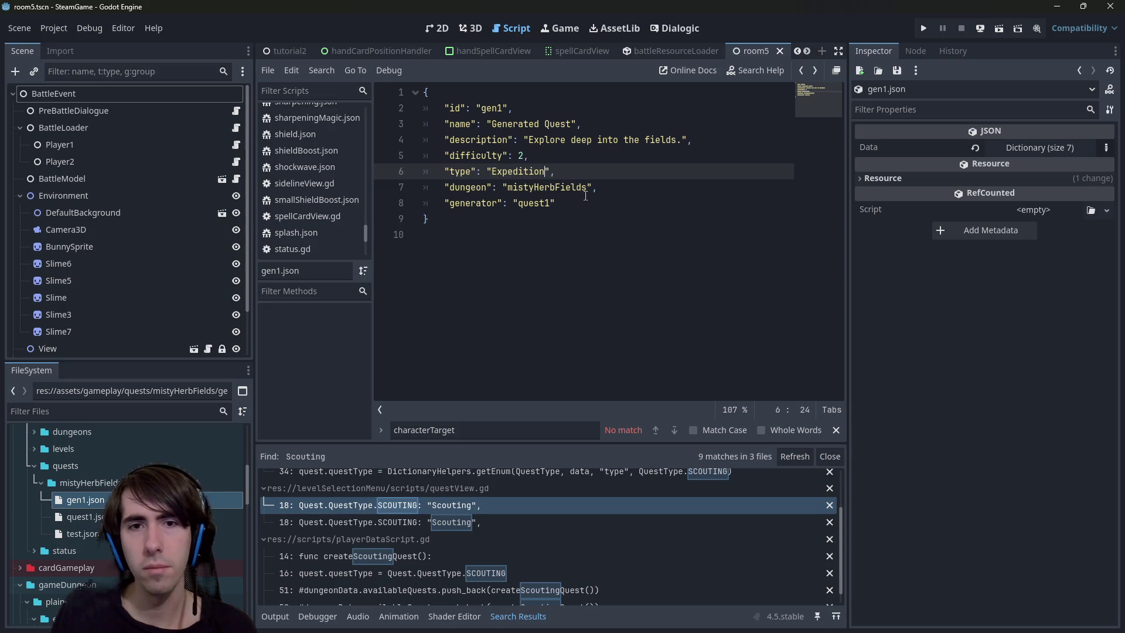
- Review gen1.json's dungeon and generator fields against quest1.json
double_click(560, 187)
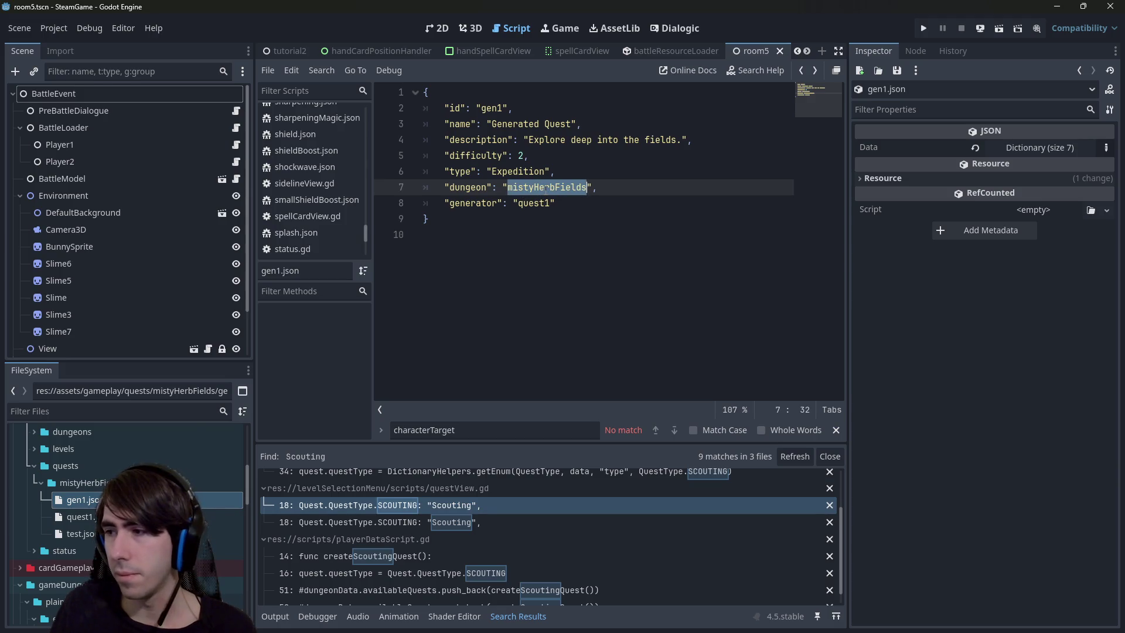
click(575, 150)
click(494, 203)
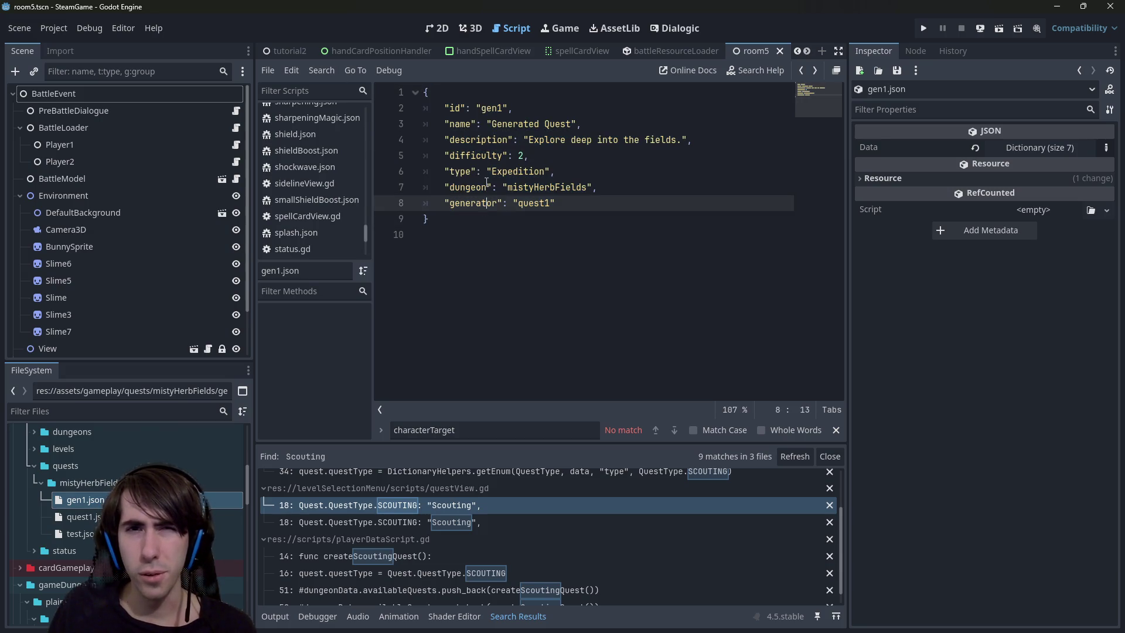
click(82, 516)
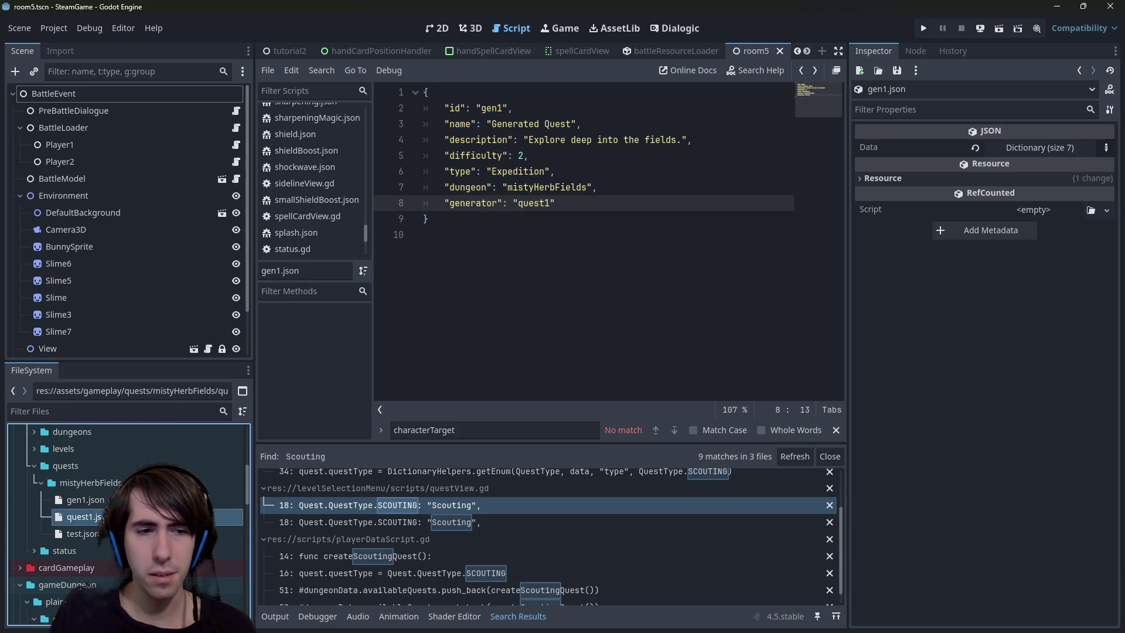
click(591, 218)
- Search the project for 'quest1' and open the line 38 match in playerDataScript.gd
key(ctrl+shift+f)
text(quest1)
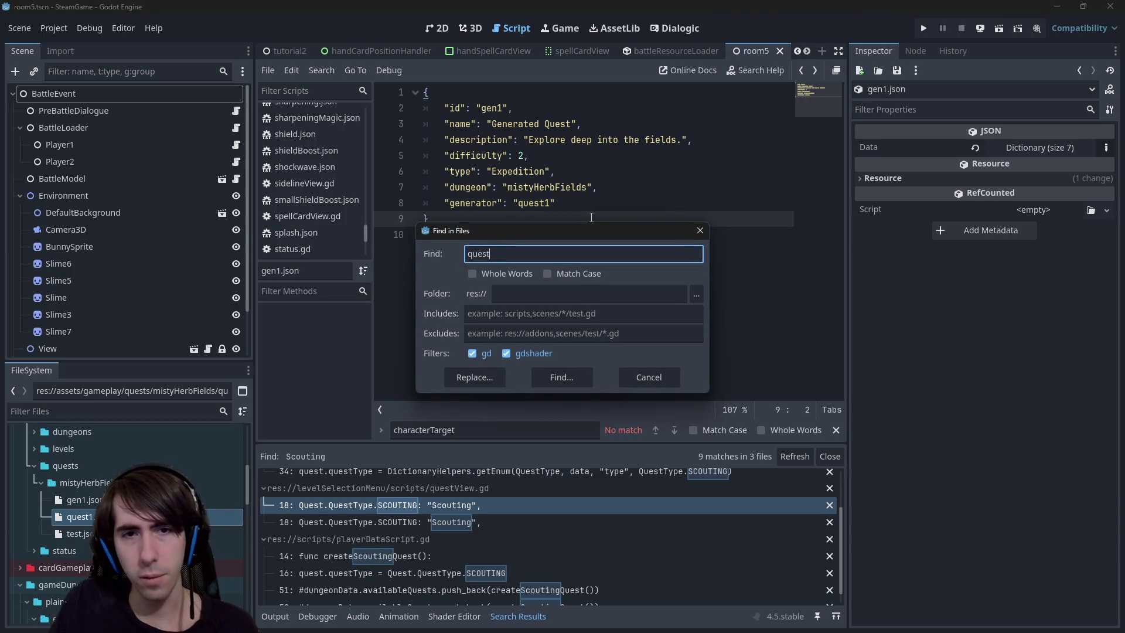
key(Return)
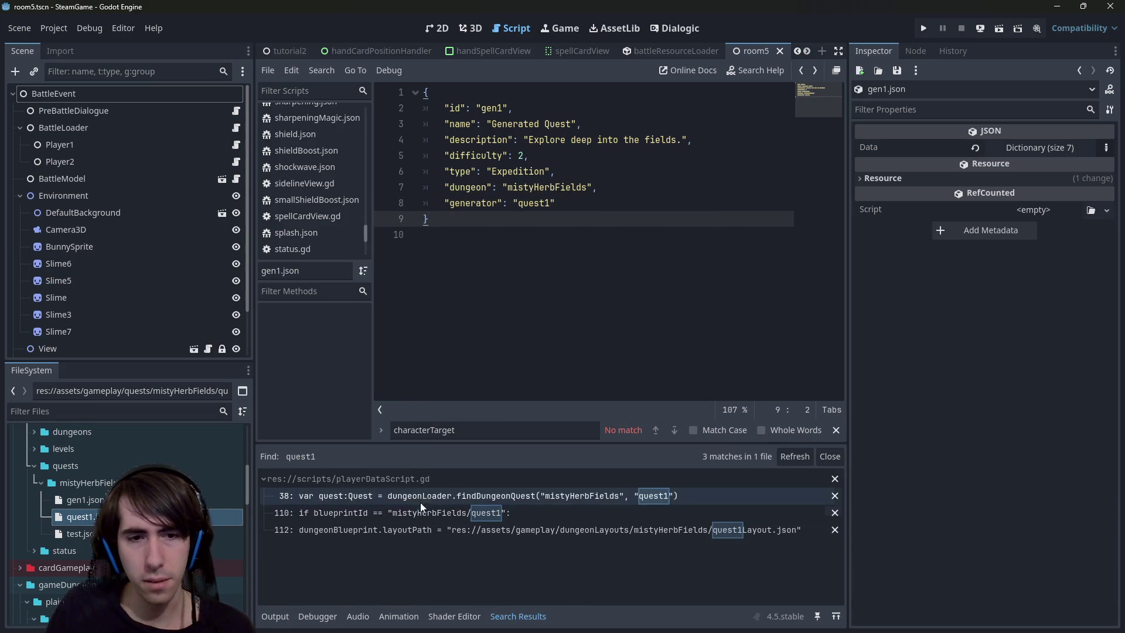
click(420, 497)
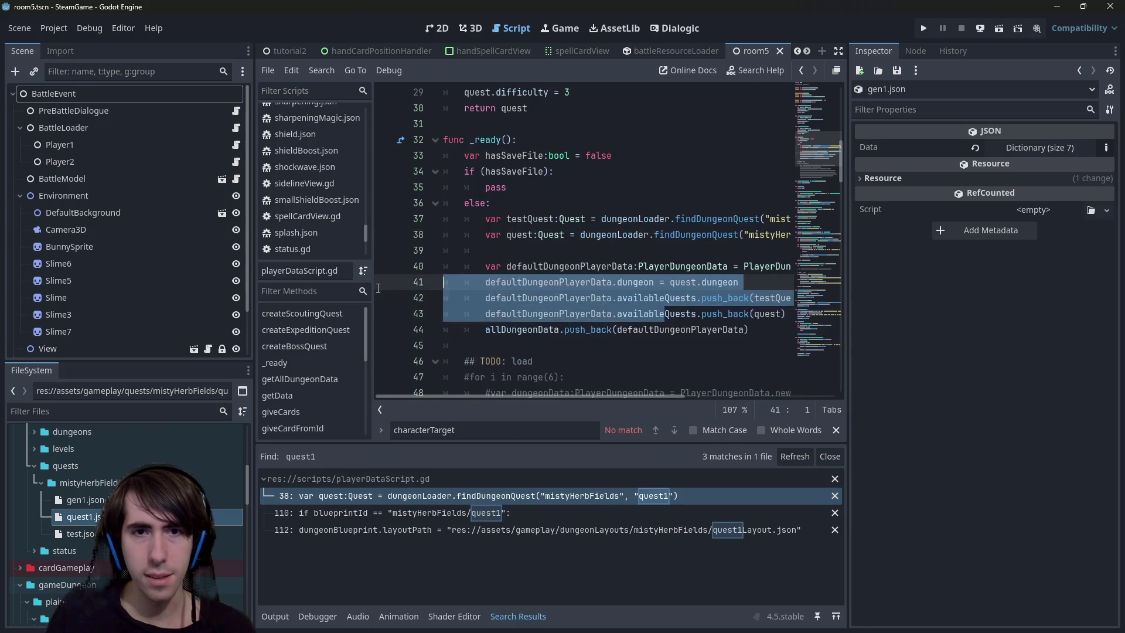
click(518, 205)
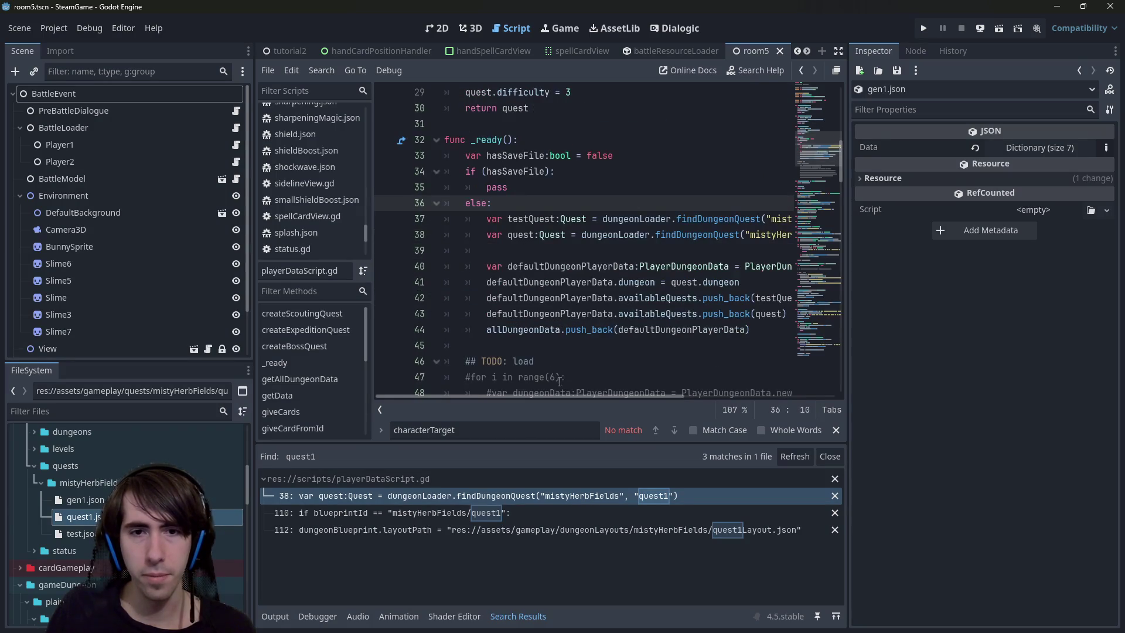
- Duplicate the quest lookup on line 38 as a new genQuest variable
mouse_move(561, 396)
mouse_down()
mouse_move(663, 378)
mouse_move(496, 395)
mouse_move(676, 375)
mouse_up()
drag(756, 235, 281, 237)
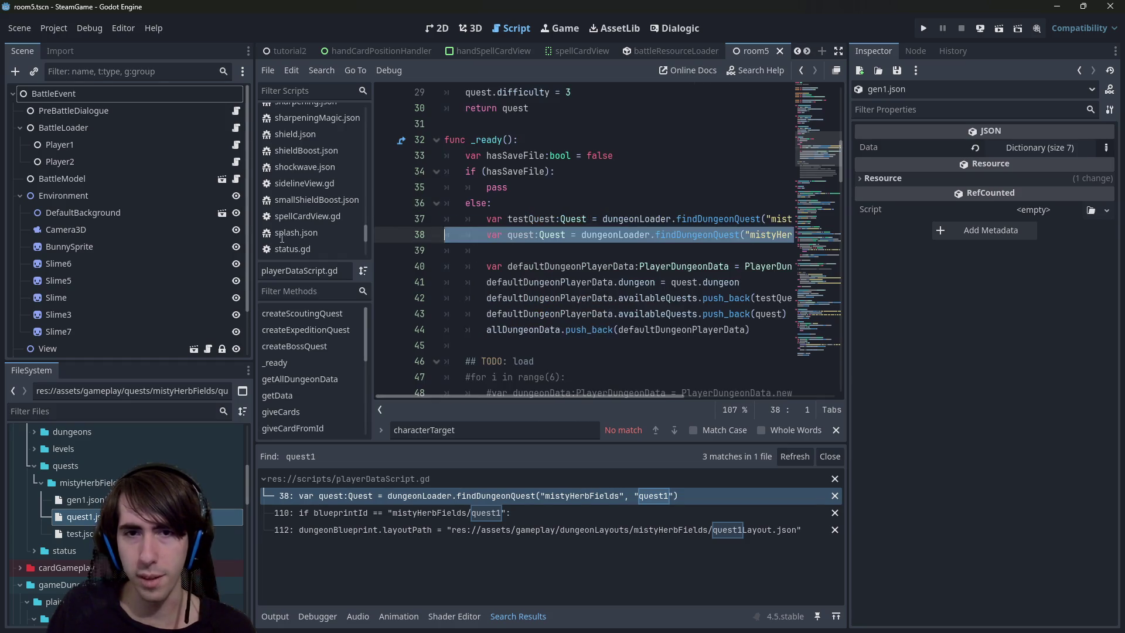
key(End)
key(Return)
key(Home)
key(ctrl+v)
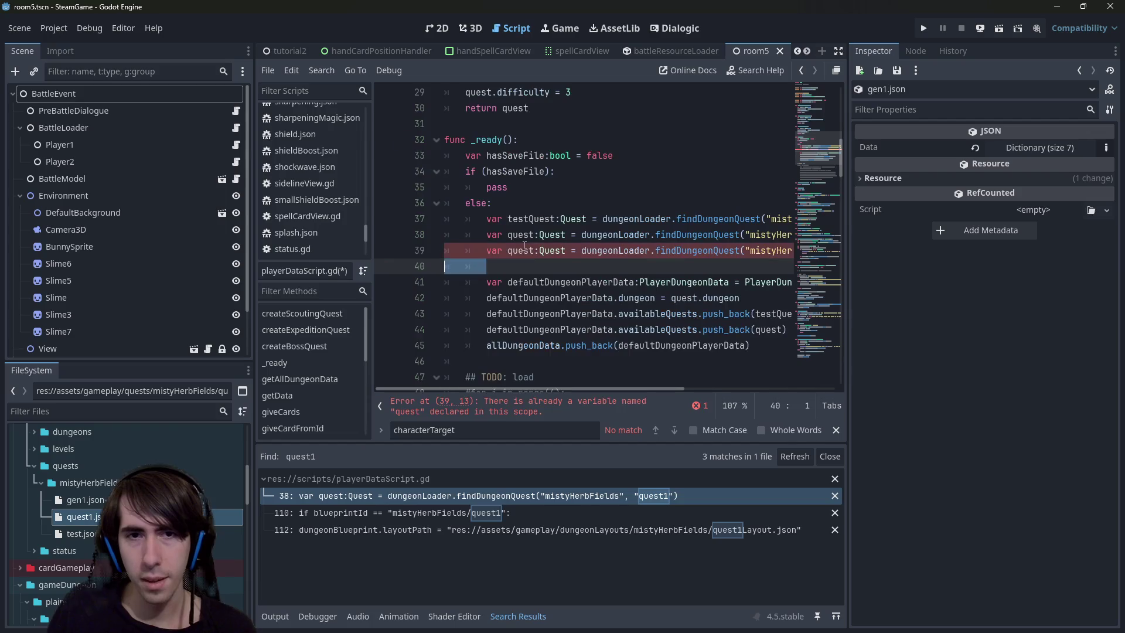
double_click(520, 250)
text(geonQuest)
key(ctrl+Right)
key(ctrl+Right)
key(ctrl+Right)
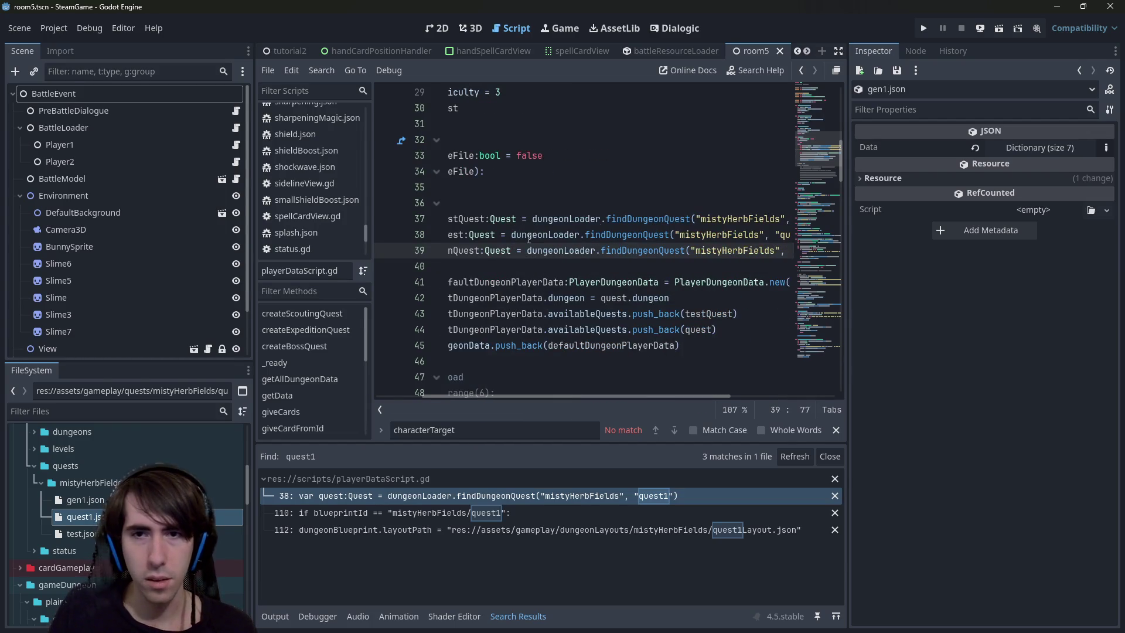
key(ctrl+shift+Left)
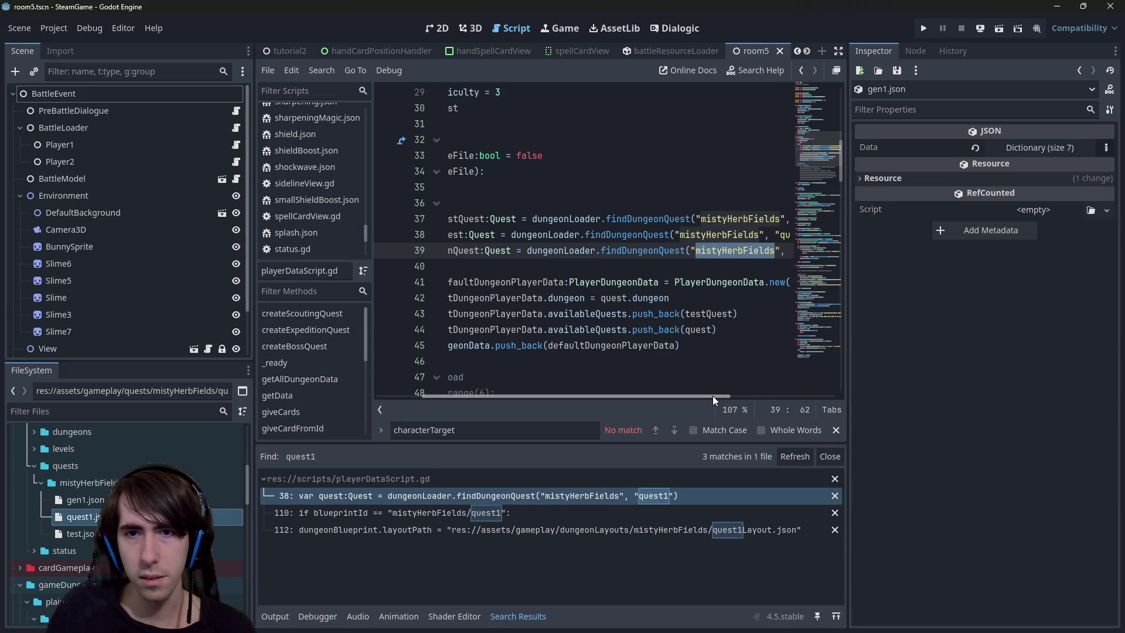
scroll(713, 396, right, 3)
double_click(742, 250)
- Check gen1.json's quest id, gen1, then return to playerDataScript.gd
click(82, 534)
click(82, 517)
click(85, 500)
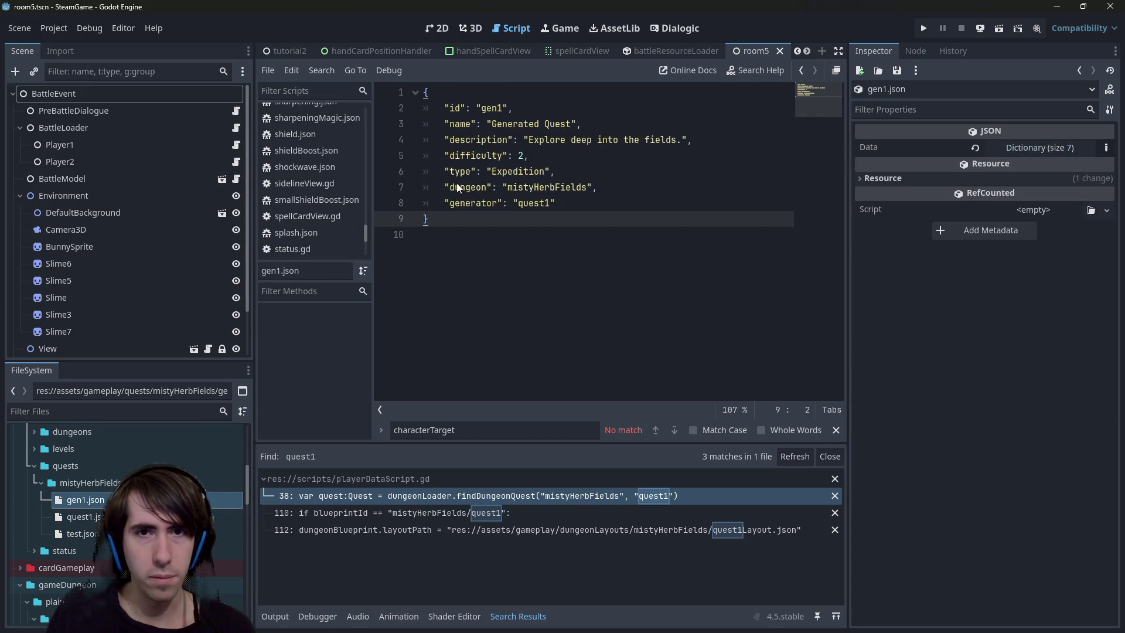
double_click(499, 108)
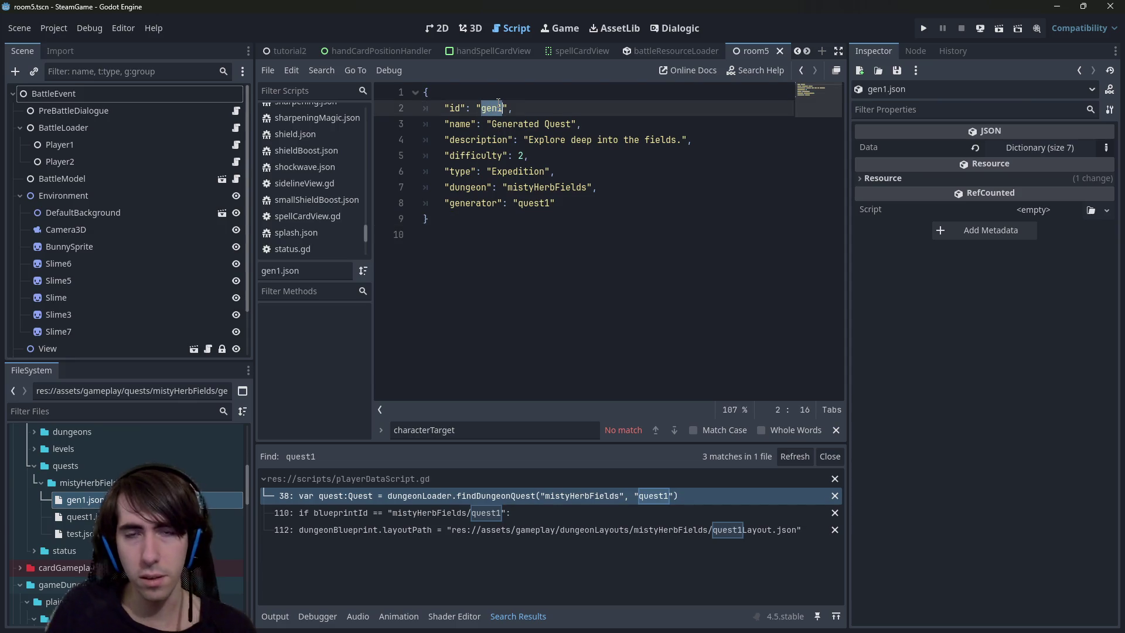
key(alt+Left)
key(alt+Left)
key(alt+Left)
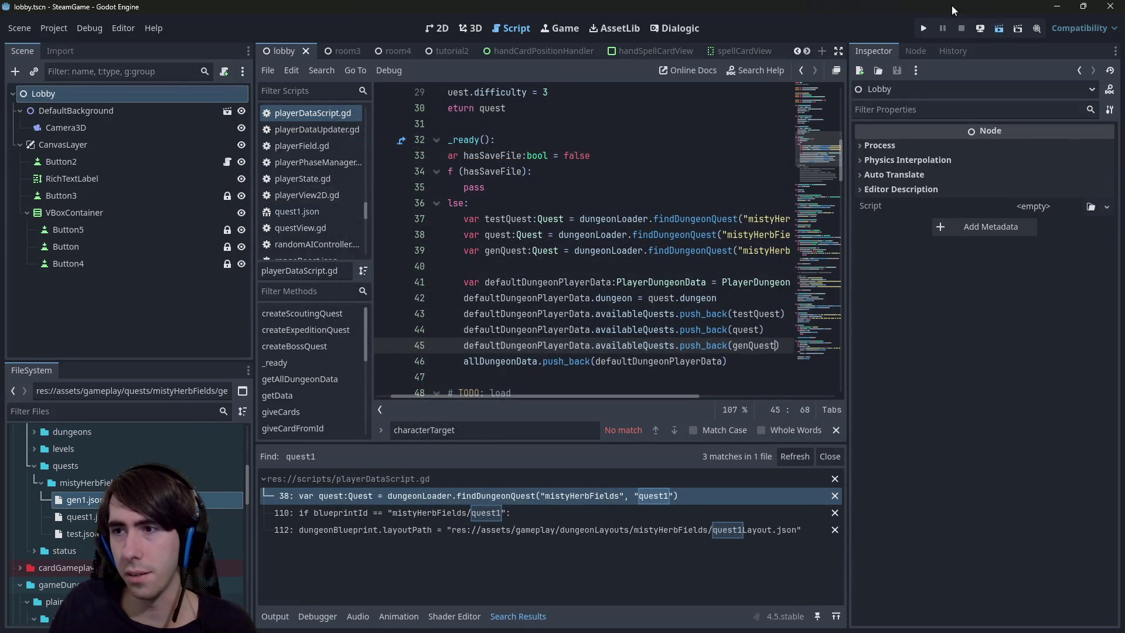
- Run the game, start the two-star 'Explore deep into the fields.' quest in Misty Herb Fields, then close it
key(F6)
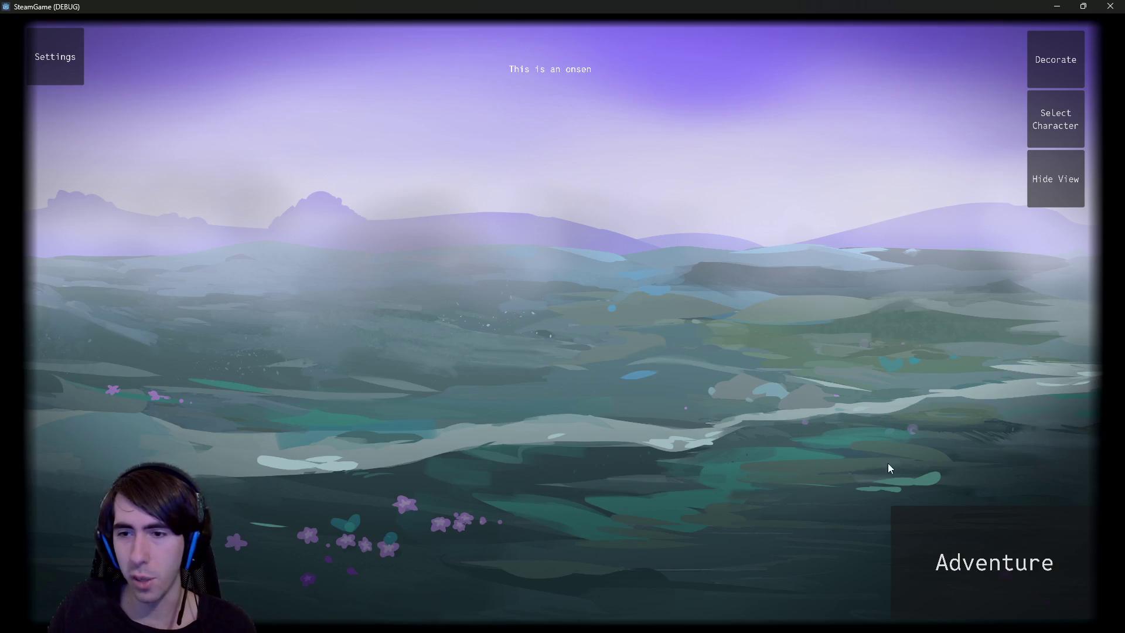
click(967, 520)
click(547, 244)
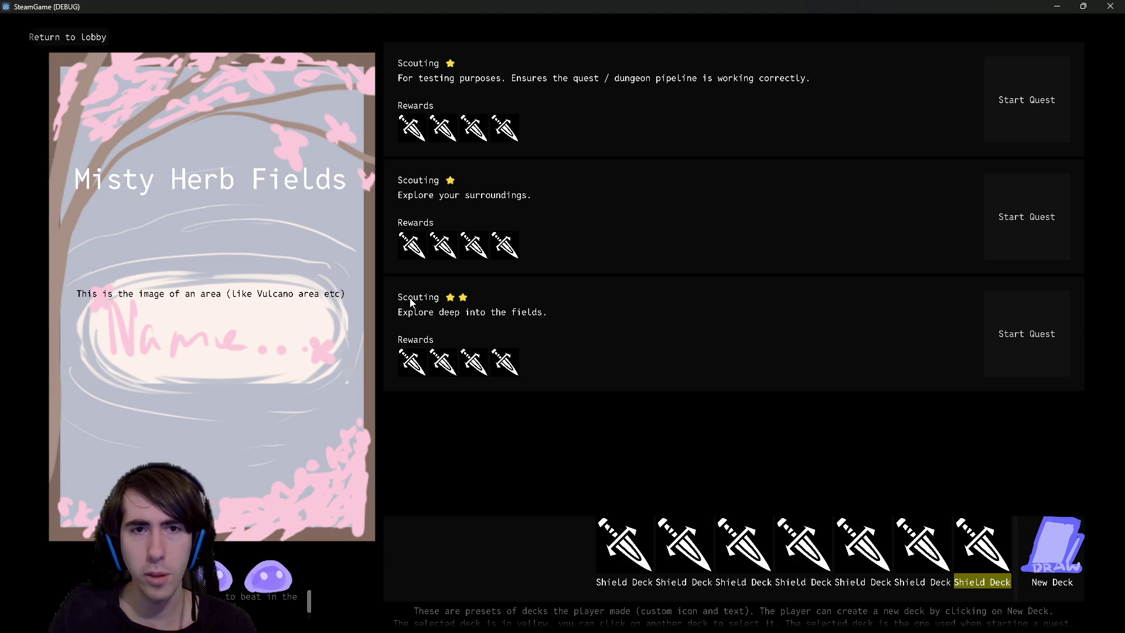
click(1018, 333)
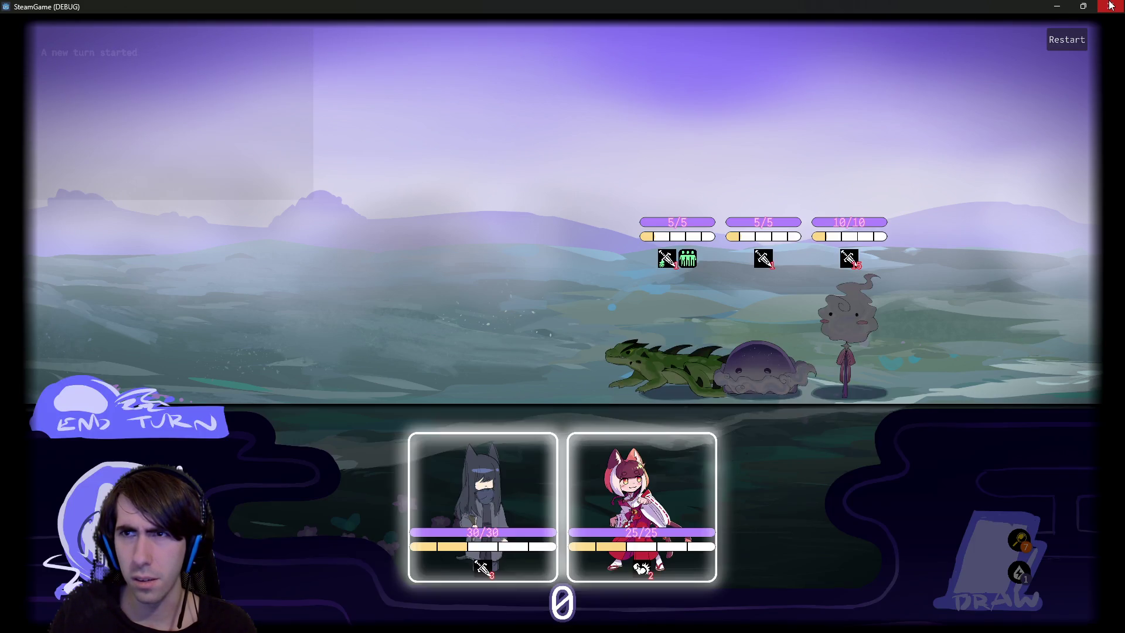
click(1042, 9)
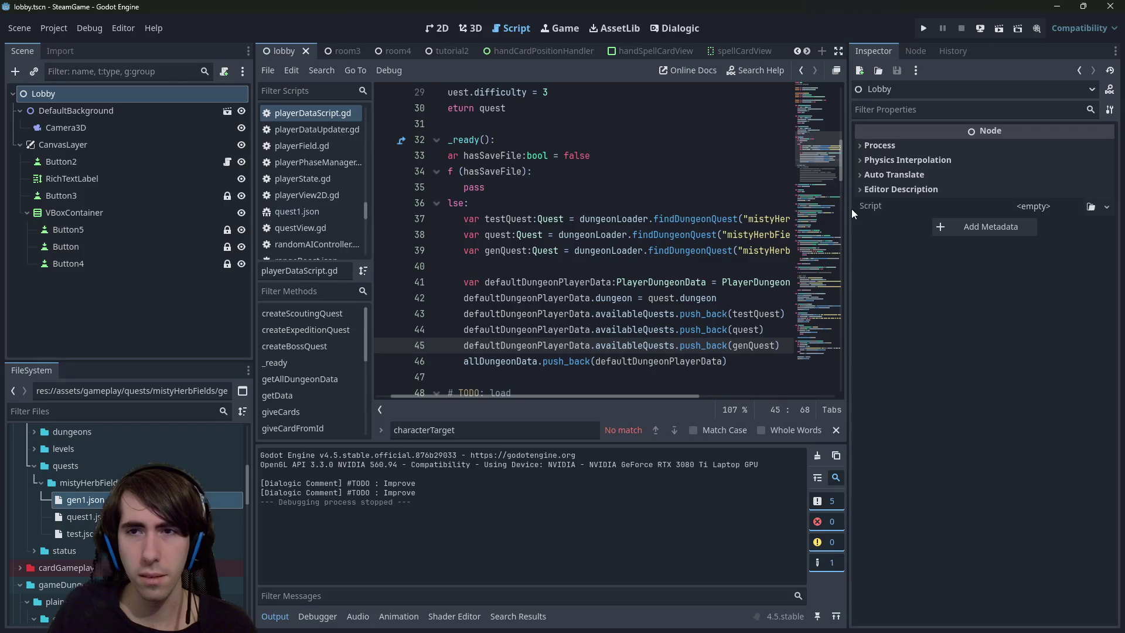
- Replace gen1.json's generator value quest1 with 'normalExpeditionGen' and save
double_click(110, 507)
double_click(534, 199)
click(534, 199)
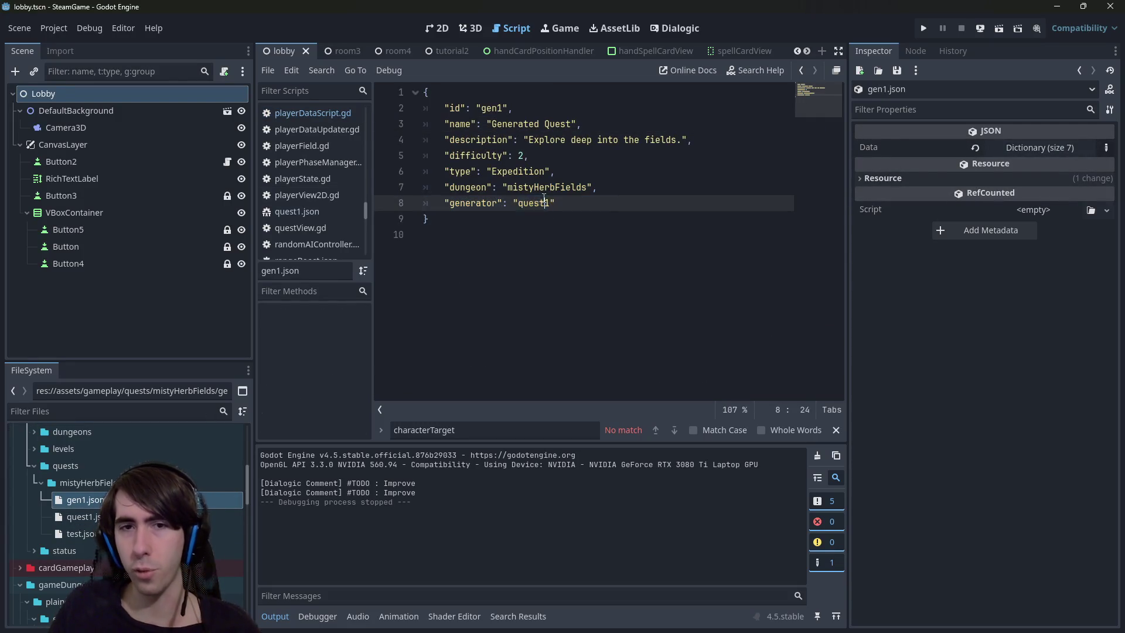
double_click(535, 199)
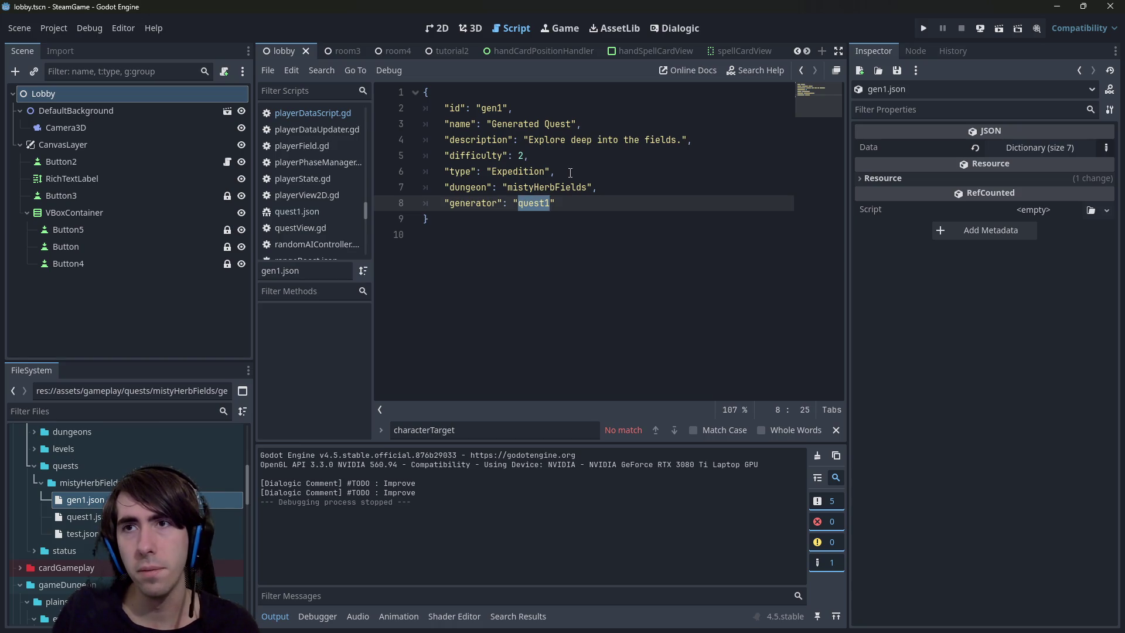
text(NormalEx)
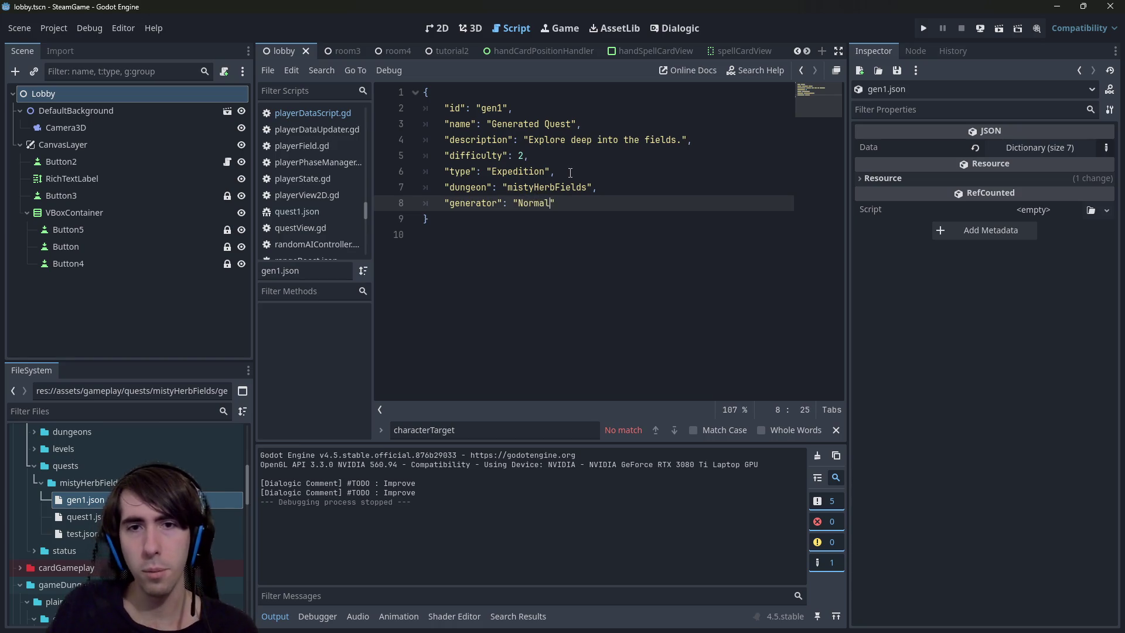
text(ped)
key(ctrl+z)
text(normalExpedition)
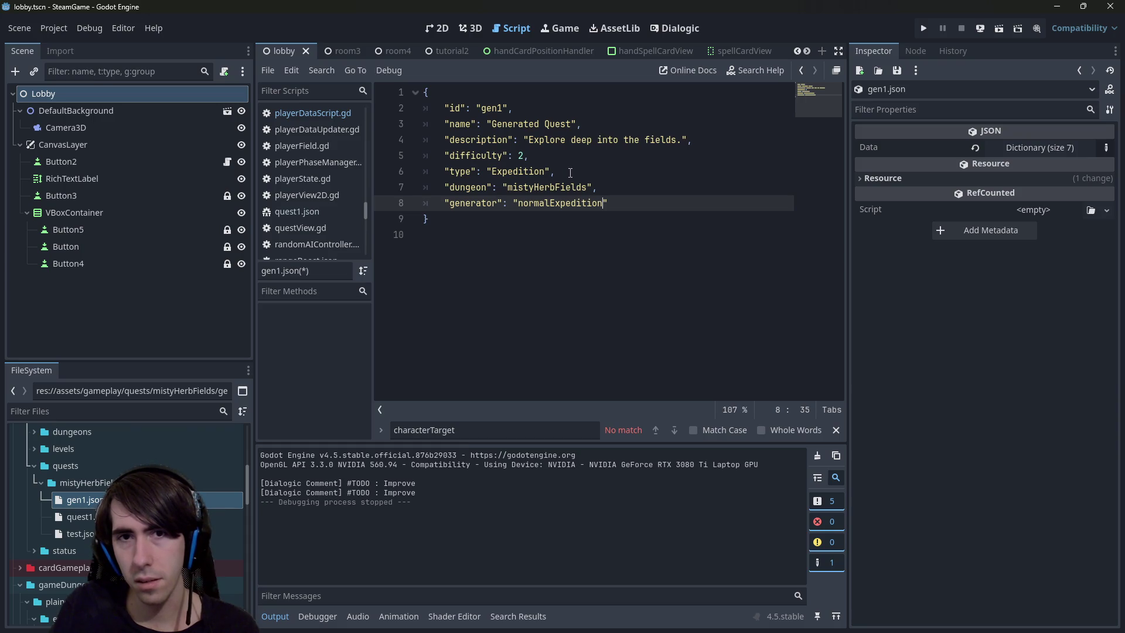
key(Left)
key(Left)
key(Left)
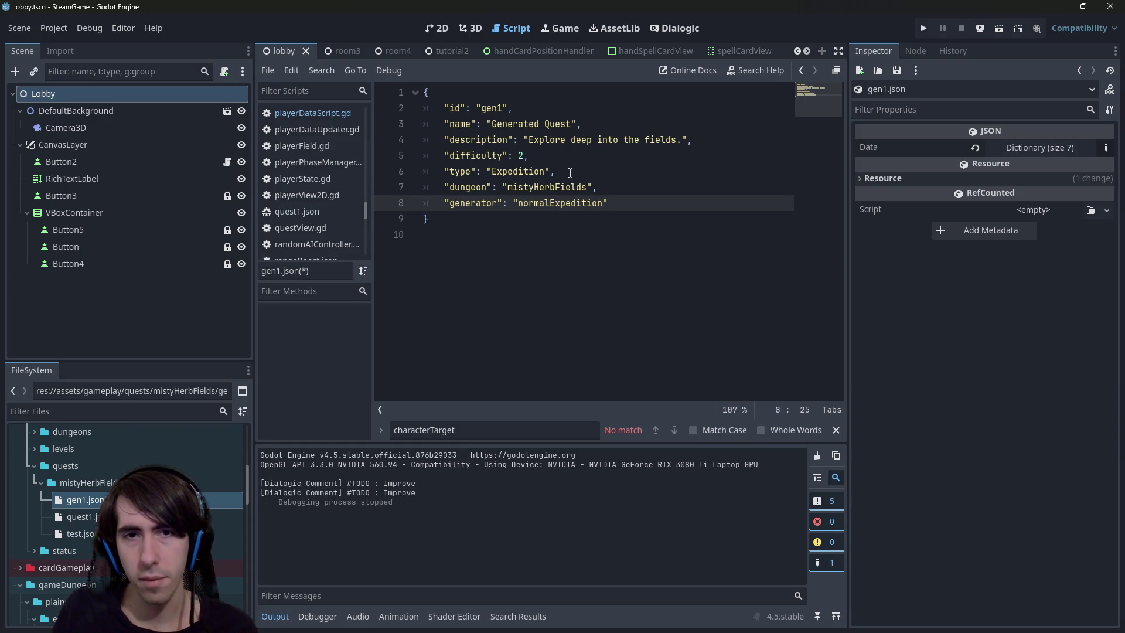
text(Gen)
key(ctrl+s)
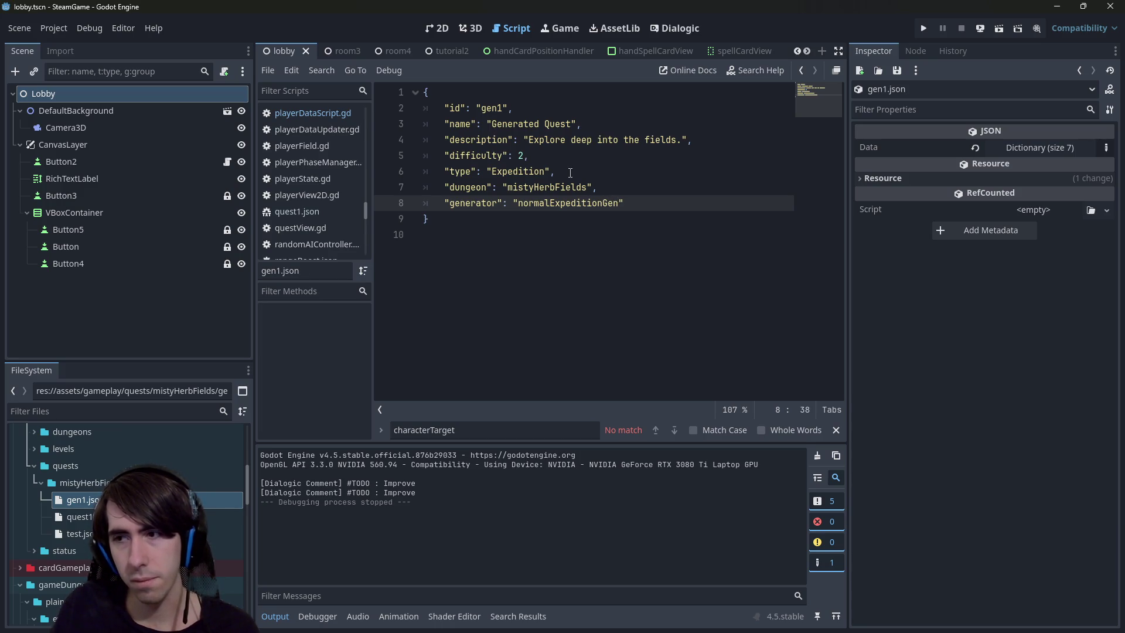
- Shorten the generator name to 'expeditionGen', save, and run the game again
key(Left)
key(Left)
key(Left)
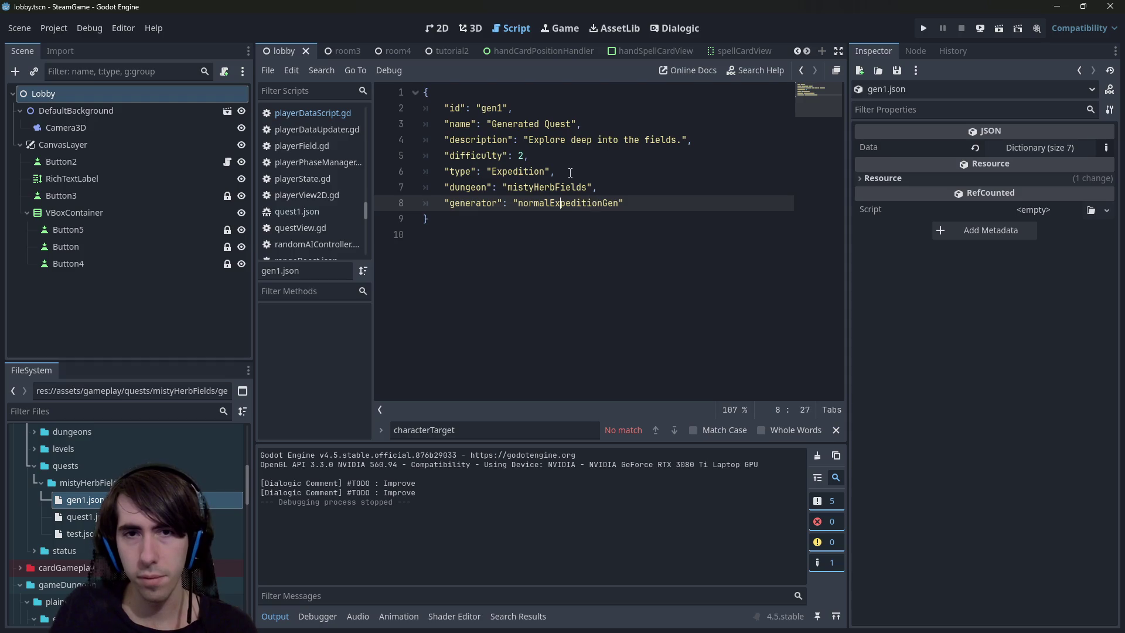
key(BackSpace)
key(BackSpace)
key(BackSpace)
text(e)
key(ctrl+s)
key(End)
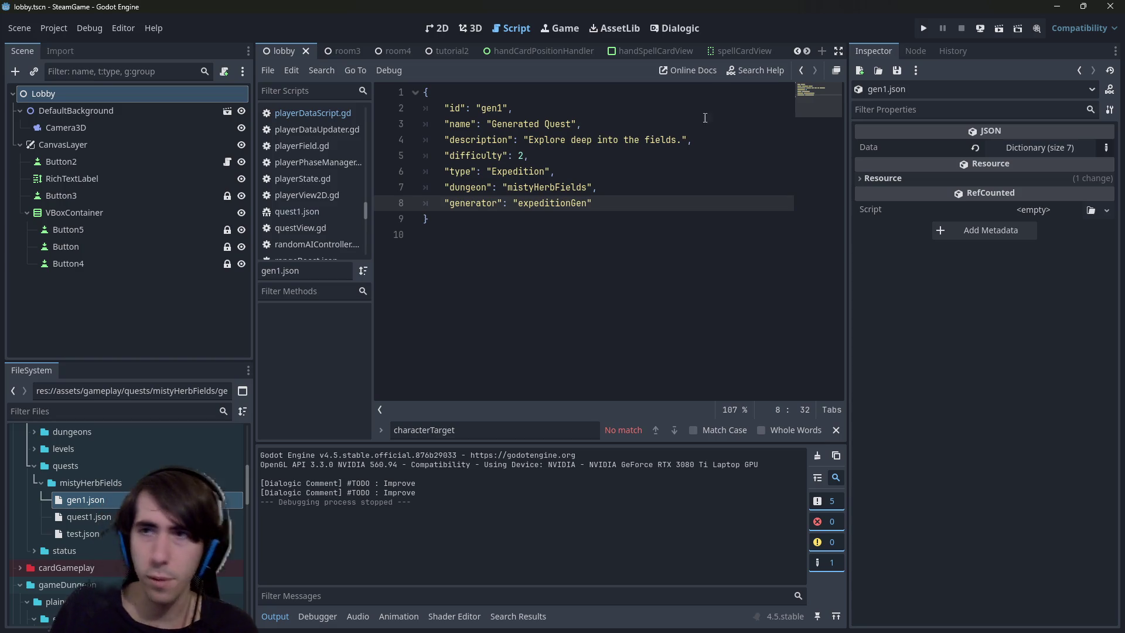
click(999, 28)
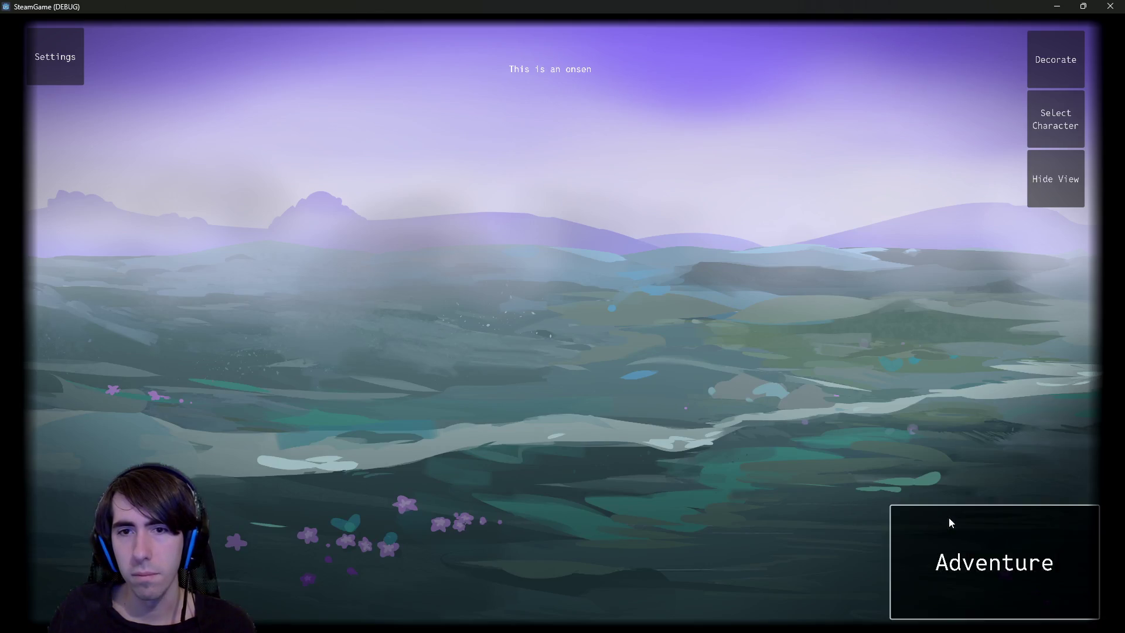
- Start the two-star deep-fields quest from the Misty Herb Fields adventure screen, triggering the debugger error
click(949, 518)
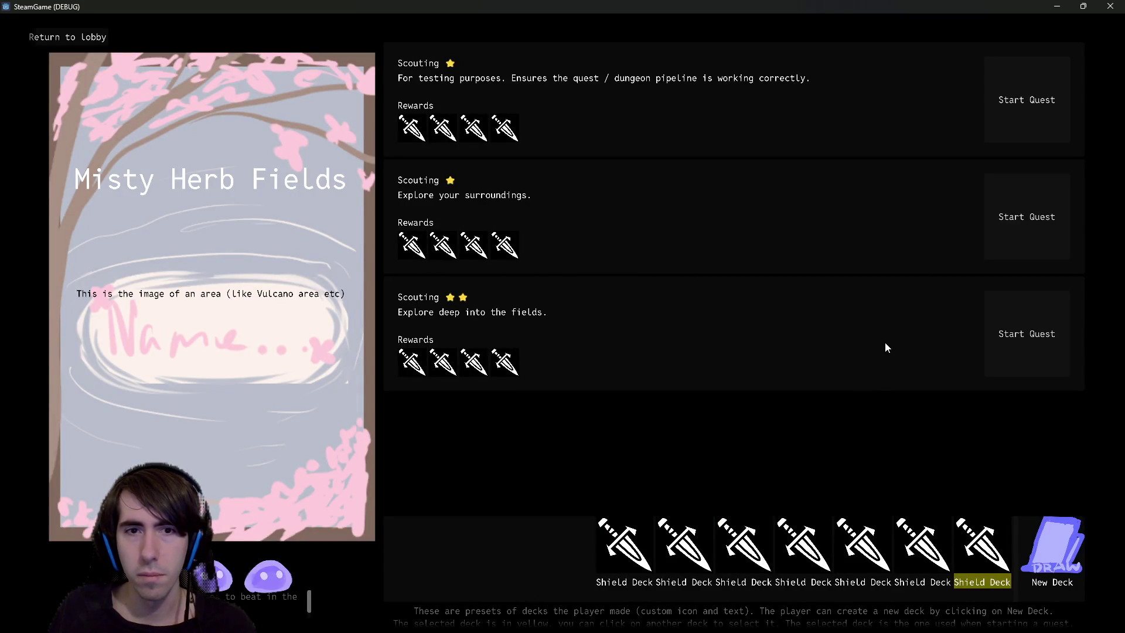
click(1025, 345)
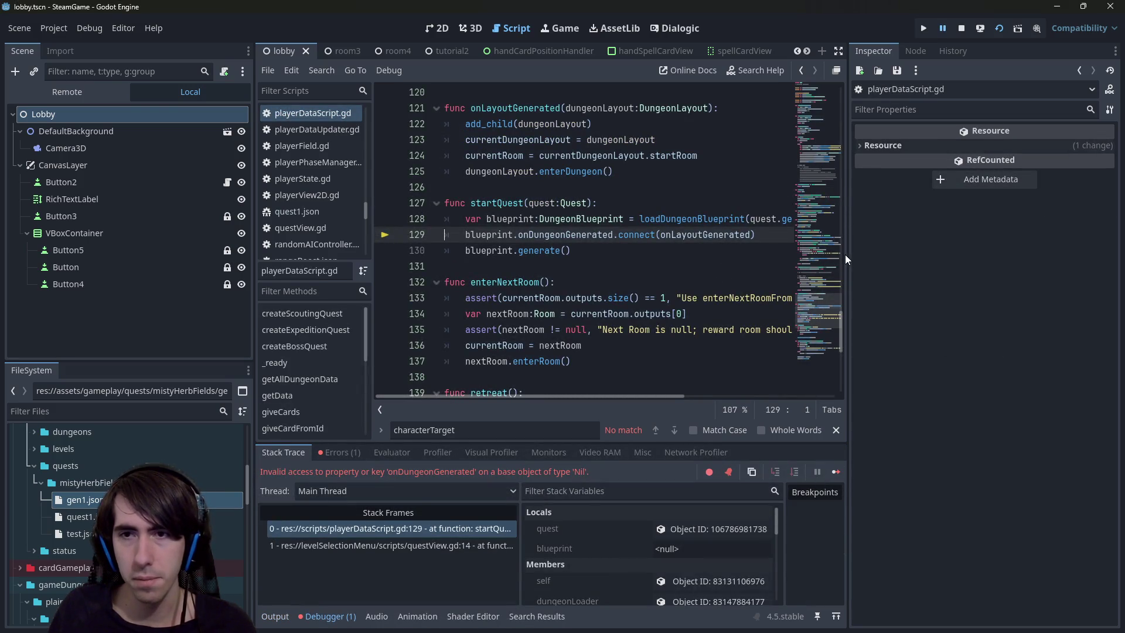
- Widen the code area and follow getGeneratorFullId on line 128 to loadDungeonBlueprint's test branch
drag(846, 253, 952, 258)
double_click(828, 219)
scroll(814, 254, up, 2)
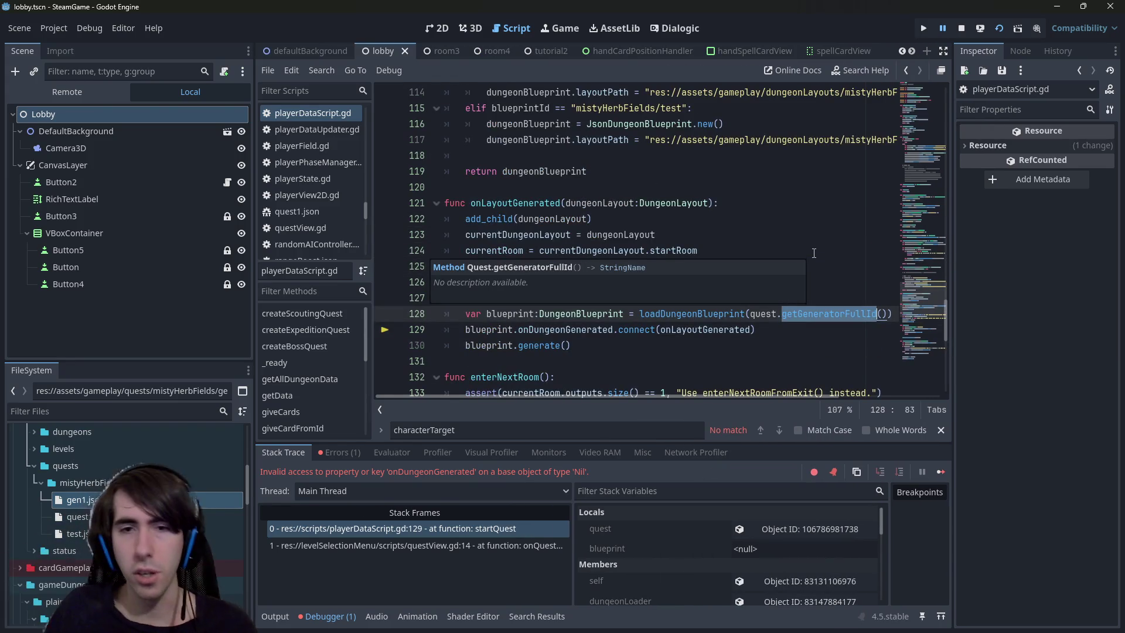
ctrl+click(705, 317)
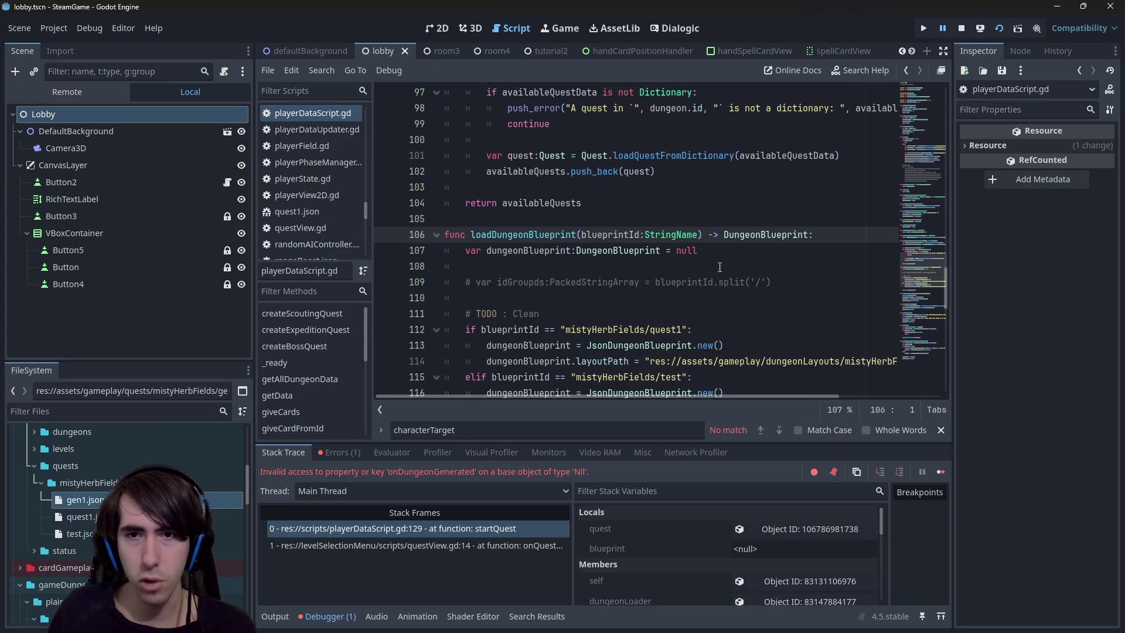
double_click(630, 235)
scroll(634, 251, down, 3)
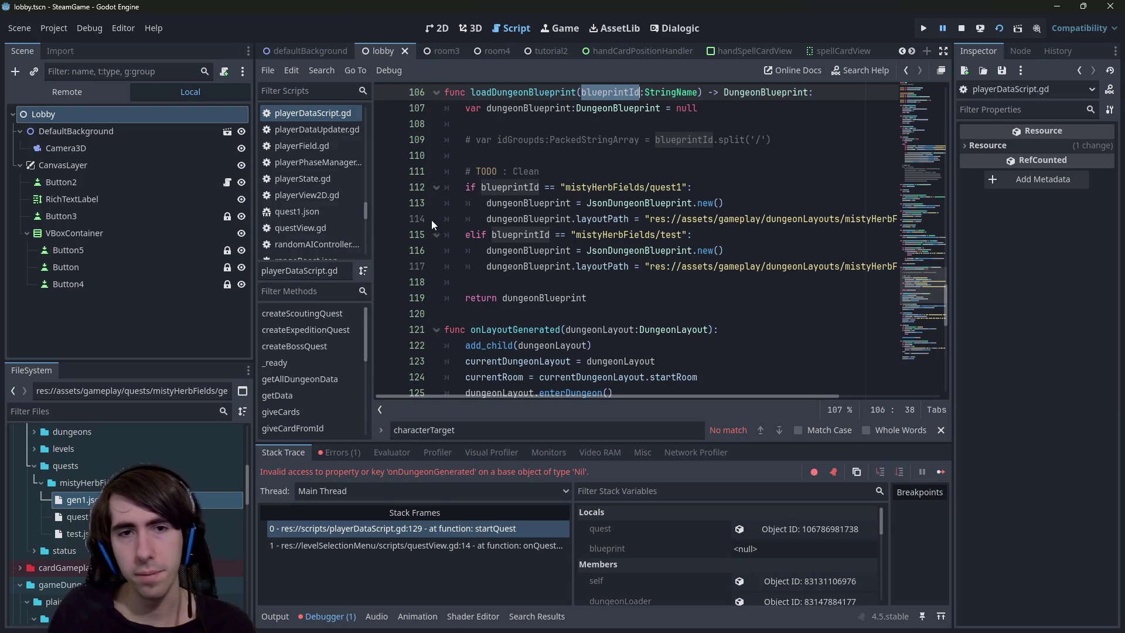
drag(445, 234, 454, 284)
key(ctrl+c)
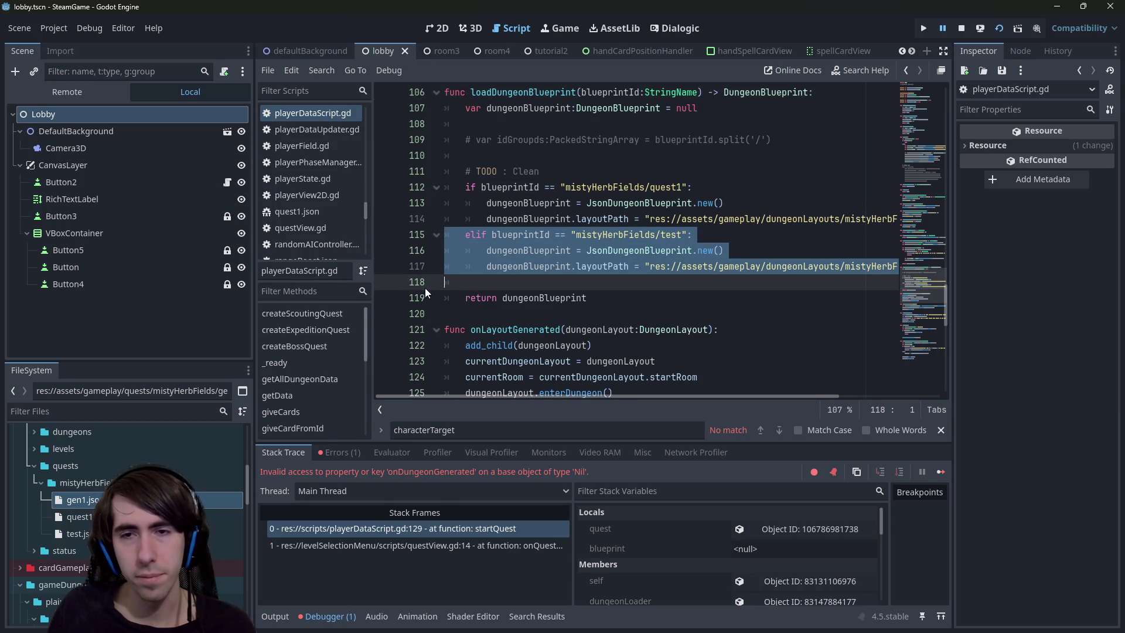
- Copy the test branch in loadDungeonBlueprint, change its id to 'mistyHerbFields/expeditionGen', and save
click(423, 287)
key(Return)
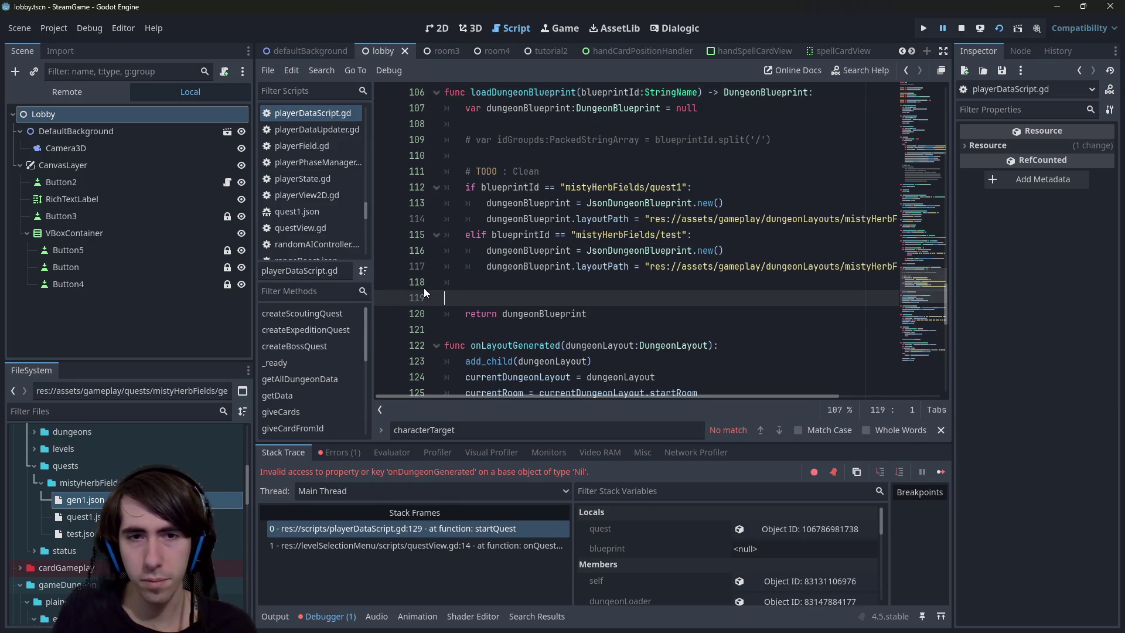
key(ctrl+v)
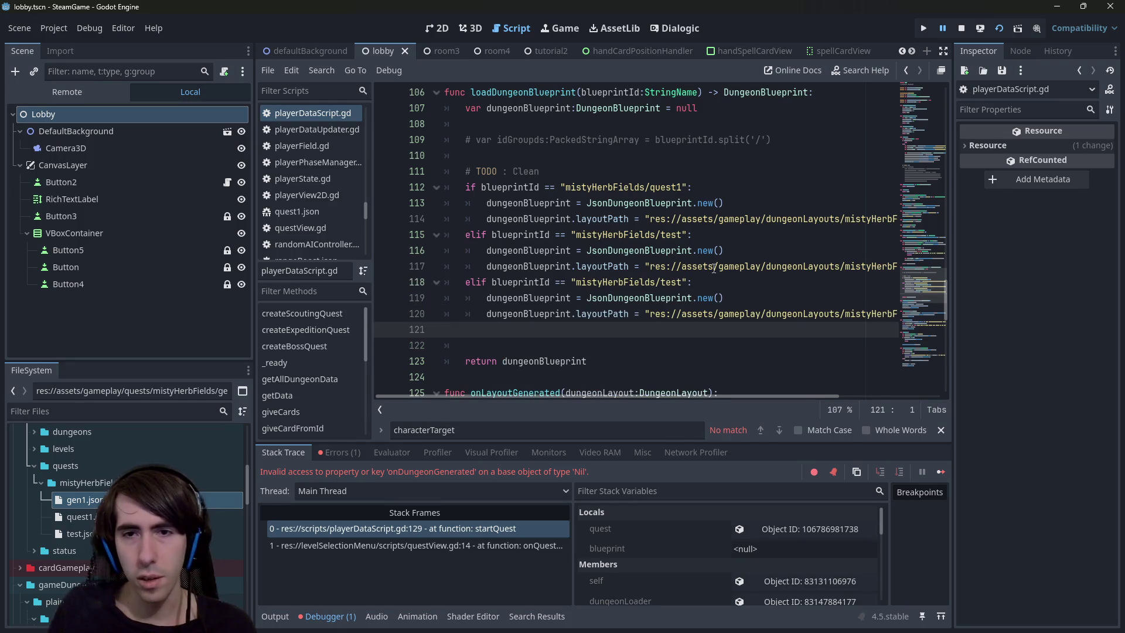
key(BackSpace)
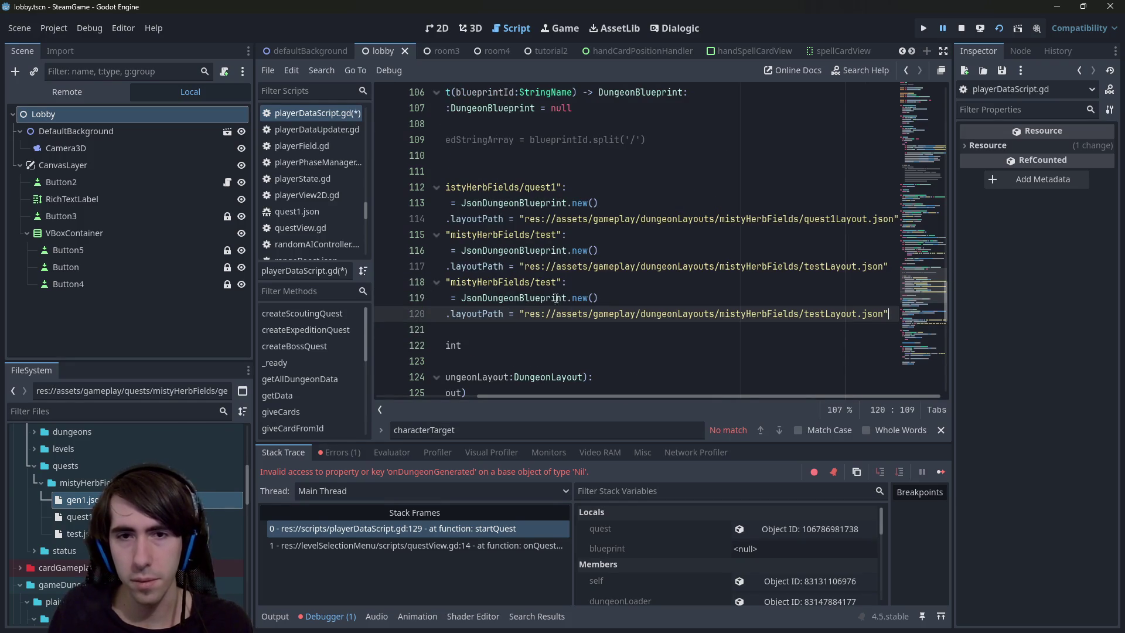
double_click(542, 278)
text(expeditionG)
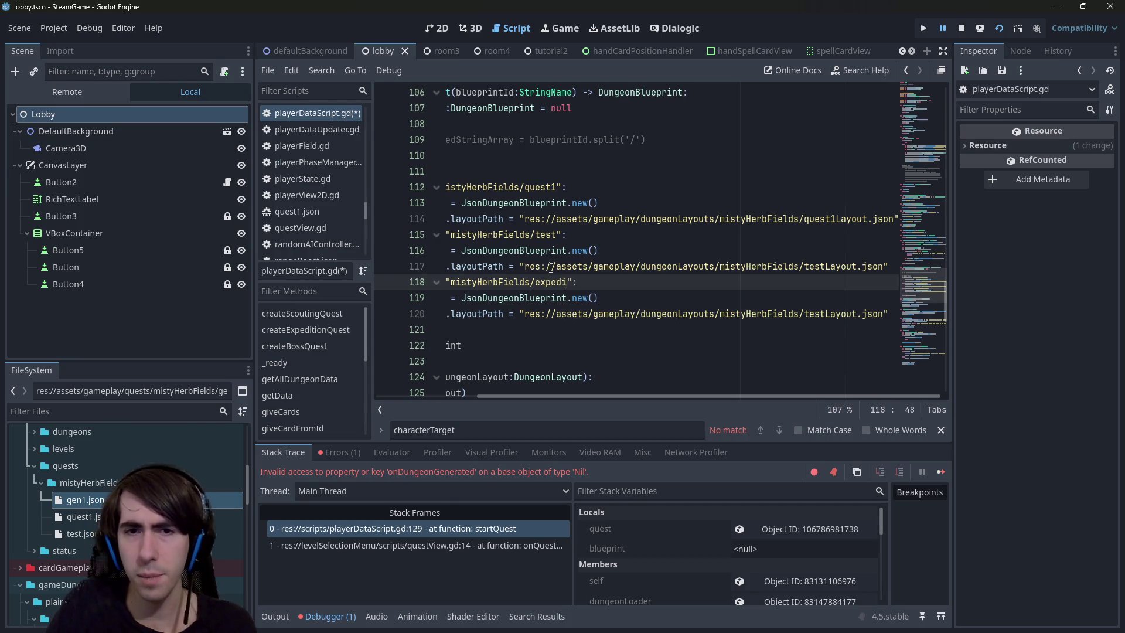
text(en)
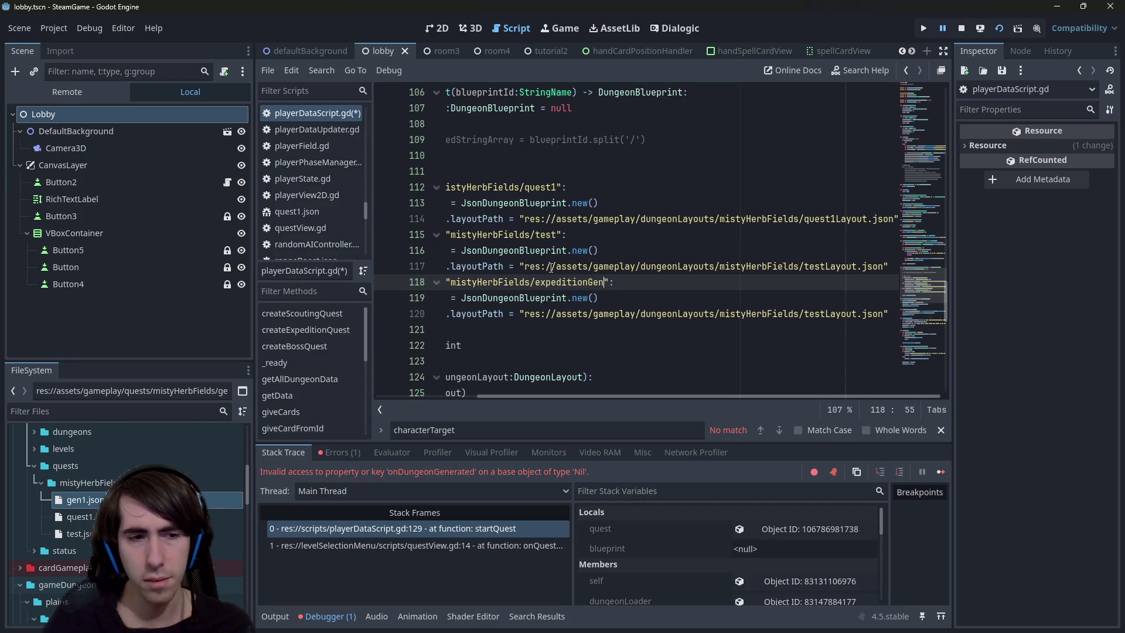
key(ctrl+s)
- Confirm the expeditionGen generator name in gen1.json, save the script, and go to empty line 121
double_click(85, 499)
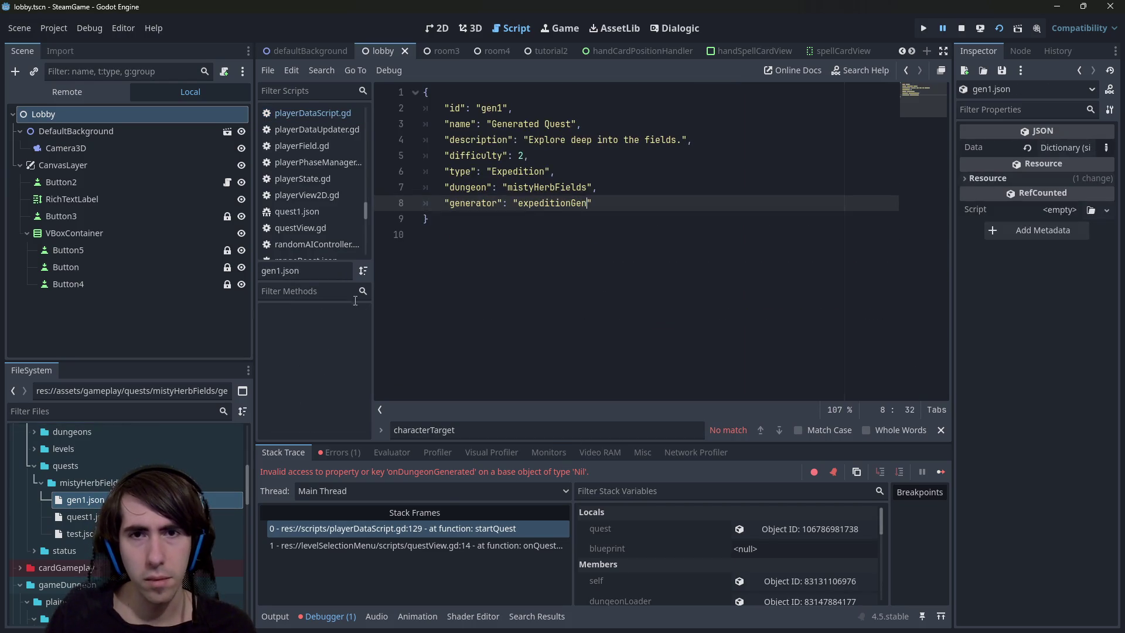
double_click(573, 202)
key(alt+Left)
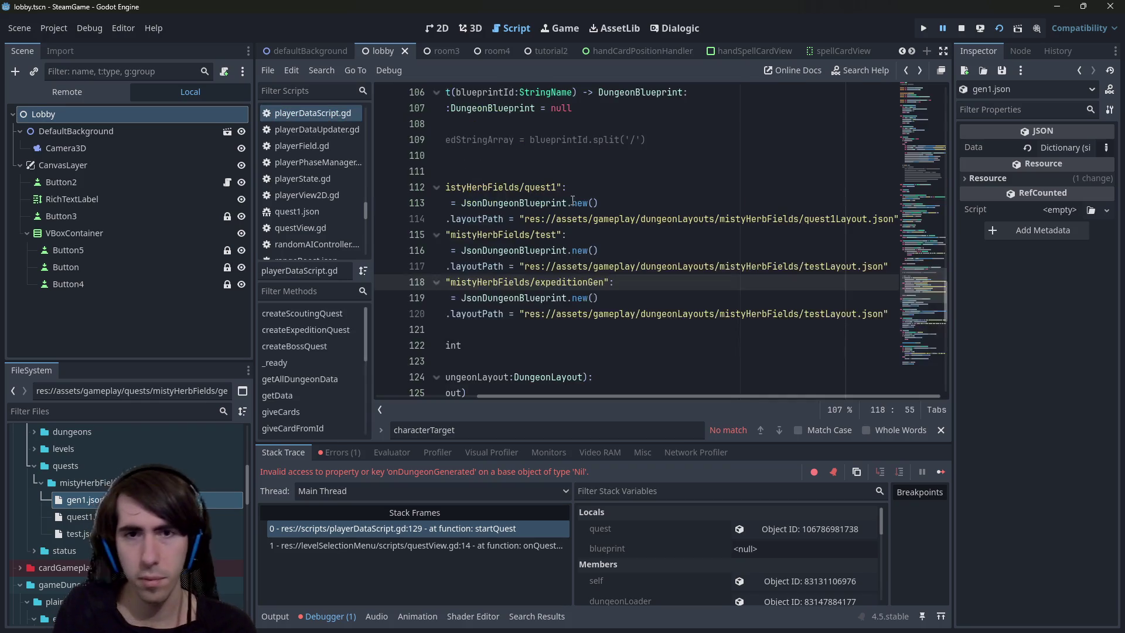
key(ctrl+s)
drag(729, 395, 598, 409)
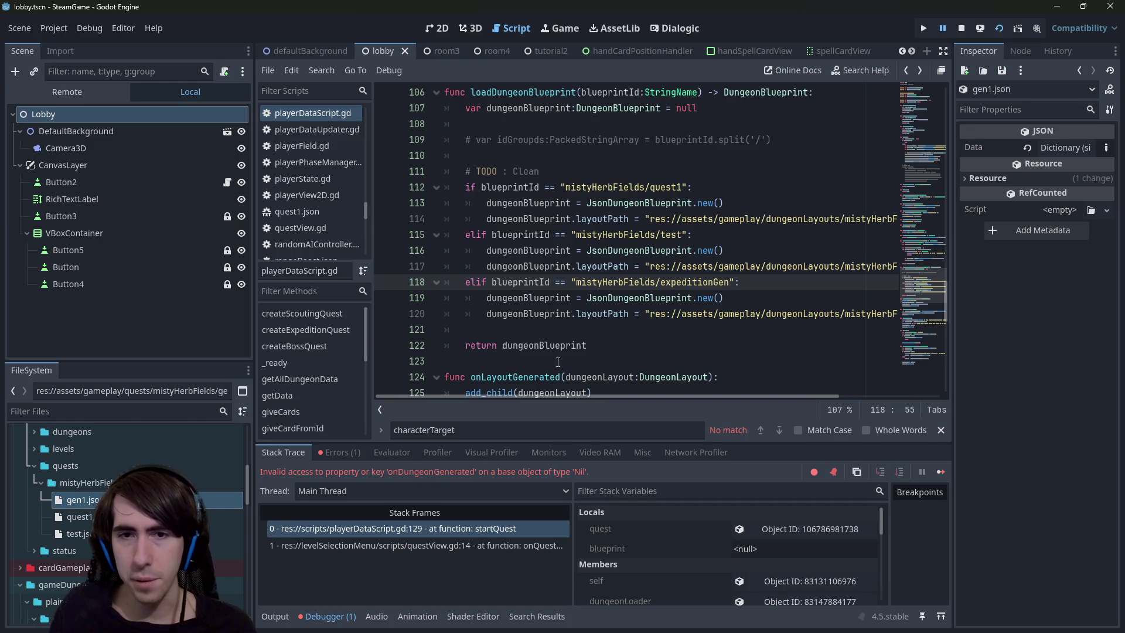
click(565, 336)
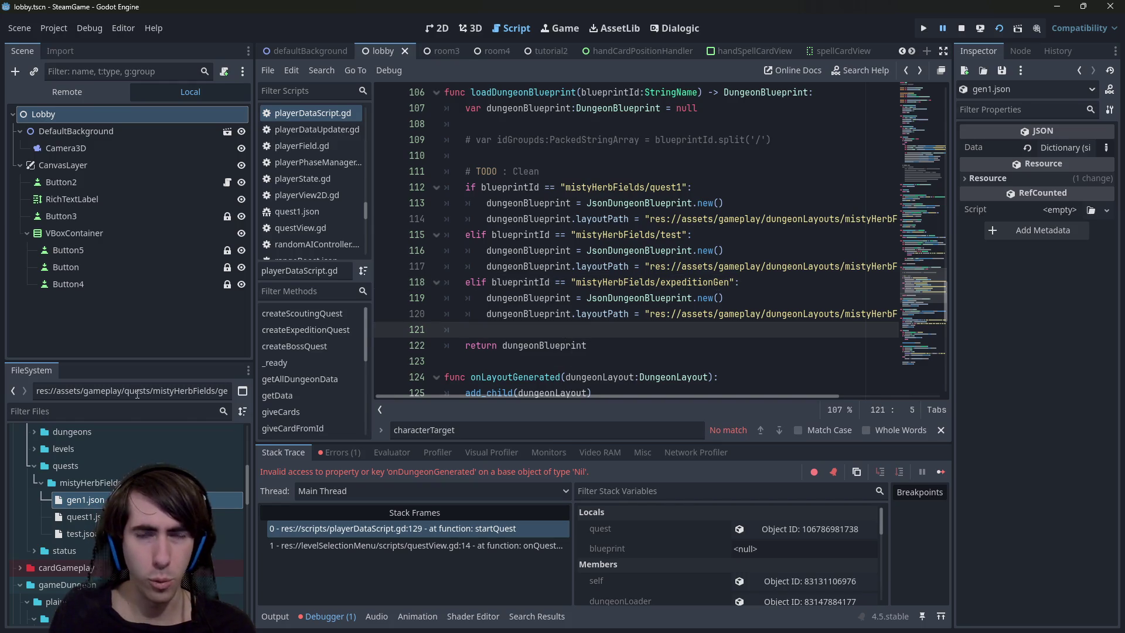
- Filter files by 'testlayou', inspect testLayout.json's room nodes, clear the filter, and return to playerDataScript.gd
scroll(542, 234, up, 1)
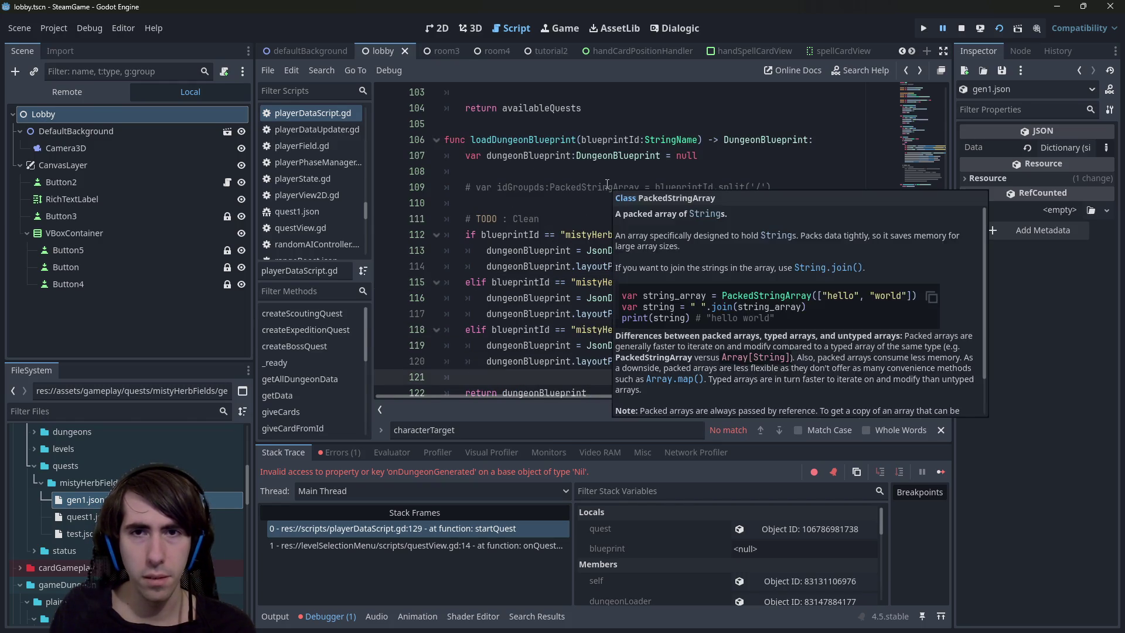
scroll(621, 167, down, 1)
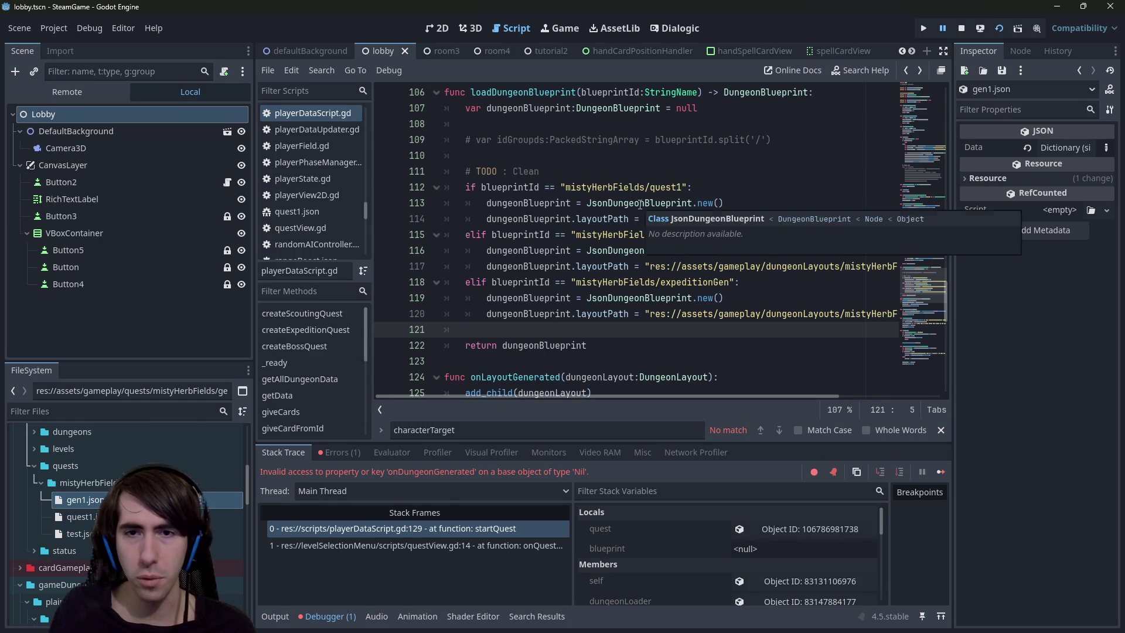
mouse_move(669, 397)
mouse_down()
mouse_move(781, 383)
mouse_move(674, 391)
mouse_up()
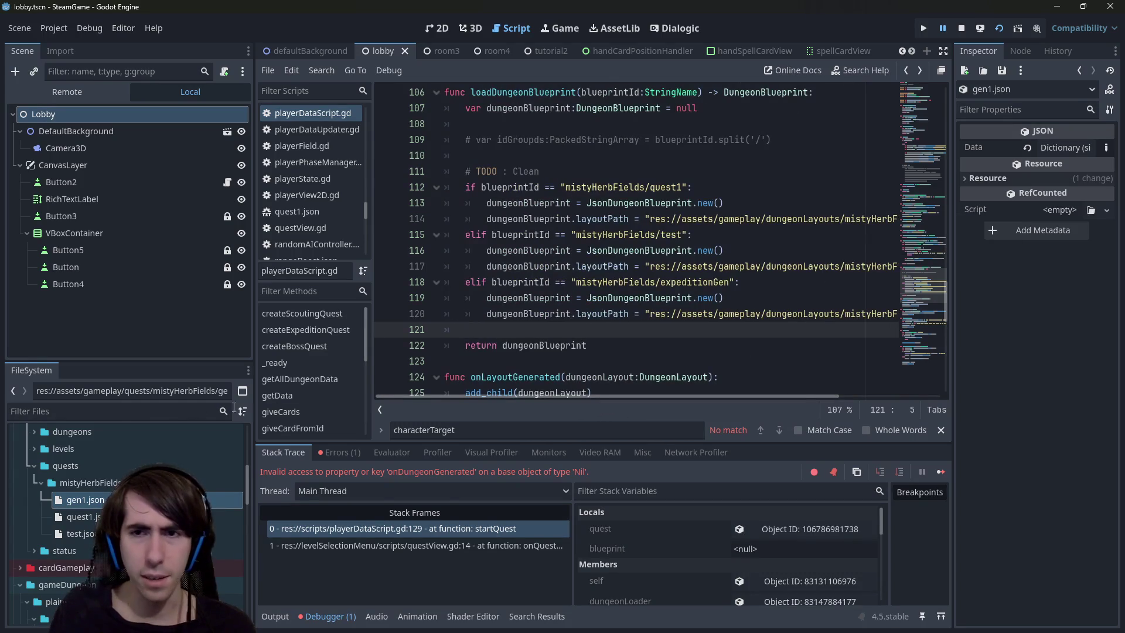
mouse_move(600, 397)
mouse_down()
mouse_move(726, 396)
mouse_move(416, 400)
mouse_up()
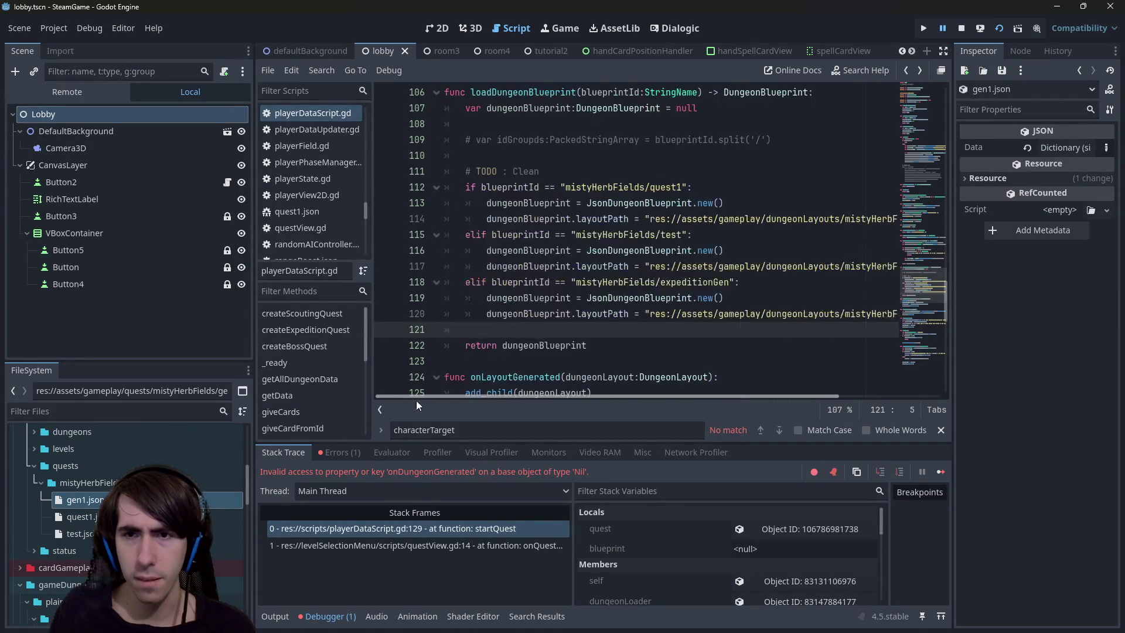
click(134, 411)
text(testlayou)
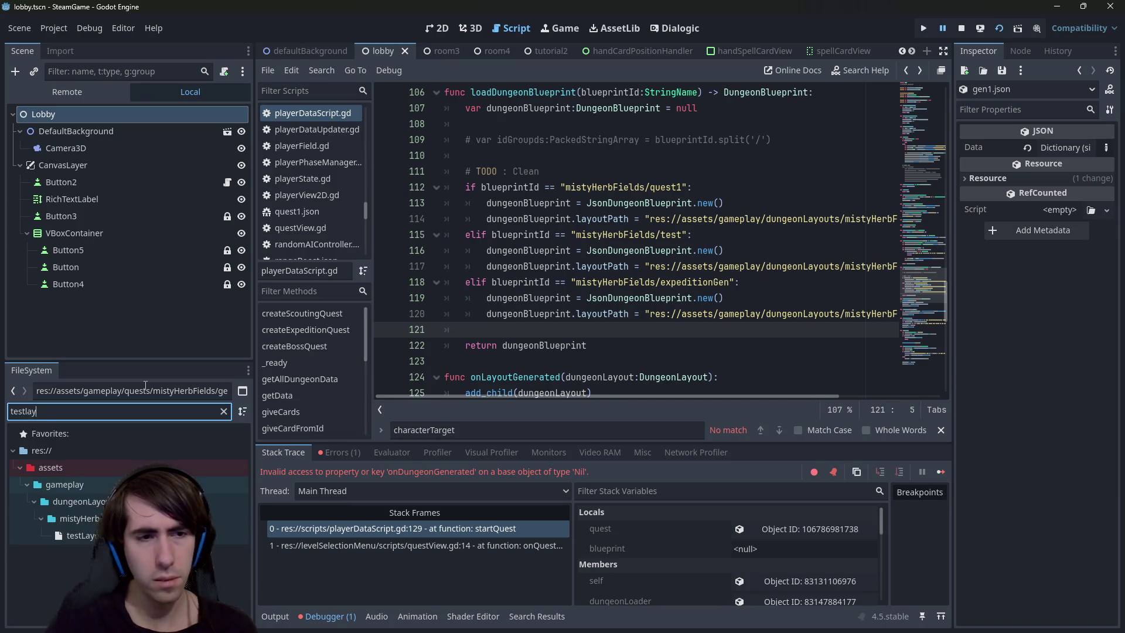
double_click(82, 535)
scroll(750, 268, down, 15)
scroll(750, 268, up, 3)
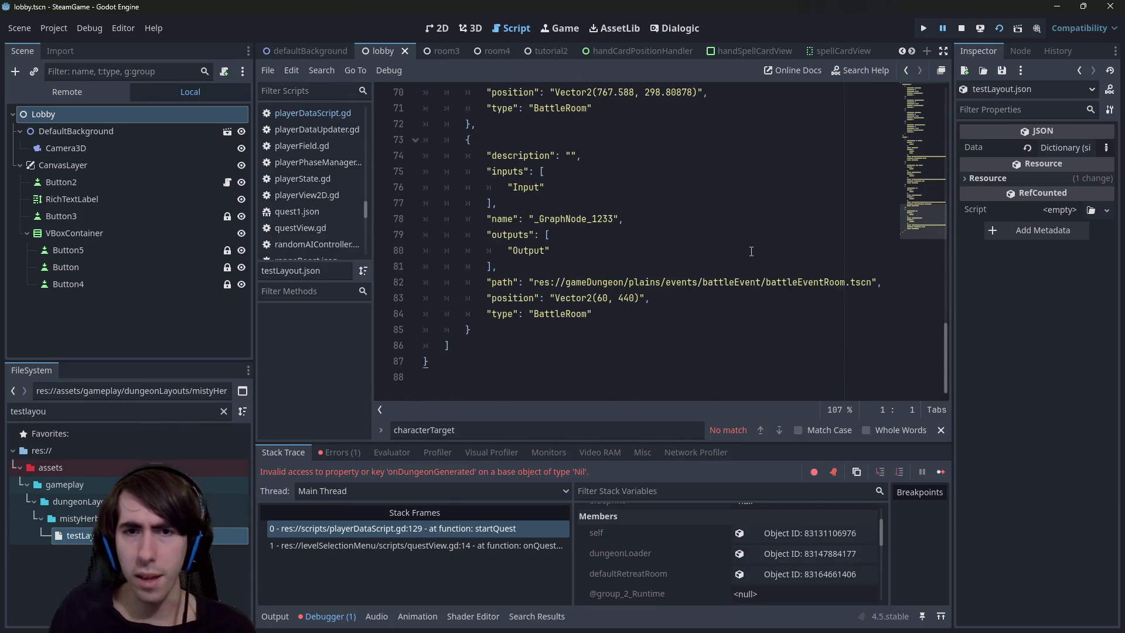
click(635, 282)
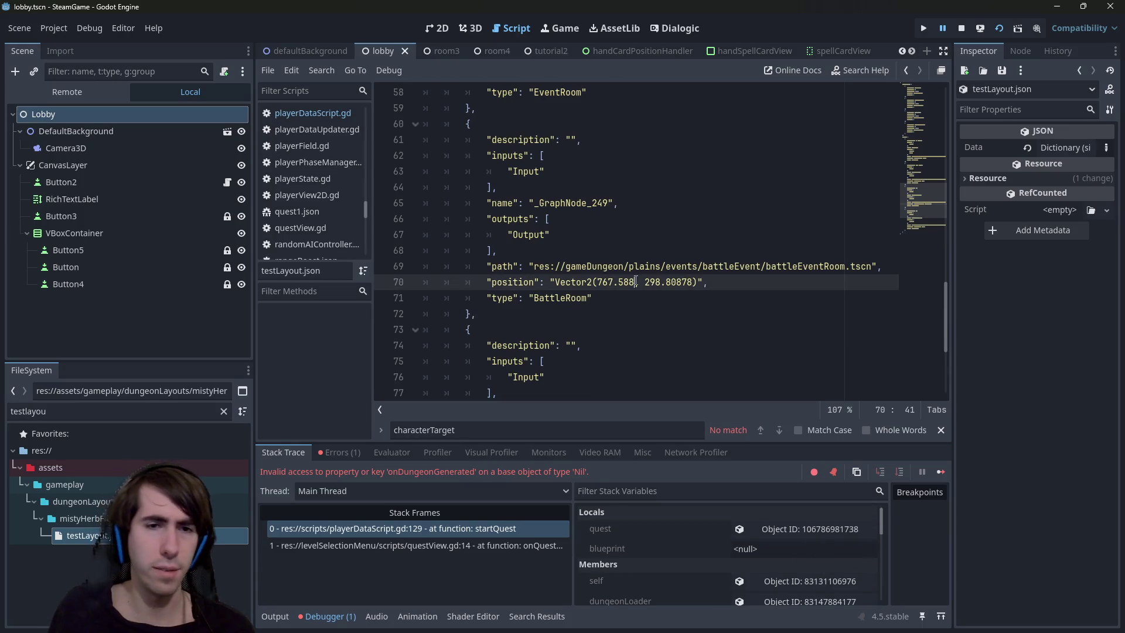
click(224, 411)
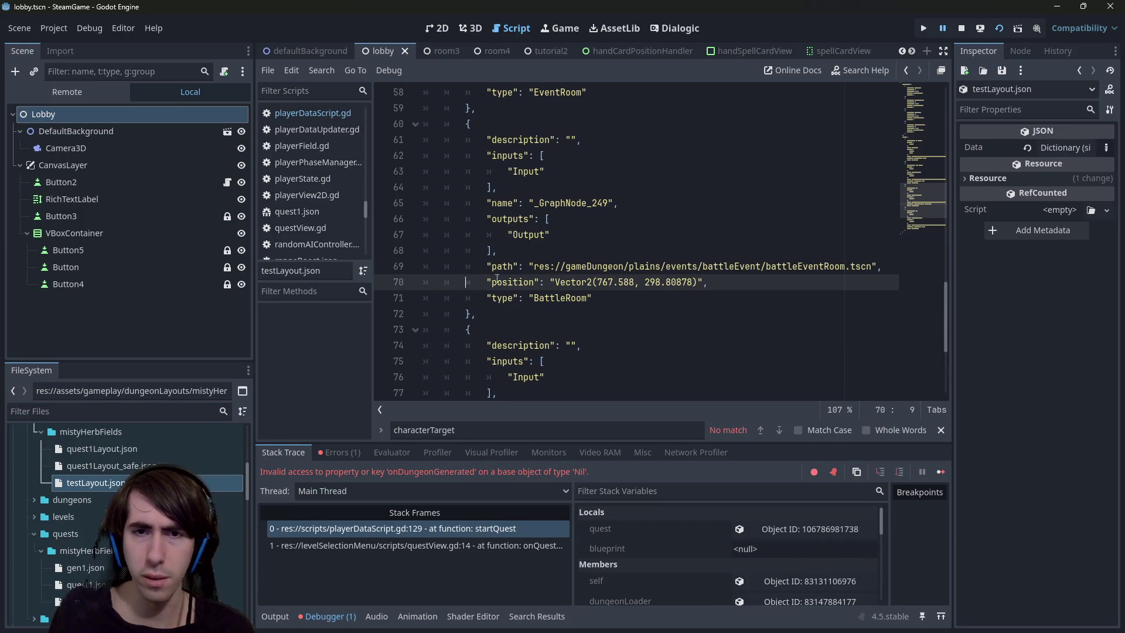
key(alt+Left)
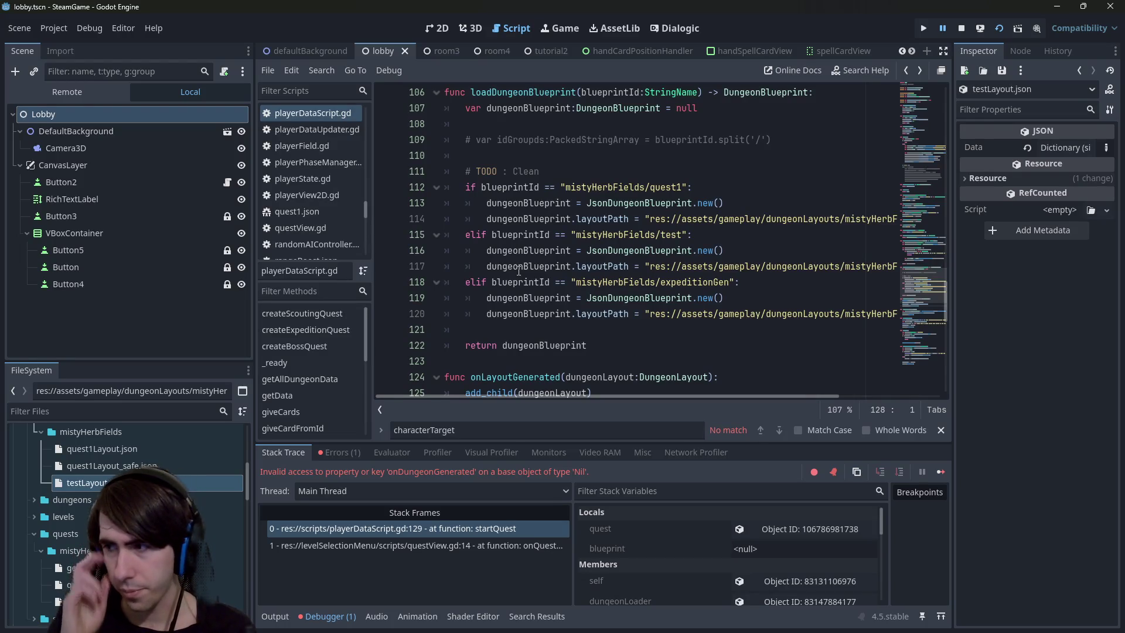
- Inspect the JsonDungeonBlueprint class from line 119 and its DungeonBlueprint parent class
click(625, 314)
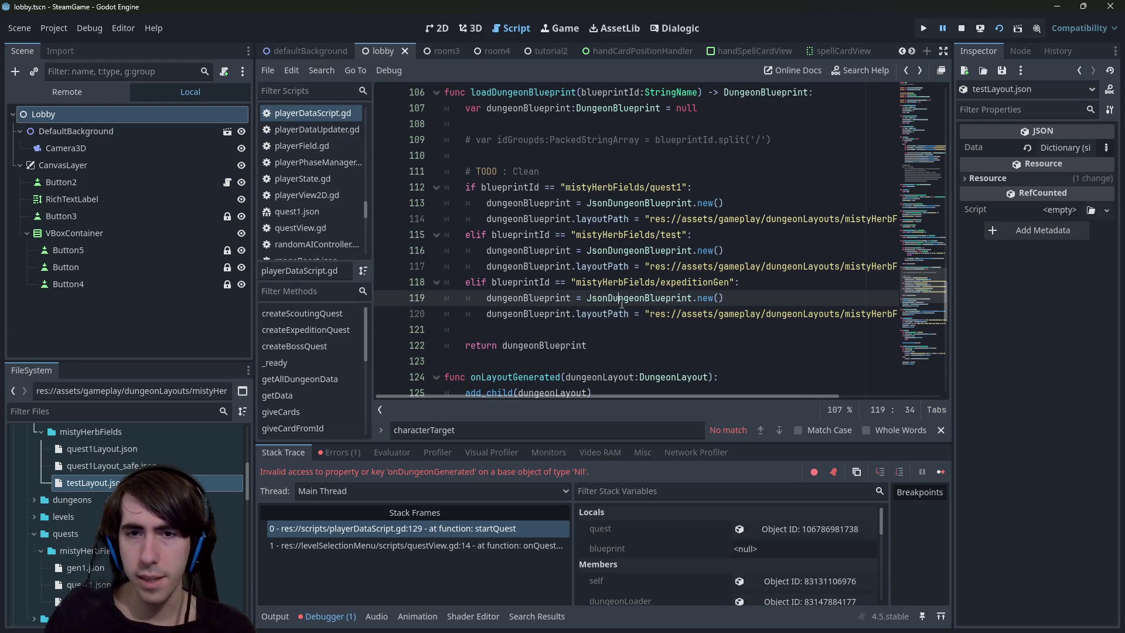
double_click(645, 297)
mouse_move(649, 290)
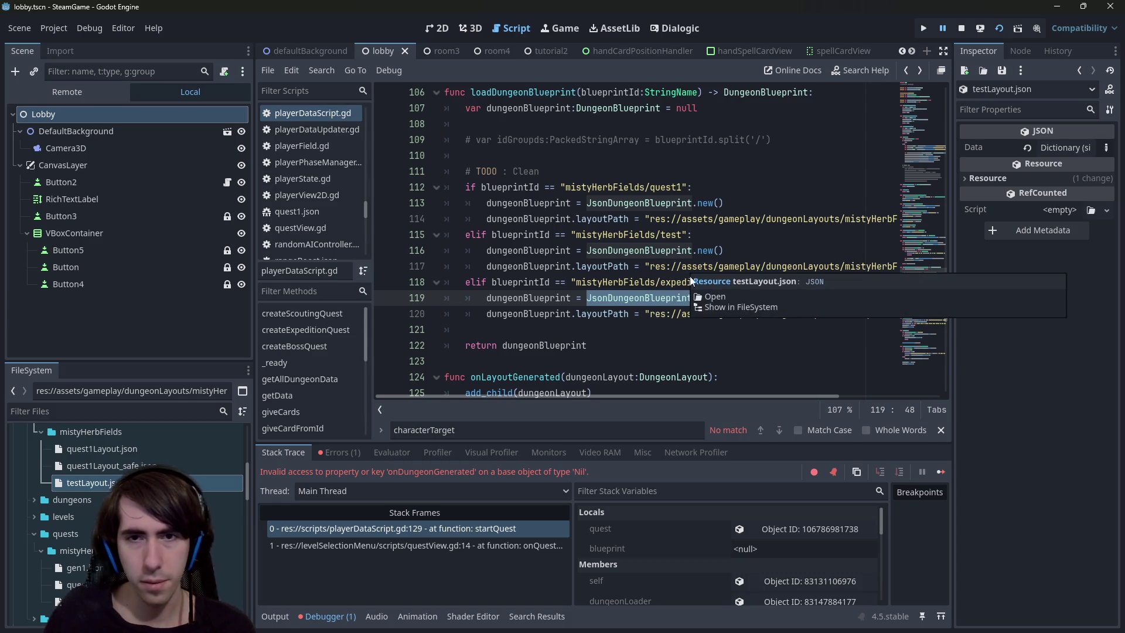
ctrl+click(650, 298)
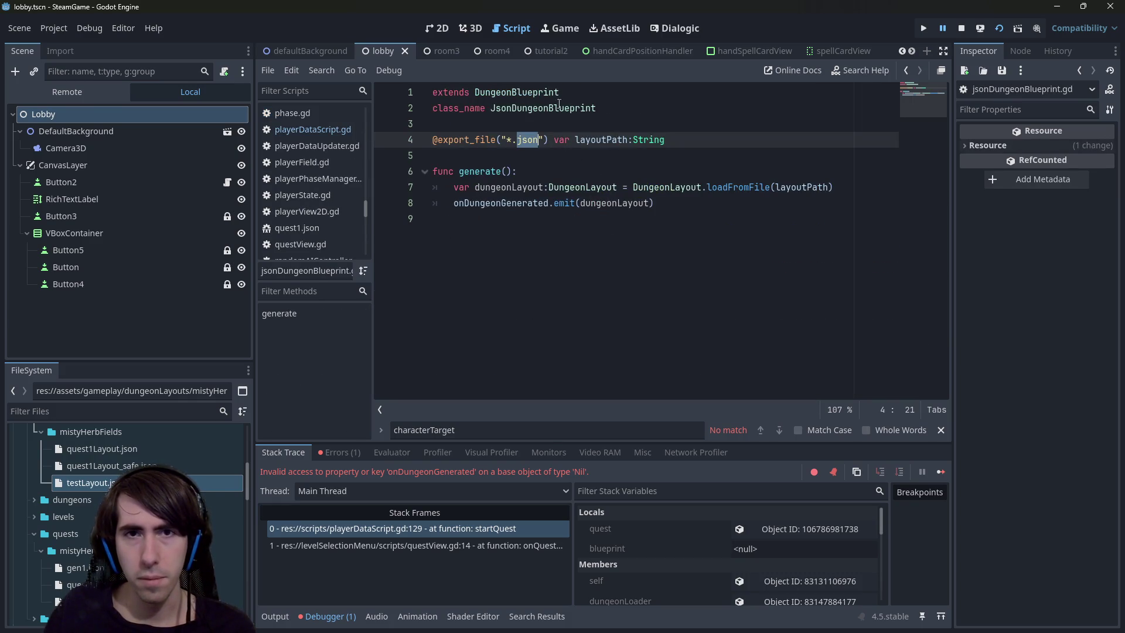
double_click(516, 92)
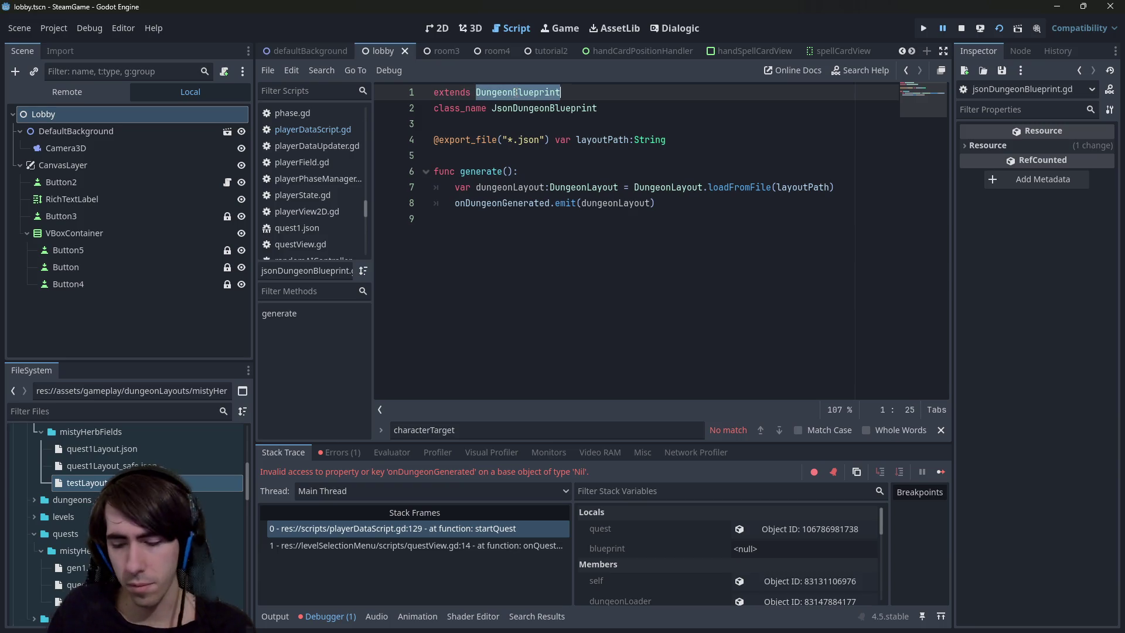
key(alt+Left)
- Search the whole project for DungeonBlueprint and open the base class script
key(ctrl+shift+f)
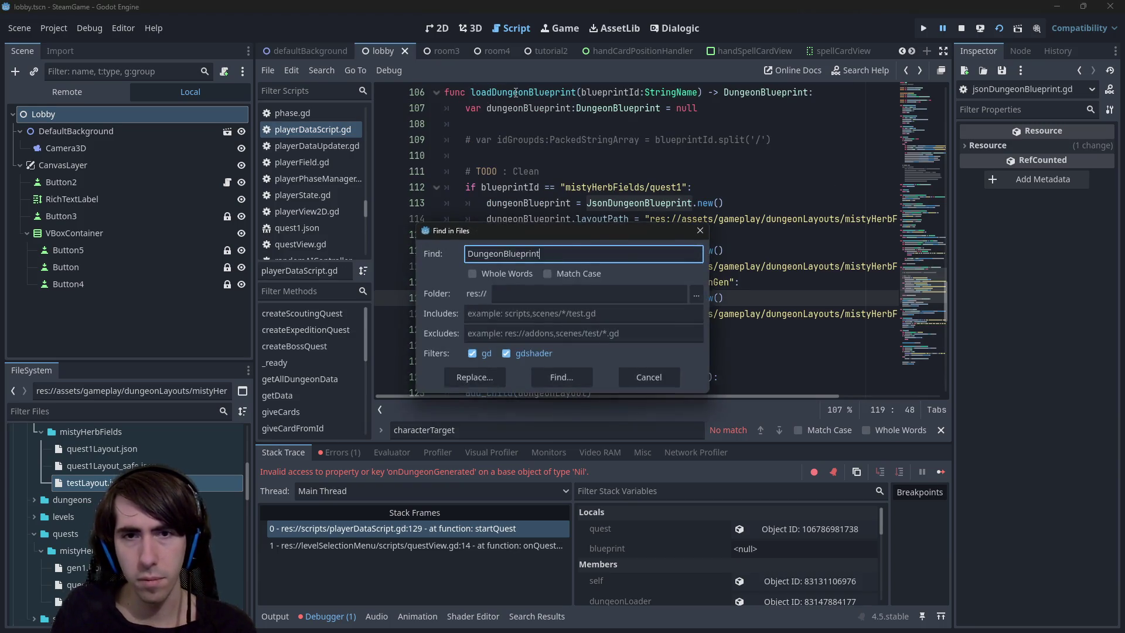
key(Return)
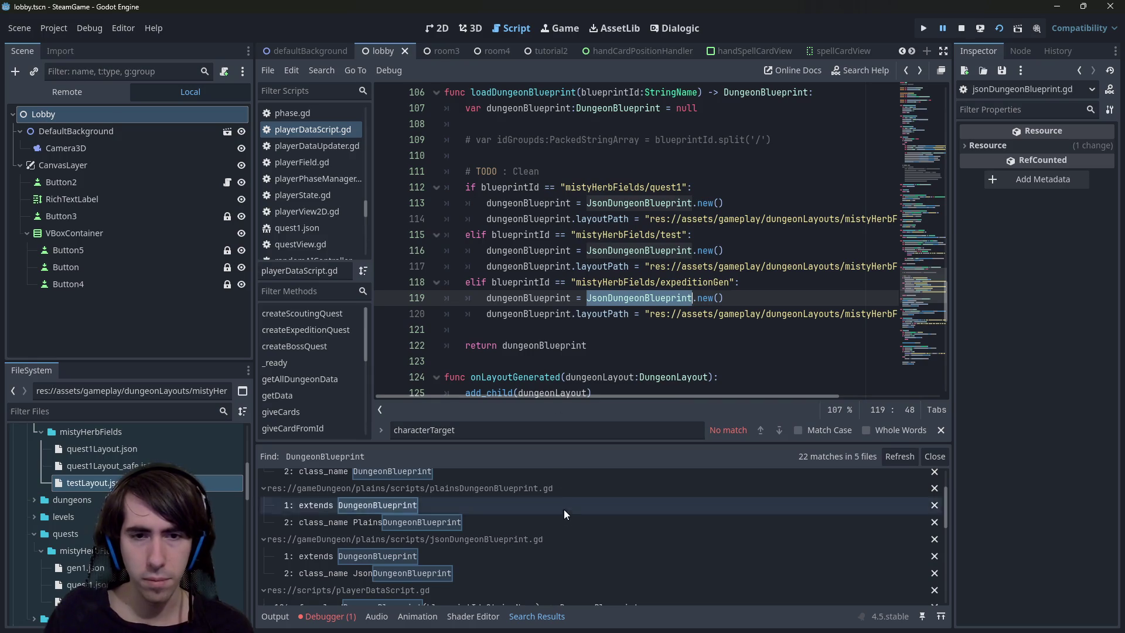
scroll(564, 509, up, 3)
scroll(548, 498, up, 1)
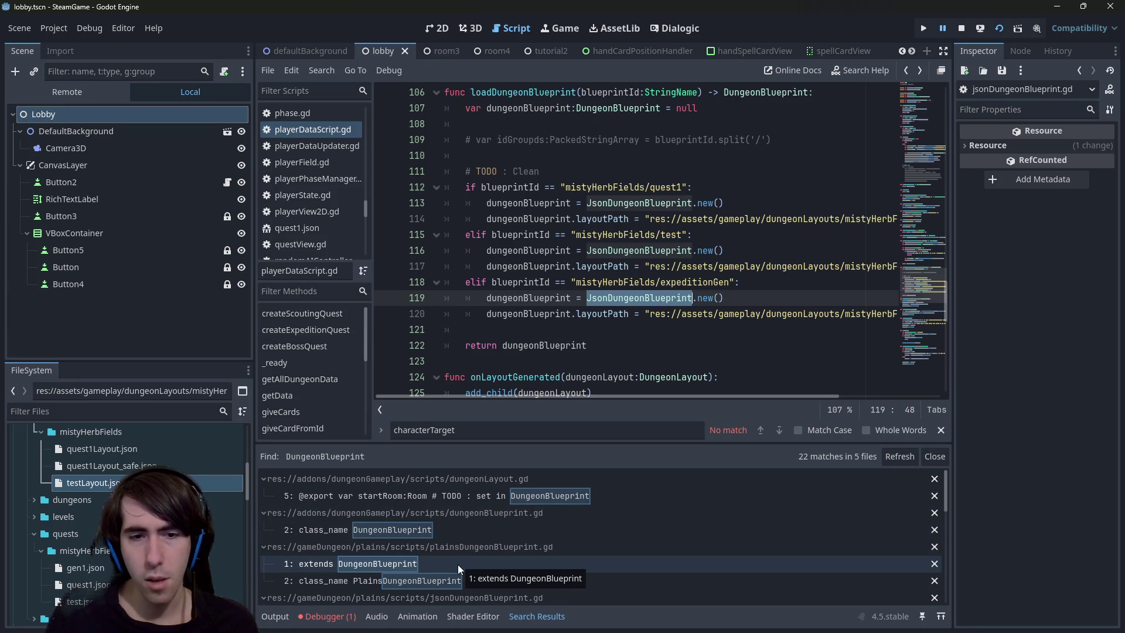
click(465, 529)
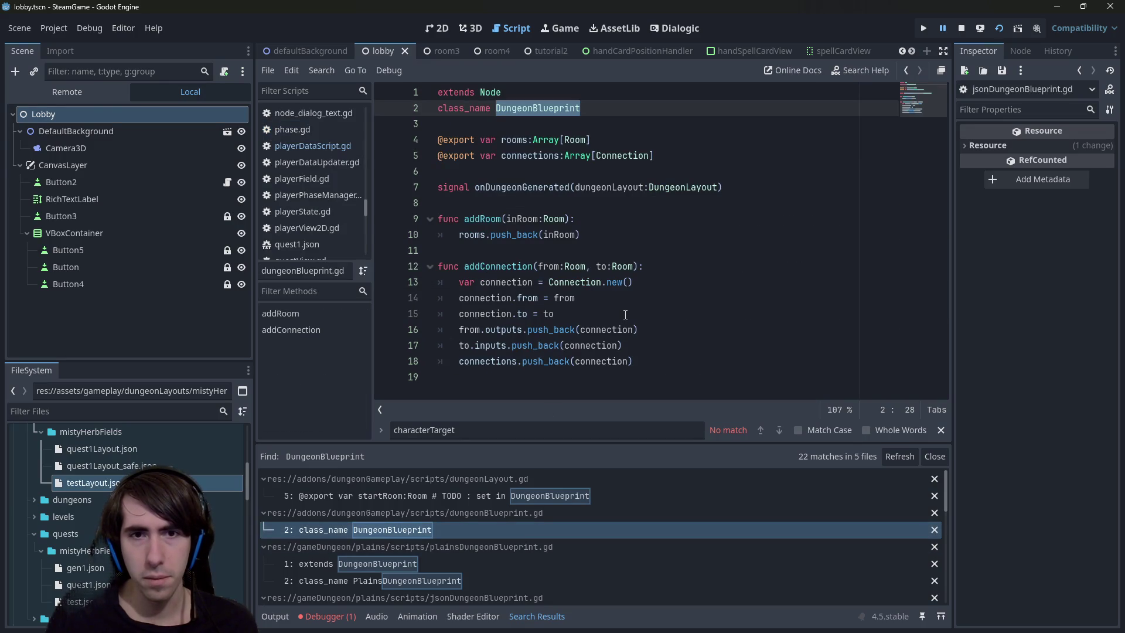
scroll(470, 554, down, 3)
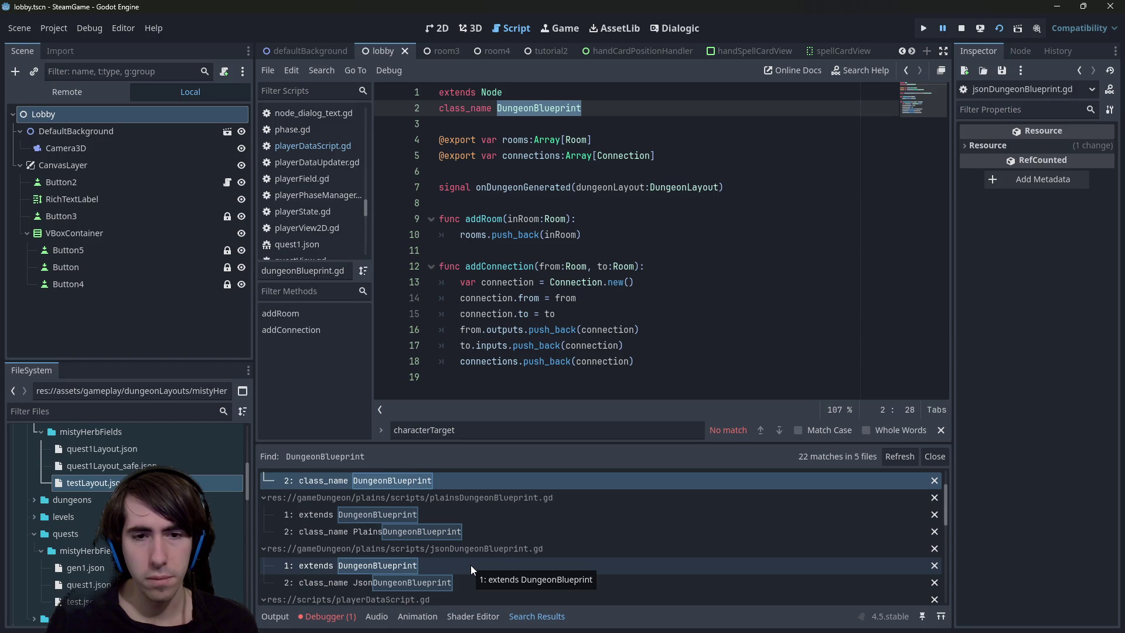
scroll(470, 565, up, 1)
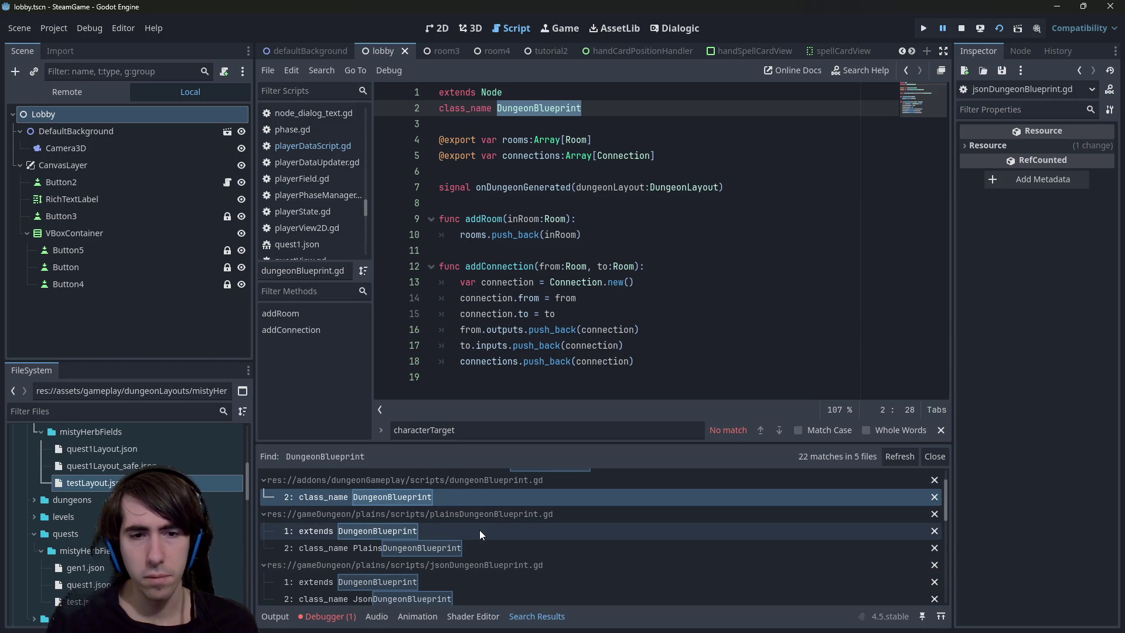
- Open plainsDungeonBlueprint.gd and review the PlainsDungeonBlueprint class declaration
click(480, 529)
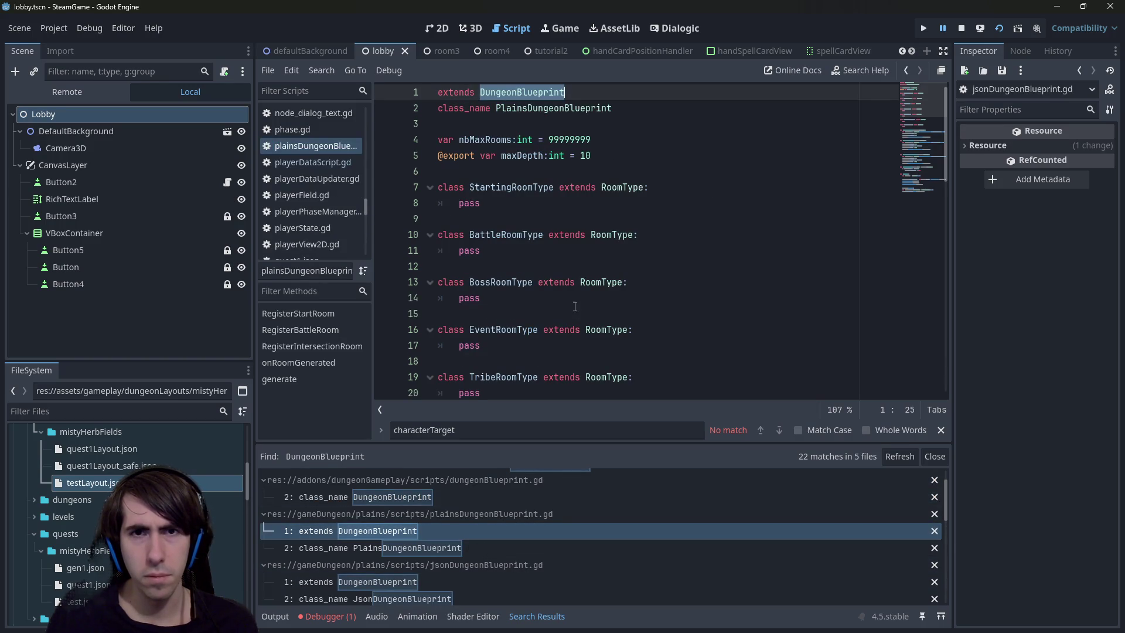
scroll(434, 563, down, 2)
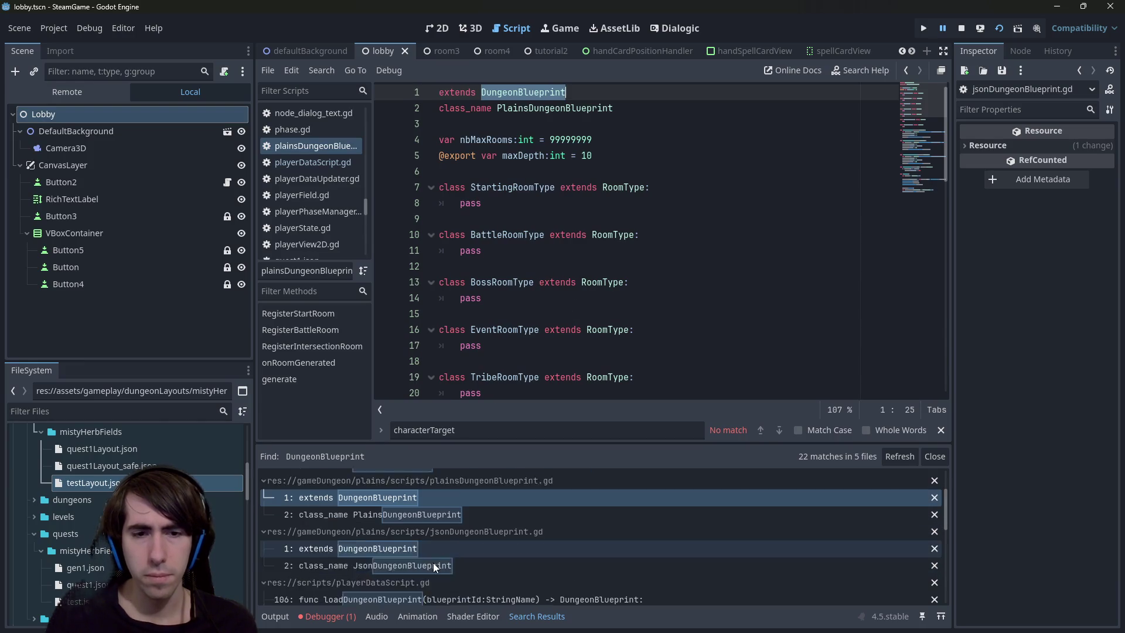
scroll(433, 565, down, 1)
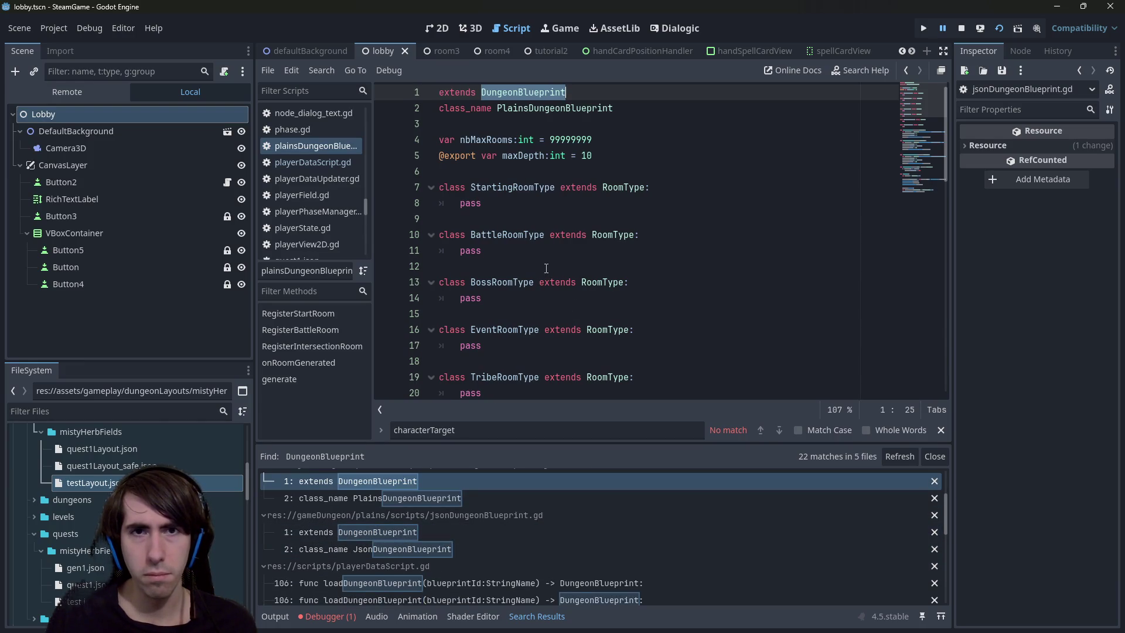
double_click(579, 108)
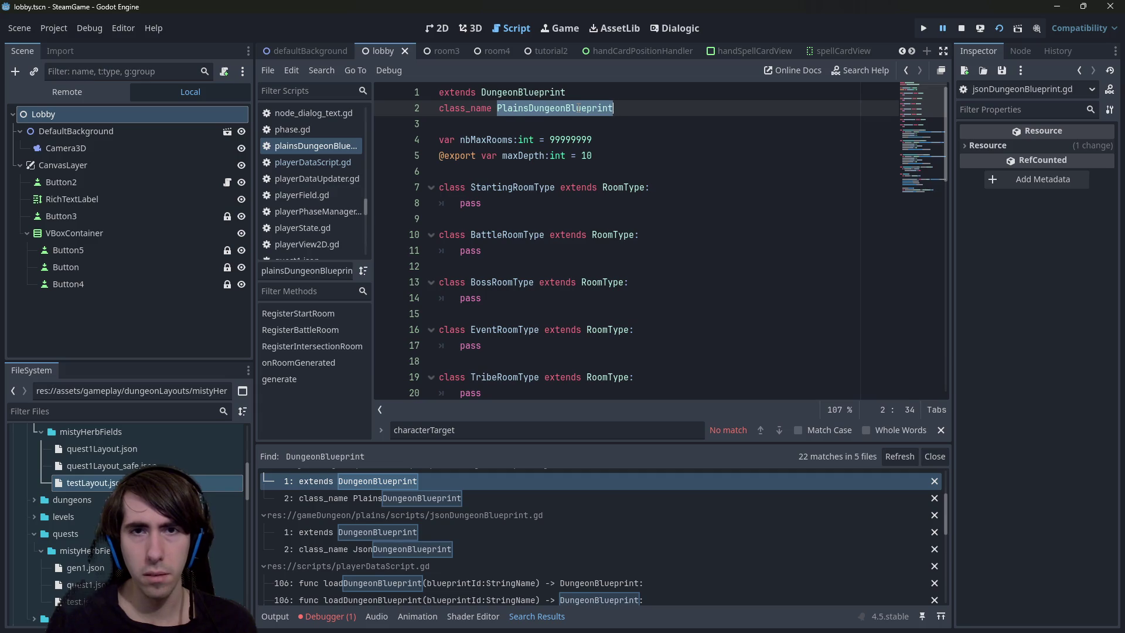
scroll(625, 279, down, 10)
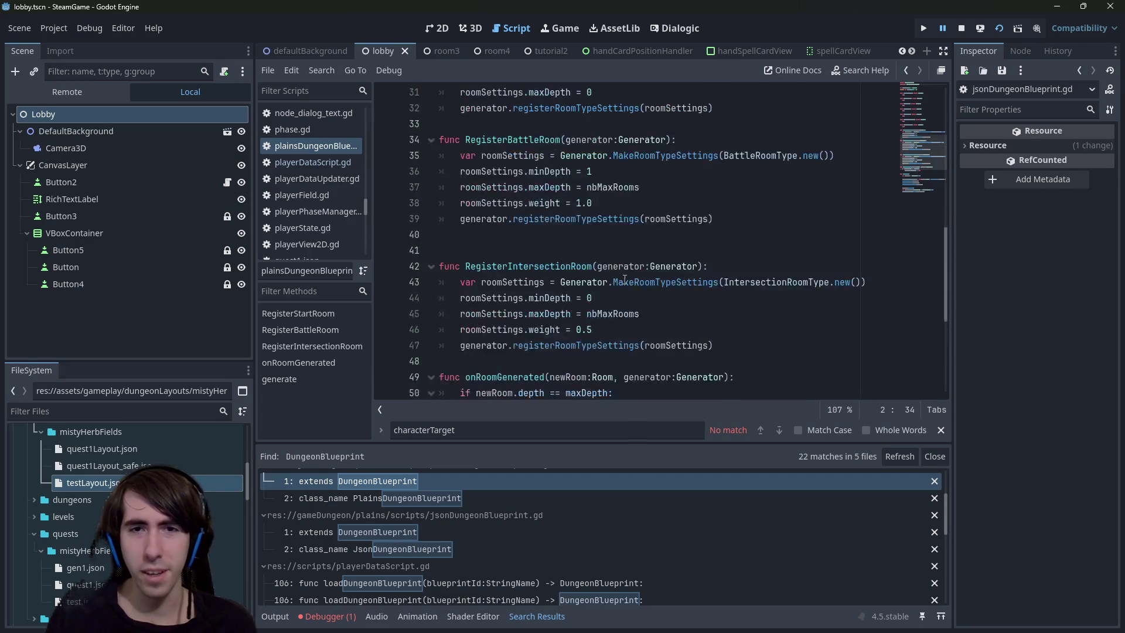
scroll(624, 279, down, 5)
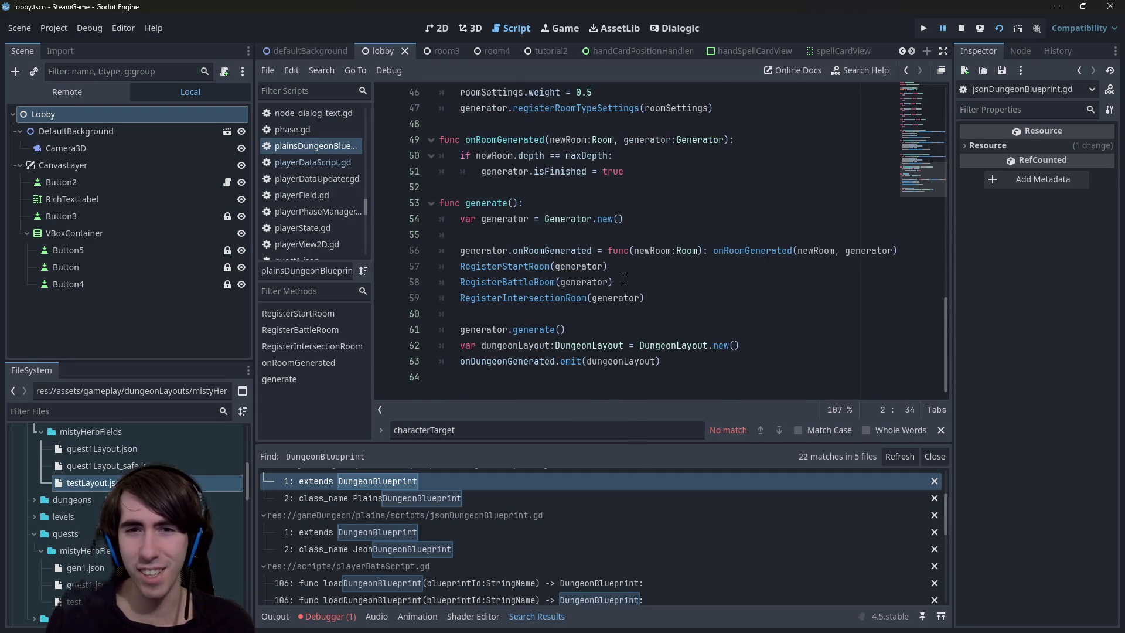
scroll(537, 507, down, 3)
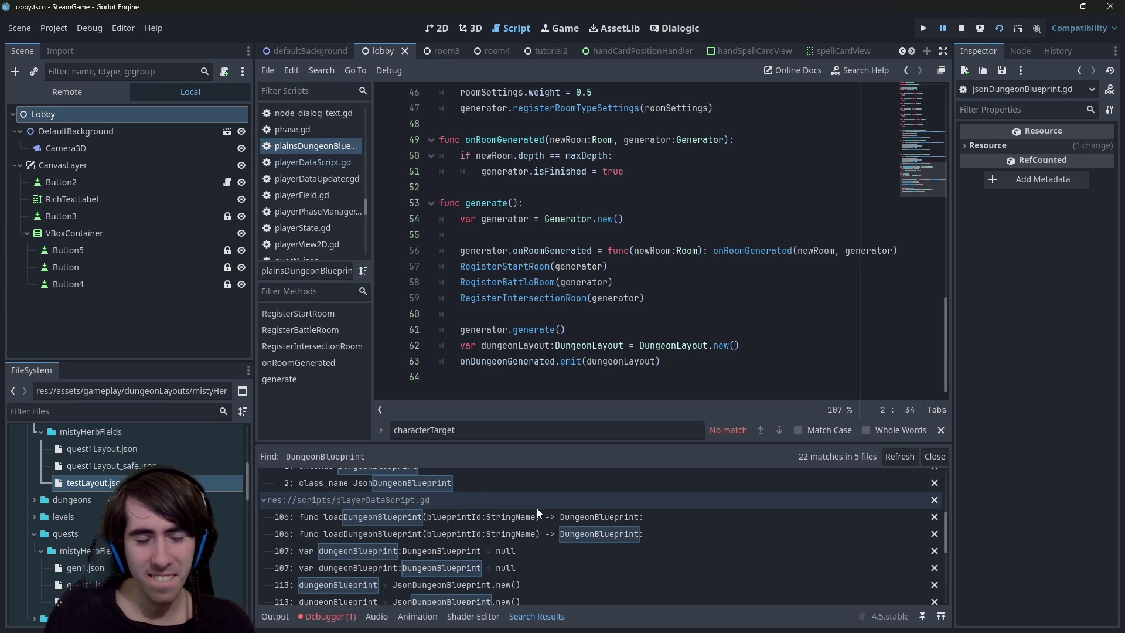
scroll(536, 508, up, 1)
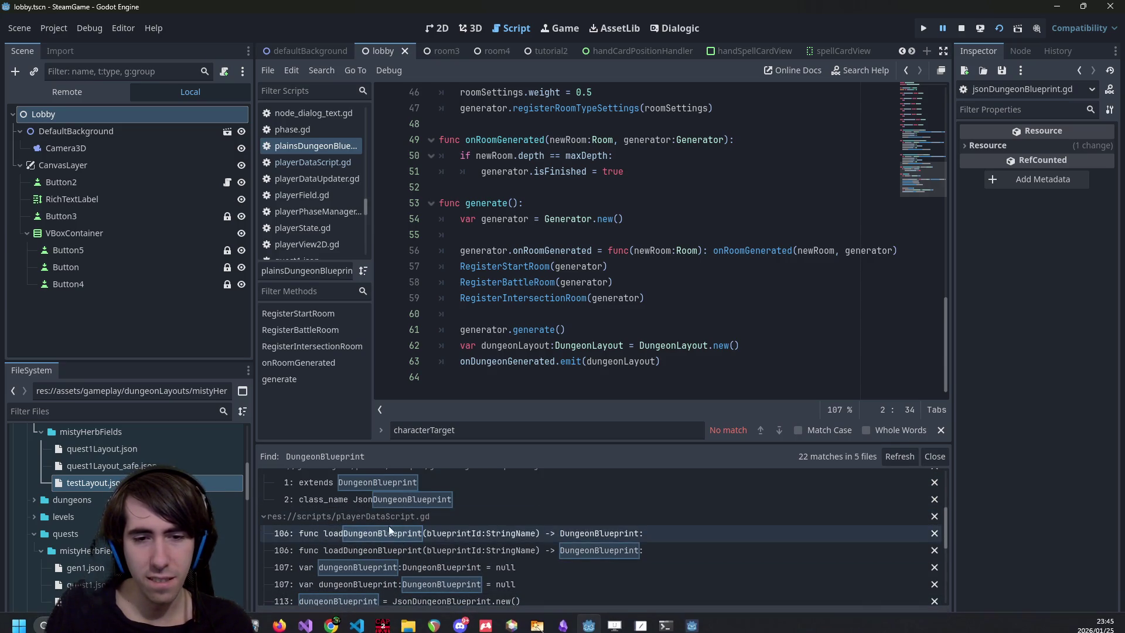
scroll(434, 522, down, 3)
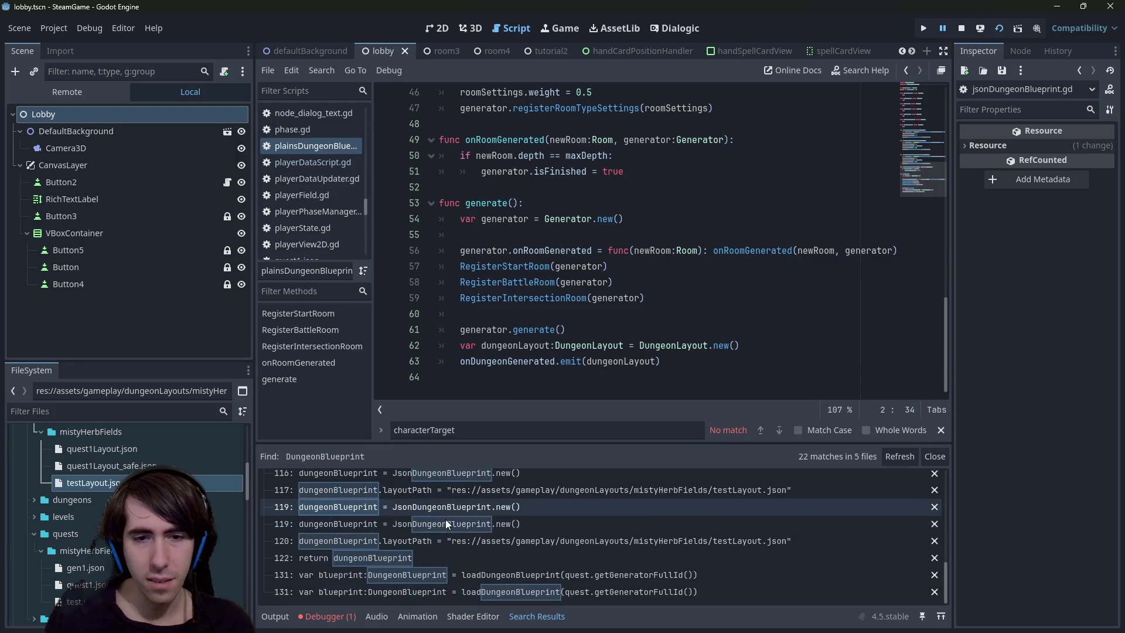
scroll(610, 505, up, 5)
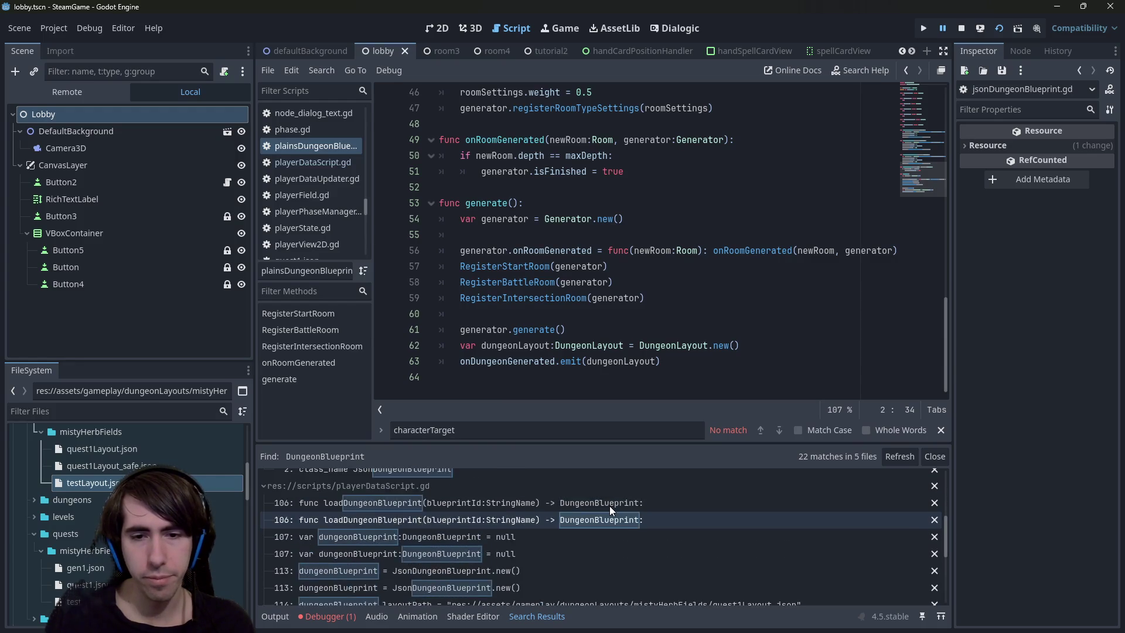
scroll(617, 235, up, 15)
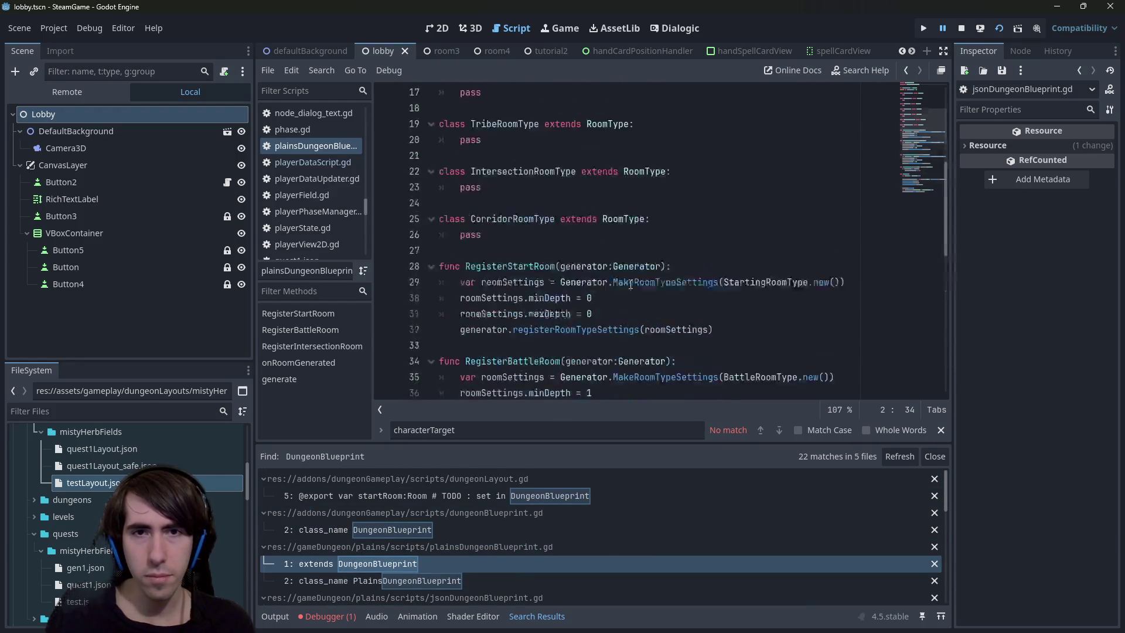
- Read through StartingRoomType and the other room-type classes in plainsDungeonBlueprint.gd
double_click(555, 192)
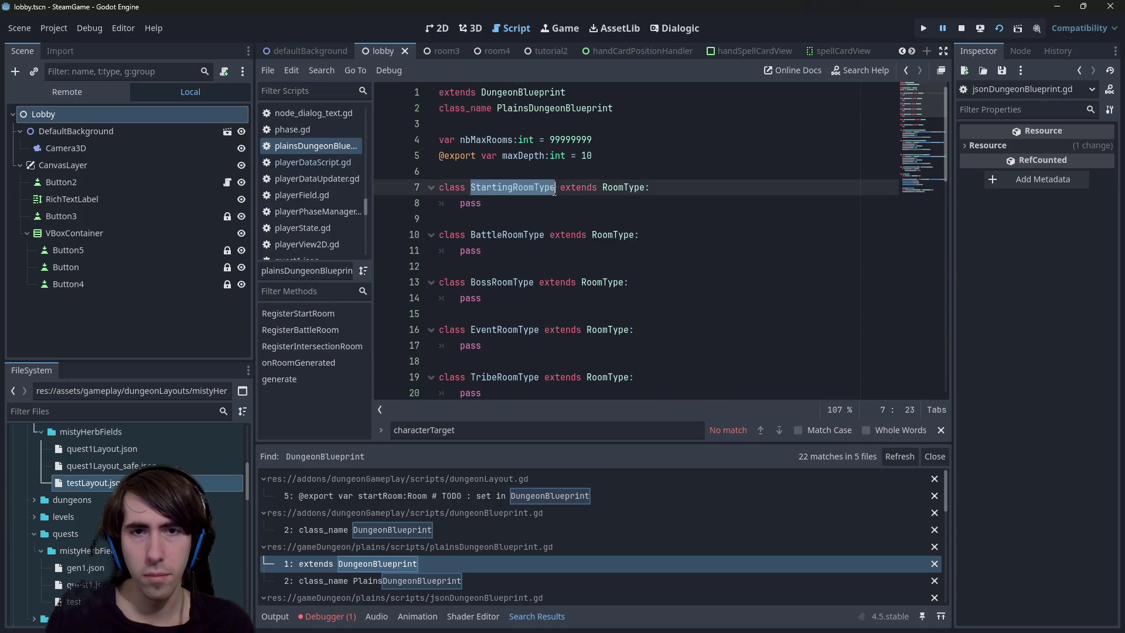
scroll(604, 194, down, 7)
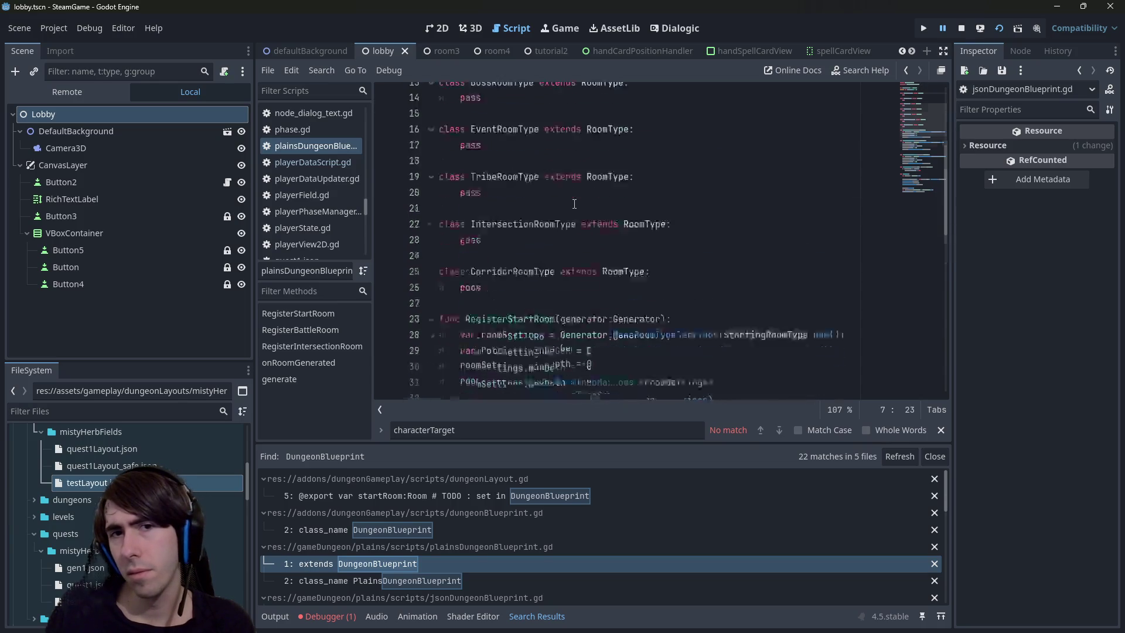
scroll(573, 203, down, 7)
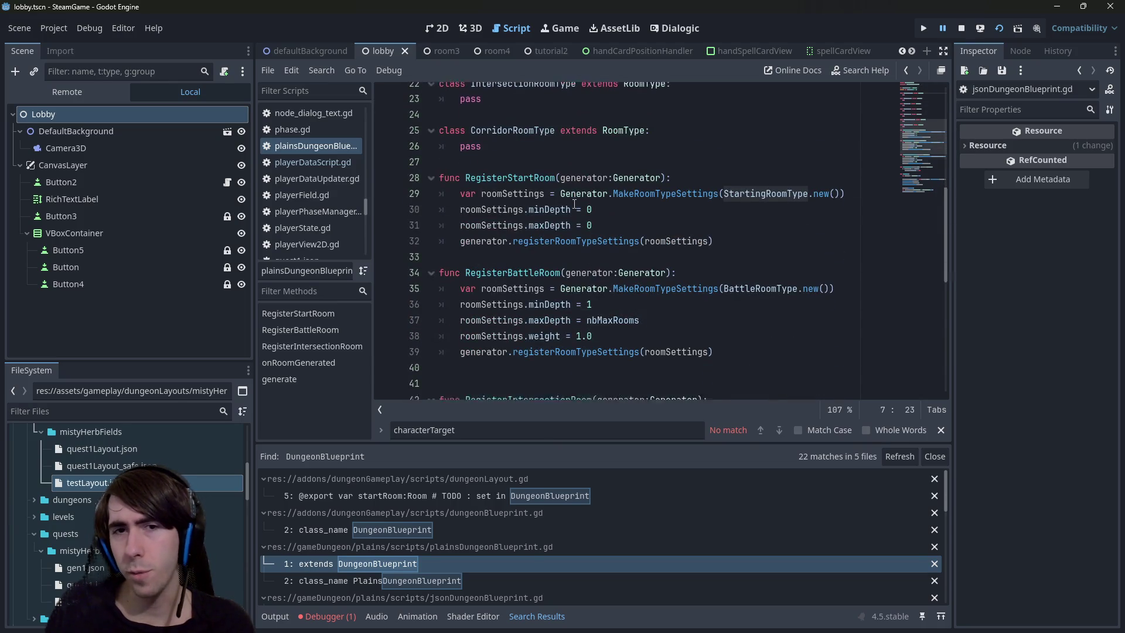
scroll(574, 203, up, 5)
scroll(574, 203, up, 9)
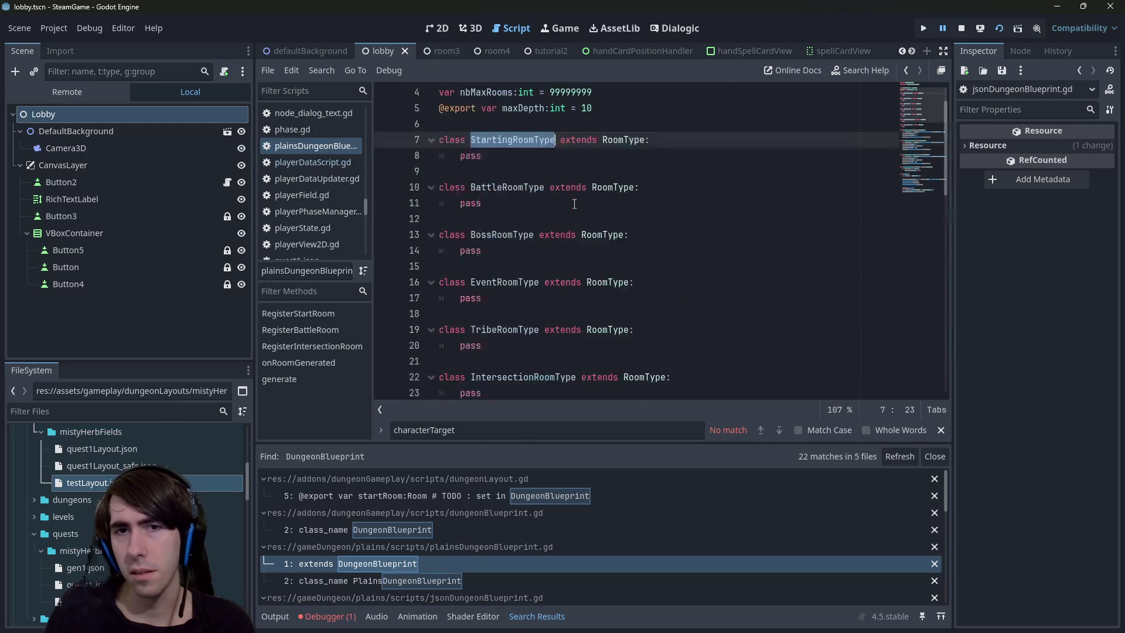
scroll(575, 203, down, 15)
scroll(575, 203, up, 9)
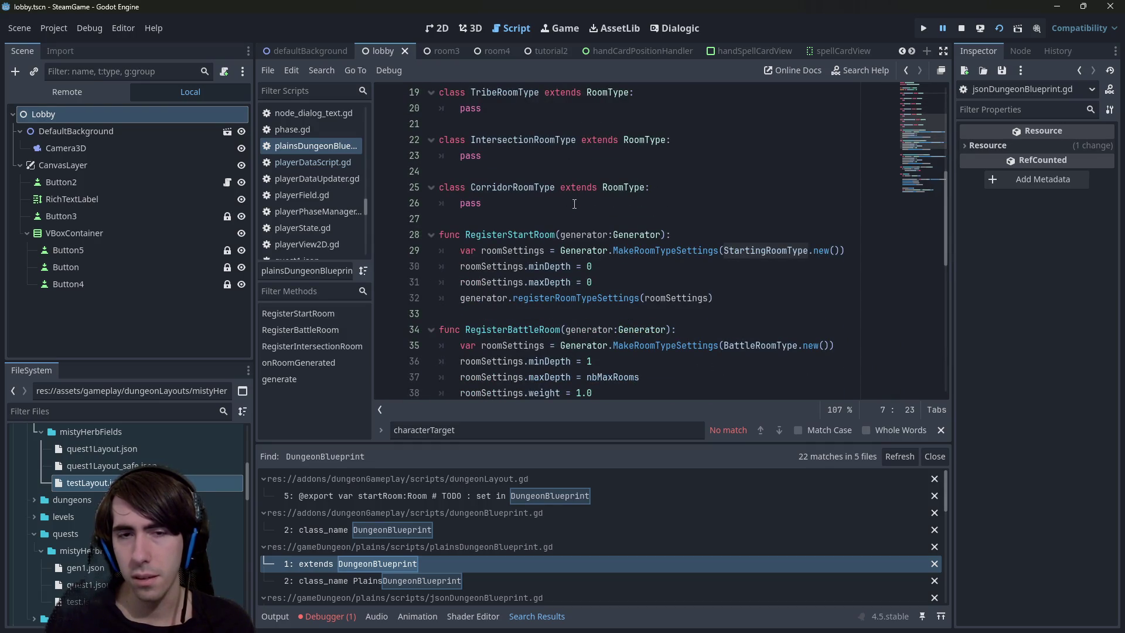
scroll(574, 204, up, 6)
scroll(577, 186, down, 7)
scroll(577, 186, up, 7)
scroll(577, 185, down, 5)
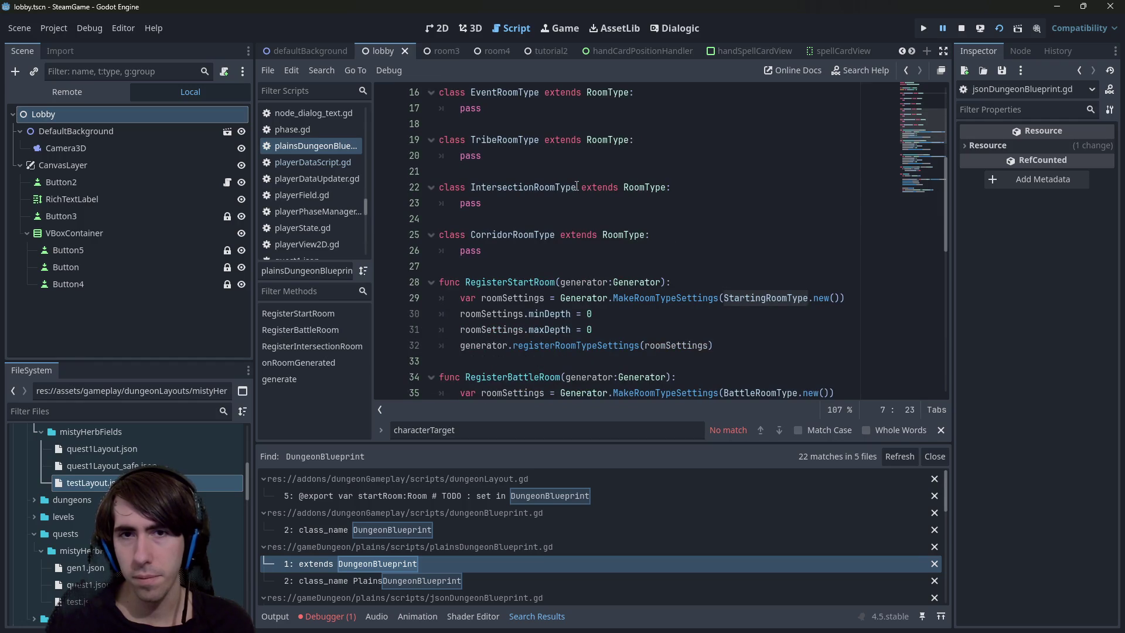
scroll(577, 185, down, 3)
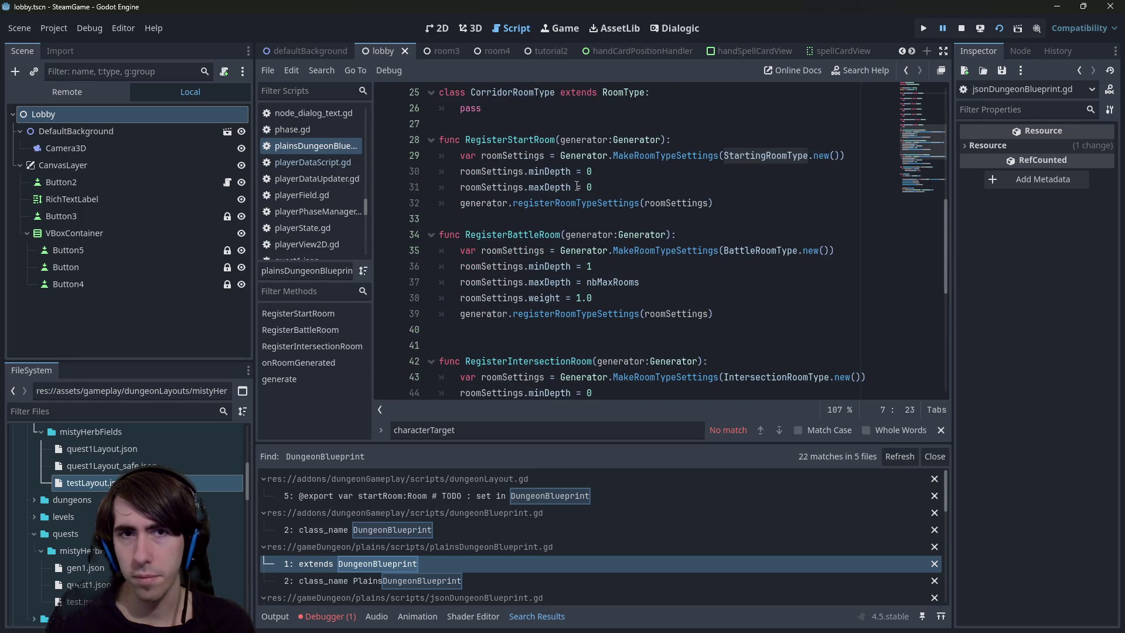
scroll(577, 186, up, 7)
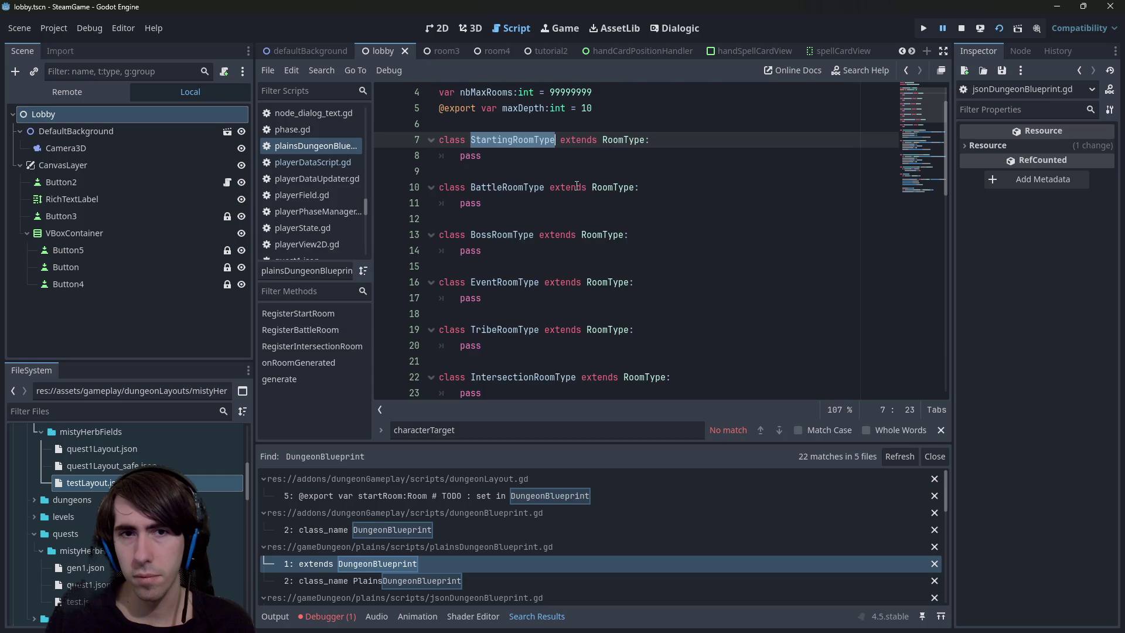
scroll(577, 185, up, 1)
scroll(577, 185, down, 2)
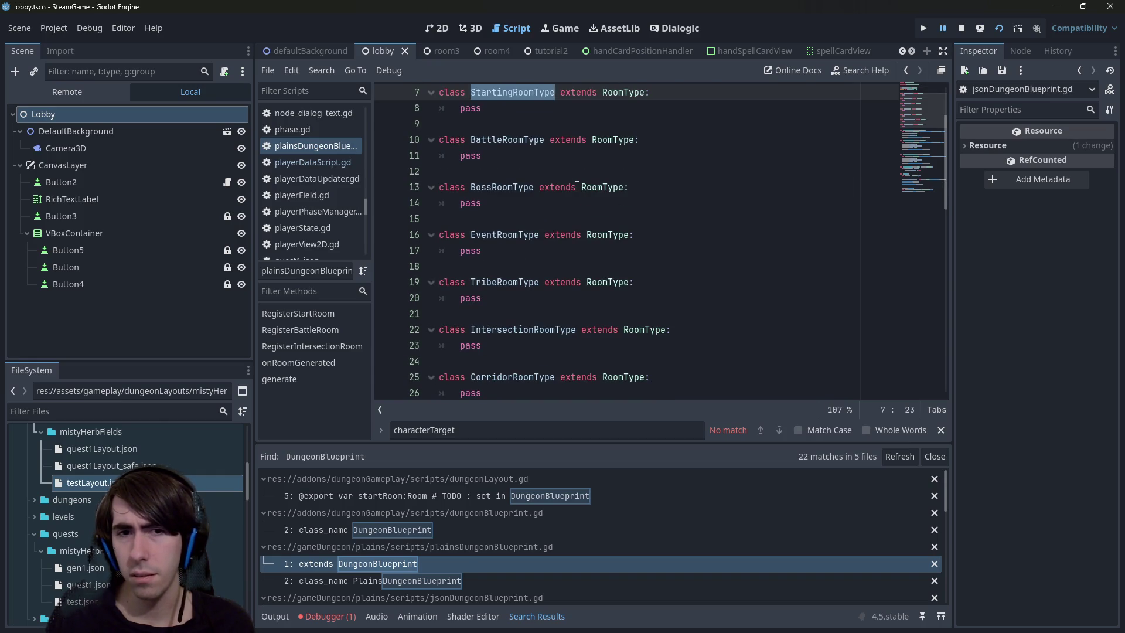
scroll(578, 186, down, 8)
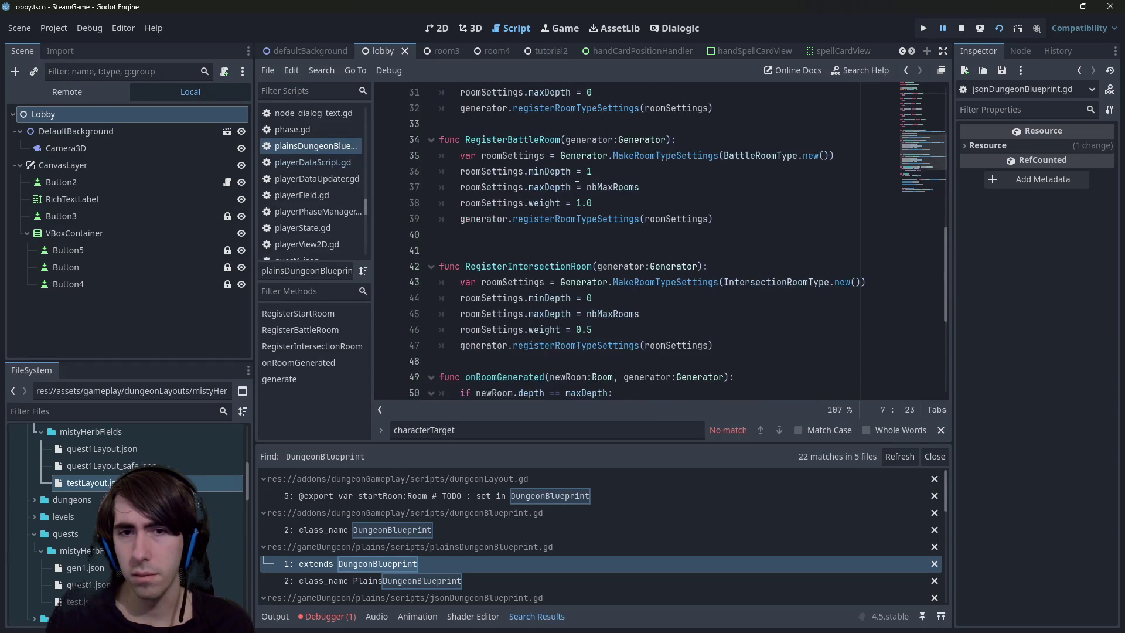
scroll(577, 187, up, 10)
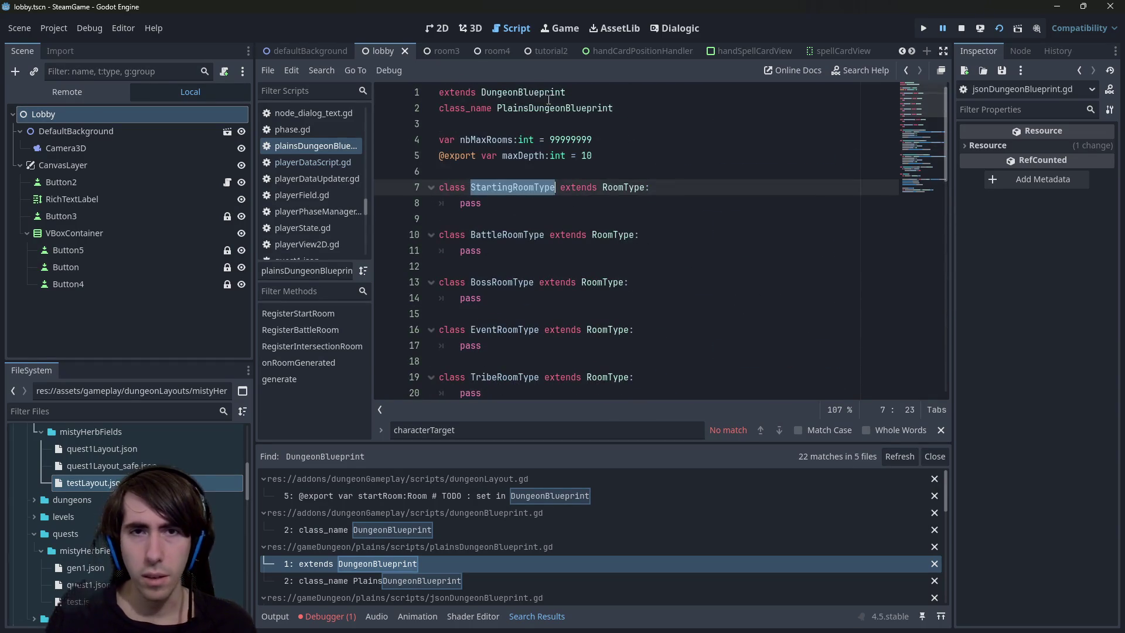
- Replace JsonDungeonBlueprint on line 119 of playerDataScript.gd with PlainsDungeonBlueprint
click(562, 123)
double_click(556, 108)
key(ctrl+c)
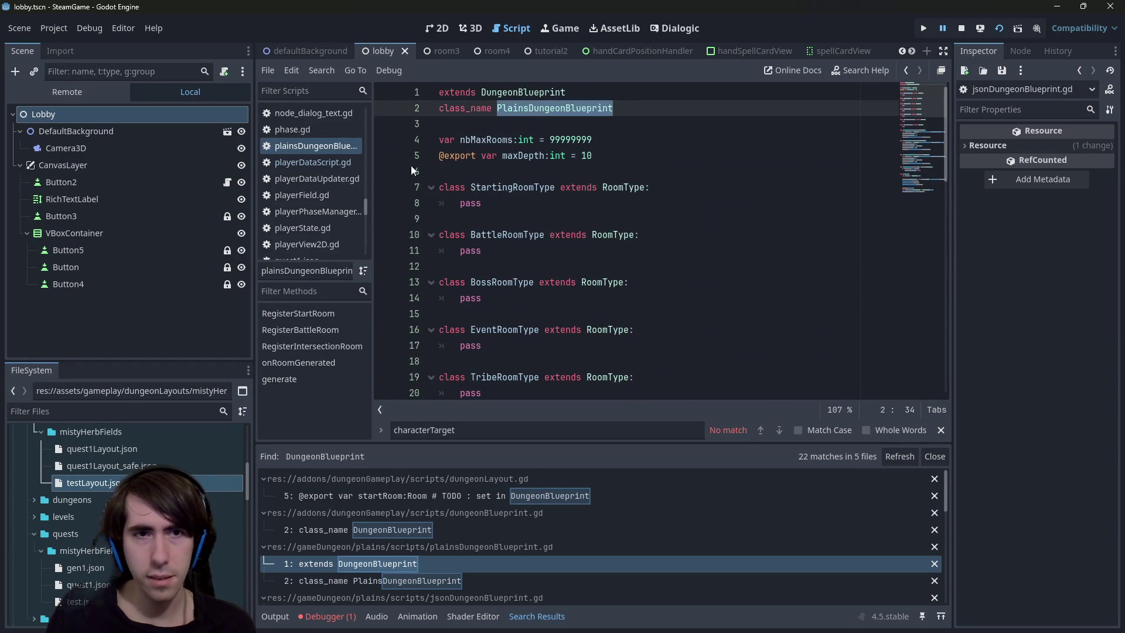
click(333, 165)
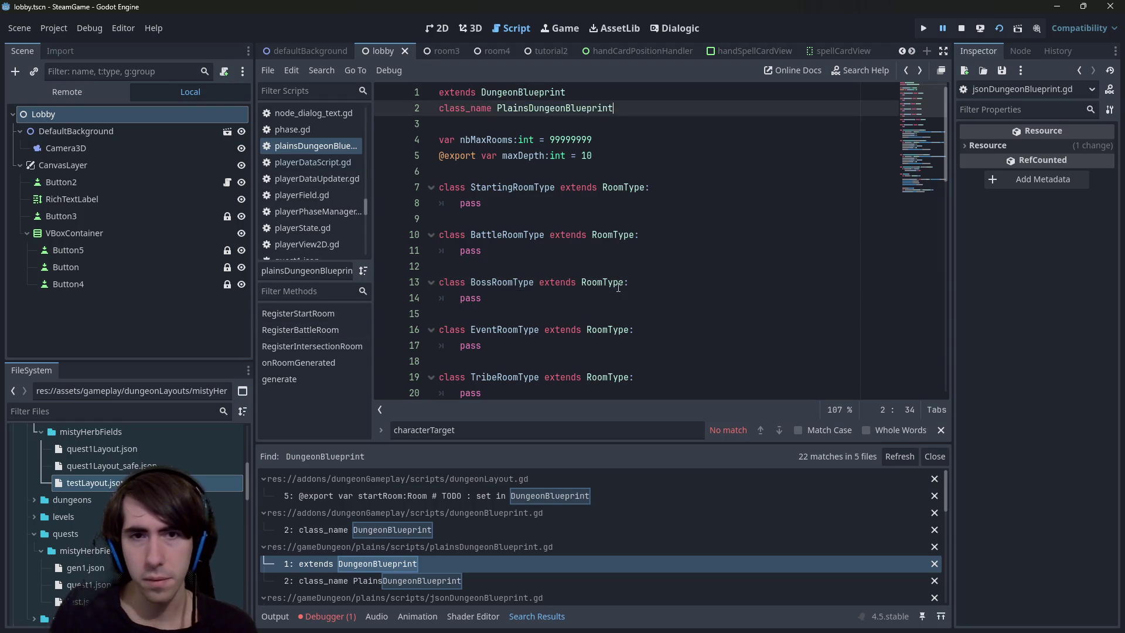
key(ctrl+v)
- Save playerDataScript.gd and review the loadDungeonBlueprint and onLayoutGenerated functions
key(ctrl+s)
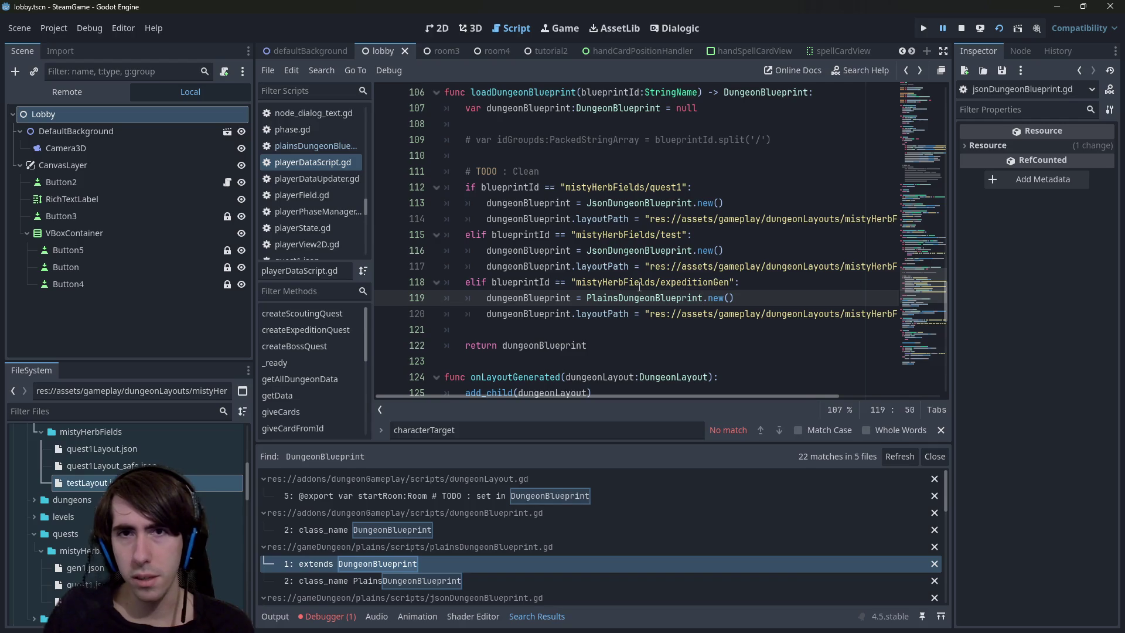
scroll(639, 286, down, 3)
scroll(583, 275, down, 3)
scroll(583, 275, up, 3)
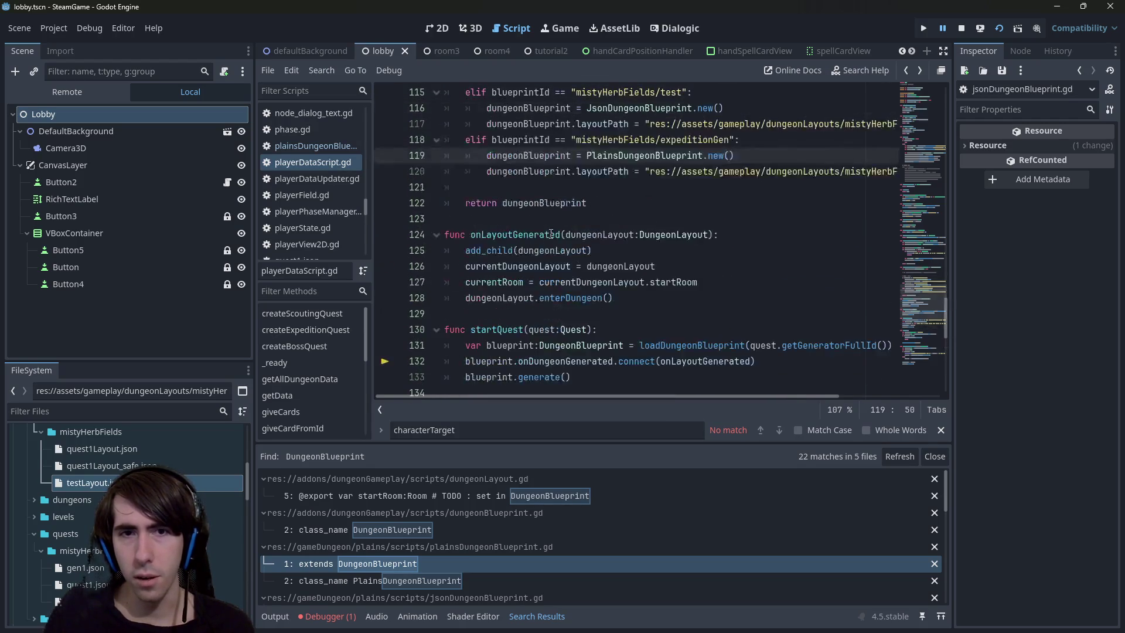
double_click(536, 235)
scroll(536, 234, up, 3)
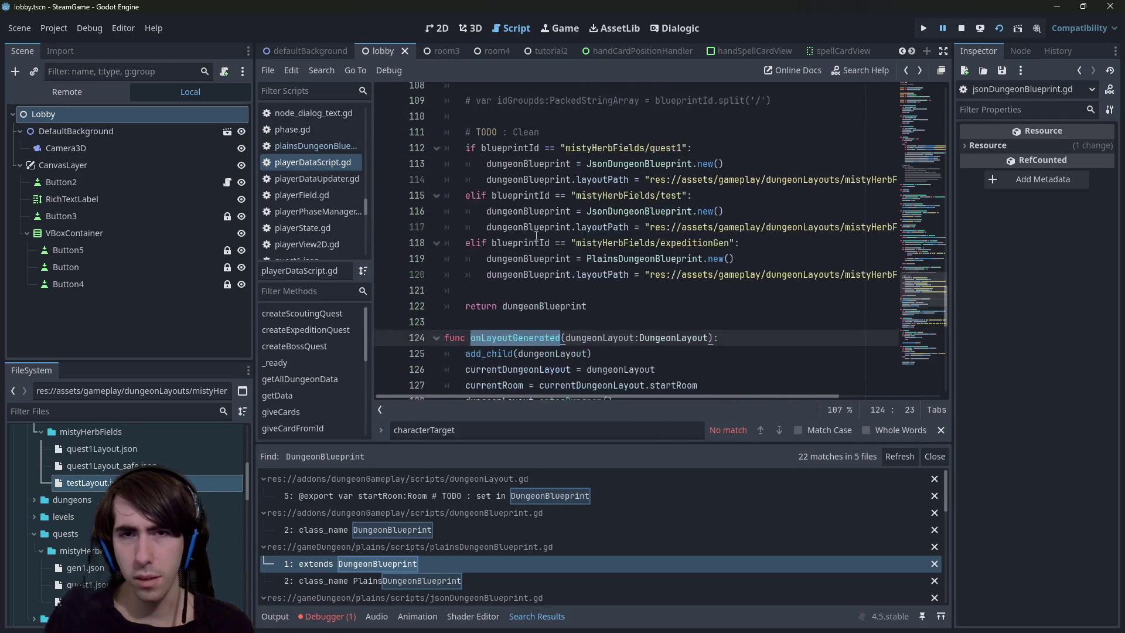
triple_click(573, 291)
scroll(572, 291, up, 3)
double_click(550, 235)
scroll(550, 239, up, 4)
scroll(547, 208, up, 2)
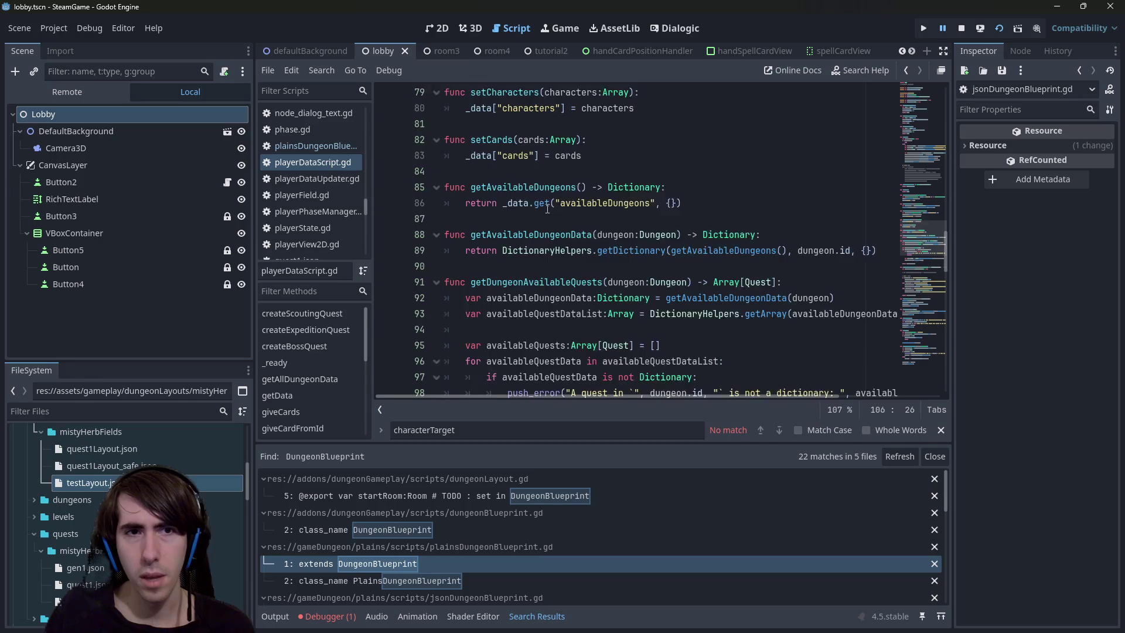
scroll(548, 208, up, 2)
scroll(548, 208, down, 13)
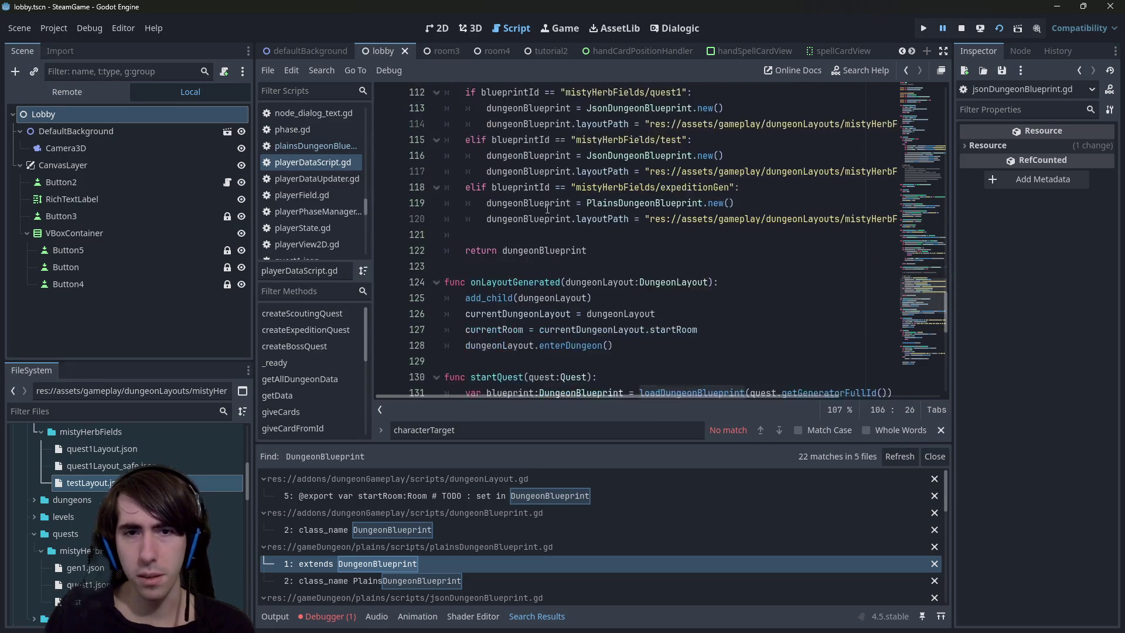
scroll(547, 208, up, 1)
- Delete the expeditionGen layoutPath line 120 below the PlainsDungeonBlueprint creation
click(741, 250)
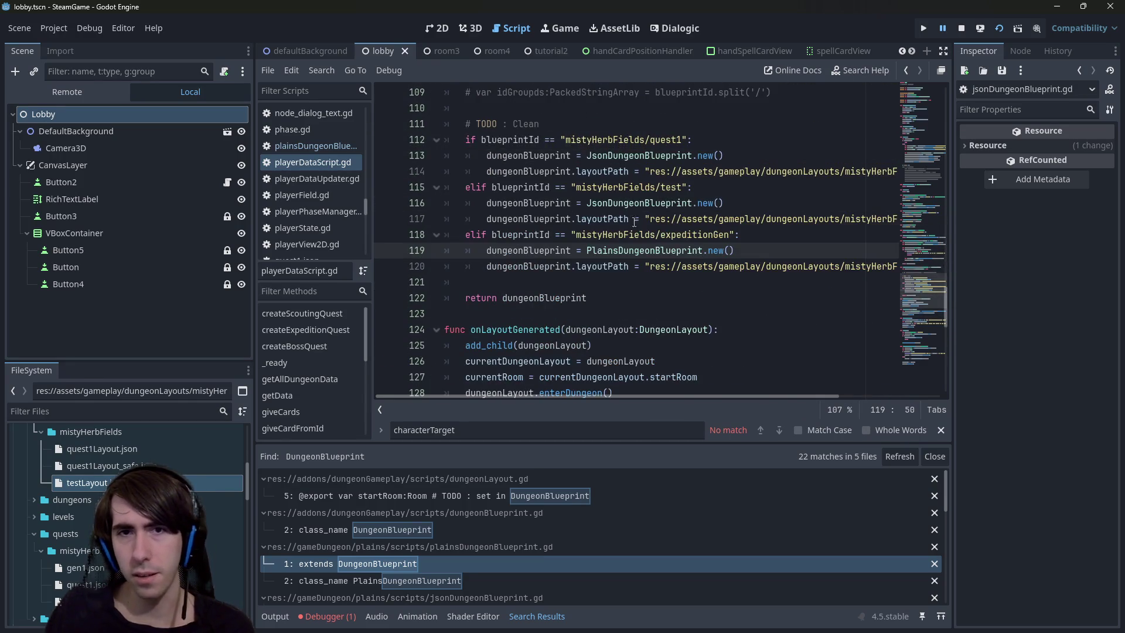
click(487, 267)
drag(488, 266, 511, 279)
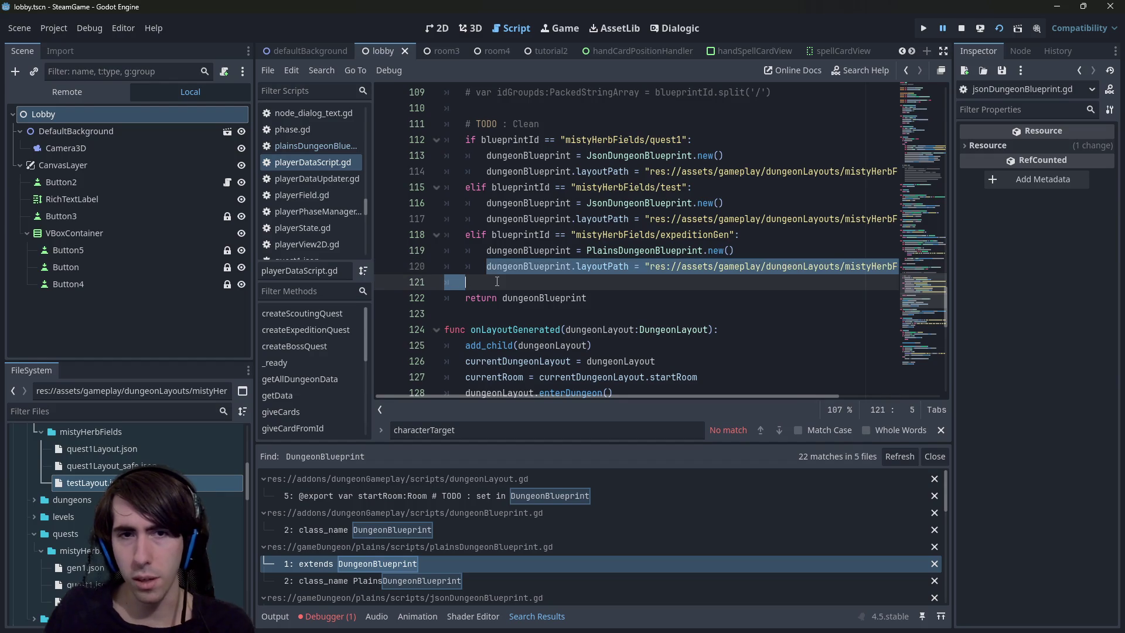
key(BackSpace)
ctrl+click(634, 256)
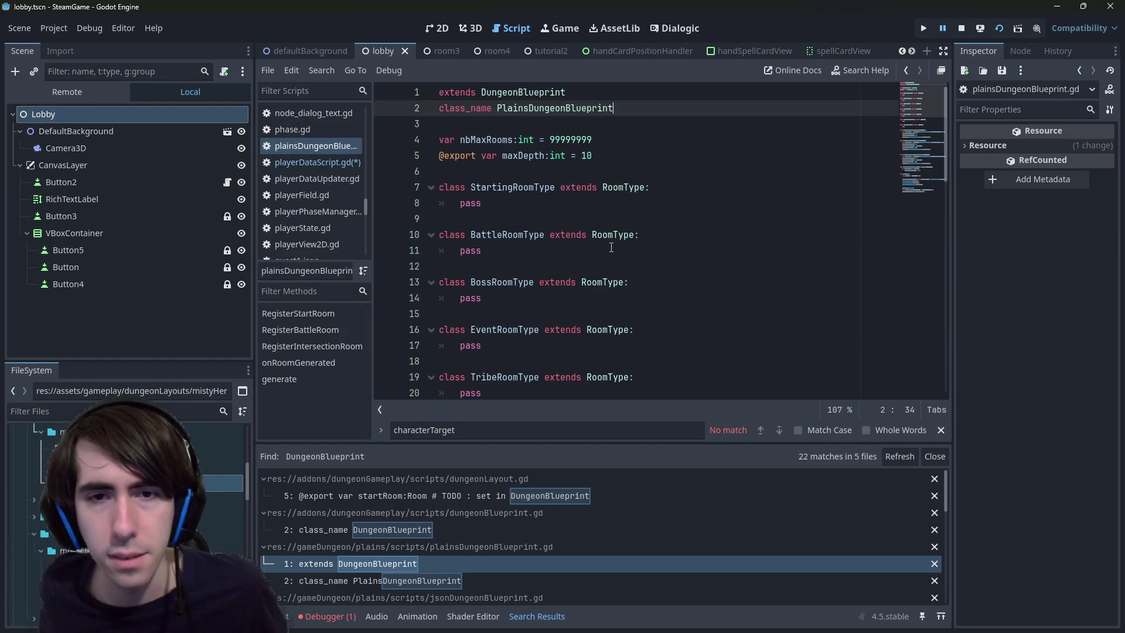
scroll(626, 265, down, 7)
scroll(627, 265, down, 1)
scroll(626, 265, up, 2)
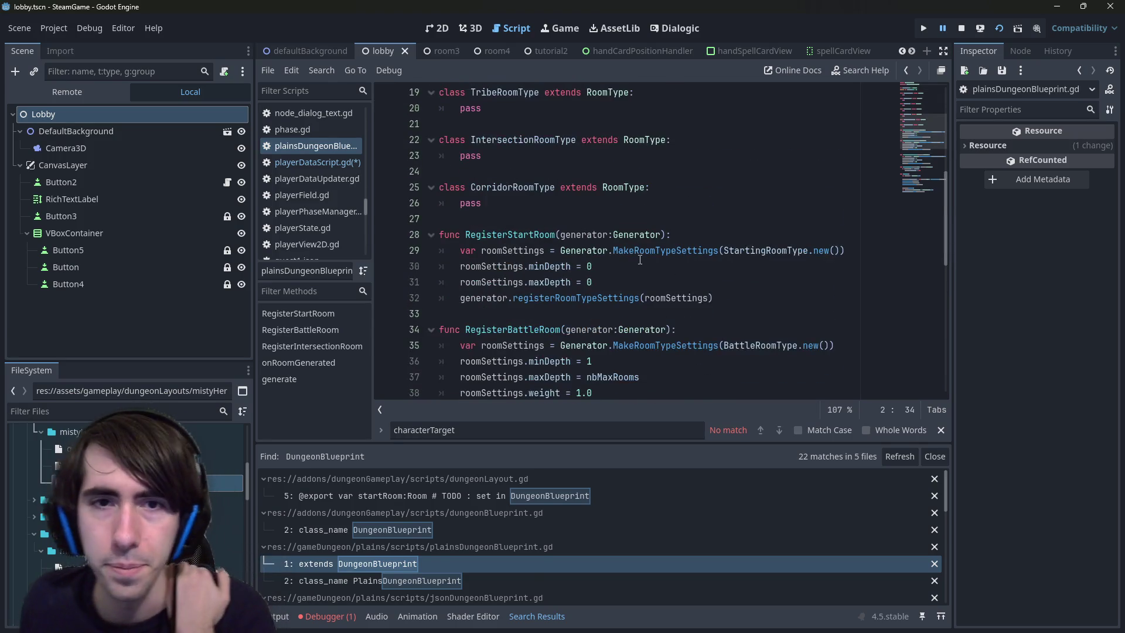
scroll(583, 256, down, 3)
double_click(533, 237)
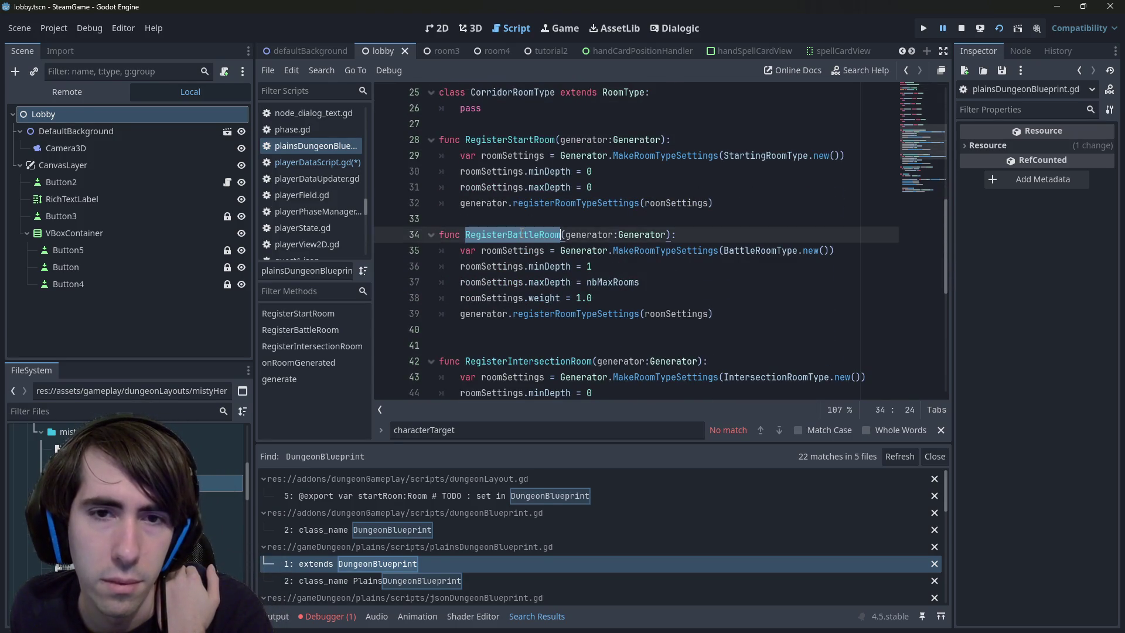
scroll(545, 252, down, 3)
scroll(551, 258, up, 2)
scroll(557, 265, down, 1)
scroll(556, 265, down, 5)
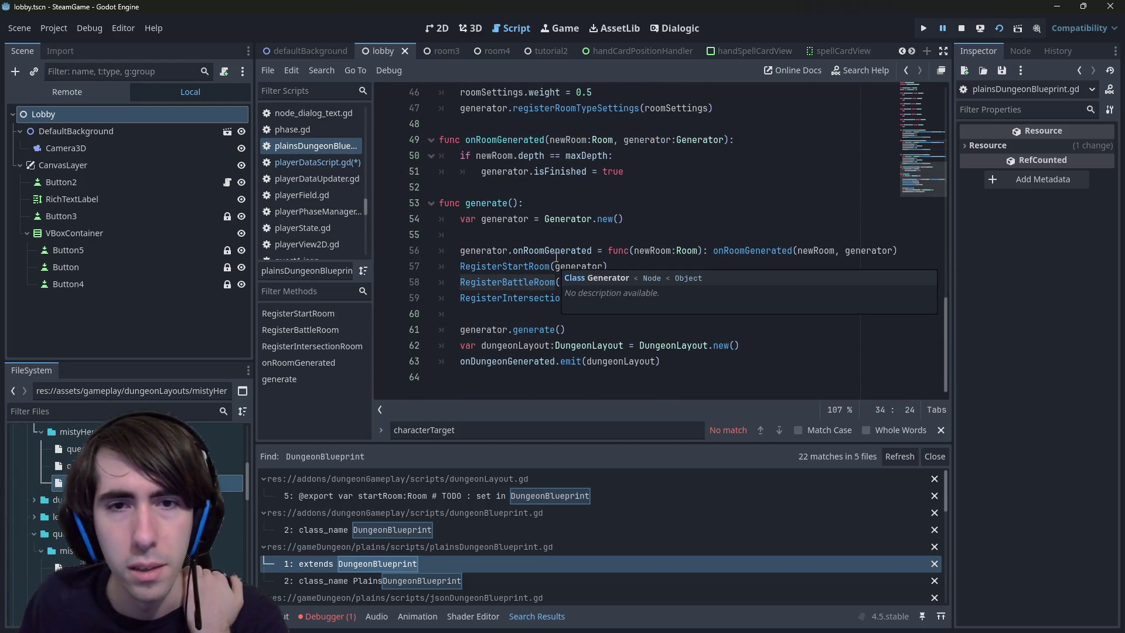
click(567, 203)
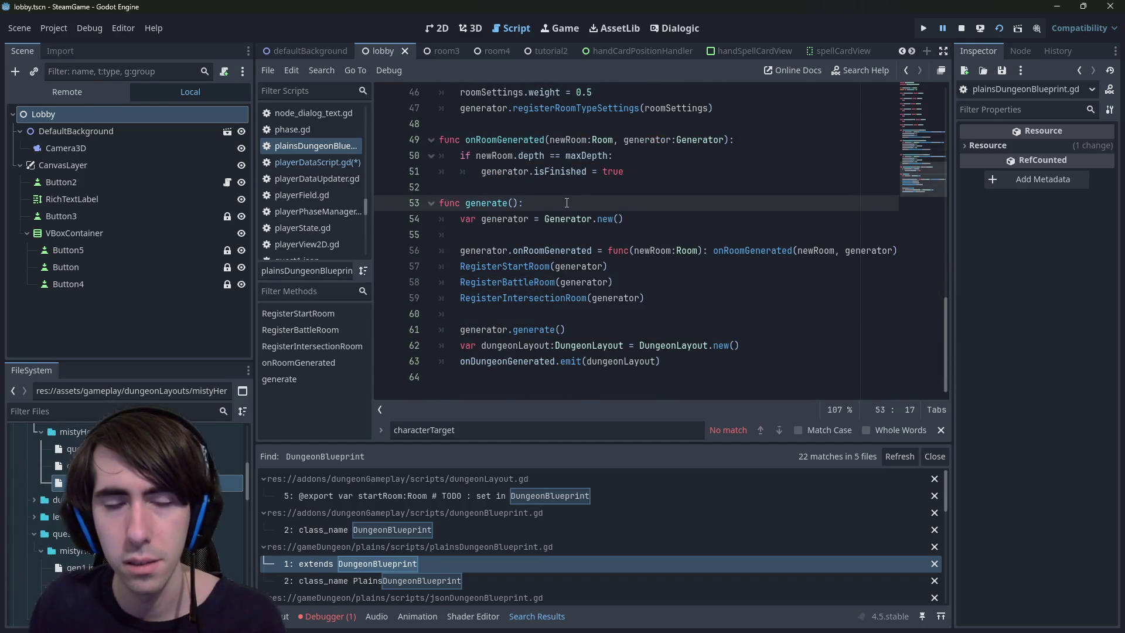
key(alt+Left)
key(alt+Left)
key(alt+Left)
key(alt+Right)
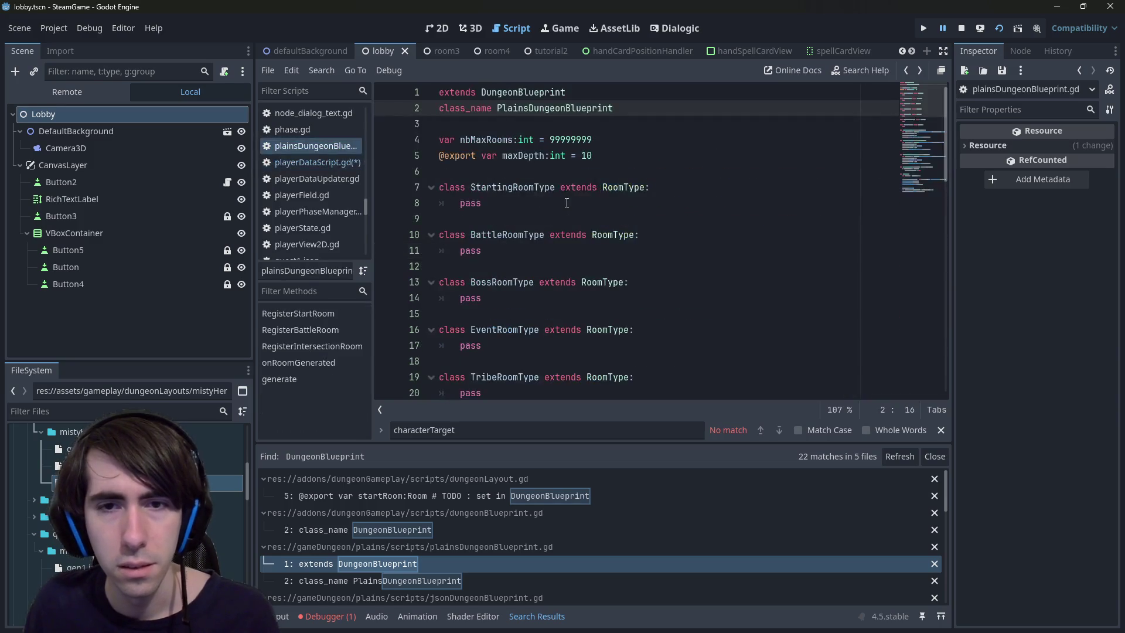
scroll(610, 211, down, 14)
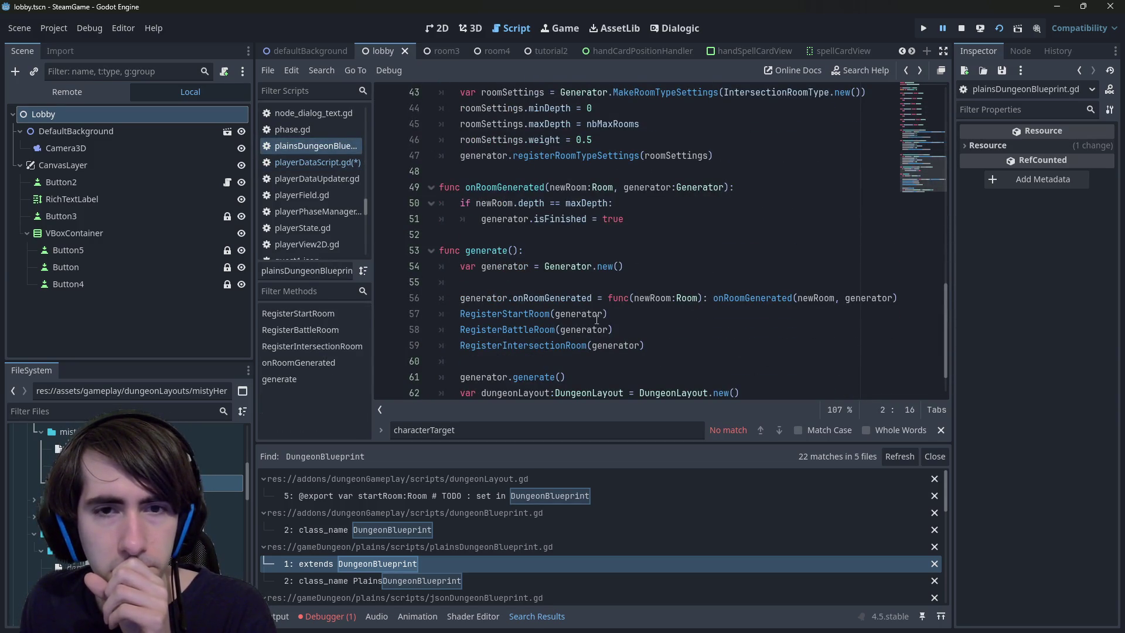
click(319, 163)
- Add a dungeonBlueprint.generate() call on a new line after line 119 and save the script
click(540, 244)
click(749, 251)
key(Return)
text(dungeonBlueprint)
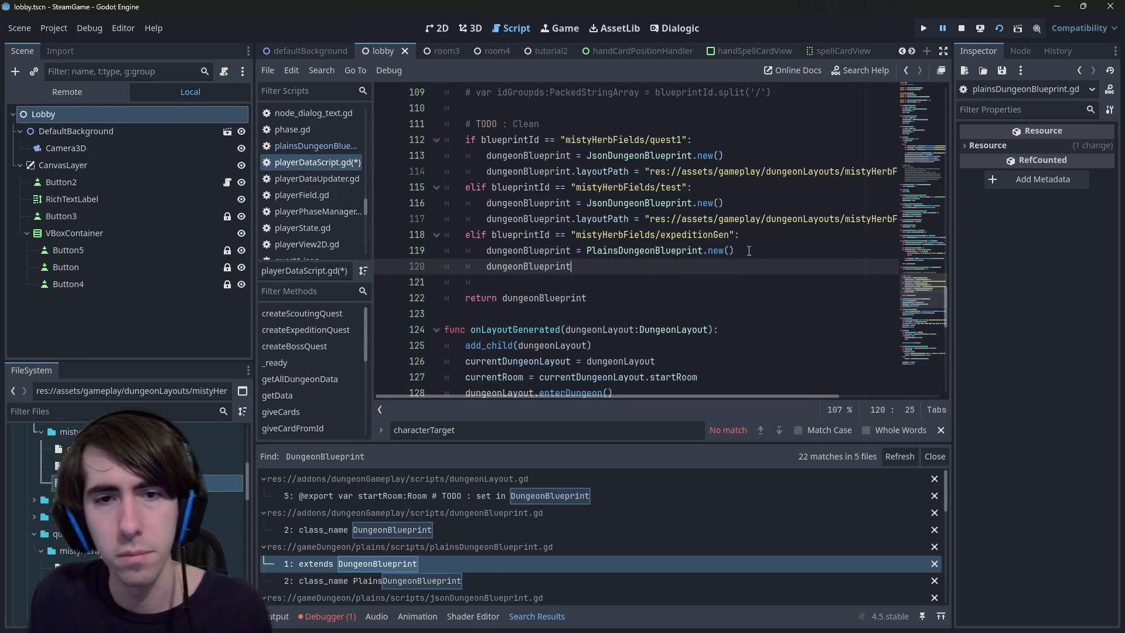
text(.gener)
key(Return)
key(ctrl+s)
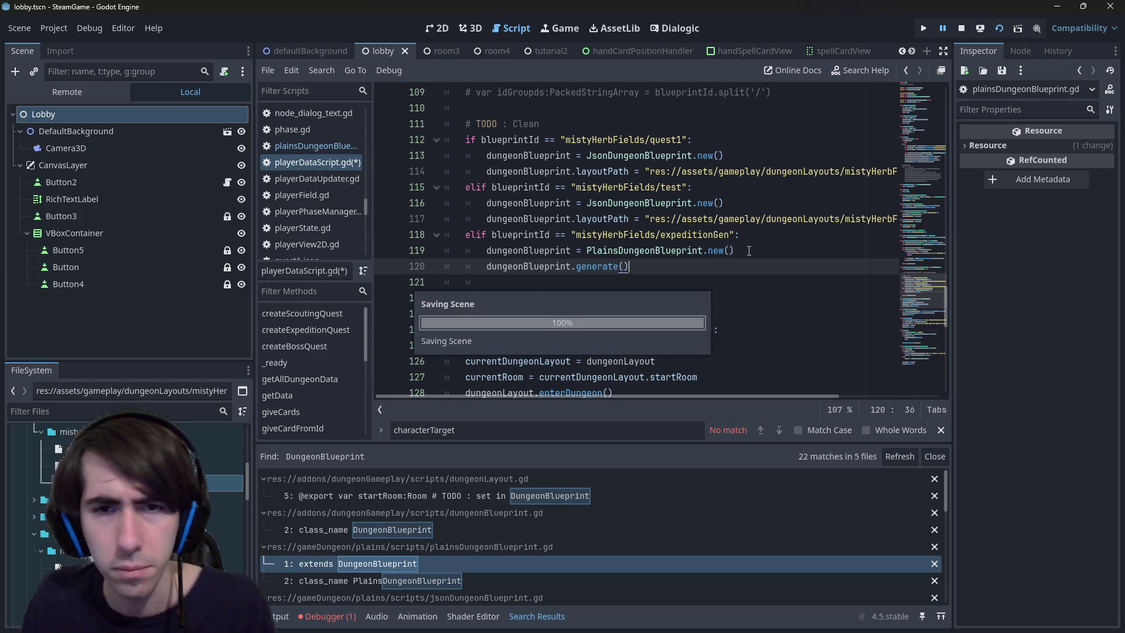
ctrl+click(603, 267)
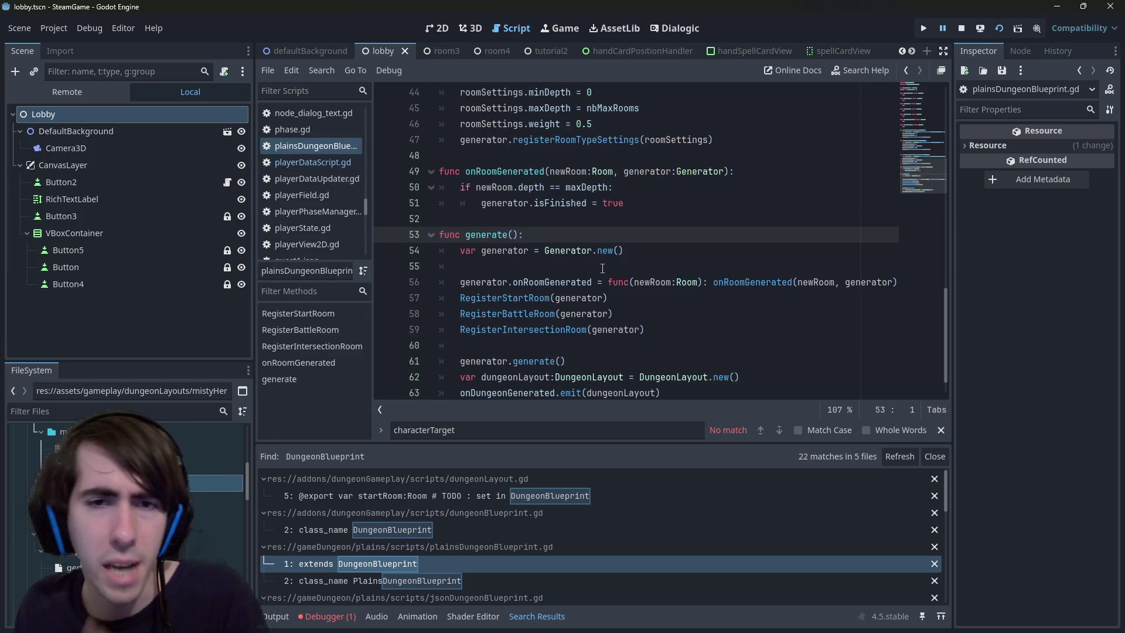
double_click(504, 250)
scroll(711, 316, down, 1)
click(557, 250)
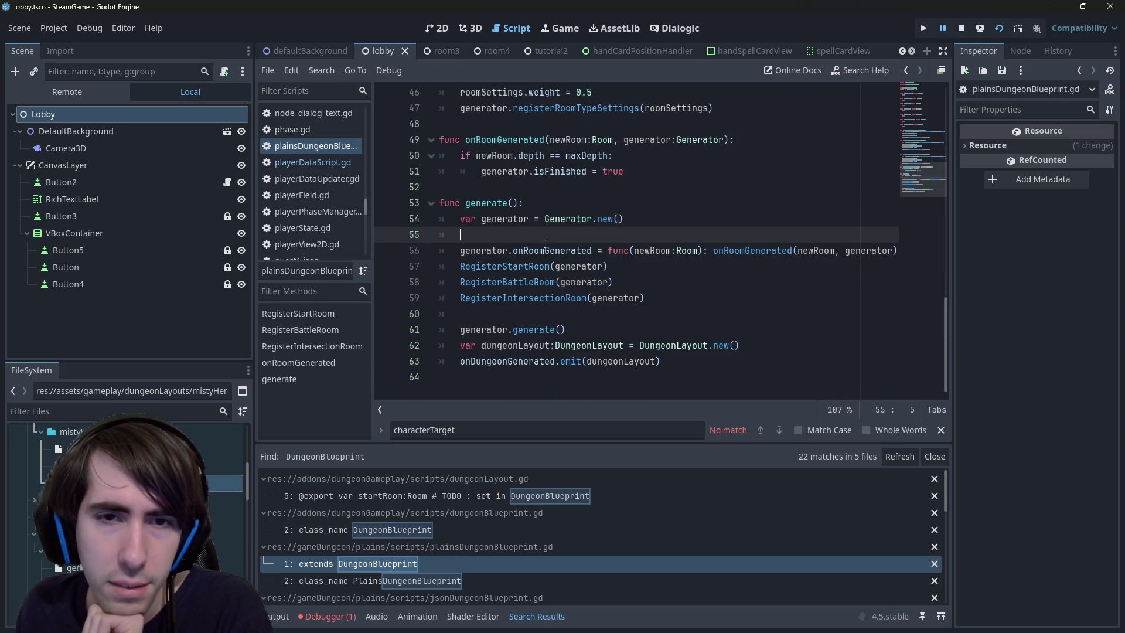
double_click(556, 250)
drag(592, 251, 890, 250)
click(890, 250)
double_click(729, 250)
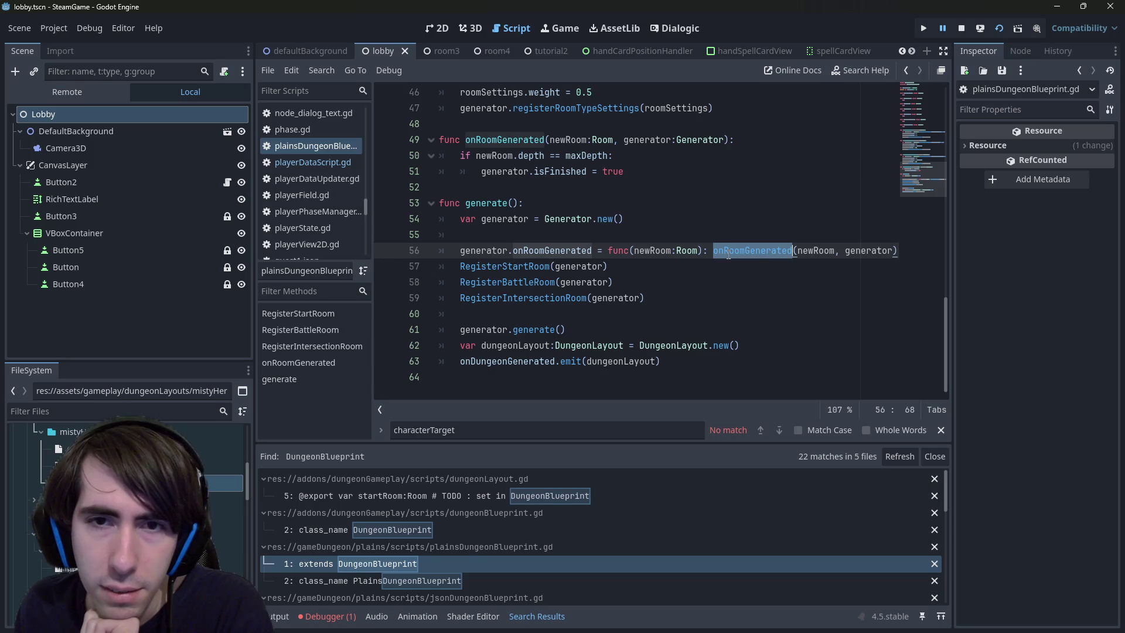
double_click(815, 251)
click(868, 250)
double_click(867, 250)
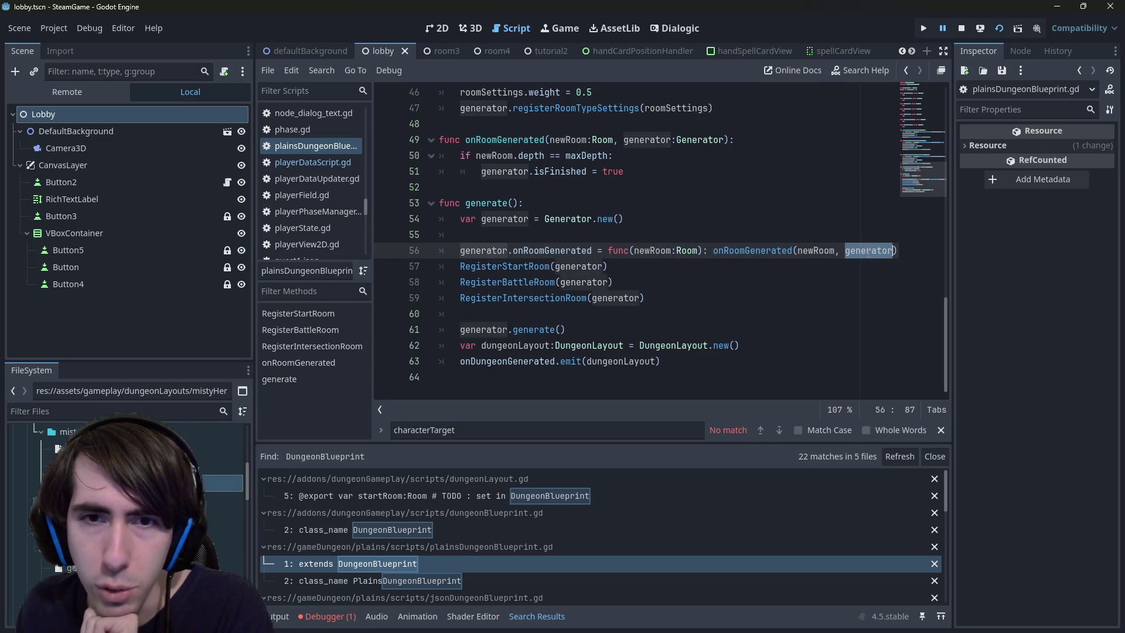
click(793, 251)
drag(593, 250, 803, 250)
double_click(565, 250)
scroll(565, 258, up, 3)
scroll(692, 187, up, 3)
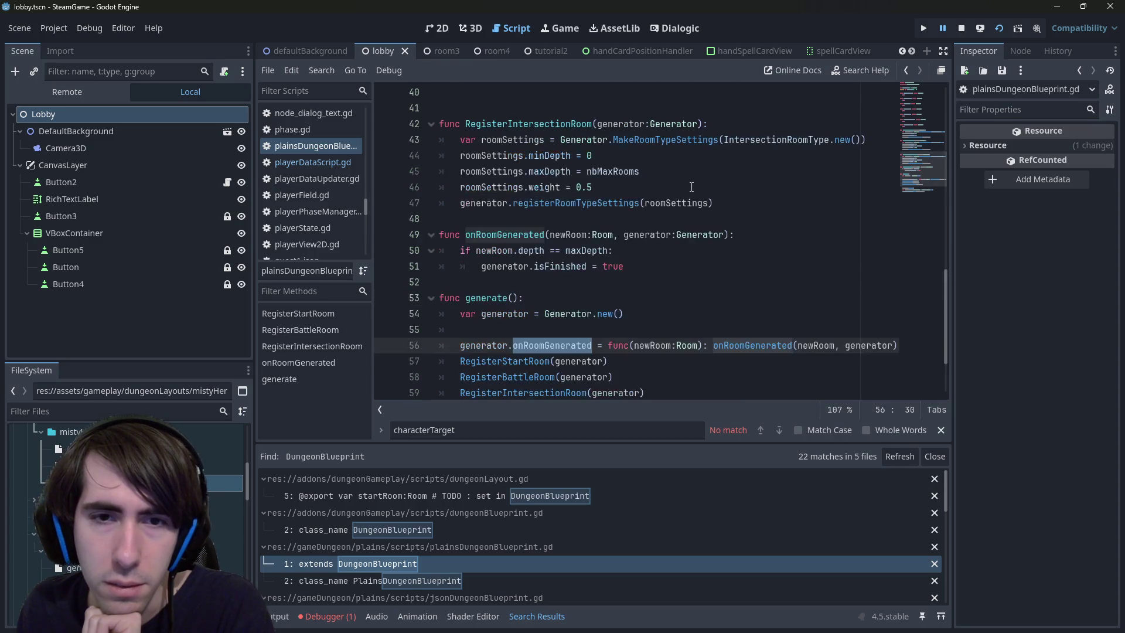
drag(624, 267, 393, 253)
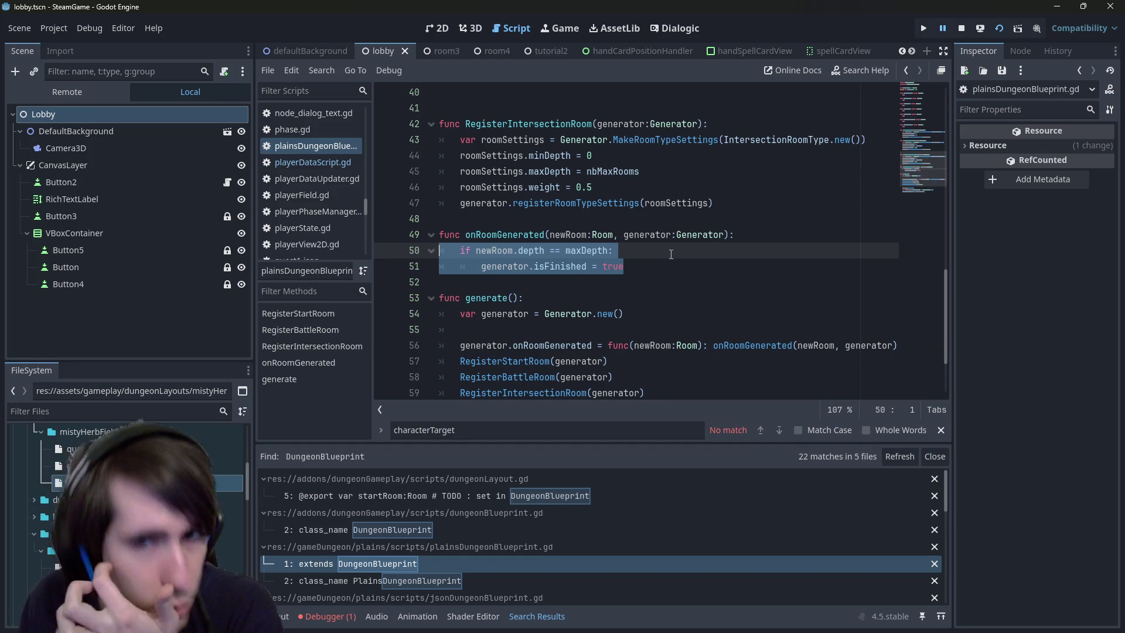
click(694, 260)
scroll(683, 271, down, 1)
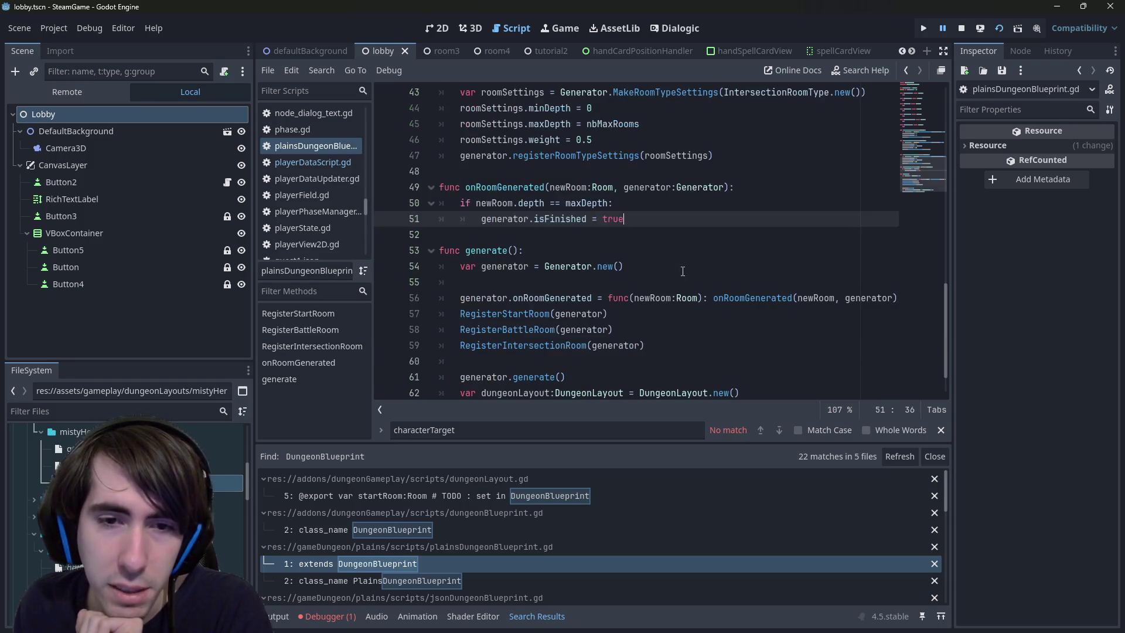
scroll(531, 336, down, 1)
drag(645, 298, 389, 267)
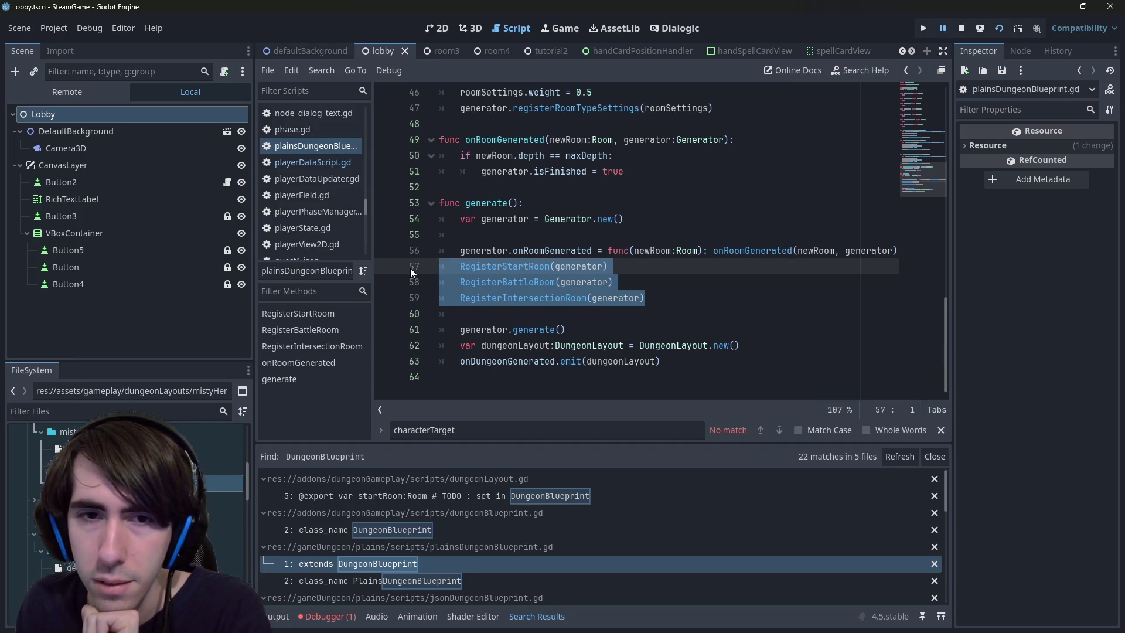
double_click(515, 266)
scroll(515, 262, up, 7)
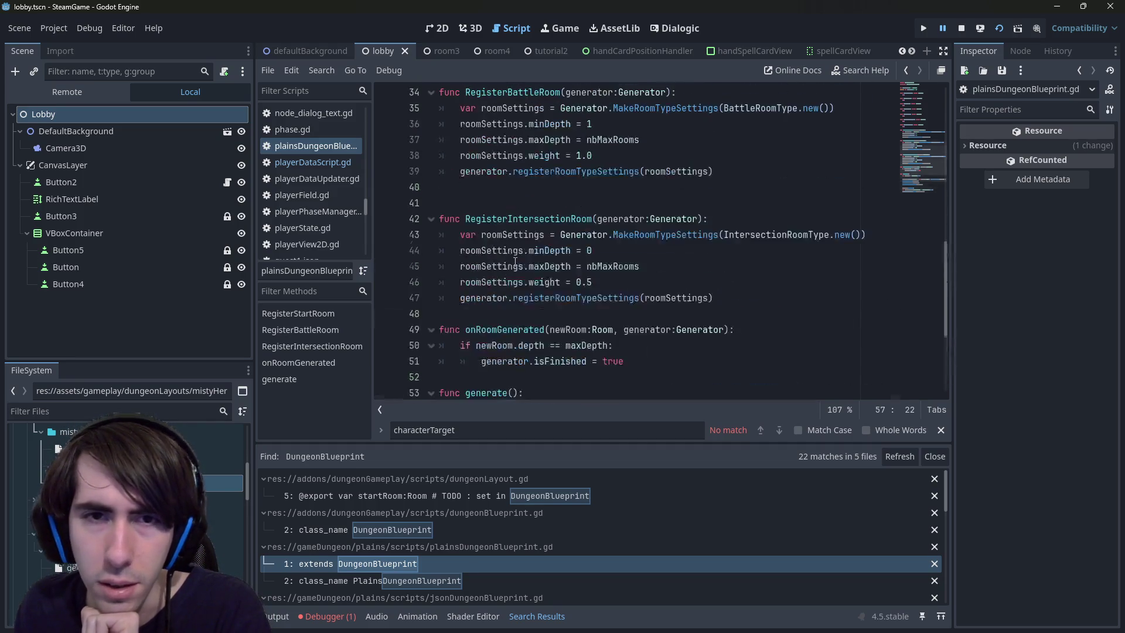
mouse_move(515, 262)
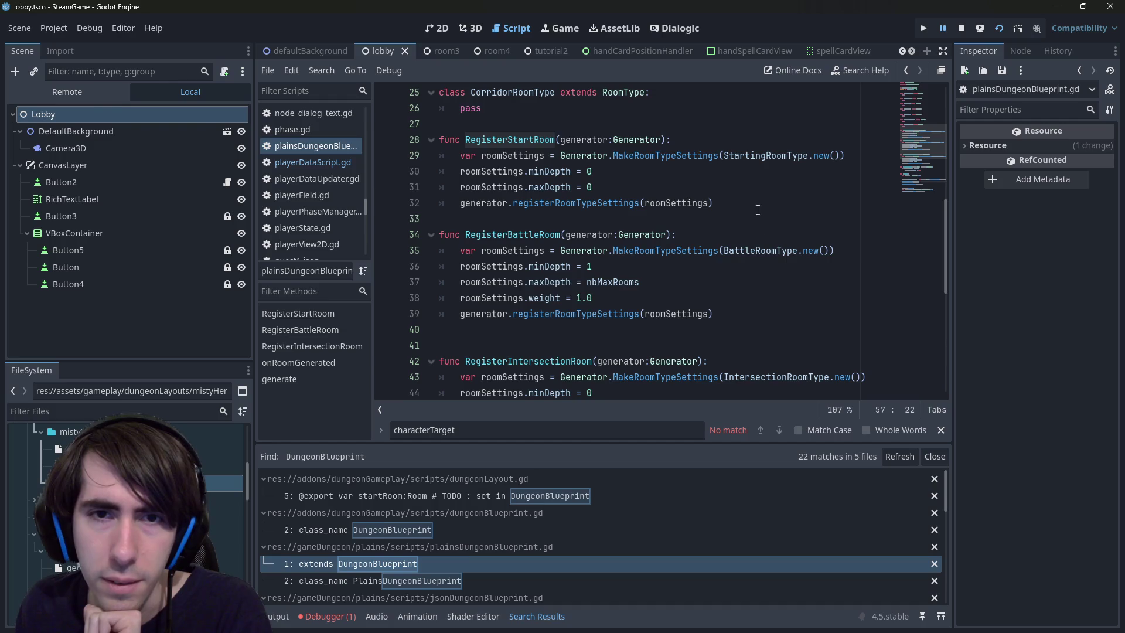
scroll(760, 266, down, 7)
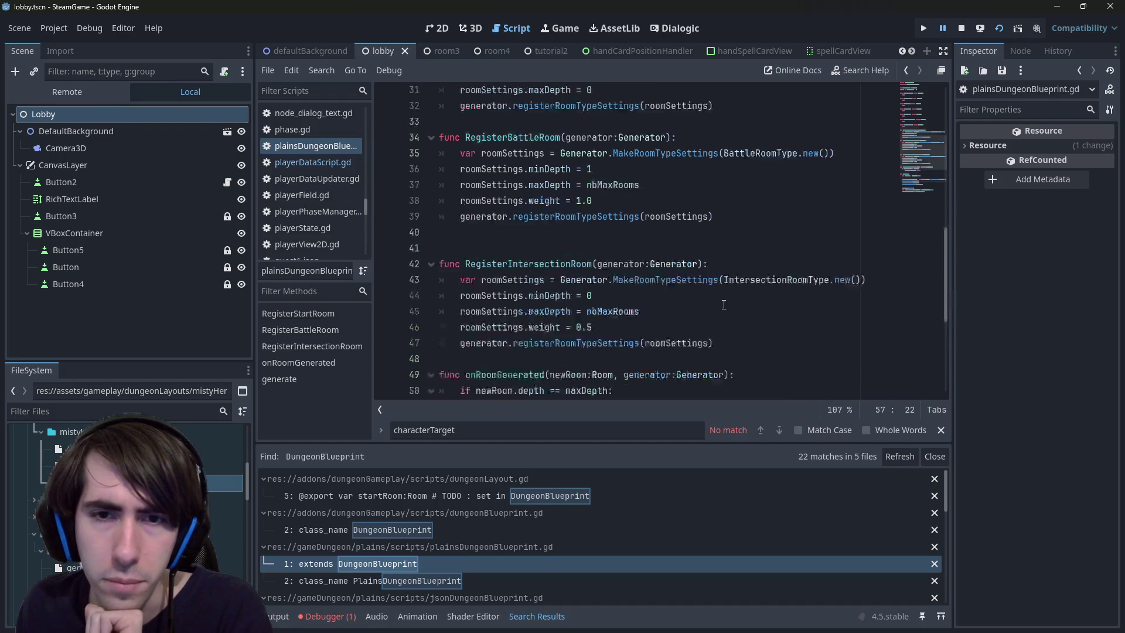
scroll(715, 304, up, 9)
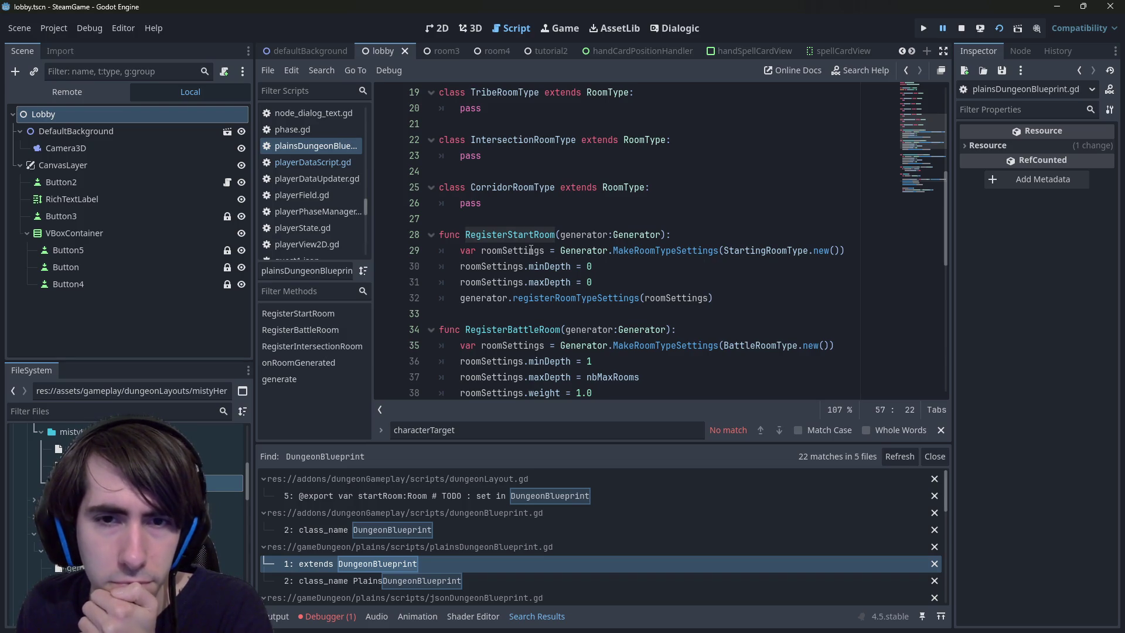
drag(593, 282, 356, 271)
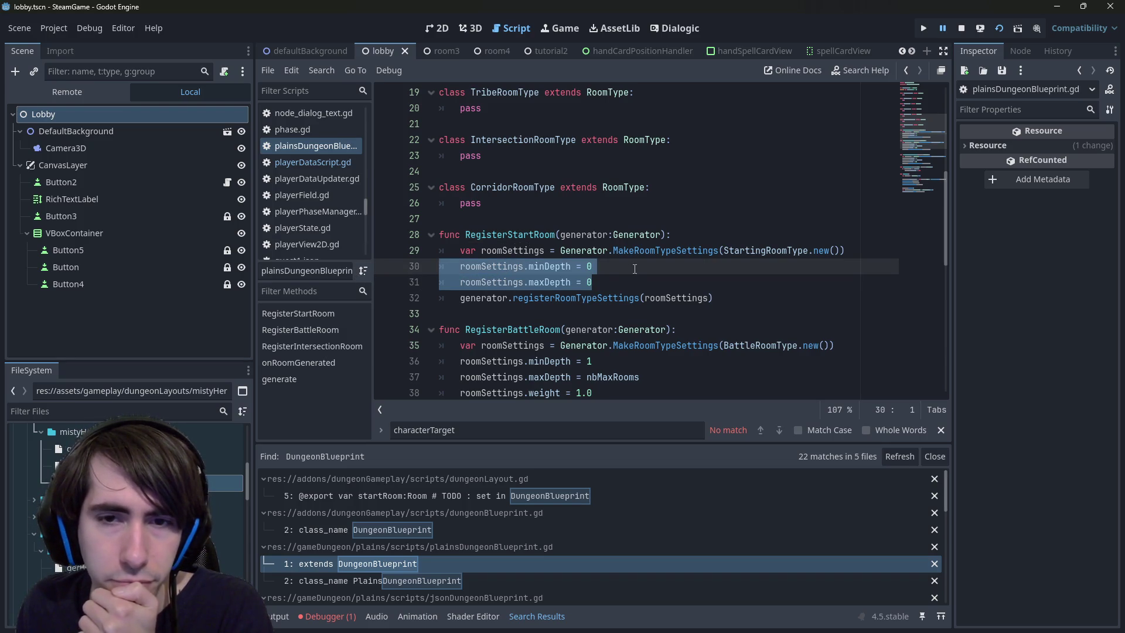
scroll(635, 269, down, 2)
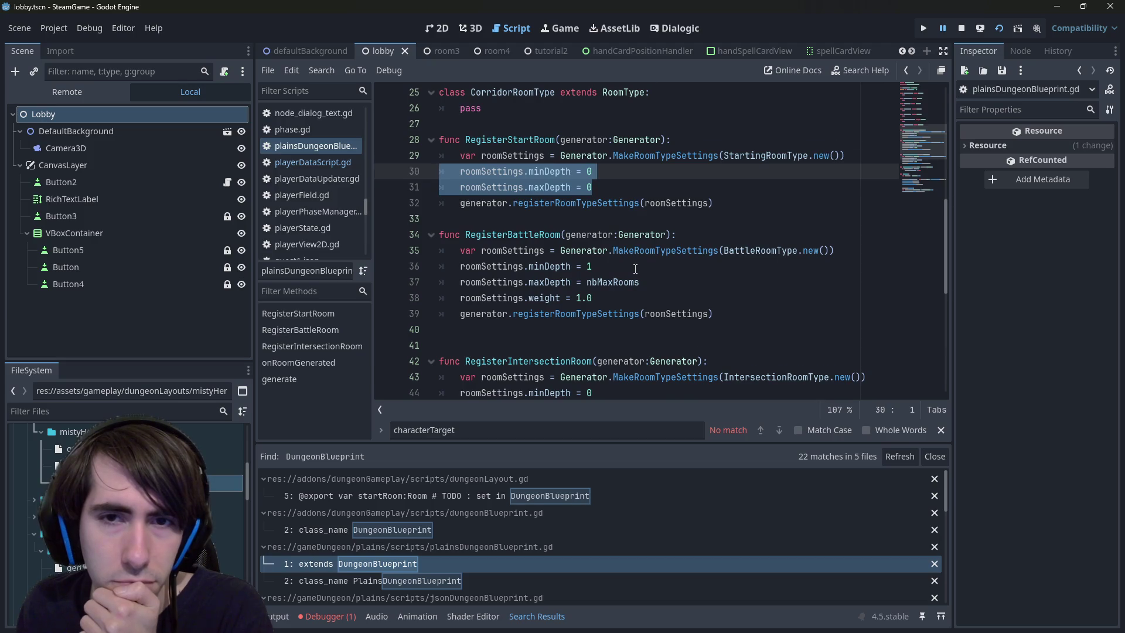
scroll(635, 269, down, 7)
double_click(551, 298)
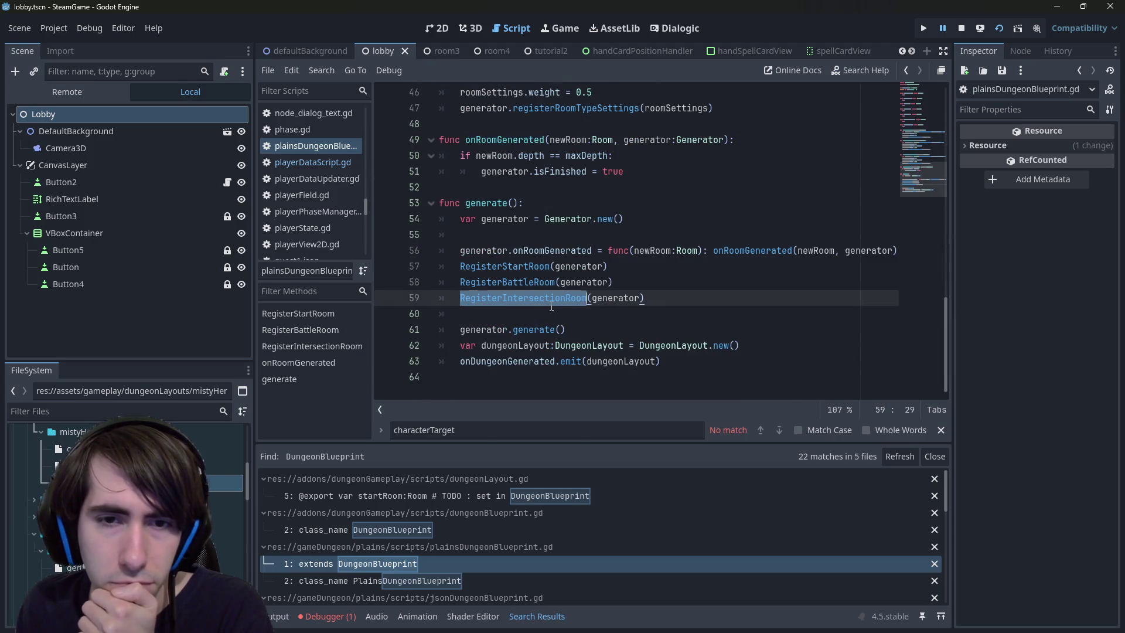
mouse_move(551, 307)
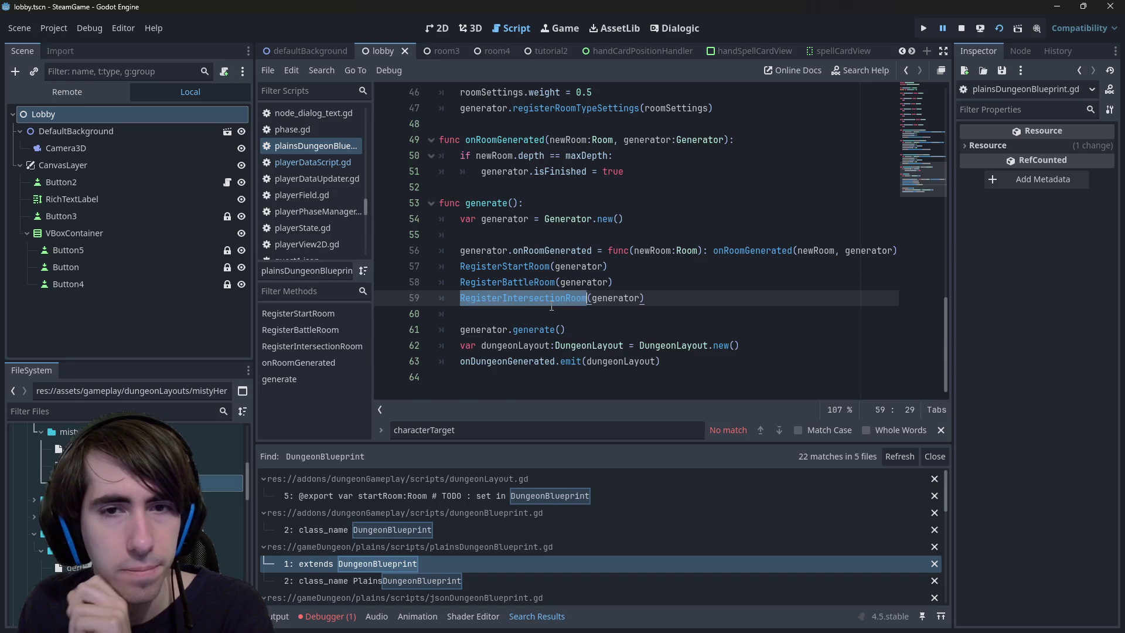
scroll(551, 307, up, 8)
scroll(552, 307, down, 5)
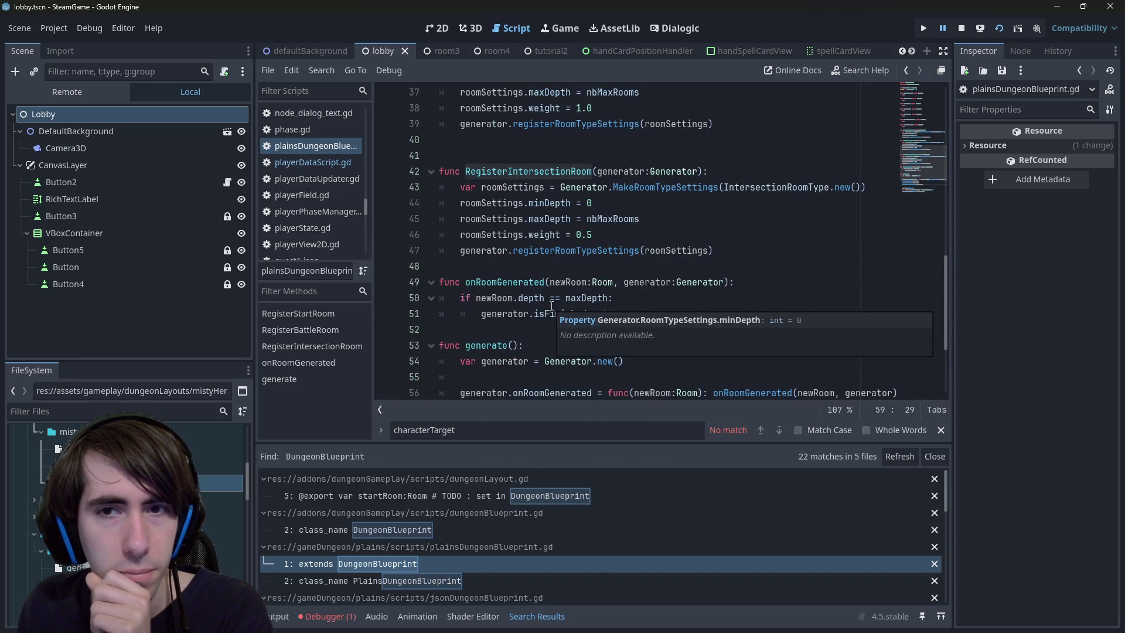
scroll(551, 305, down, 2)
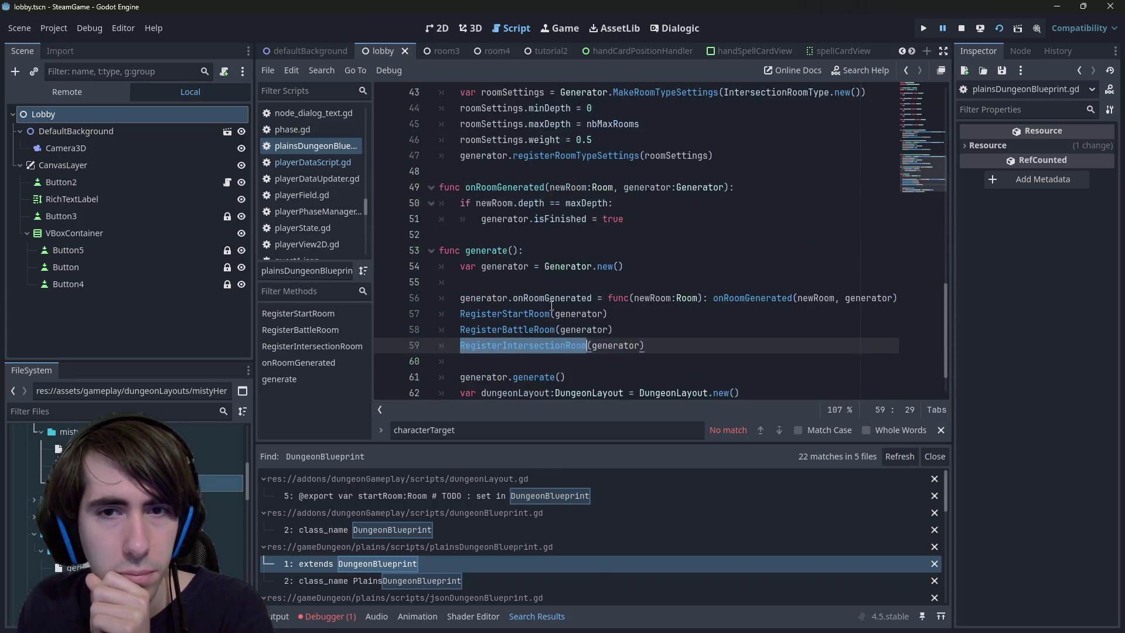
scroll(551, 307, down, 1)
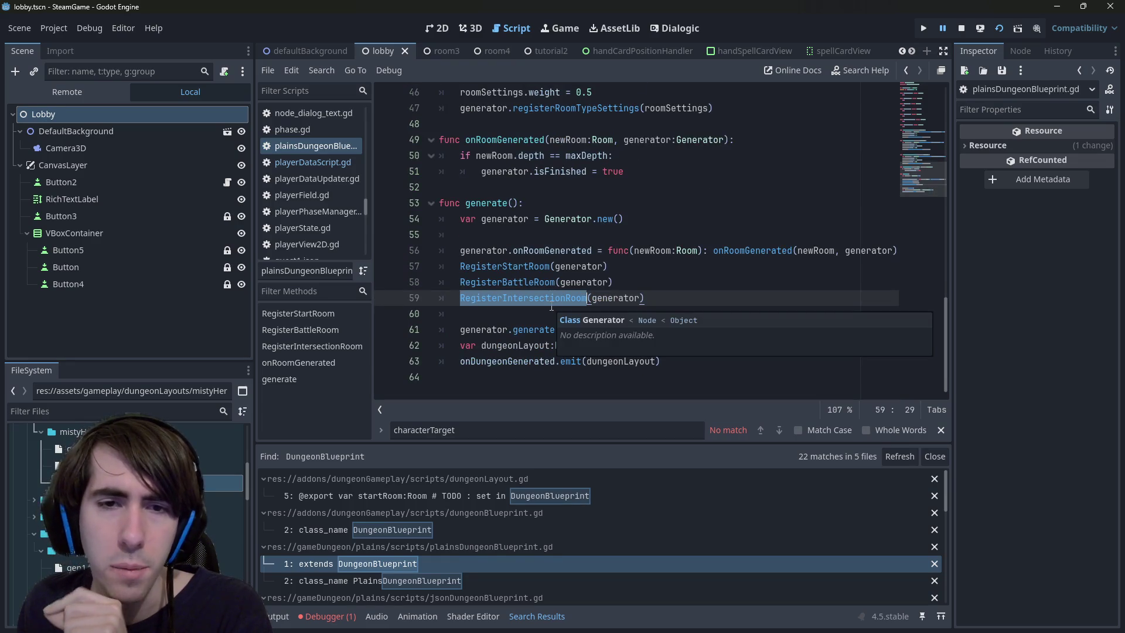
double_click(521, 282)
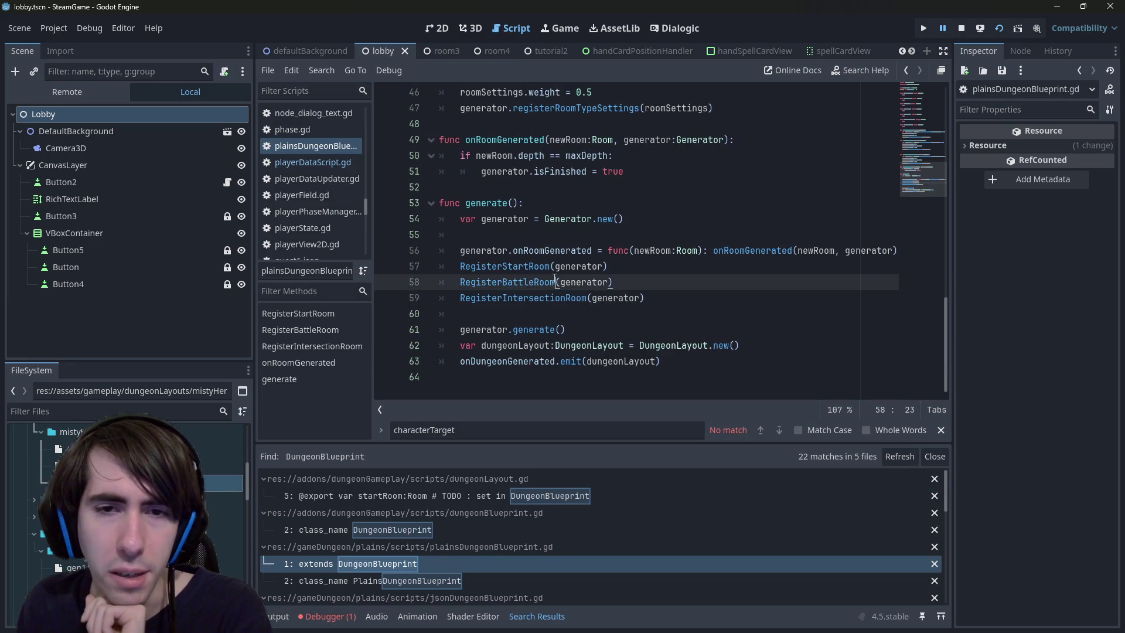
scroll(527, 280, up, 8)
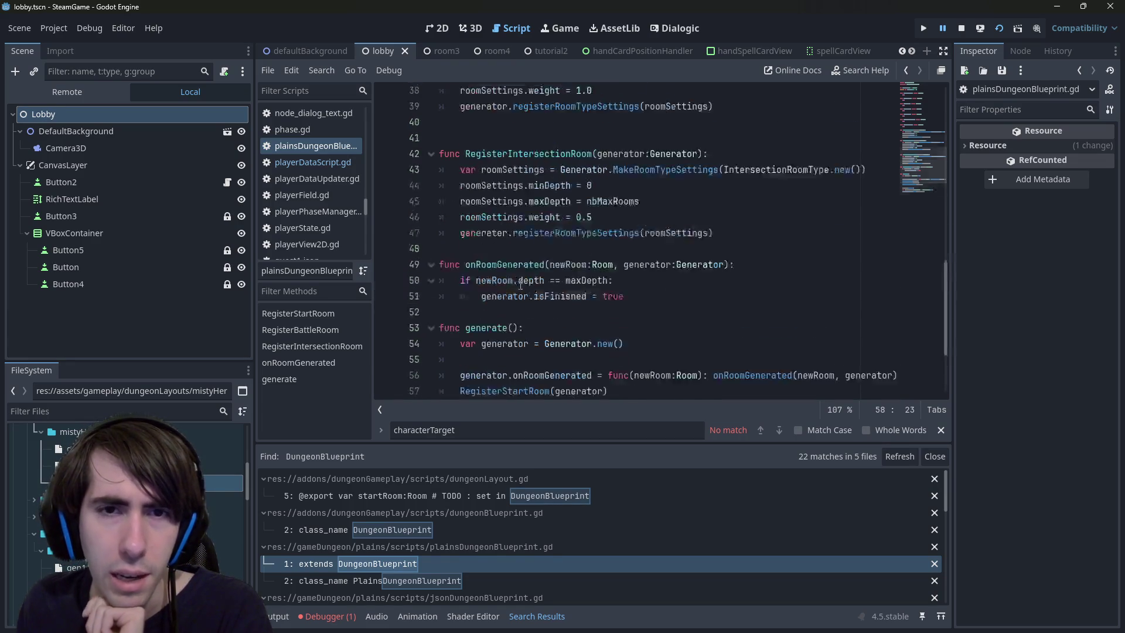
scroll(546, 273, down, 2)
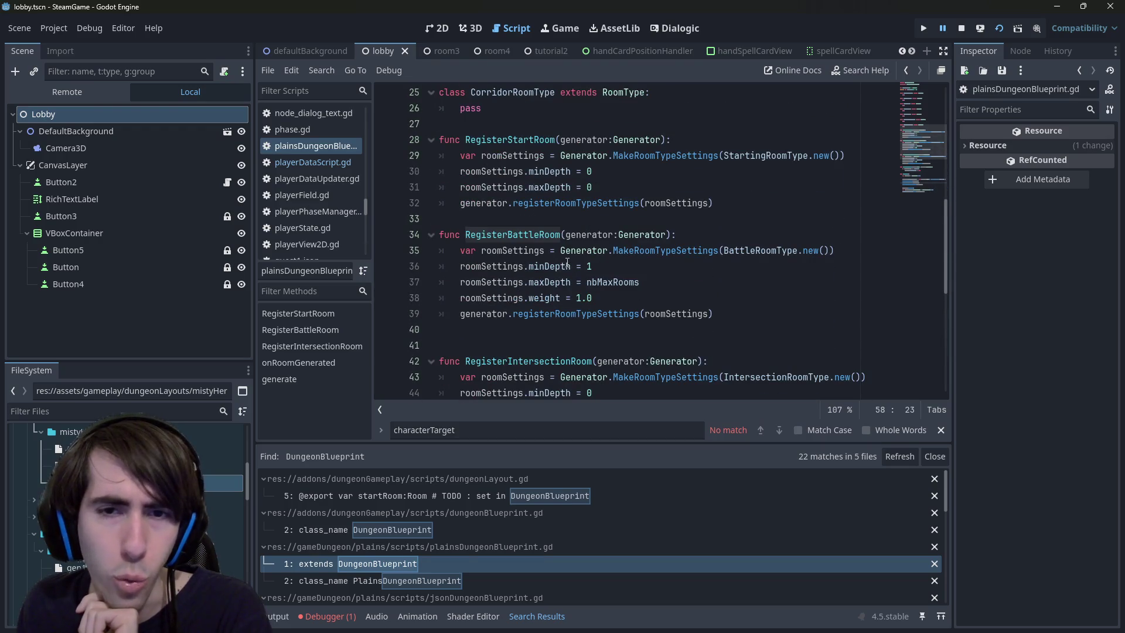
click(586, 321)
scroll(585, 323, down, 5)
double_click(507, 361)
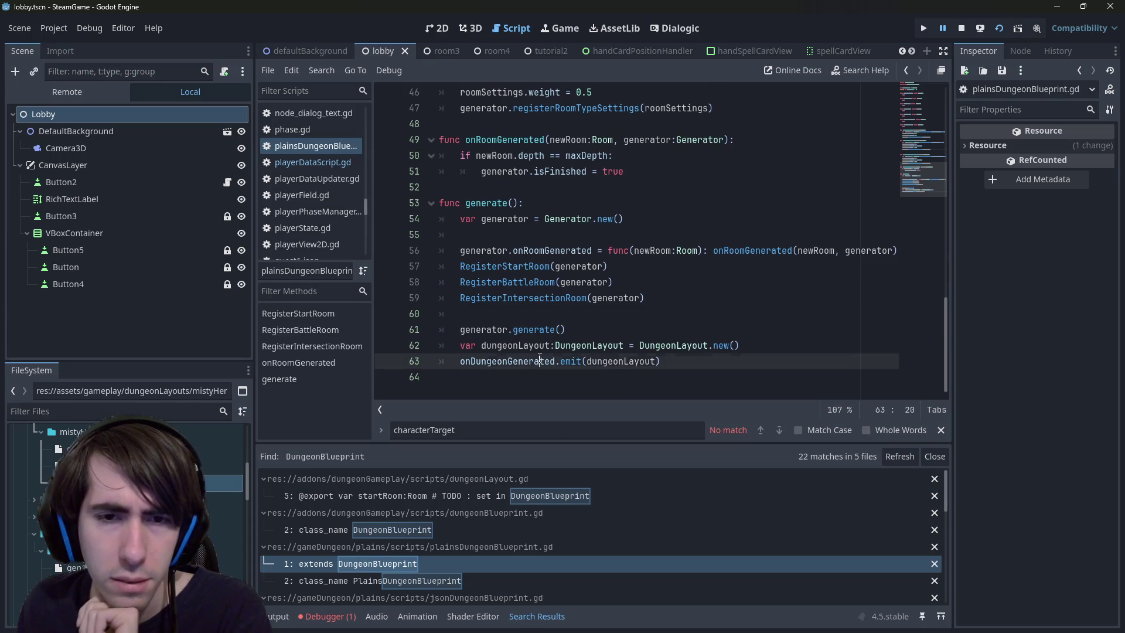
double_click(673, 345)
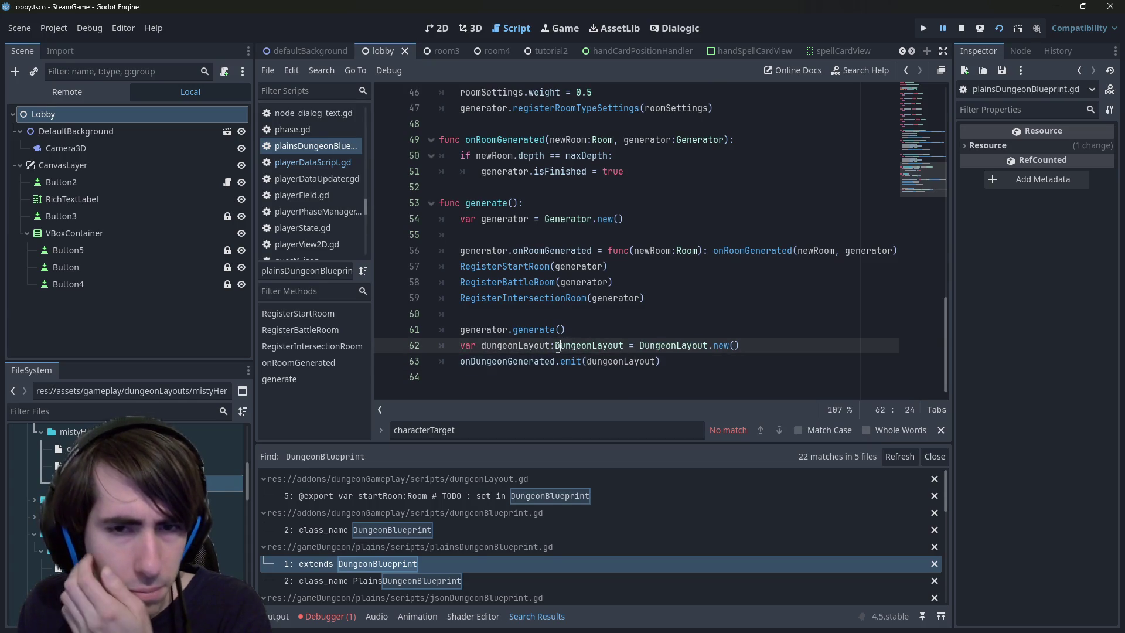
double_click(538, 346)
mouse_move(687, 349)
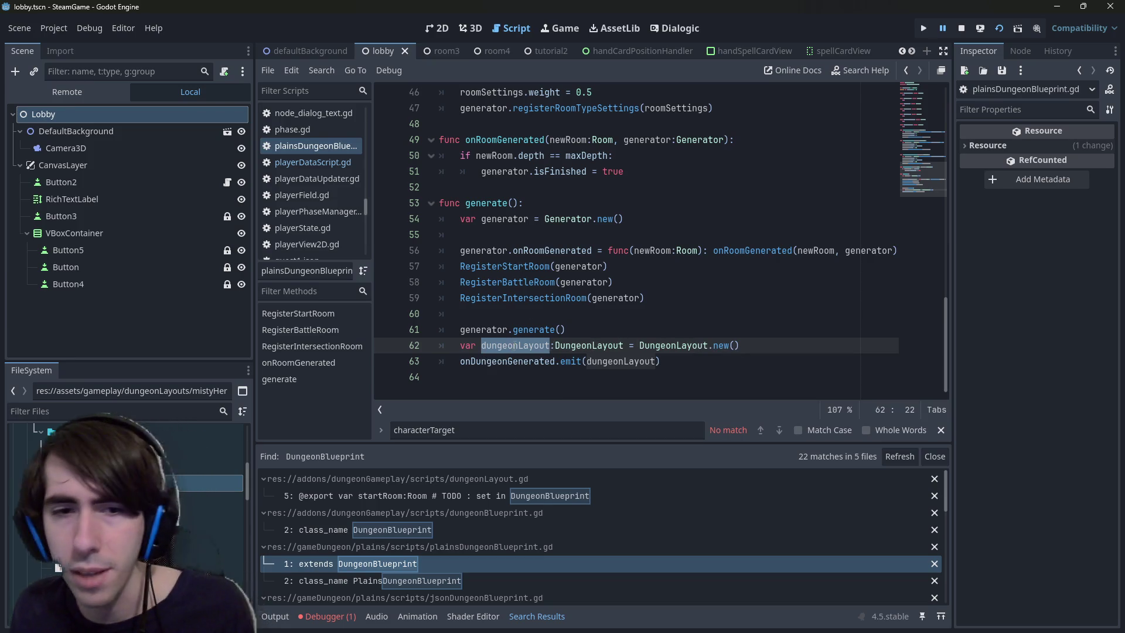
- Paste dungeonLayout onto a new line after line 62 and check the DungeonLayout class definition
key(ctrl+c)
key(End)
key(Return)
key(ctrl+v)
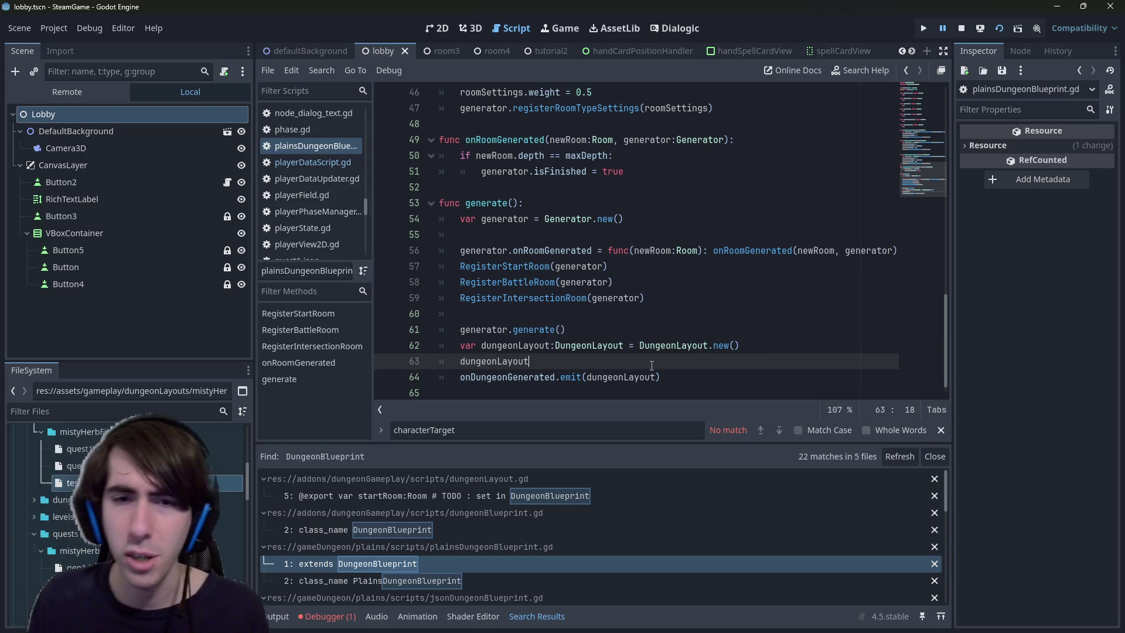
ctrl+click(609, 350)
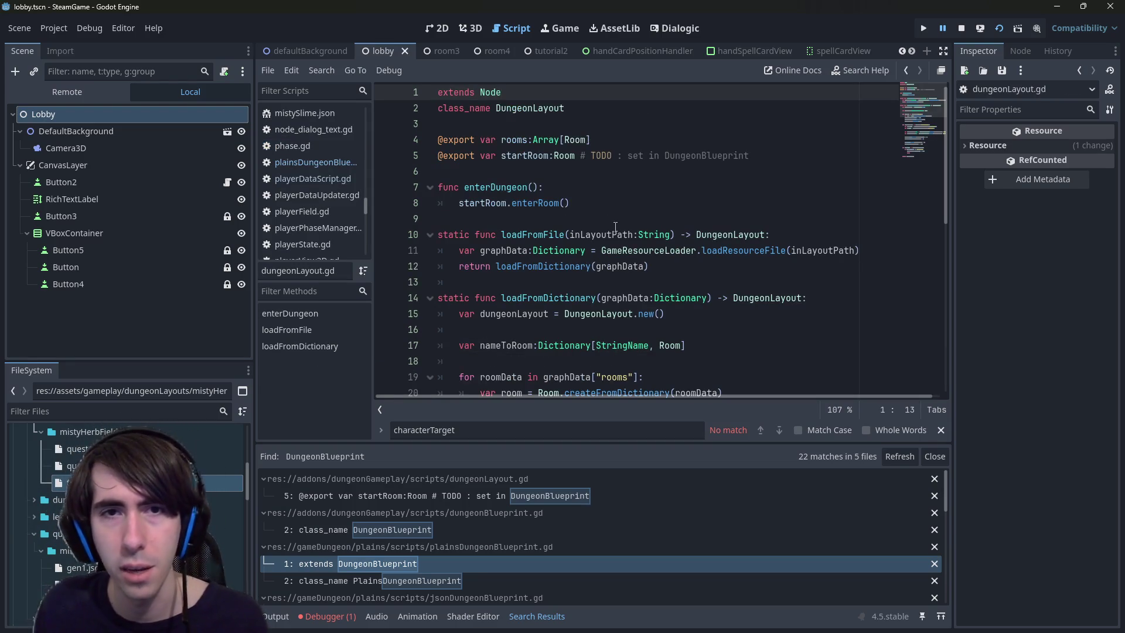
click(621, 185)
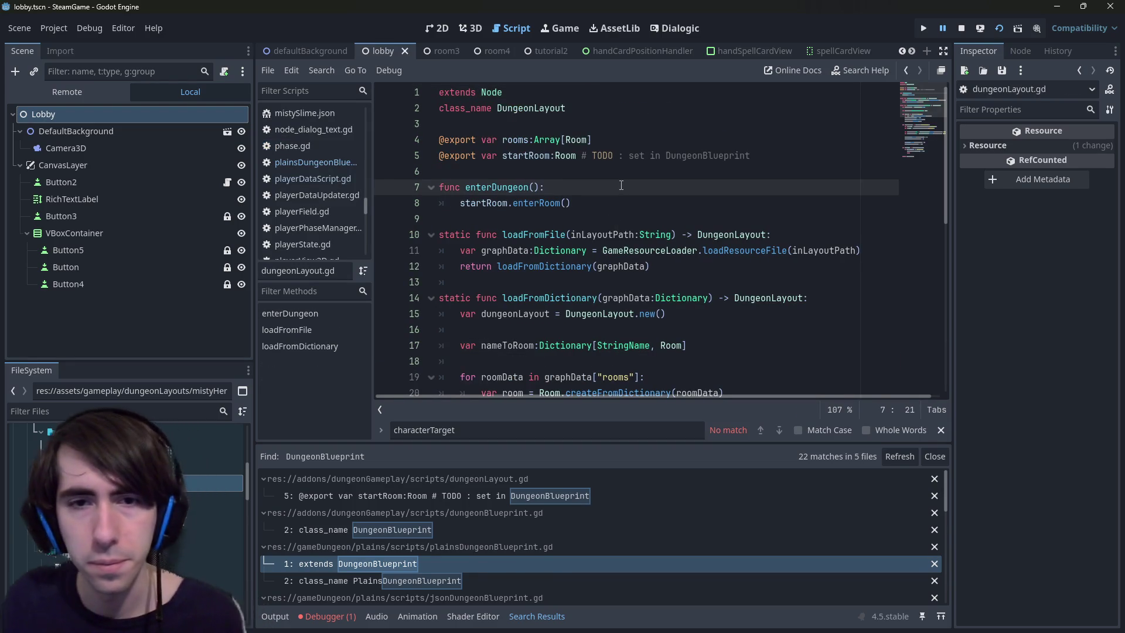
key(alt+Left)
- Delete the stray dungeonLayout line 63 and save plainsDungeonBlueprint.gd
scroll(633, 188, up, 15)
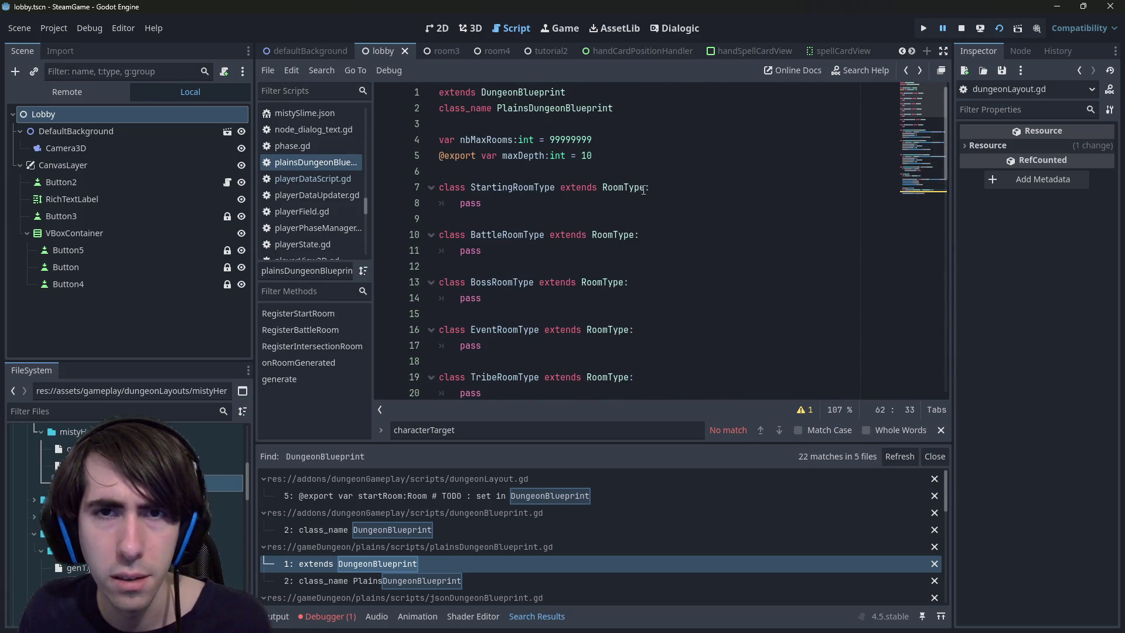
scroll(643, 189, down, 15)
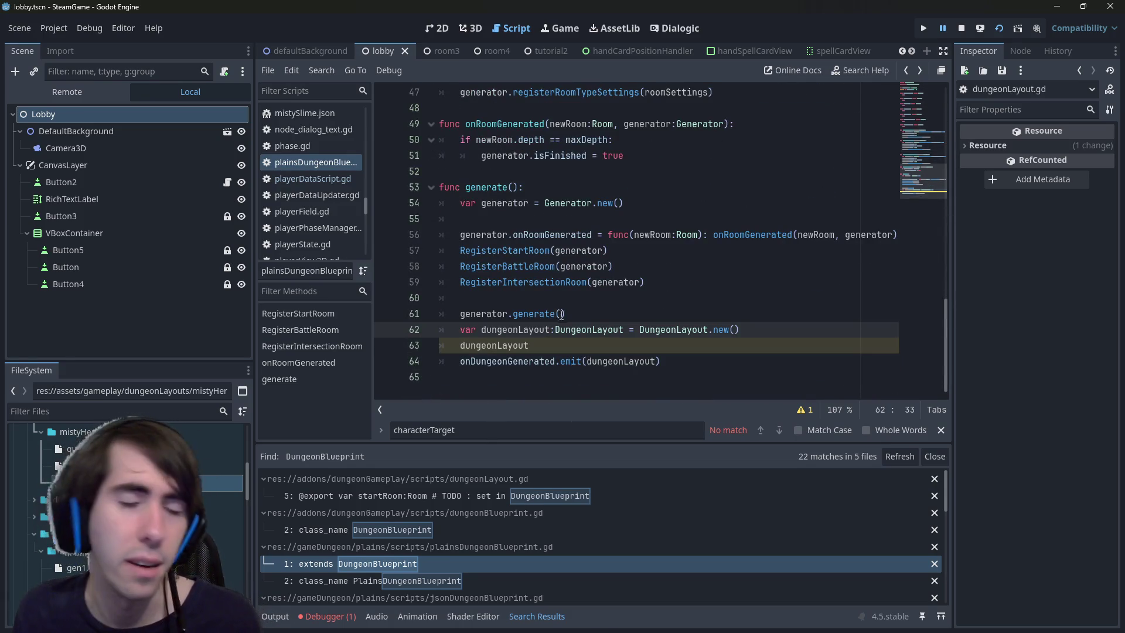
click(538, 346)
key(ctrl+BackSpace)
key(BackSpace)
key(BackSpace)
key(ctrl+s)
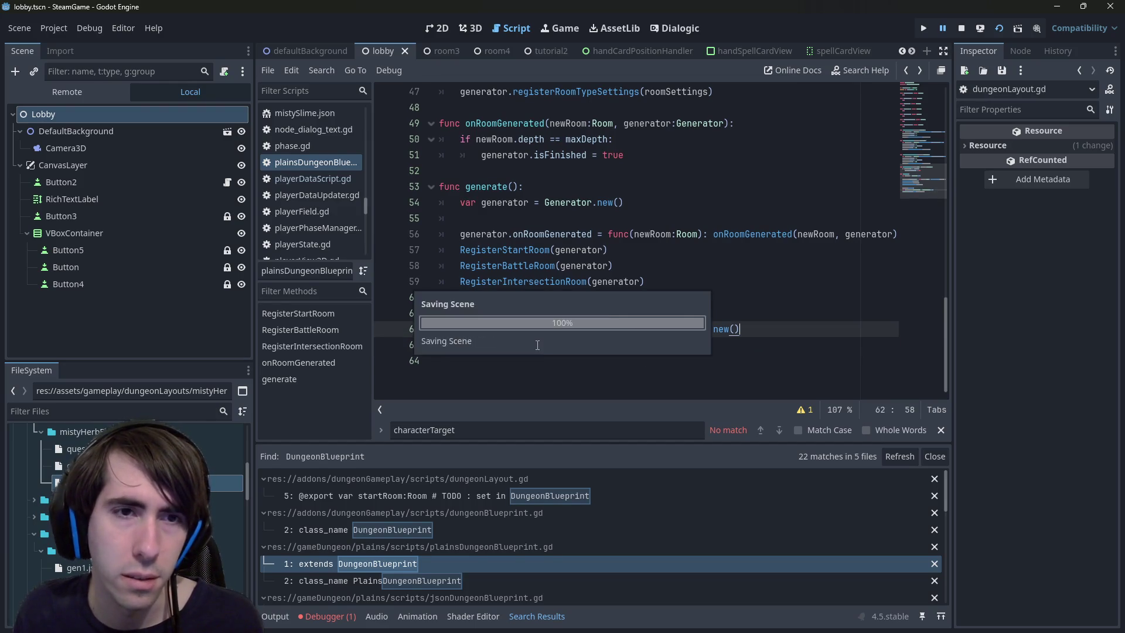
click(320, 178)
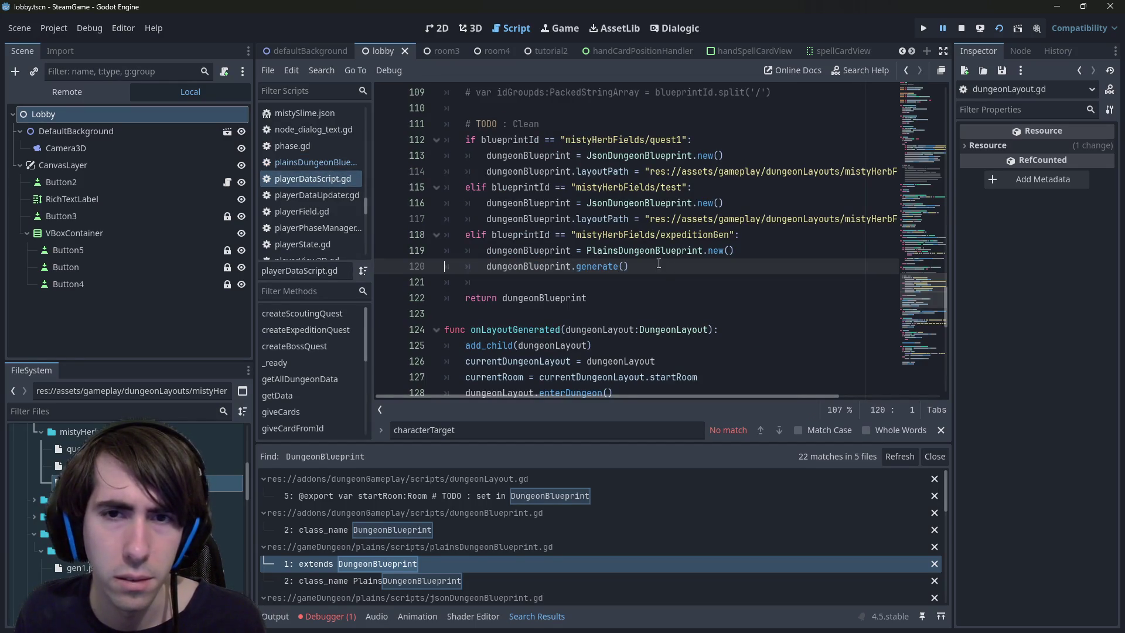
- Look up the JsonDungeonBlueprint class definition, then return to playerDataScript.gd
ctrl+click(643, 204)
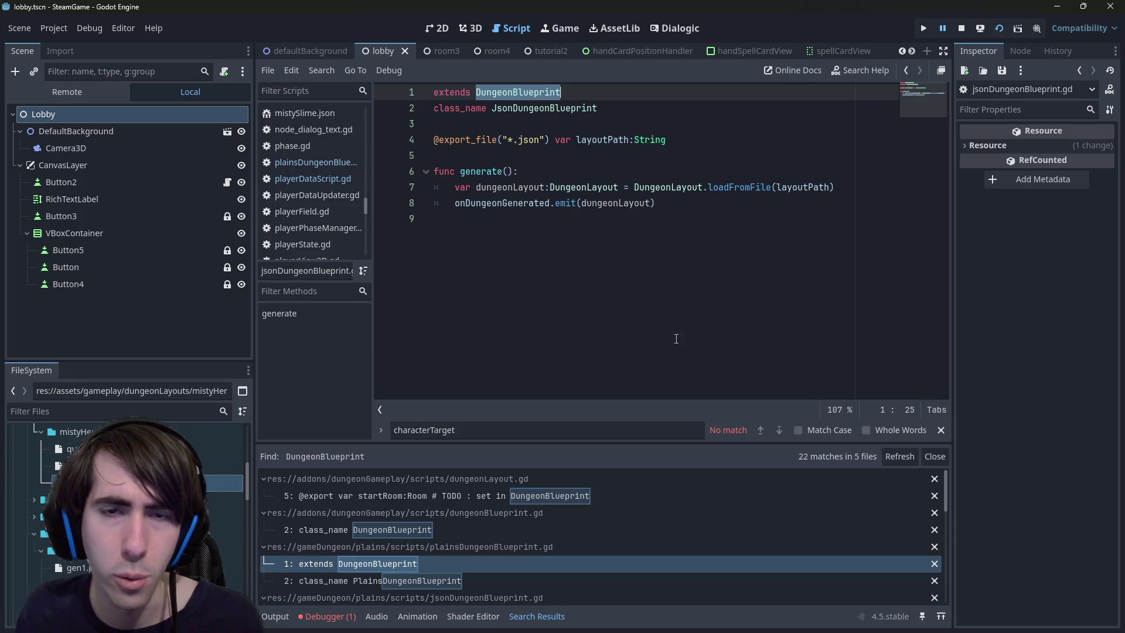
key(alt+Left)
key(alt+Left)
key(alt+Left)
key(alt+Left)
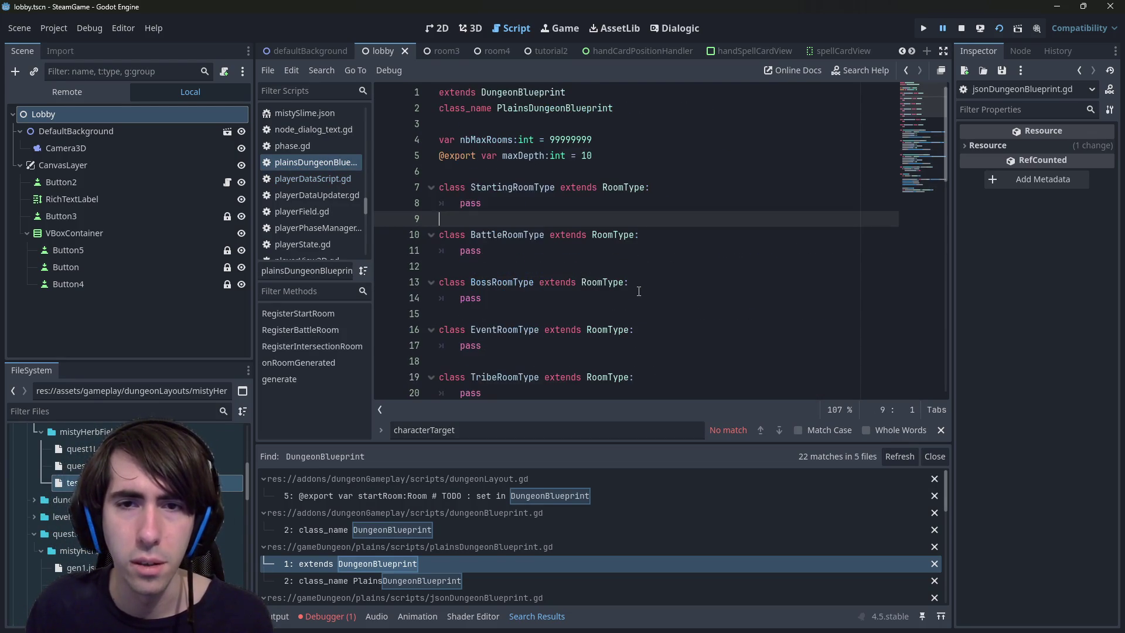
click(311, 177)
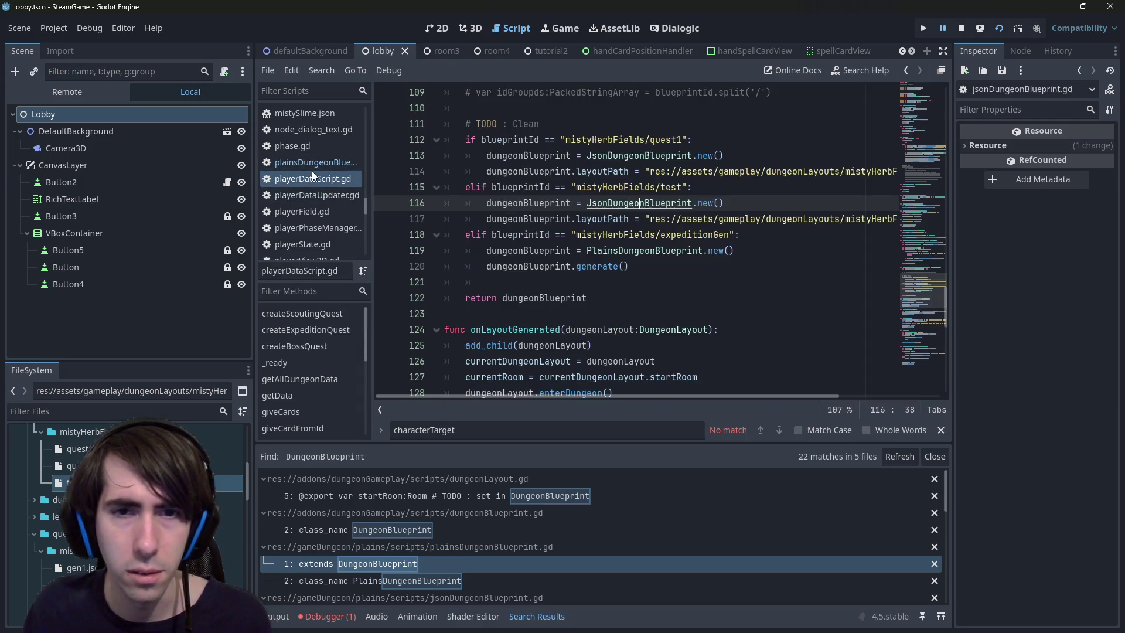
- Remove the dungeonBlueprint.generate() line 120, tidy the blank line's indentation, and save
click(647, 265)
key(ctrl+shift+k)
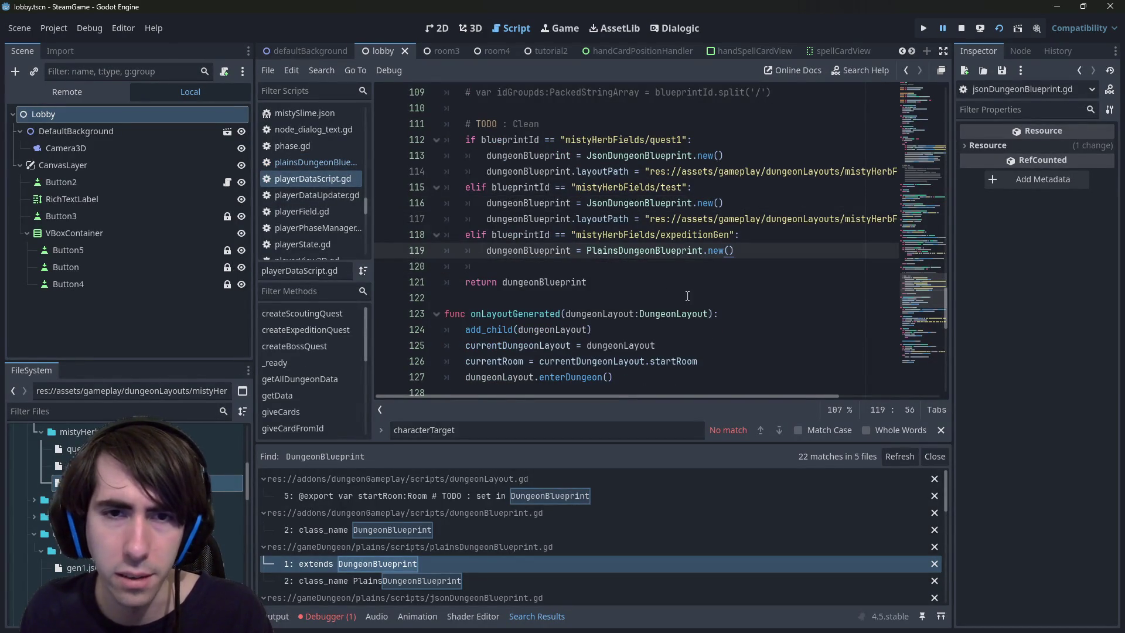
key(Down)
key(Tab)
key(BackSpace)
key(ctrl+s)
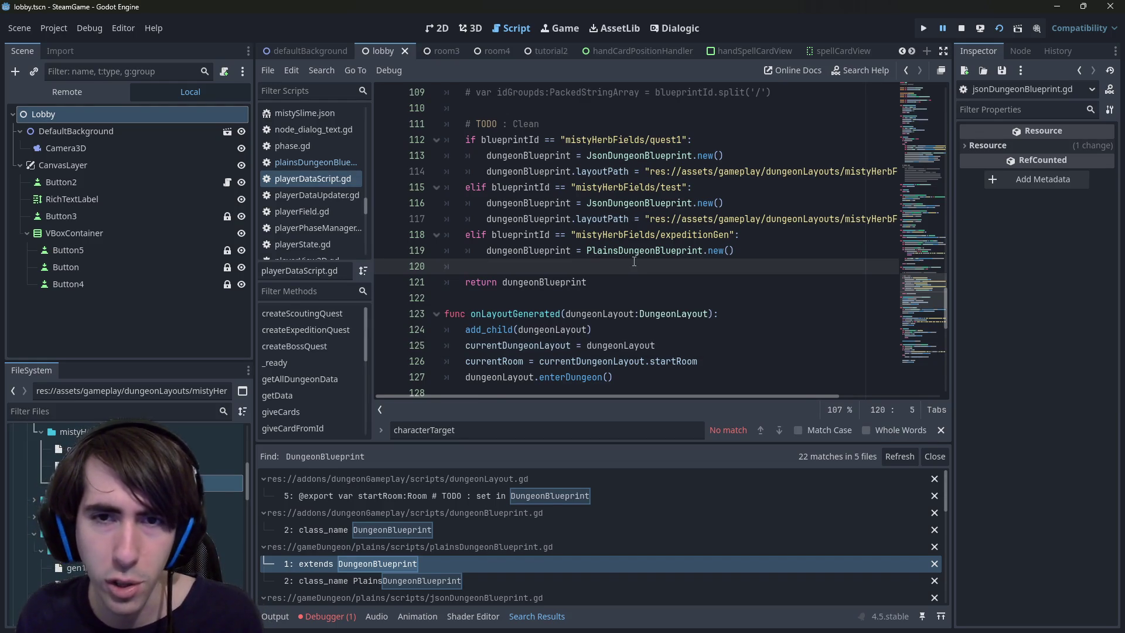
ctrl+click(634, 252)
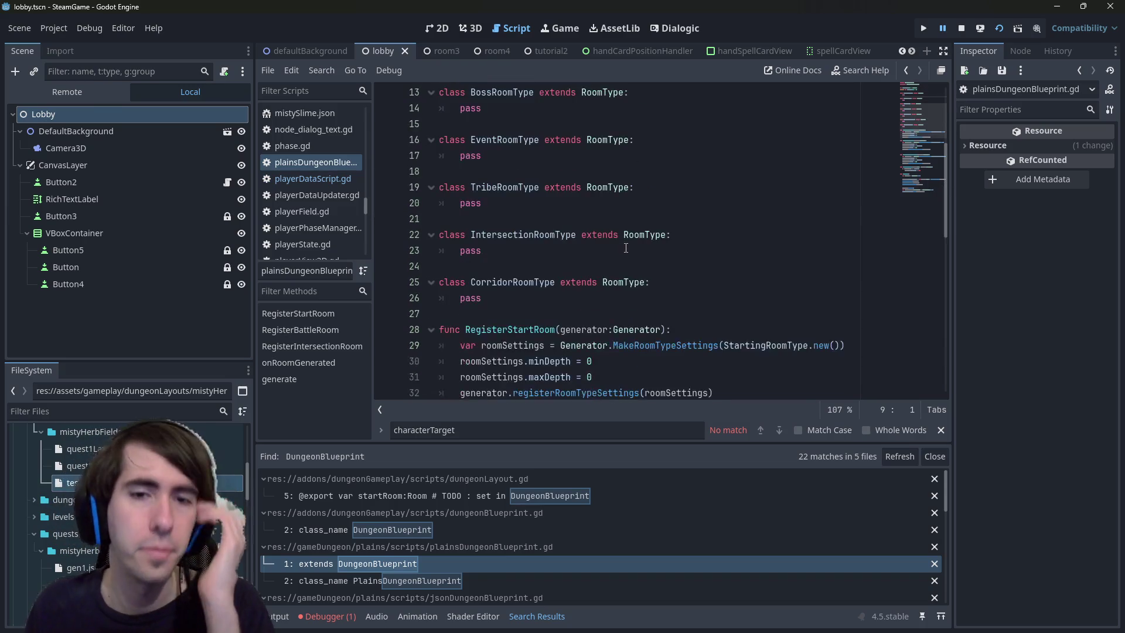
- Start an unfinished 'dungeonLayout.' line after line 62 in generate()
scroll(626, 248, down, 11)
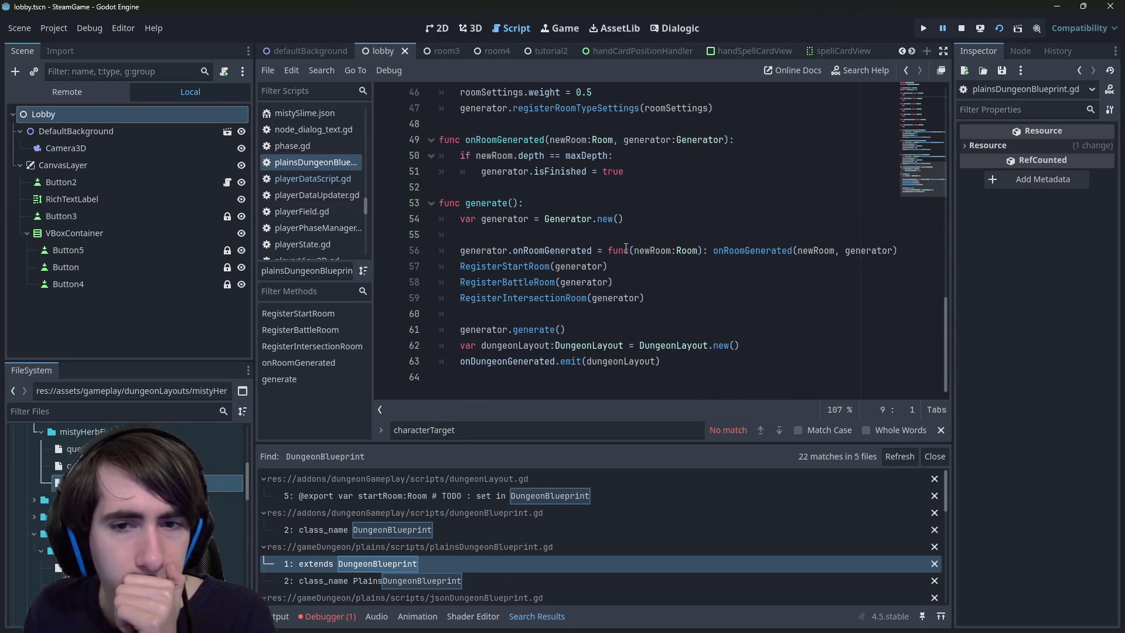
double_click(512, 358)
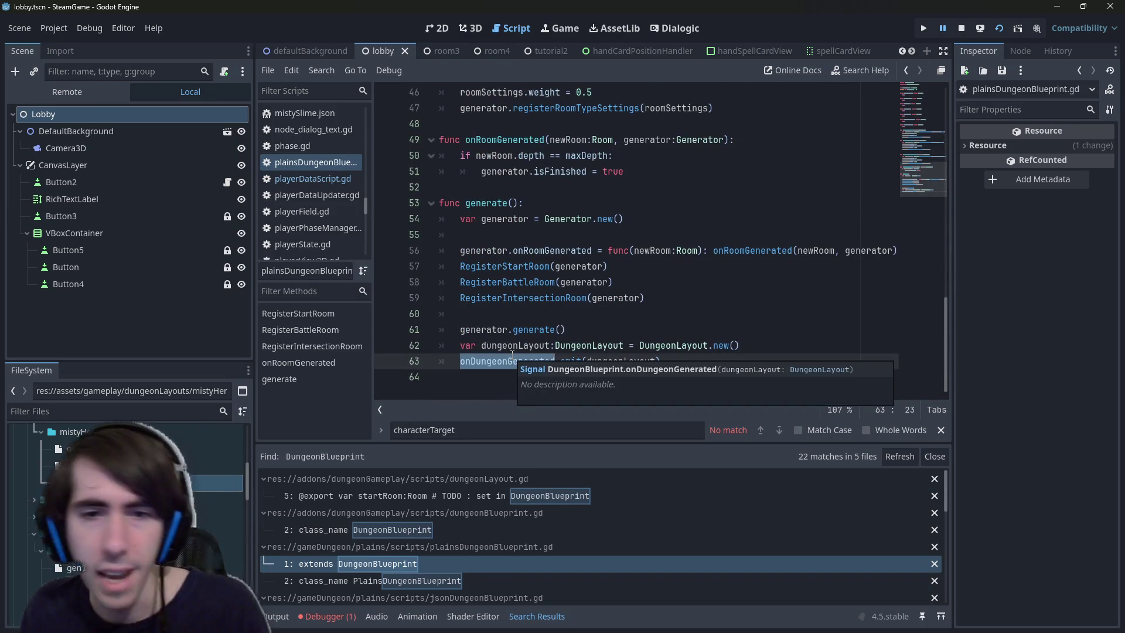
double_click(512, 349)
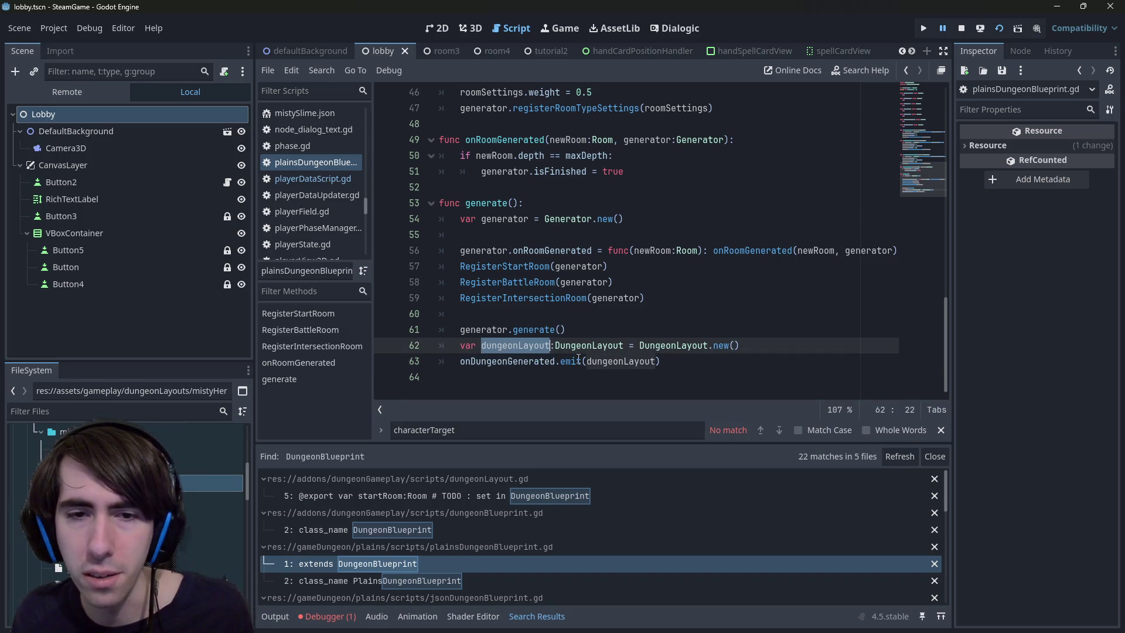
click(578, 359)
click(788, 340)
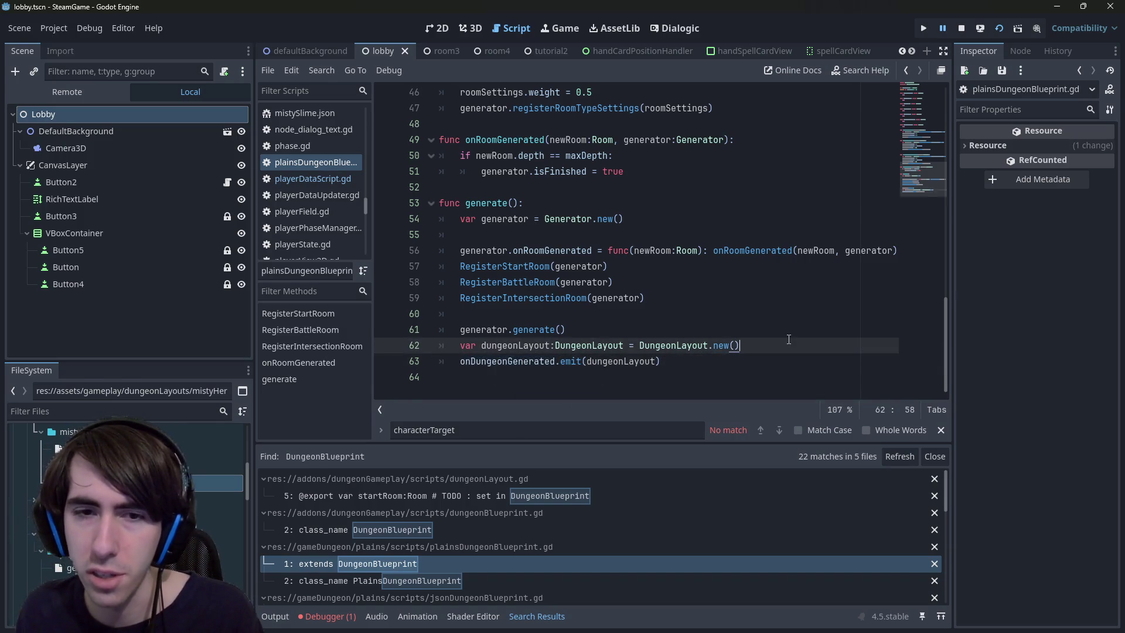
key(Return)
text(dungeonLayout)
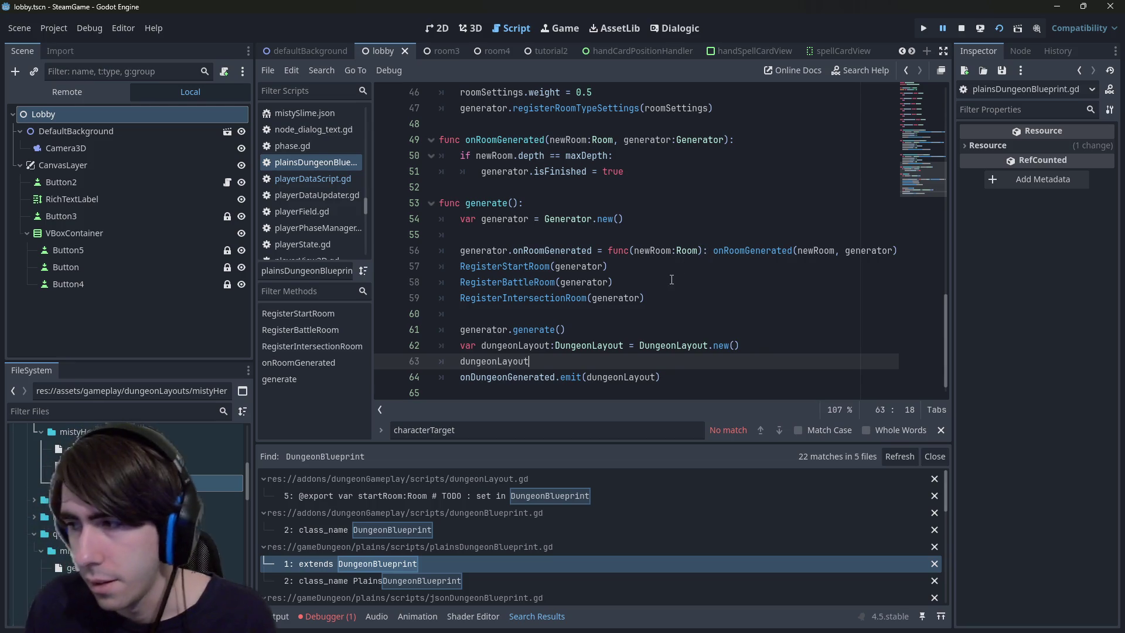
text(.)
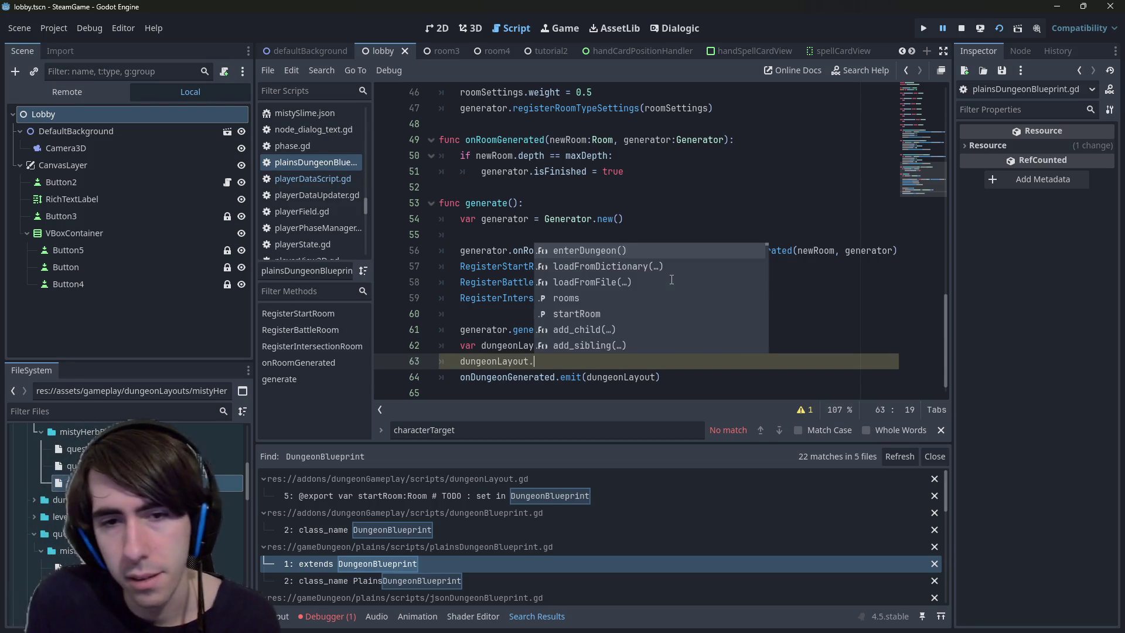
key(Escape)
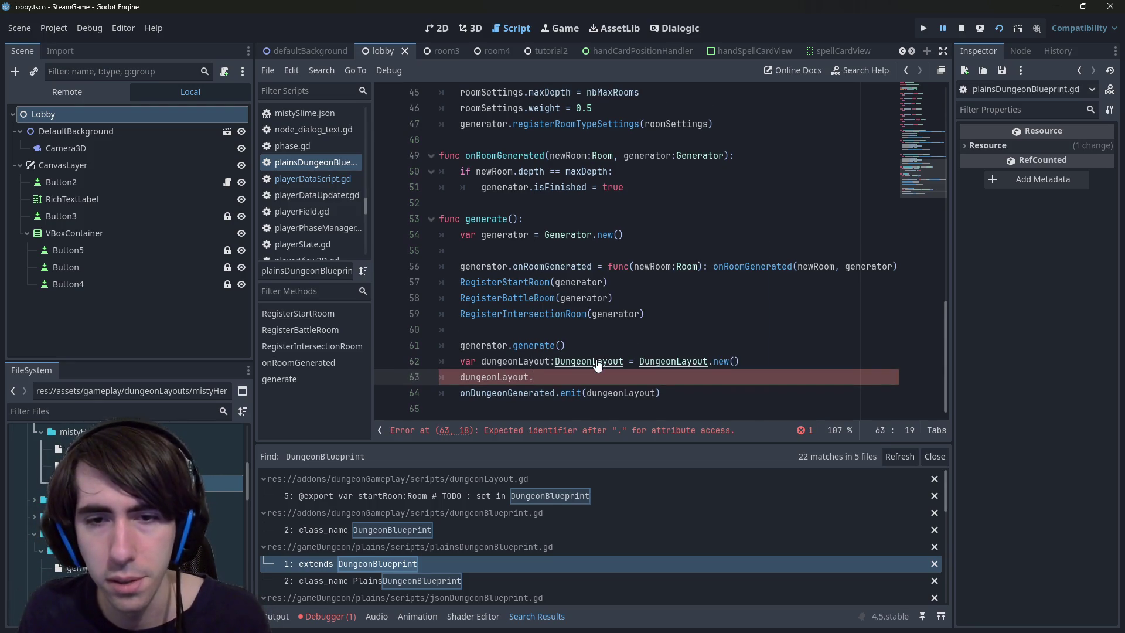
- Open dungeonLayout.gd to inspect the DungeonLayout class's rooms and functions
ctrl+click(597, 361)
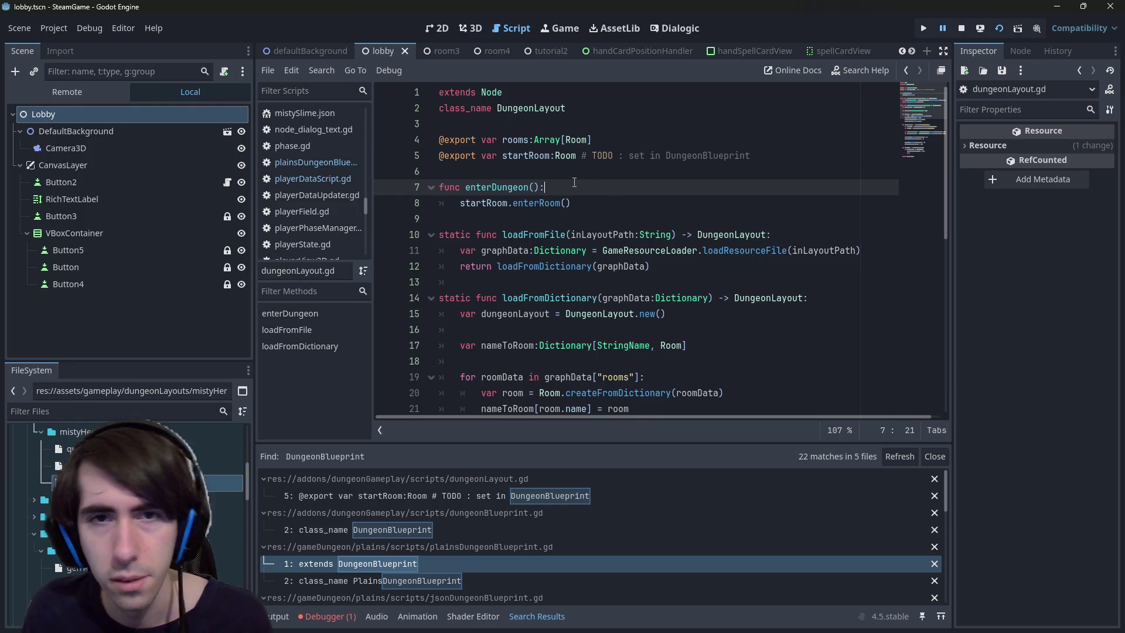
key(alt+Left)
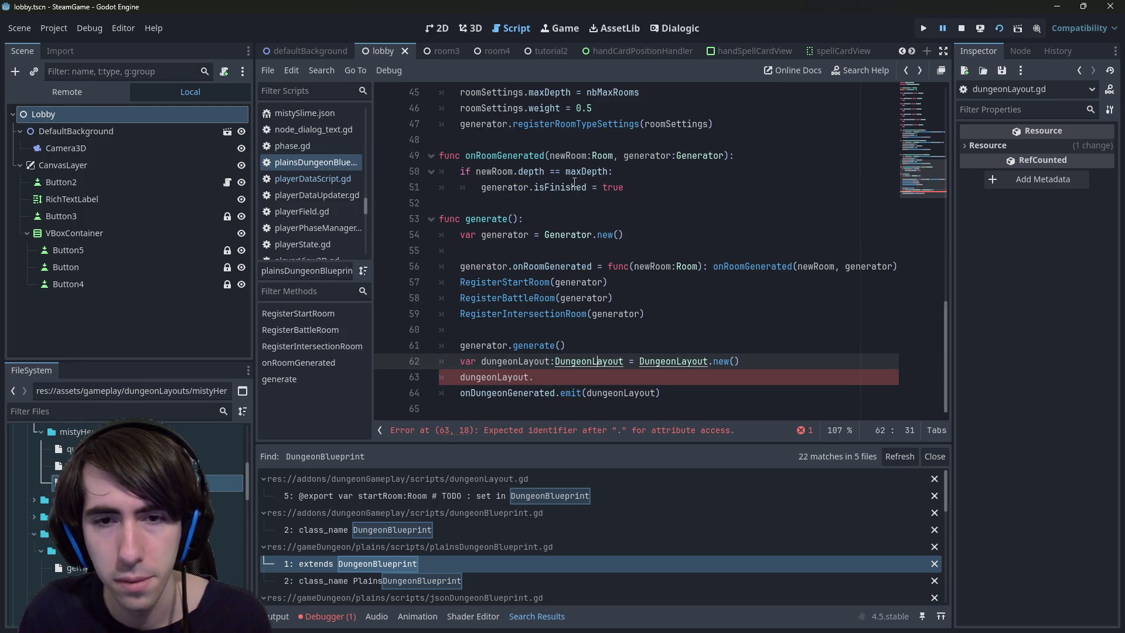
key(alt+Right)
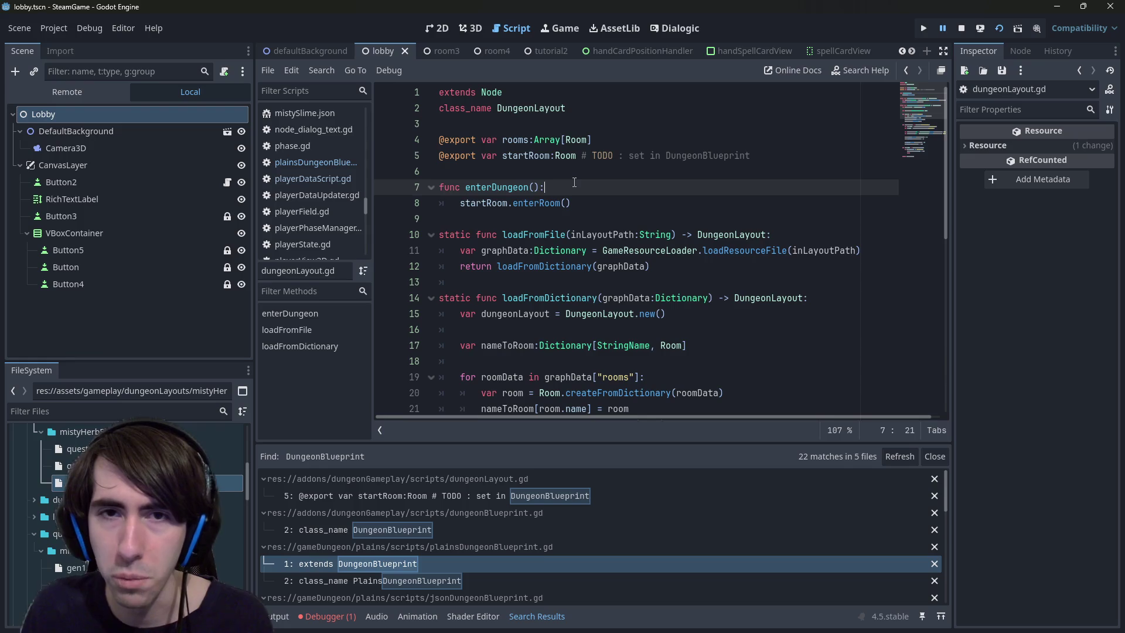
click(576, 144)
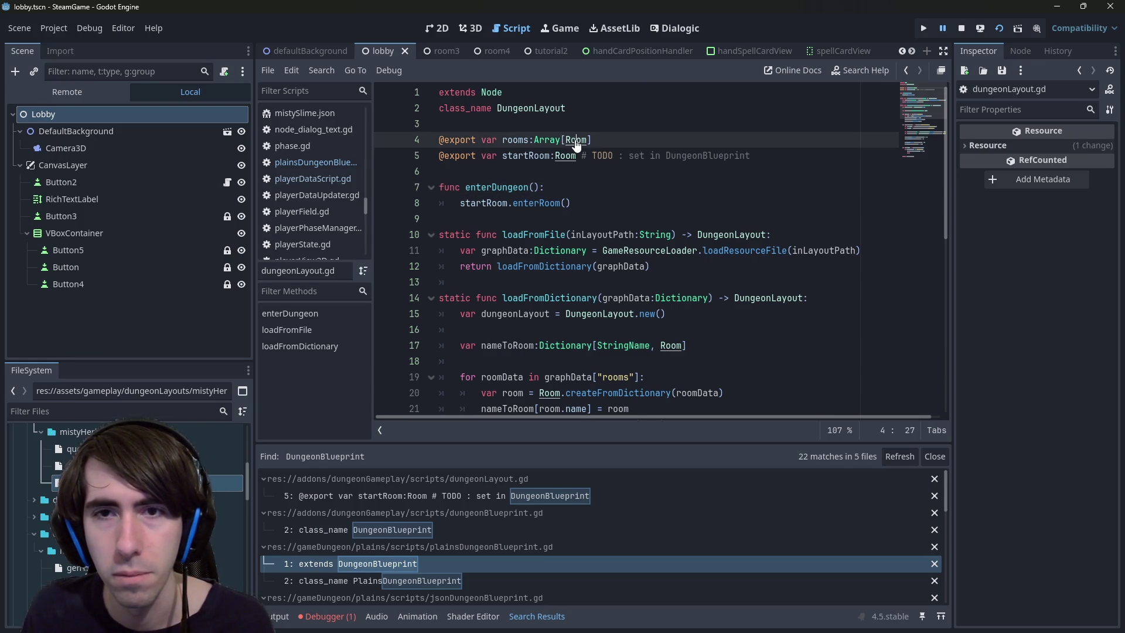
- Open room.gd from the Room type and review its roomPath default and createFromDictionary
key(F3)
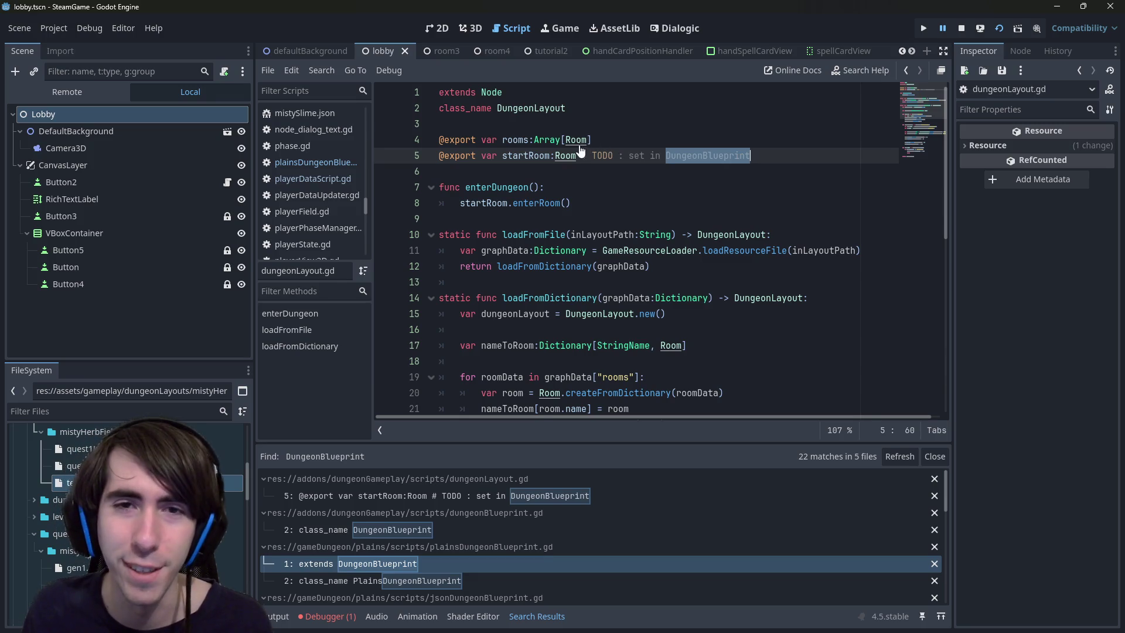
ctrl+click(576, 144)
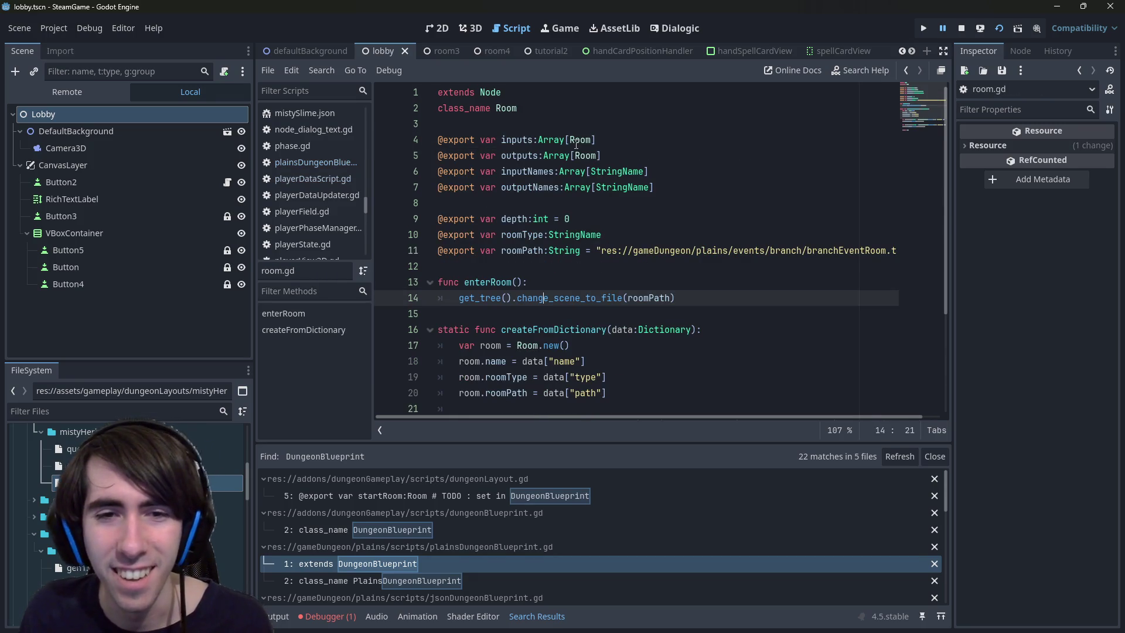
scroll(596, 196, down, 1)
scroll(595, 195, up, 1)
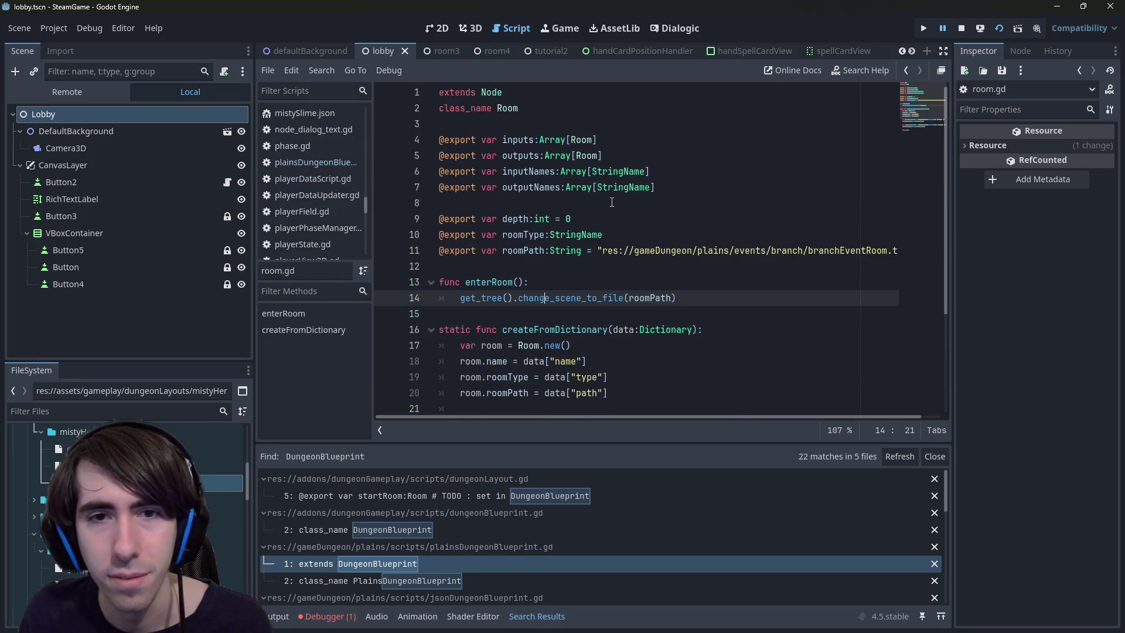
click(522, 252)
drag(521, 255, 724, 254)
click(724, 253)
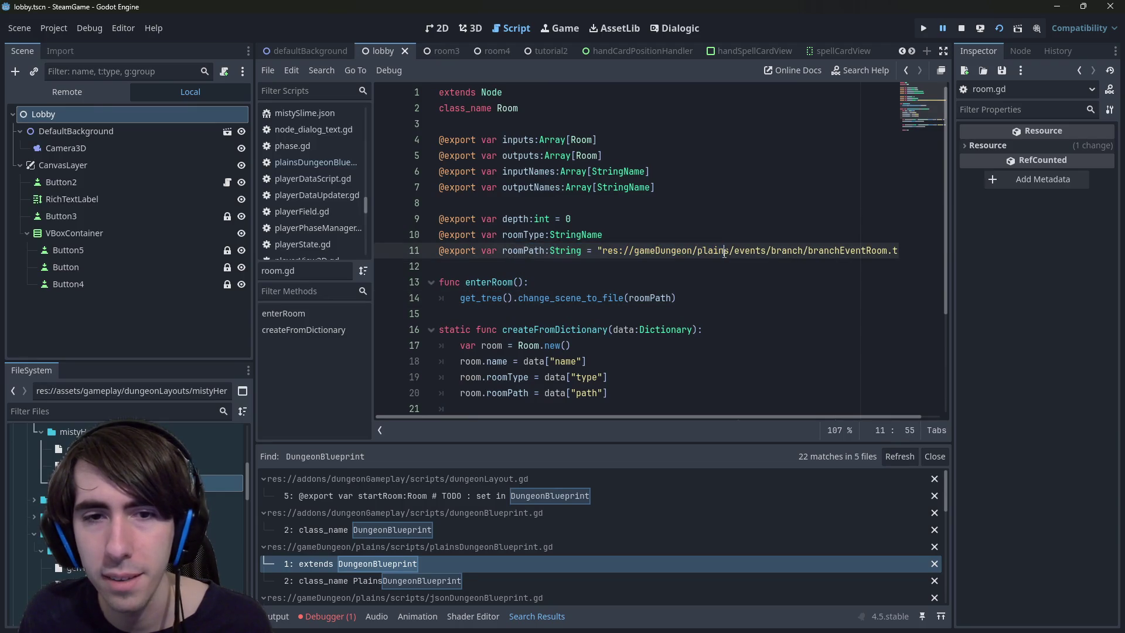
scroll(724, 253, down, 3)
scroll(724, 253, up, 3)
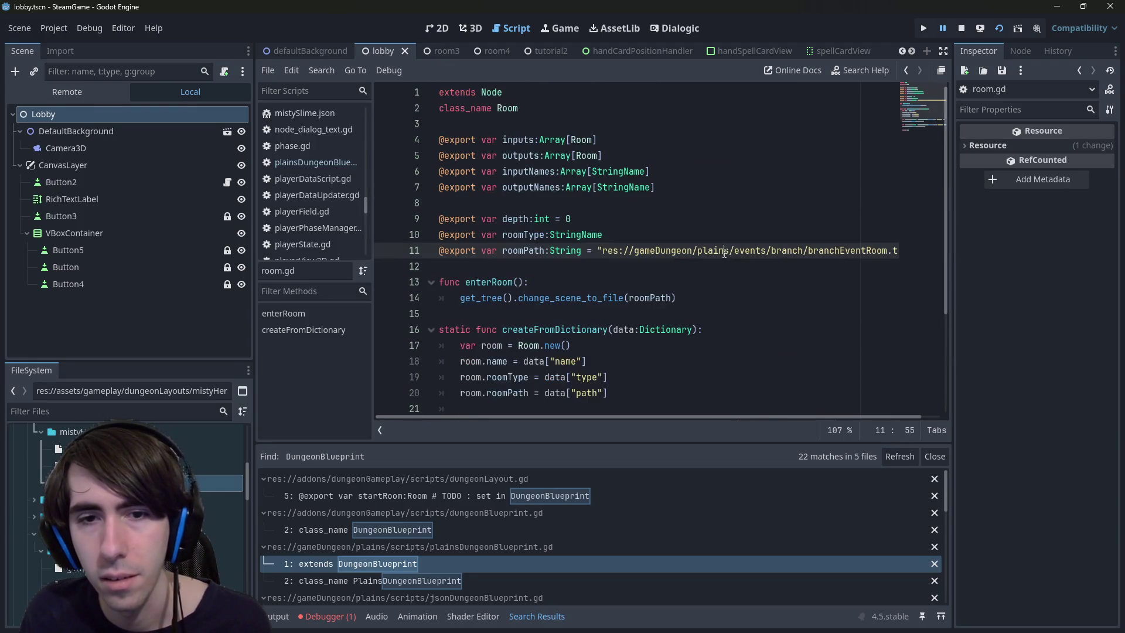
scroll(724, 253, down, 2)
scroll(587, 251, up, 2)
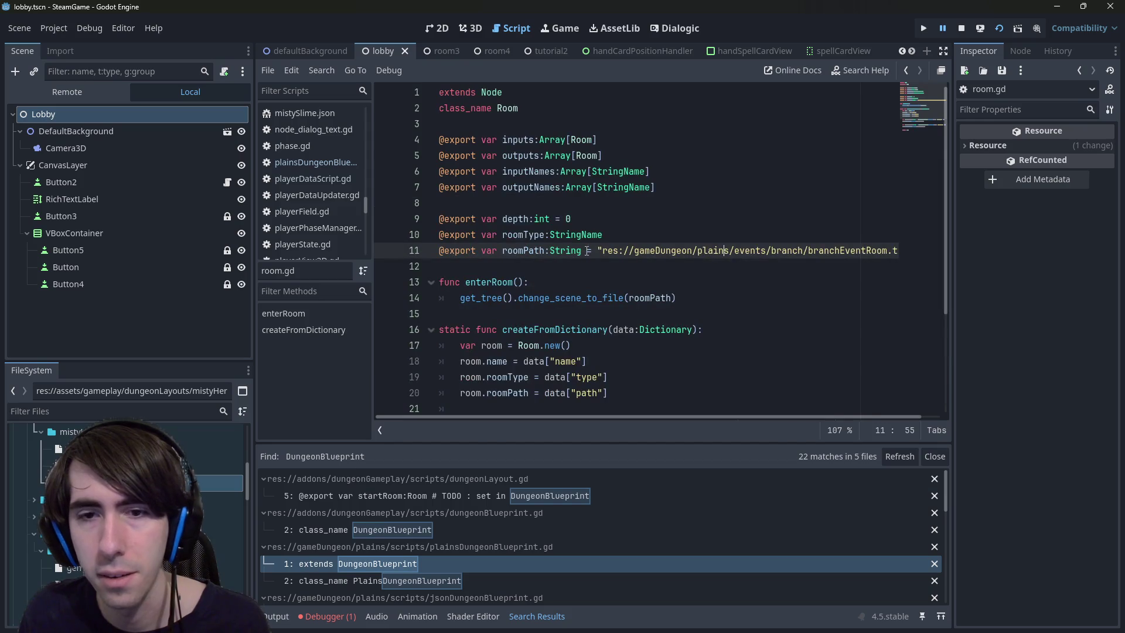
scroll(587, 251, down, 3)
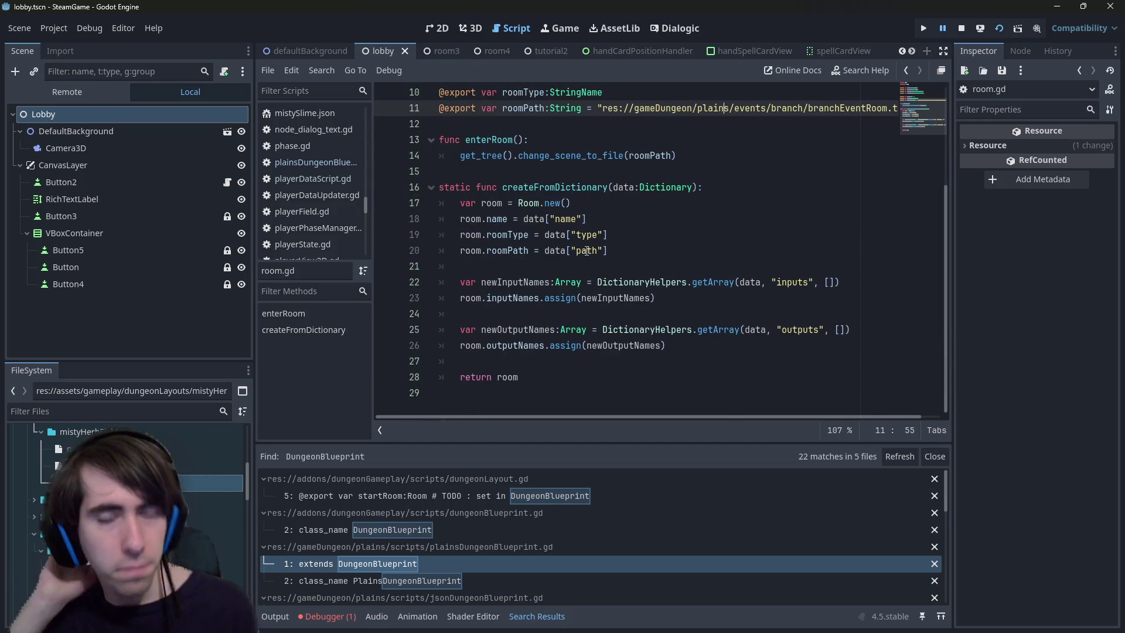
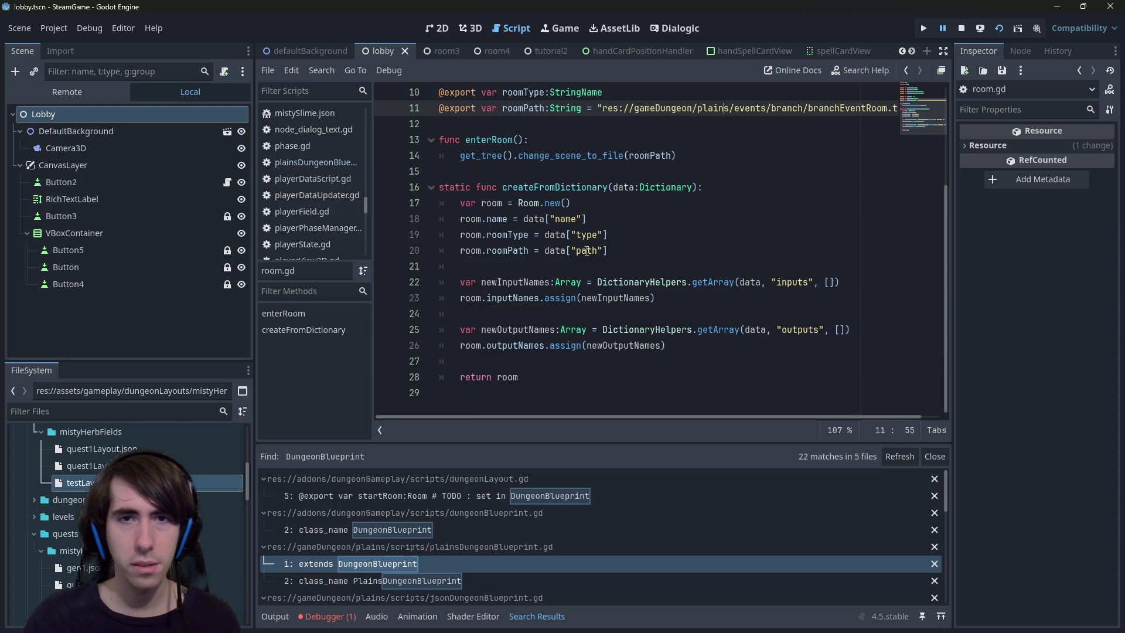
- Scroll through room.gd to review its exported variables
scroll(659, 184, up, 3)
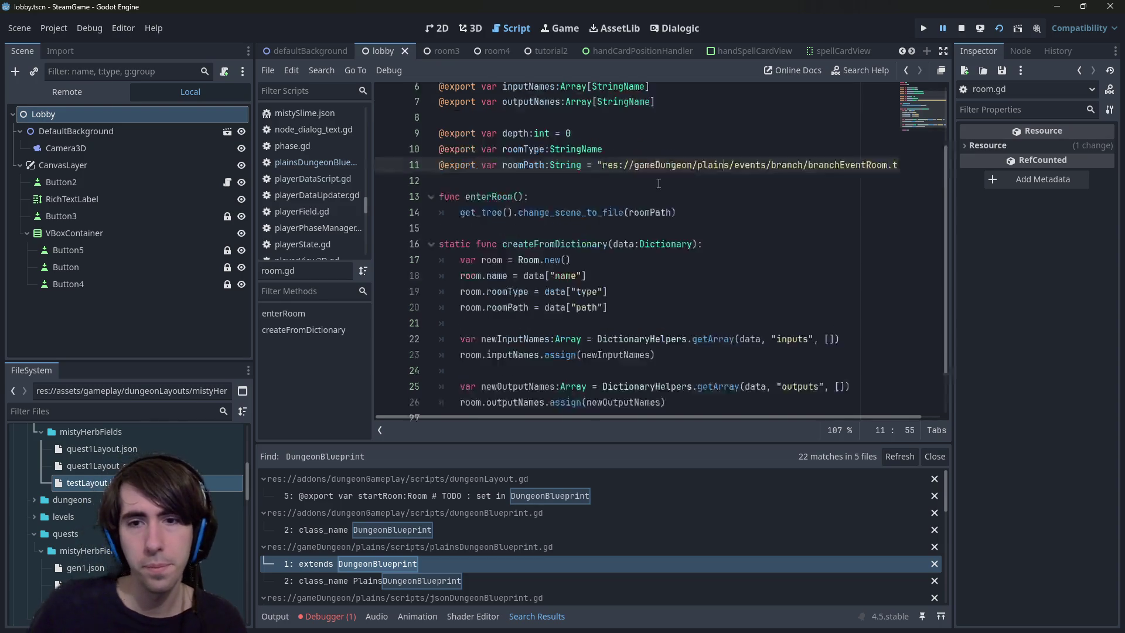
scroll(576, 317, down, 2)
scroll(577, 317, up, 2)
mouse_move(544, 163)
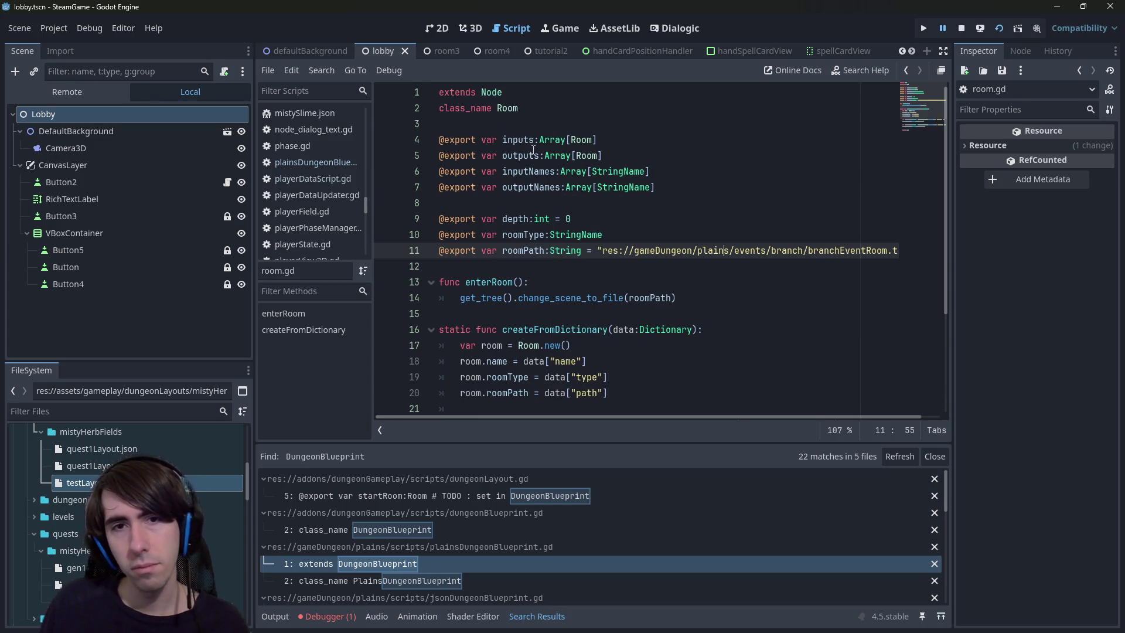
scroll(533, 150, down, 3)
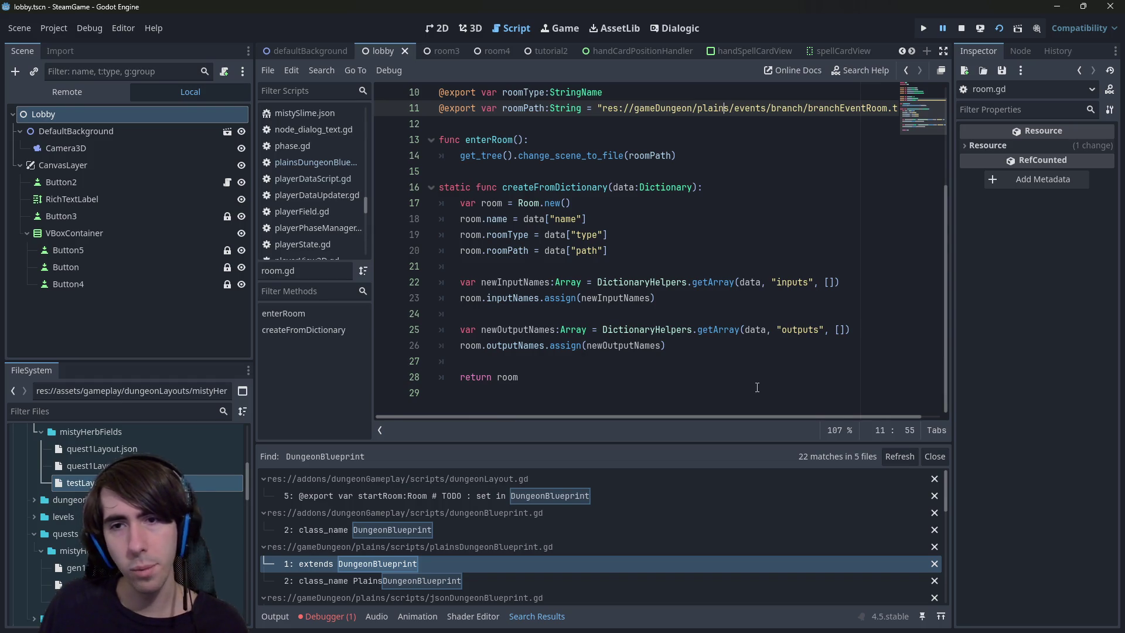
scroll(704, 342, up, 3)
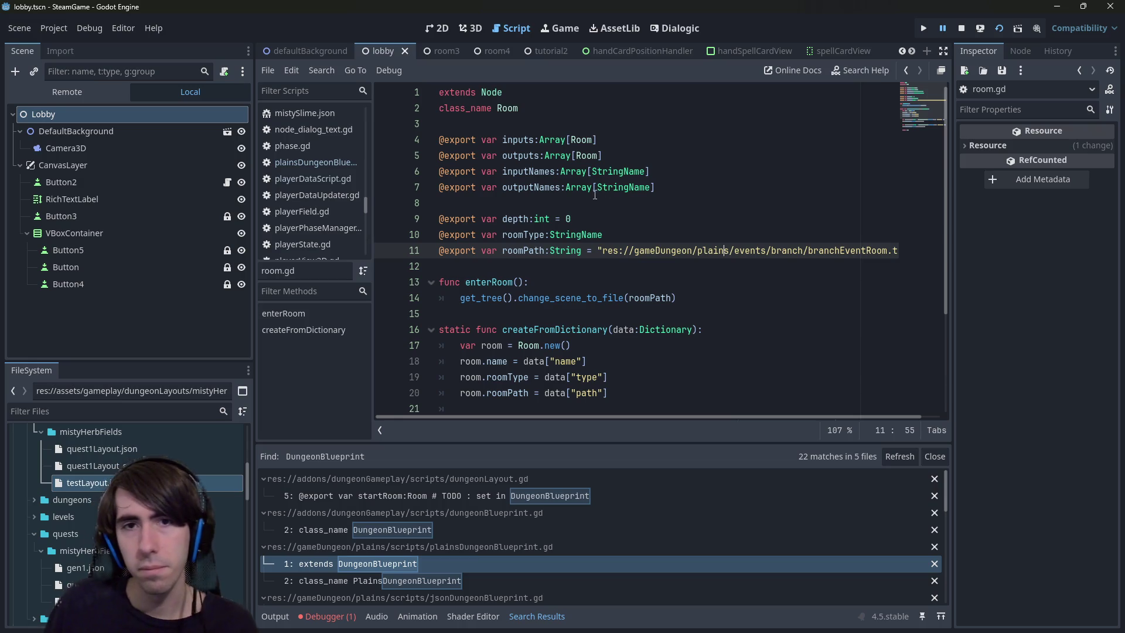
- Highlight the inputNames, depth and roomType fields in room.gd, then switch to plainsDungeonBlueprint.gd
double_click(527, 171)
click(516, 203)
click(513, 218)
double_click(514, 219)
double_click(521, 235)
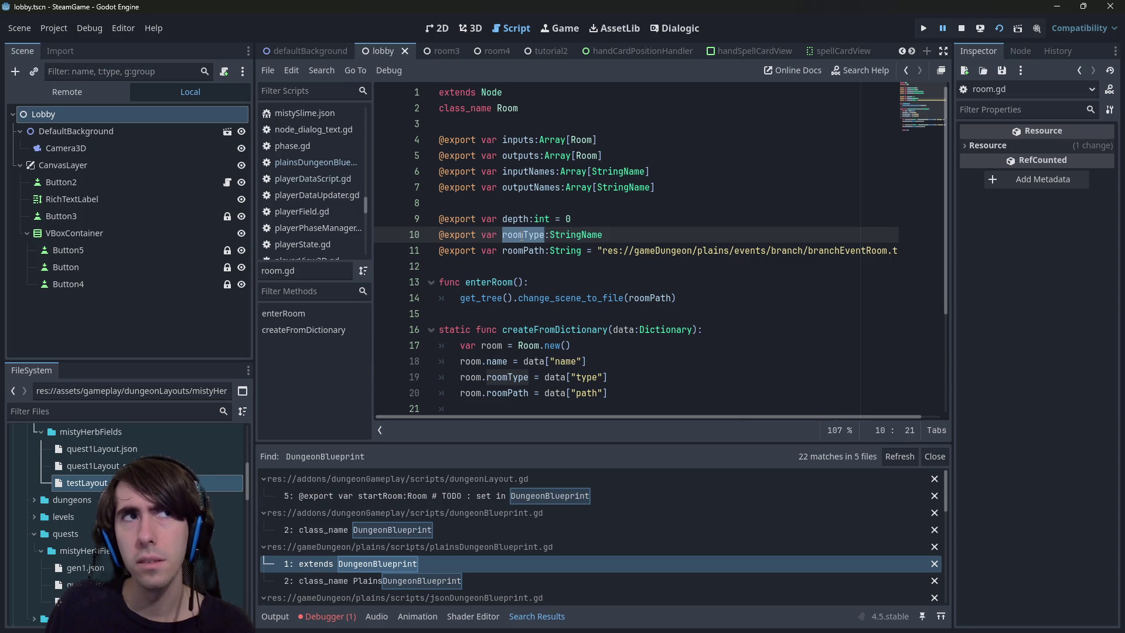
click(335, 163)
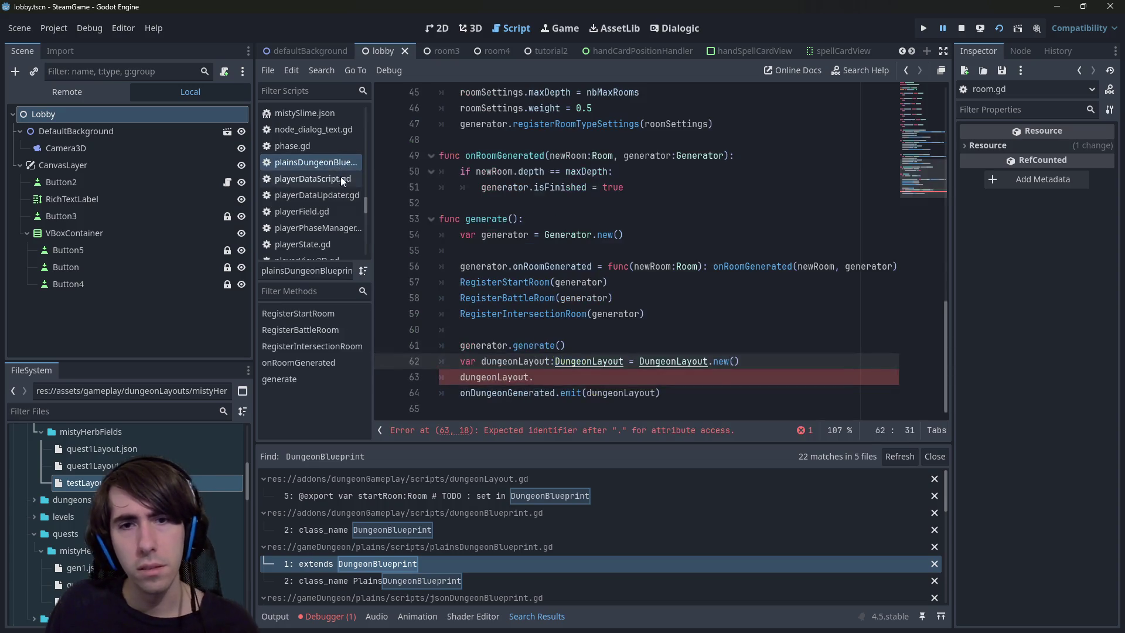
- Remove the stray 'r' typed after 'dungeonLayout.' and dismiss the completion list
text(r)
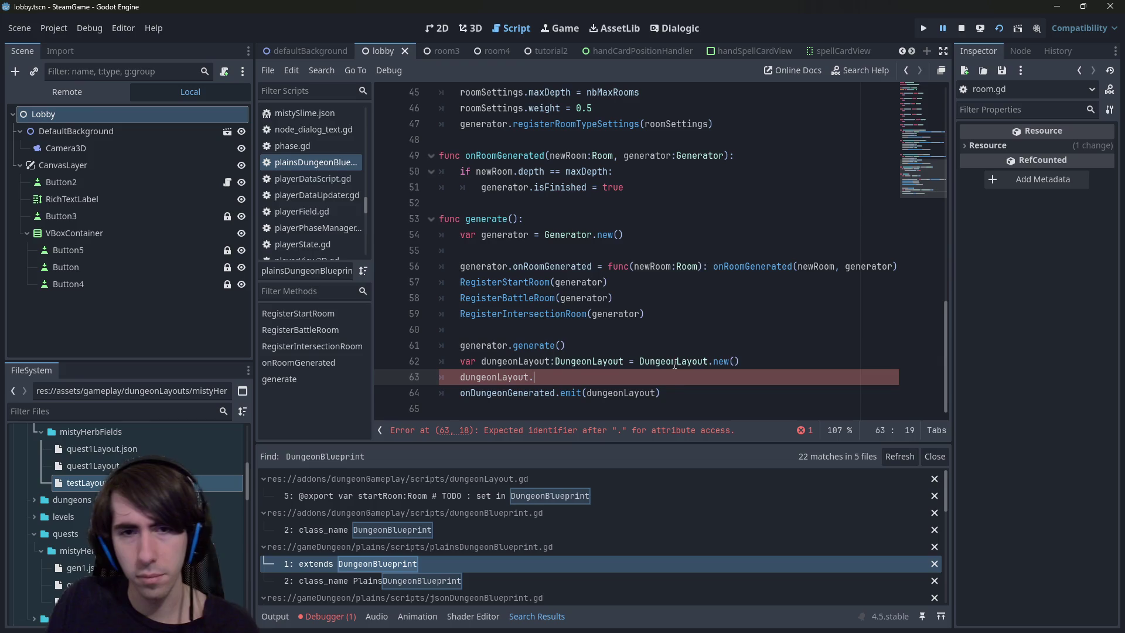
key(BackSpace)
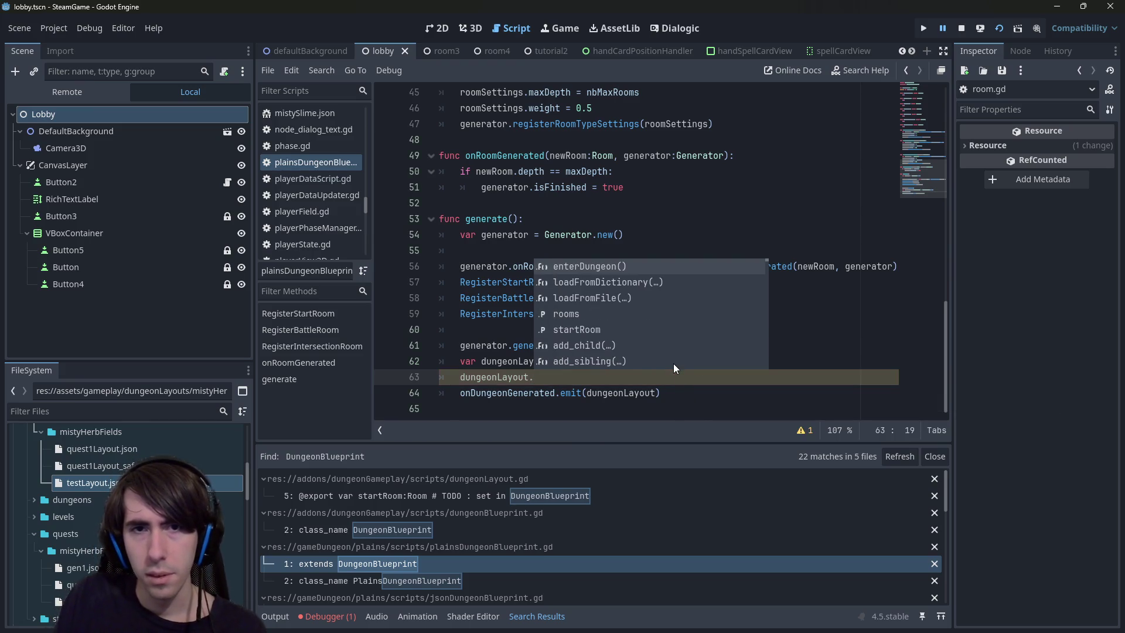
key(Escape)
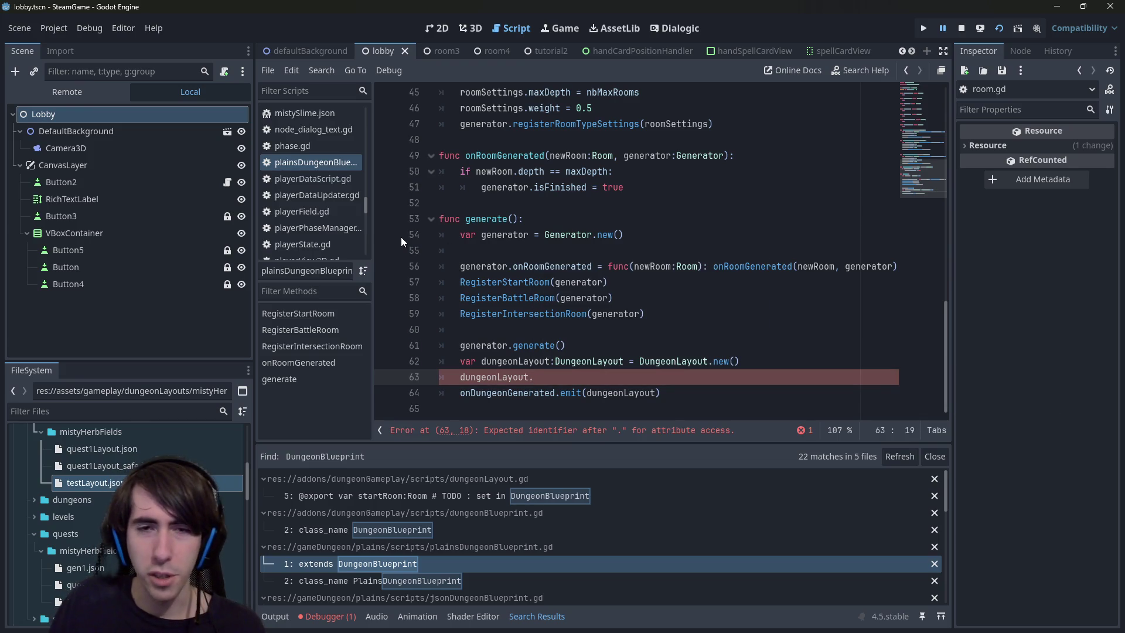
- From playerDataScript.gd, follow JsonDungeonBlueprint through to loadFromFile in dungeonLayout.gd
click(327, 177)
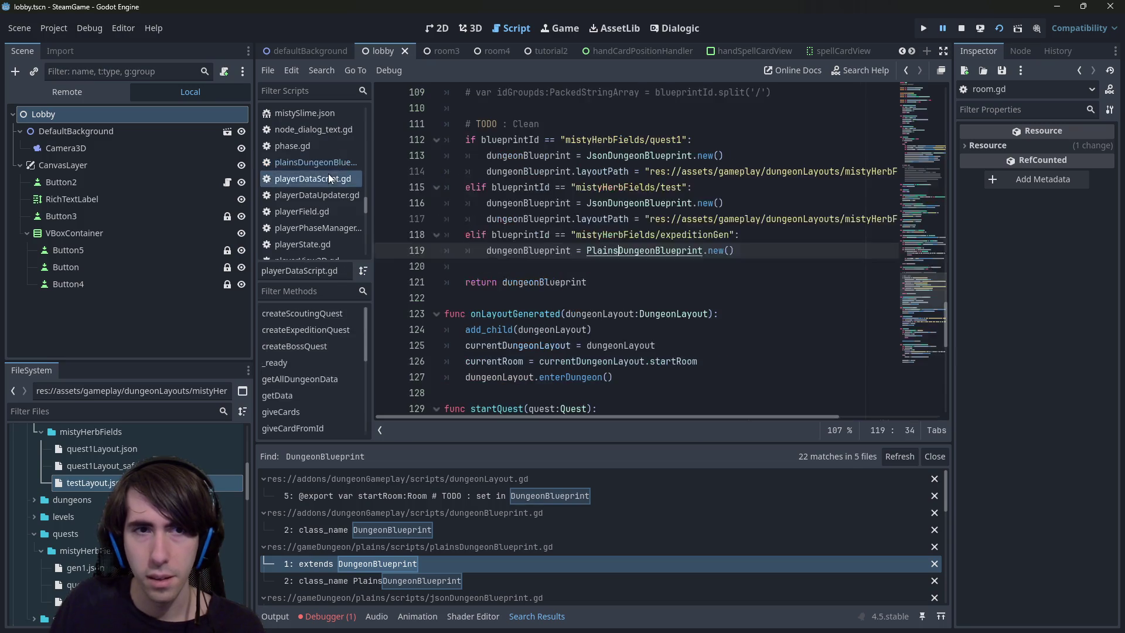
ctrl+click(620, 203)
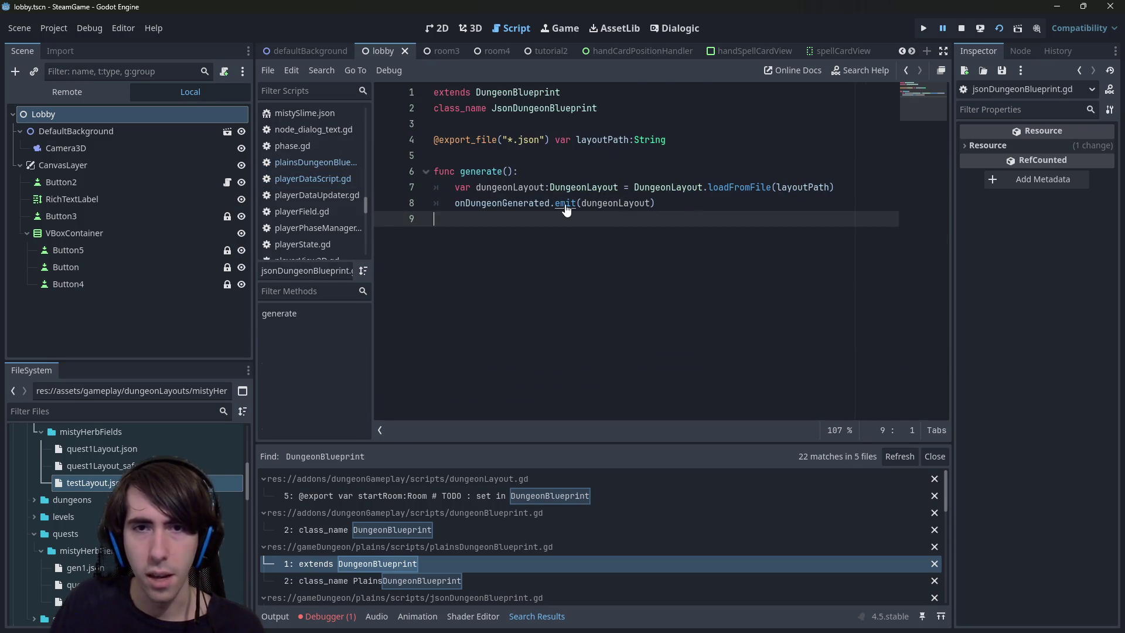
ctrl+click(738, 197)
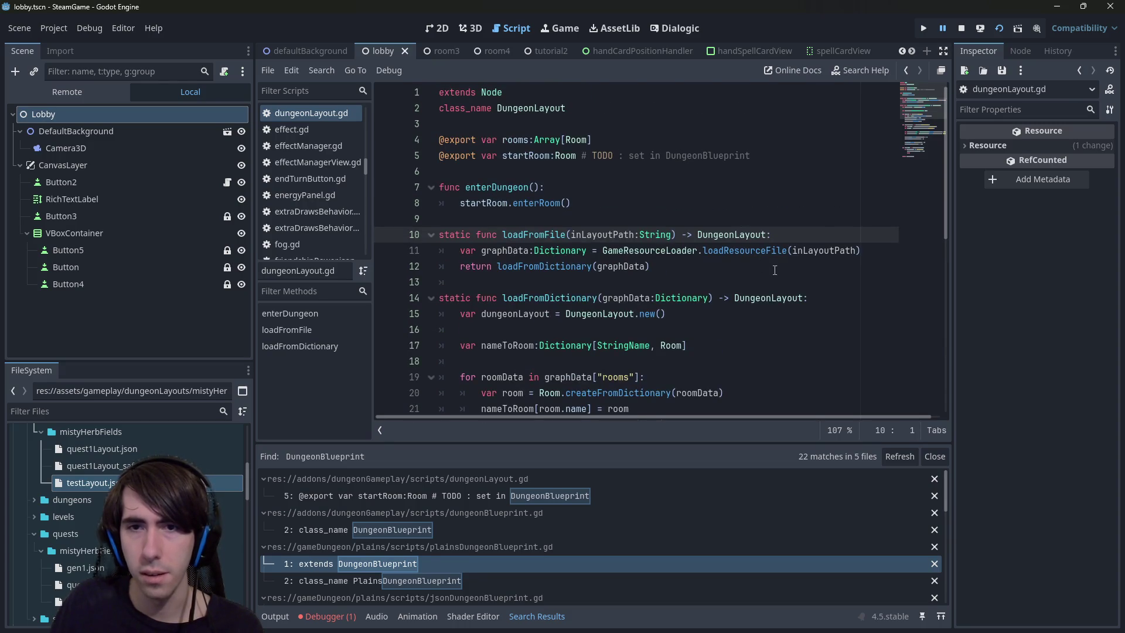
- Follow loadFromFile into the loadFromDictionary definition in dungeonLayout.gd
drag(775, 271, 481, 250)
click(529, 250)
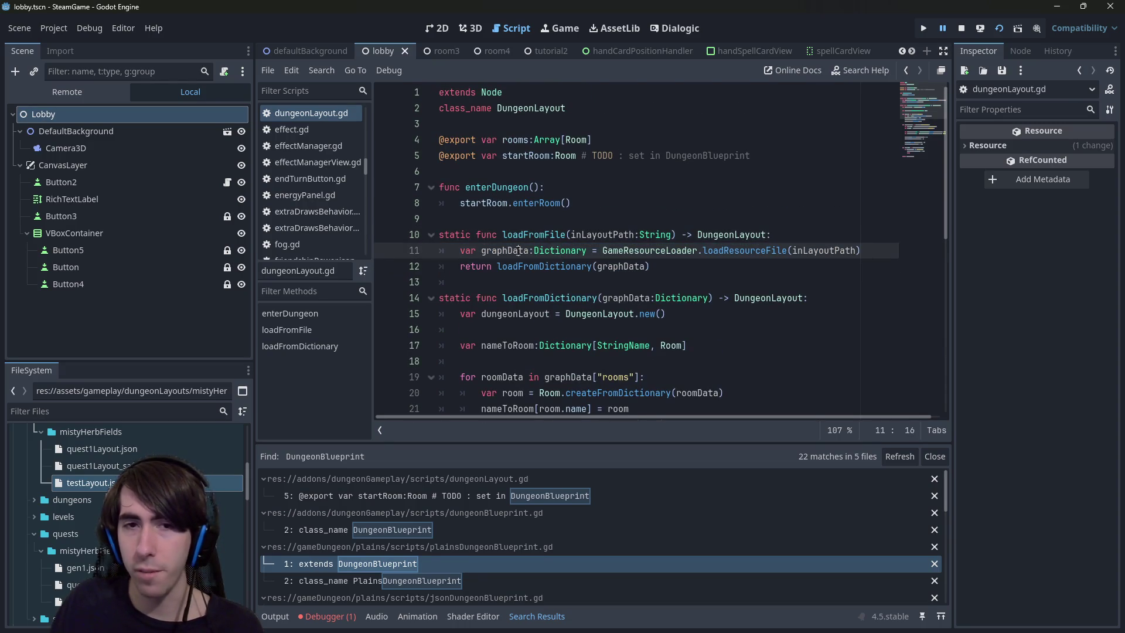
ctrl+click(588, 271)
scroll(591, 269, down, 2)
scroll(660, 272, up, 4)
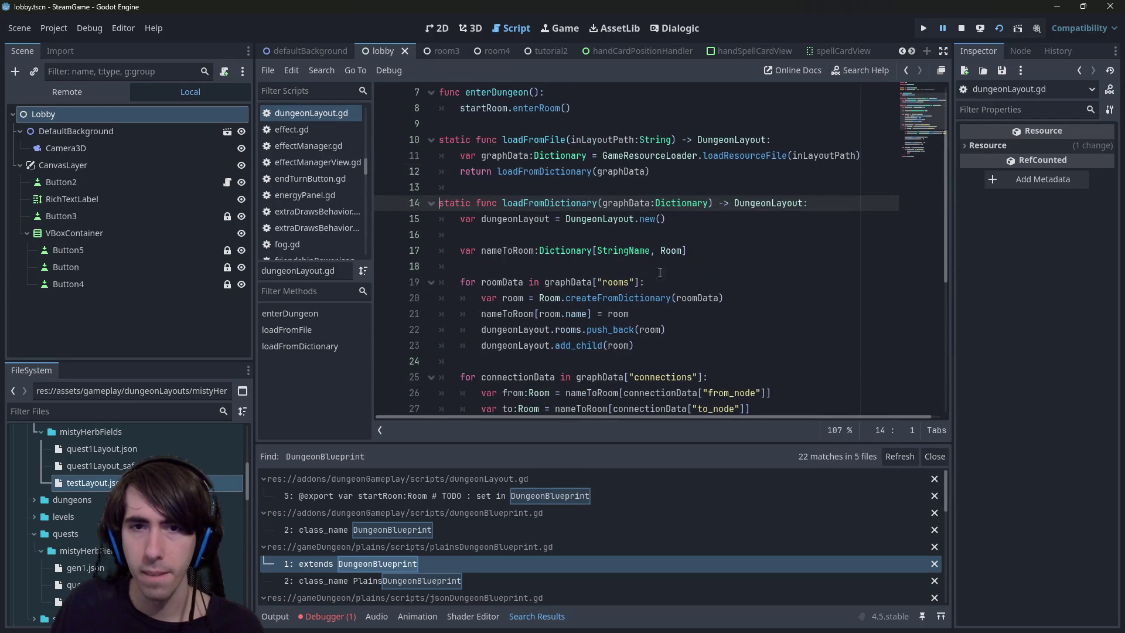
click(711, 344)
scroll(710, 343, down, 3)
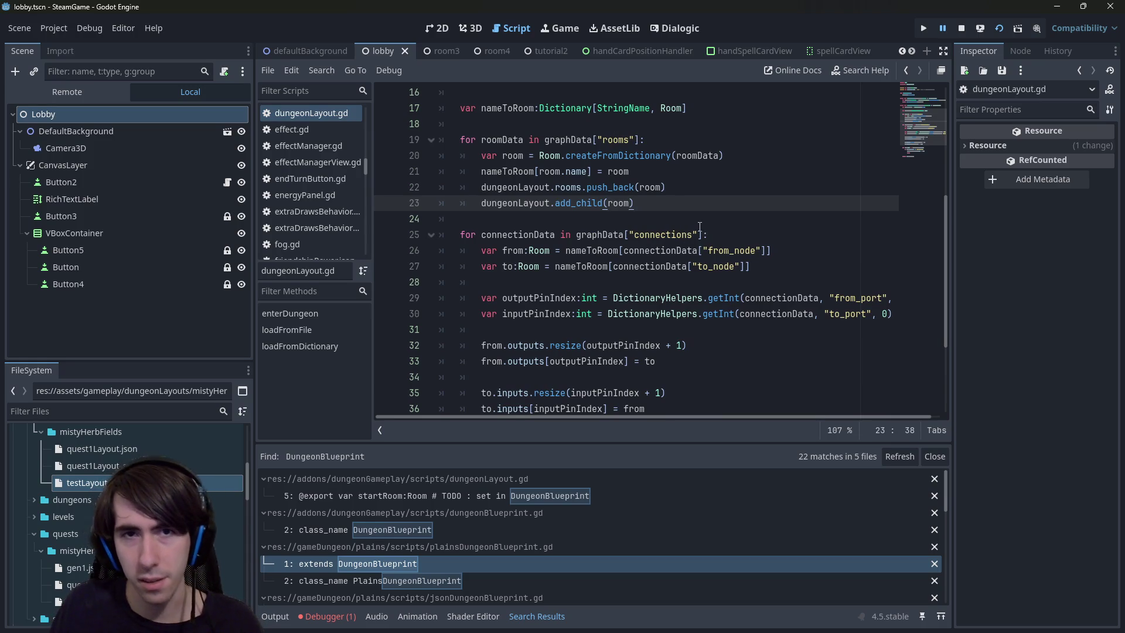
scroll(649, 245, up, 2)
- Highlight the uses of dungeonLayout, nameToRoom and rooms on lines 17–22
double_click(510, 281)
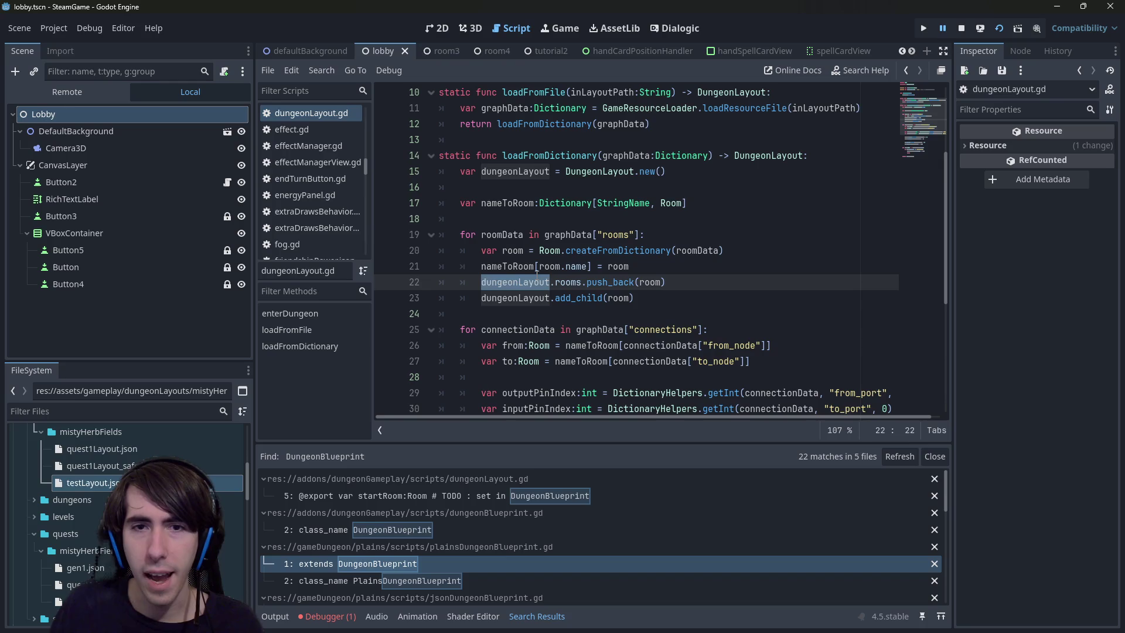
click(482, 282)
drag(481, 282, 583, 266)
click(584, 266)
double_click(507, 203)
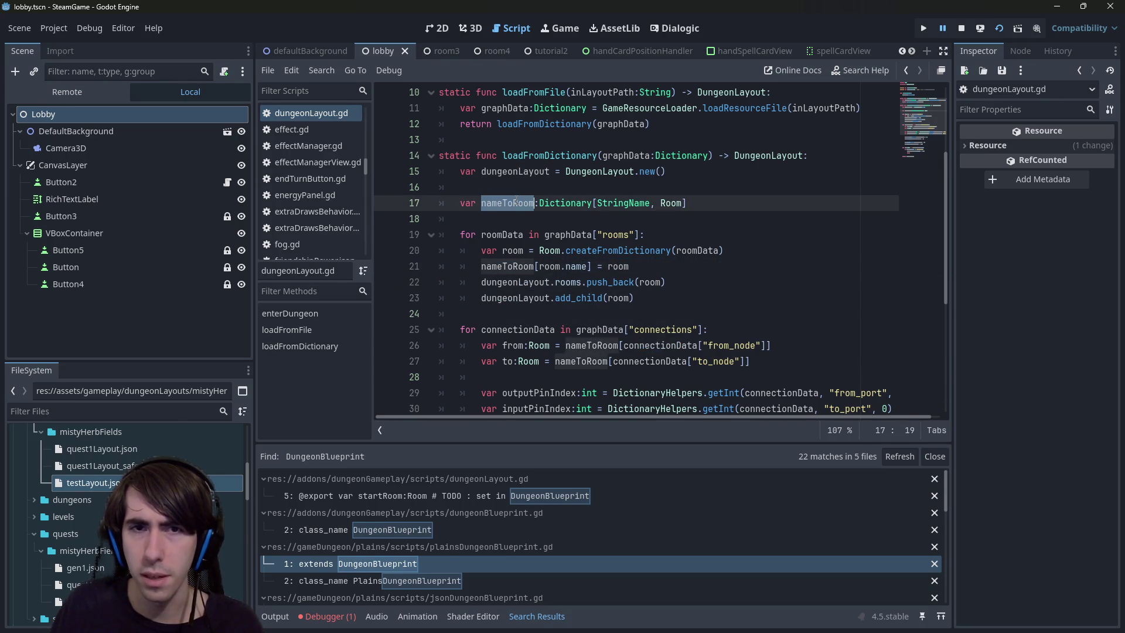
double_click(514, 284)
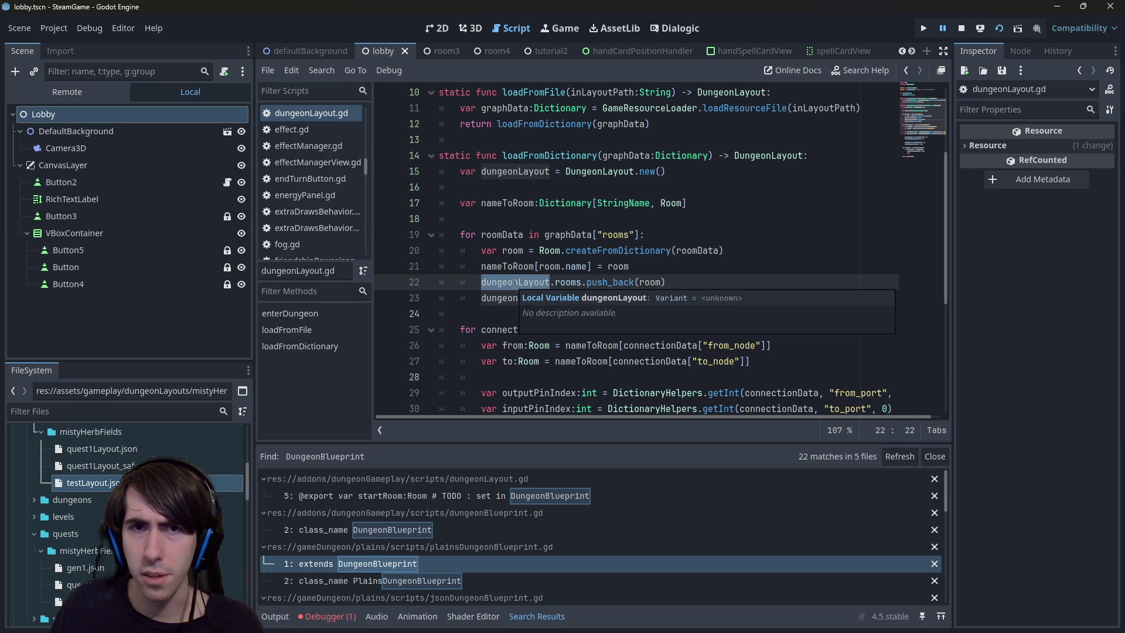
double_click(580, 282)
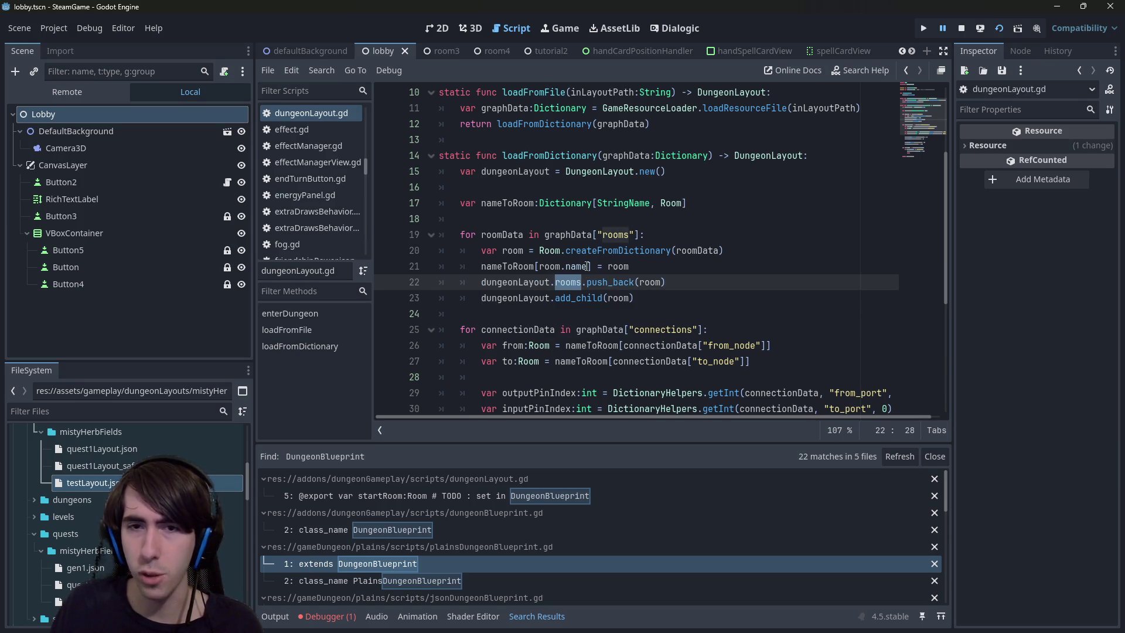
mouse_move(590, 260)
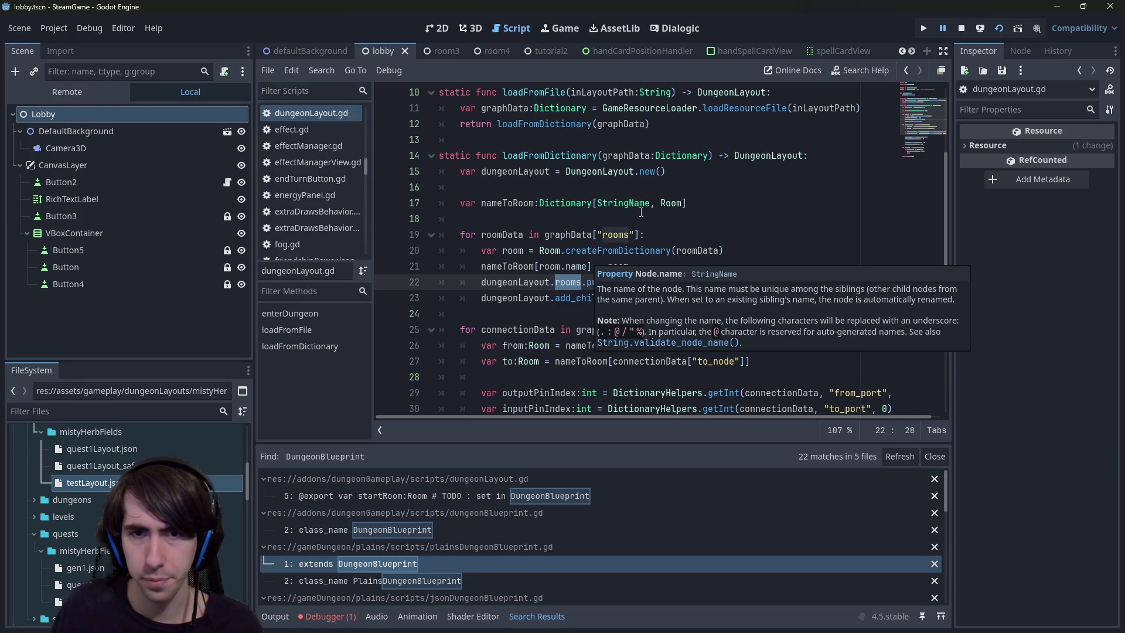
- Inspect the from and to variables on lines 32–36 of loadFromDictionary
scroll(641, 213, down, 2)
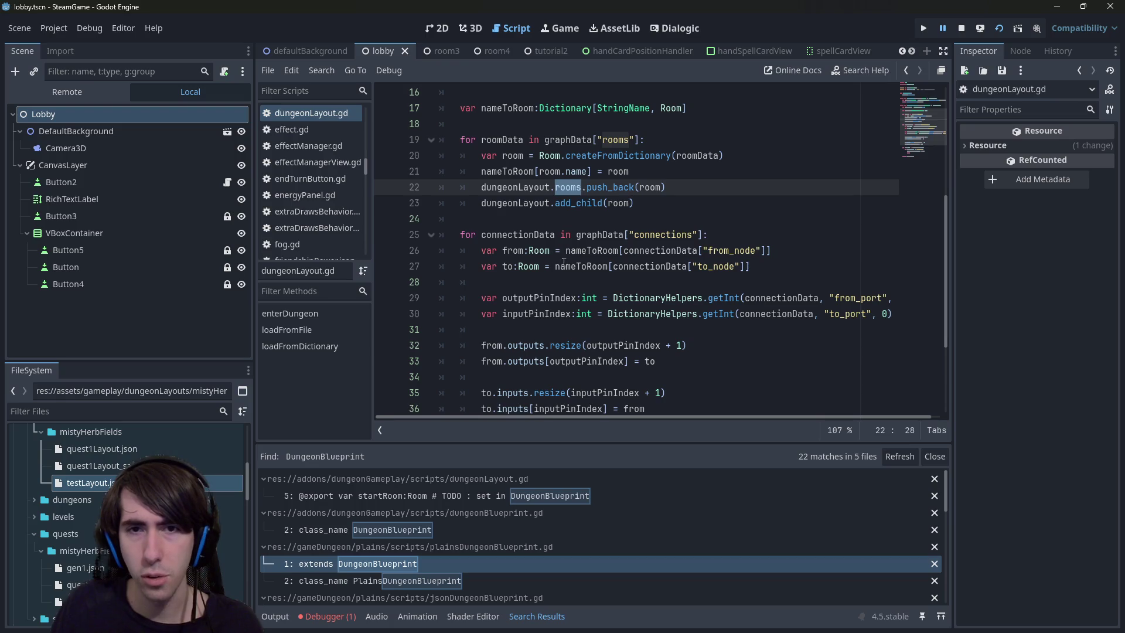
scroll(578, 338, down, 2)
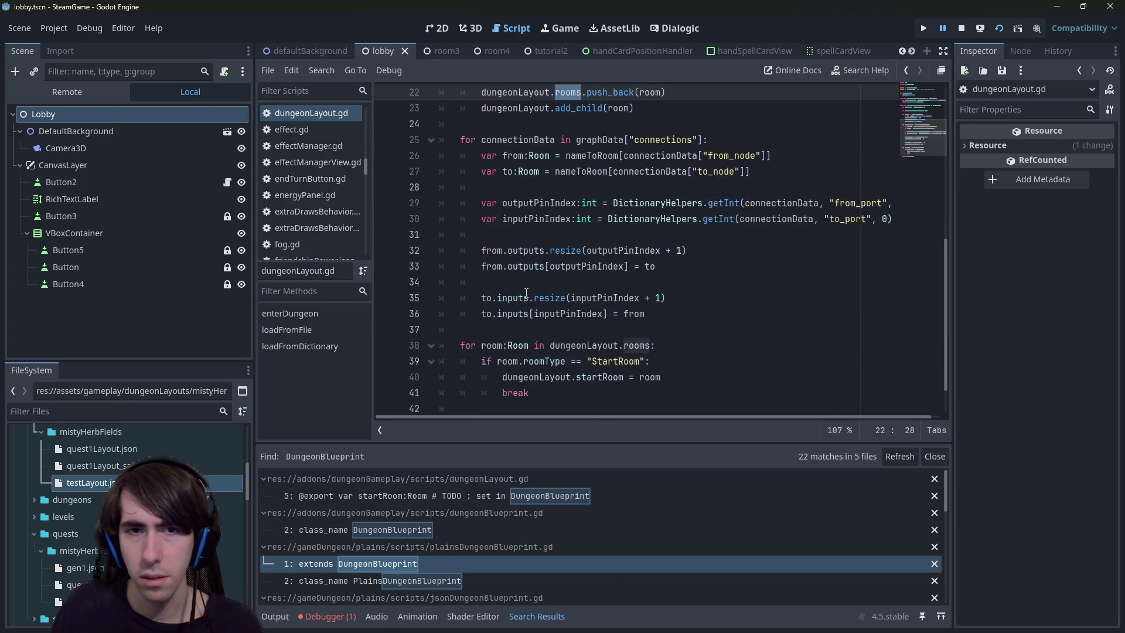
double_click(491, 251)
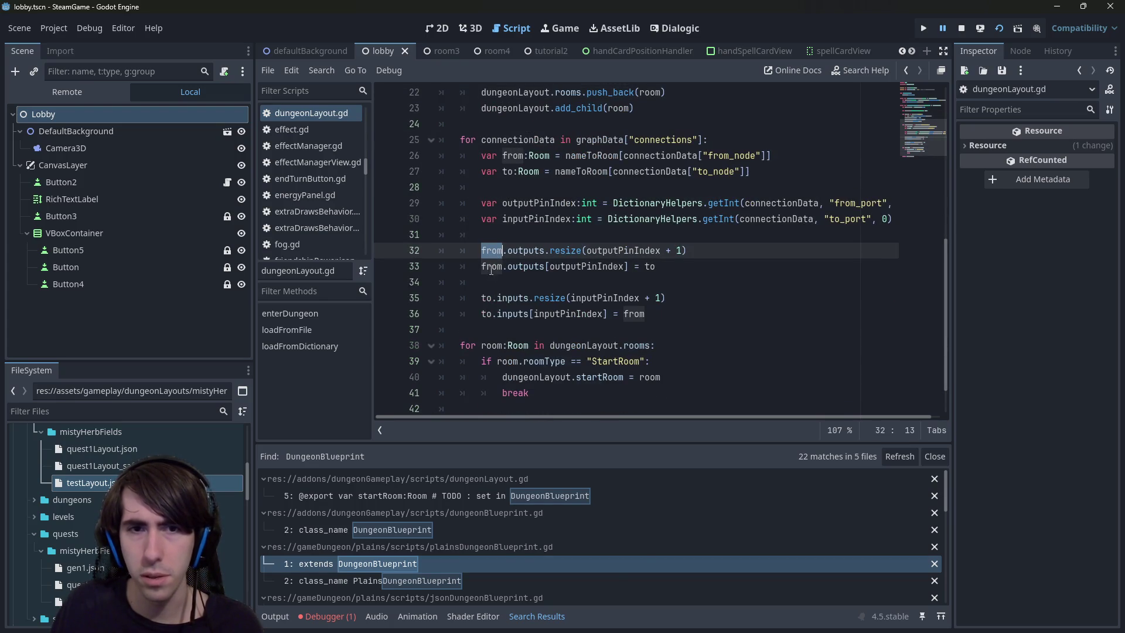
double_click(487, 298)
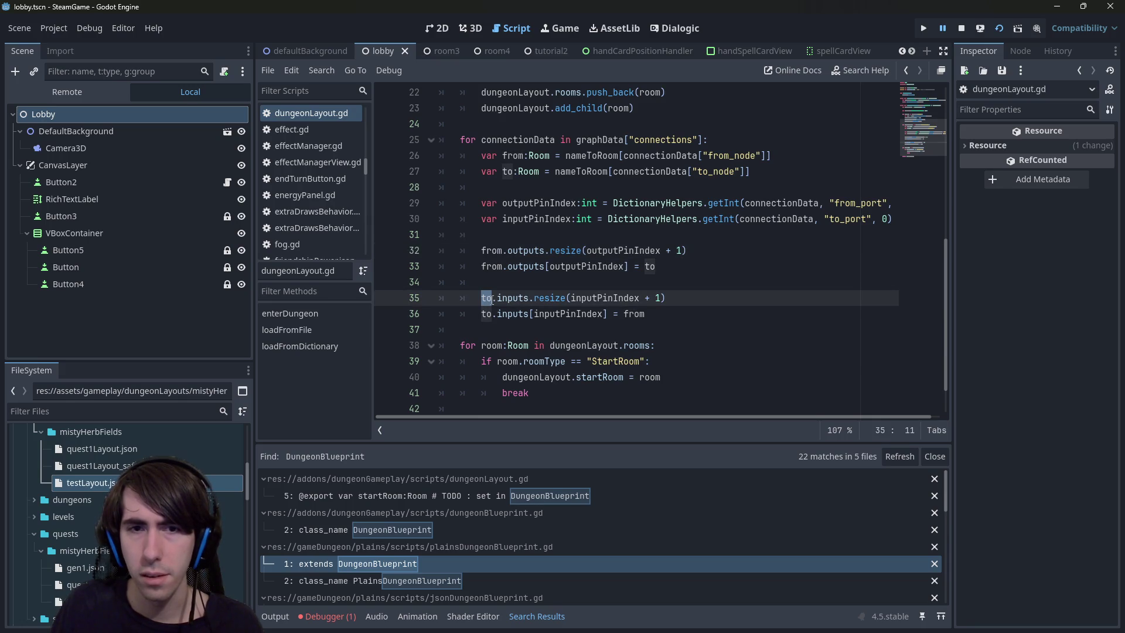
scroll(492, 300, up, 4)
scroll(491, 300, down, 3)
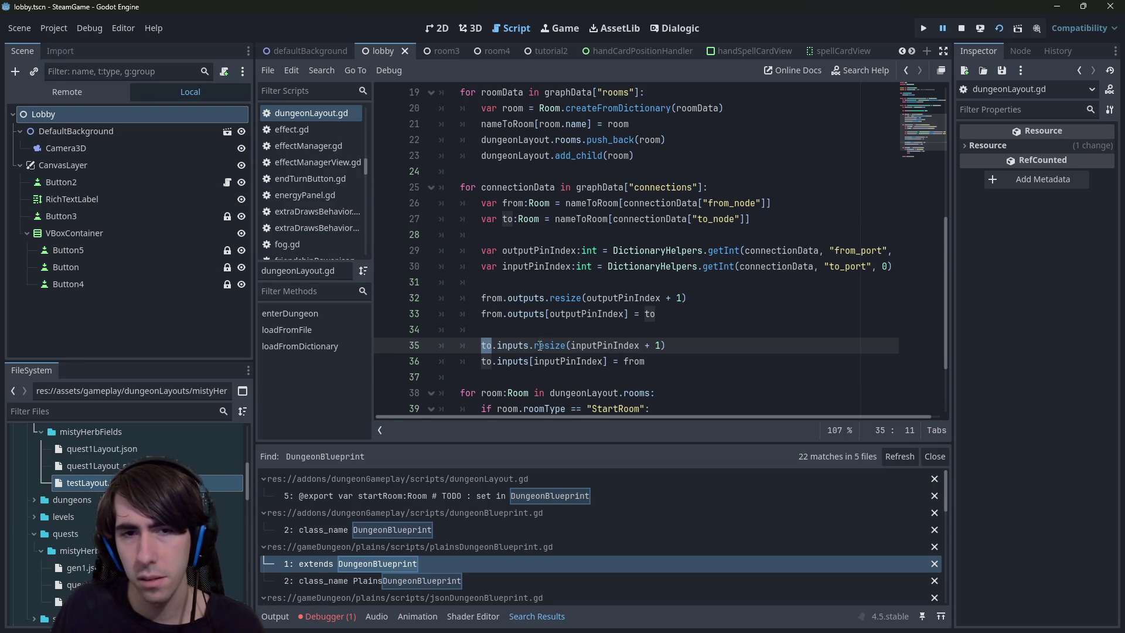
mouse_move(799, 227)
mouse_down()
mouse_move(468, 187)
mouse_move(445, 203)
mouse_up()
scroll(610, 266, up, 2)
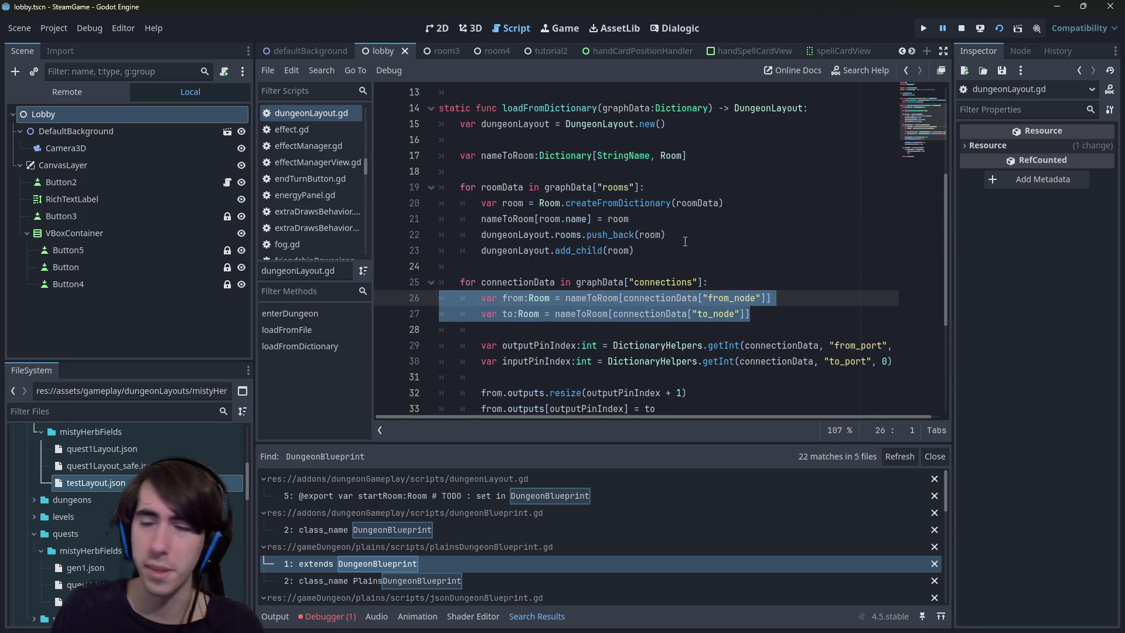
scroll(630, 245, down, 3)
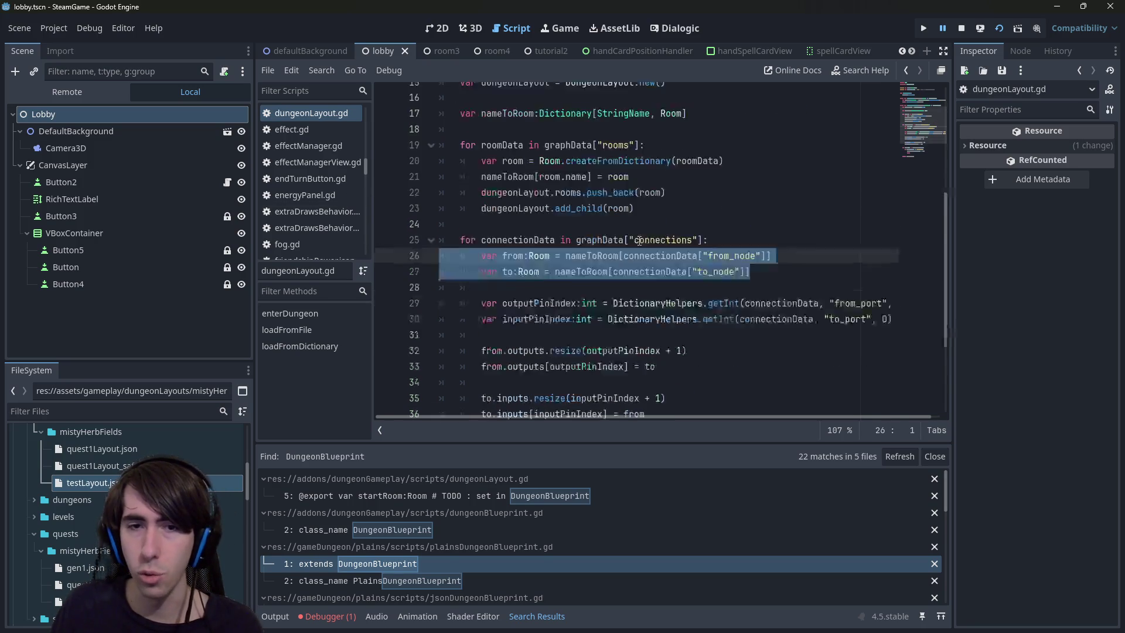
double_click(633, 313)
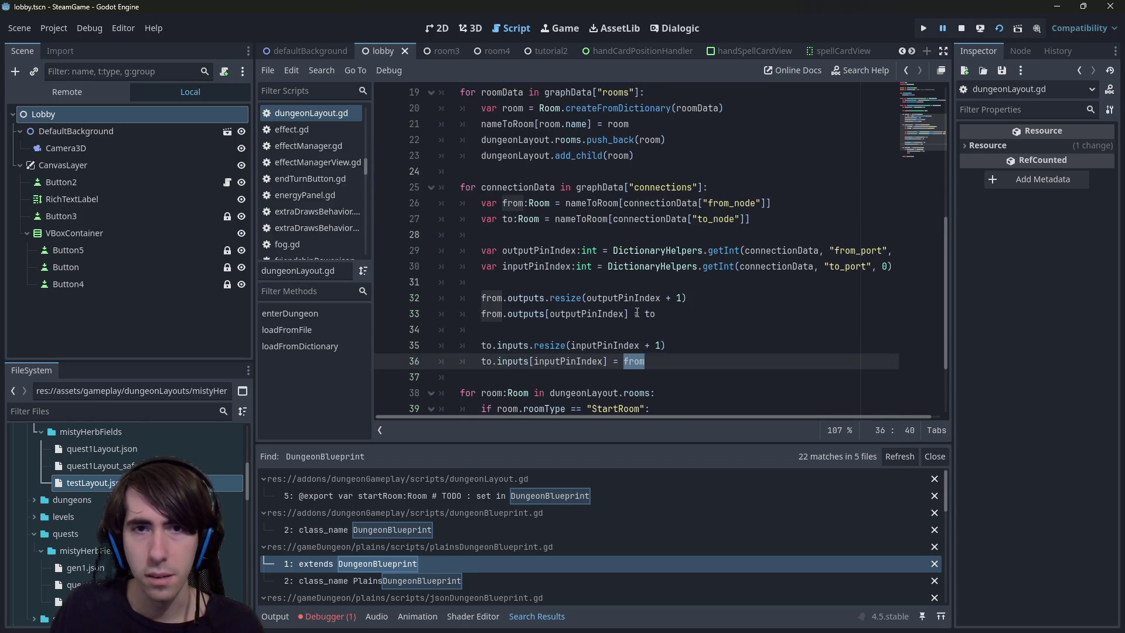
scroll(637, 313, up, 1)
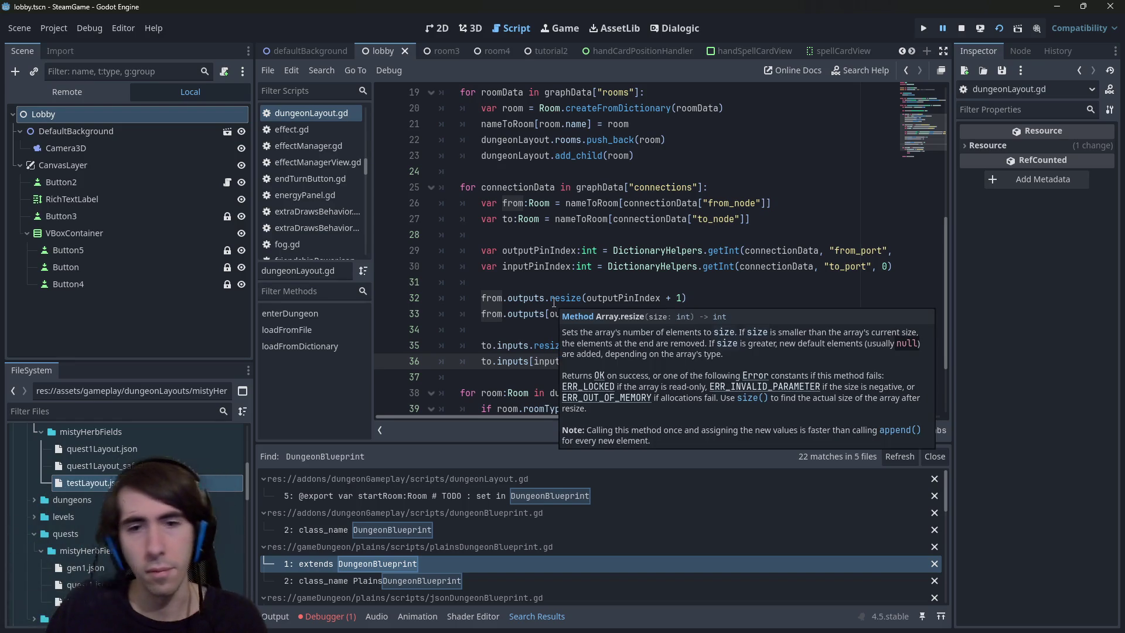
scroll(615, 328, down, 2)
- Examine the start-room check and dungeonLayout.startRoom assignment, then go back to jsonDungeonBlueprint.gd
click(637, 344)
mouse_move(637, 344)
mouse_down()
mouse_move(443, 314)
mouse_move(431, 297)
mouse_up()
click(639, 330)
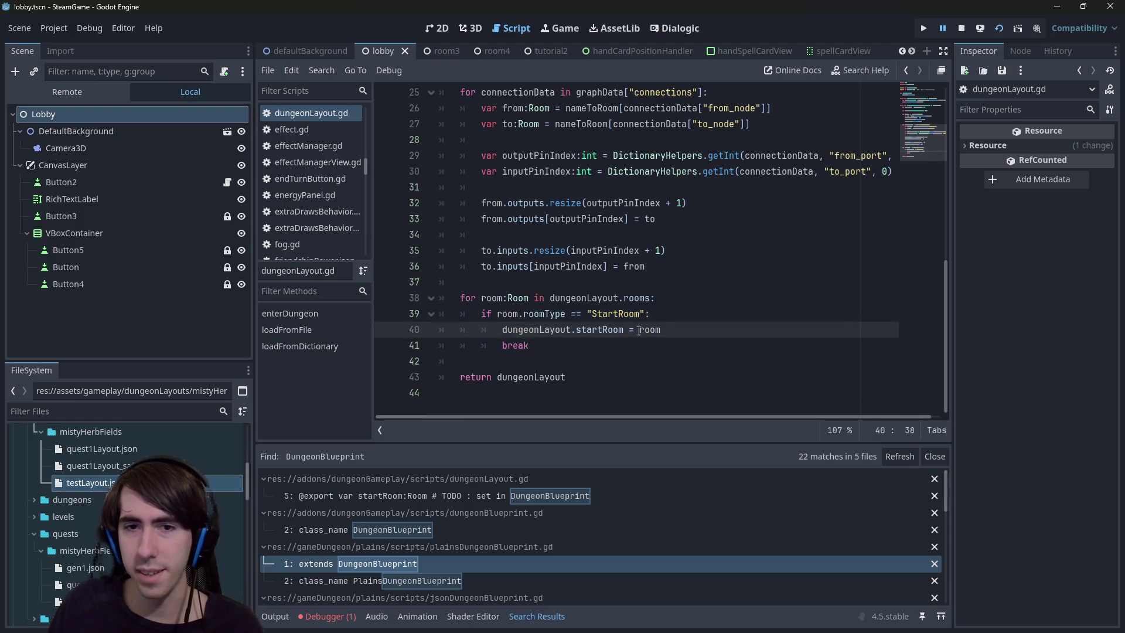
drag(507, 328, 624, 325)
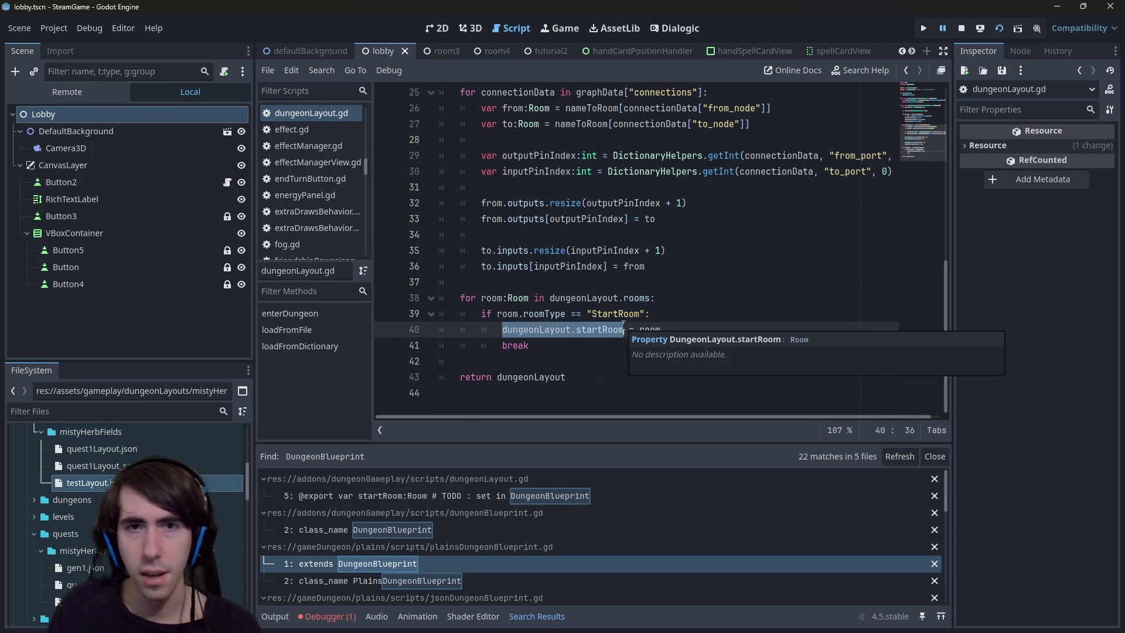
click(287, 329)
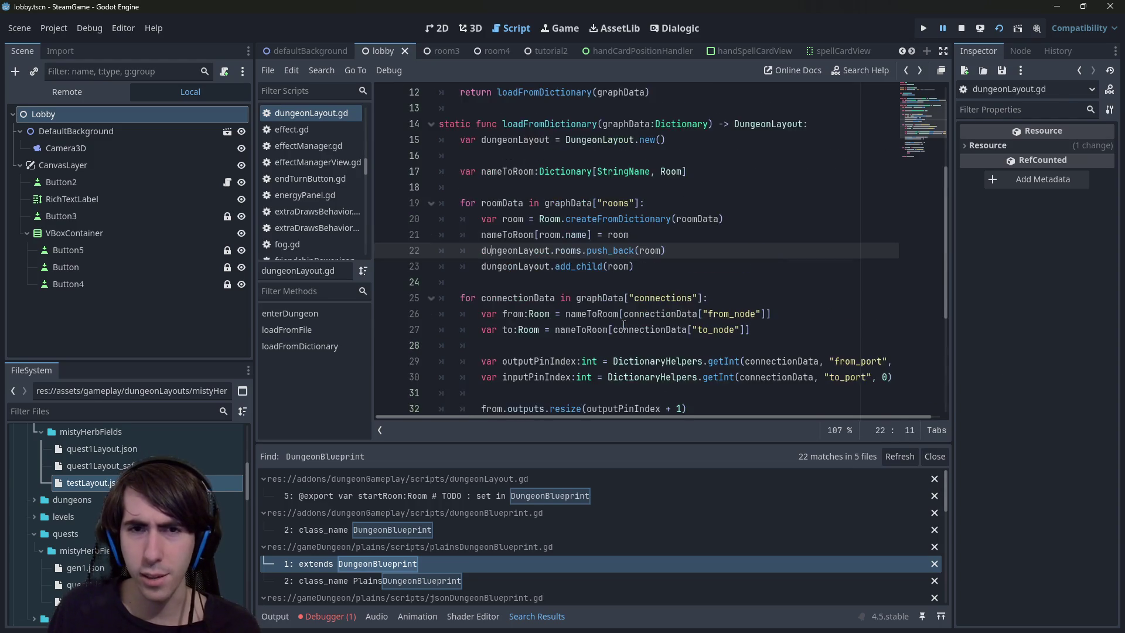
key(alt+Left)
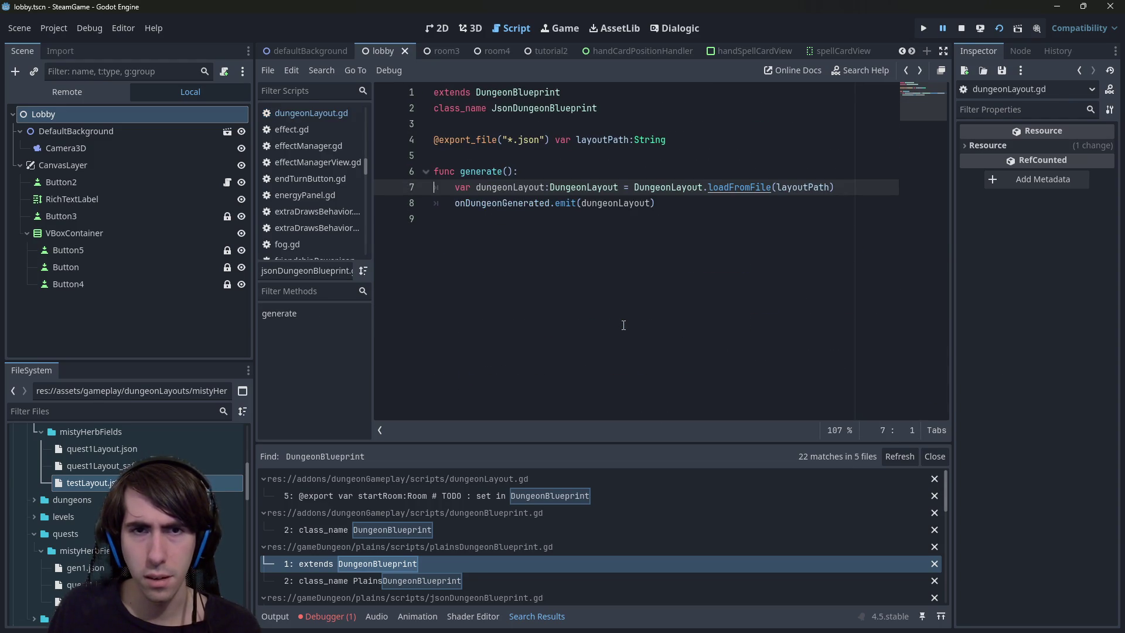
- Browse dungeonLayout.gd and dungeonBlueprint.gd from the Scripts list
key(alt+Left)
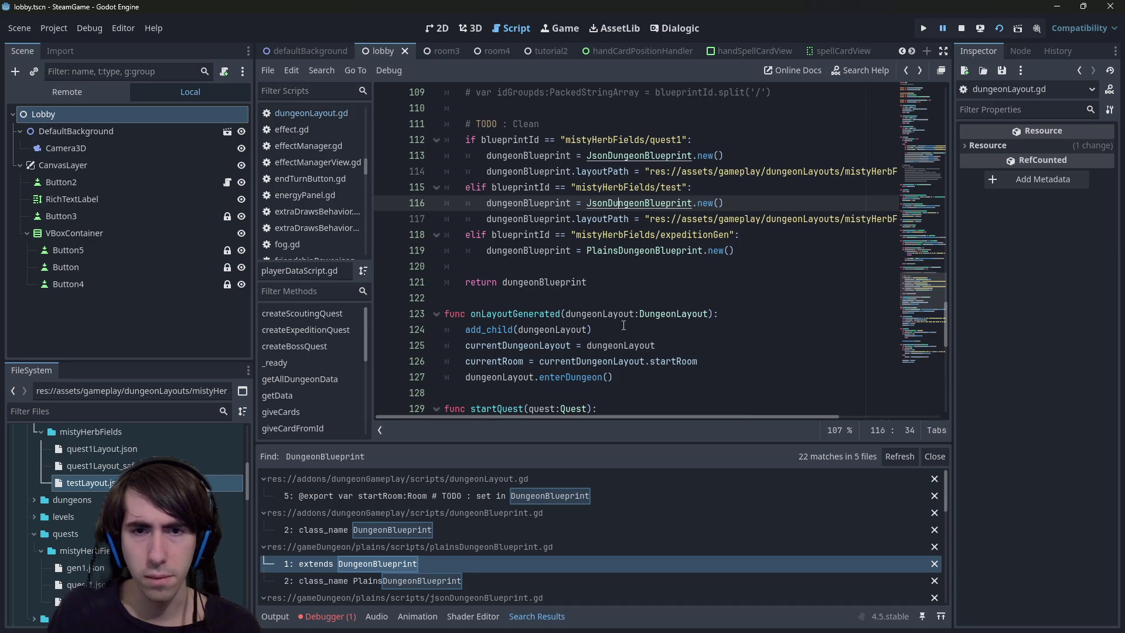
scroll(624, 325, down, 5)
click(624, 327)
scroll(624, 327, down, 6)
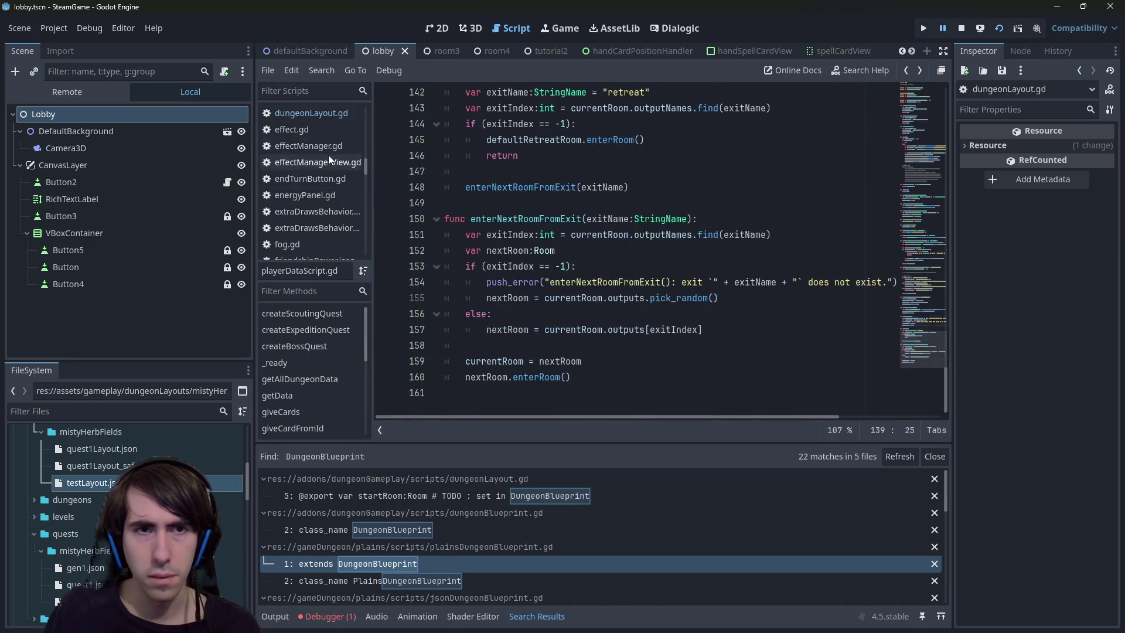
click(311, 114)
scroll(311, 114, up, 5)
scroll(327, 135, down, 5)
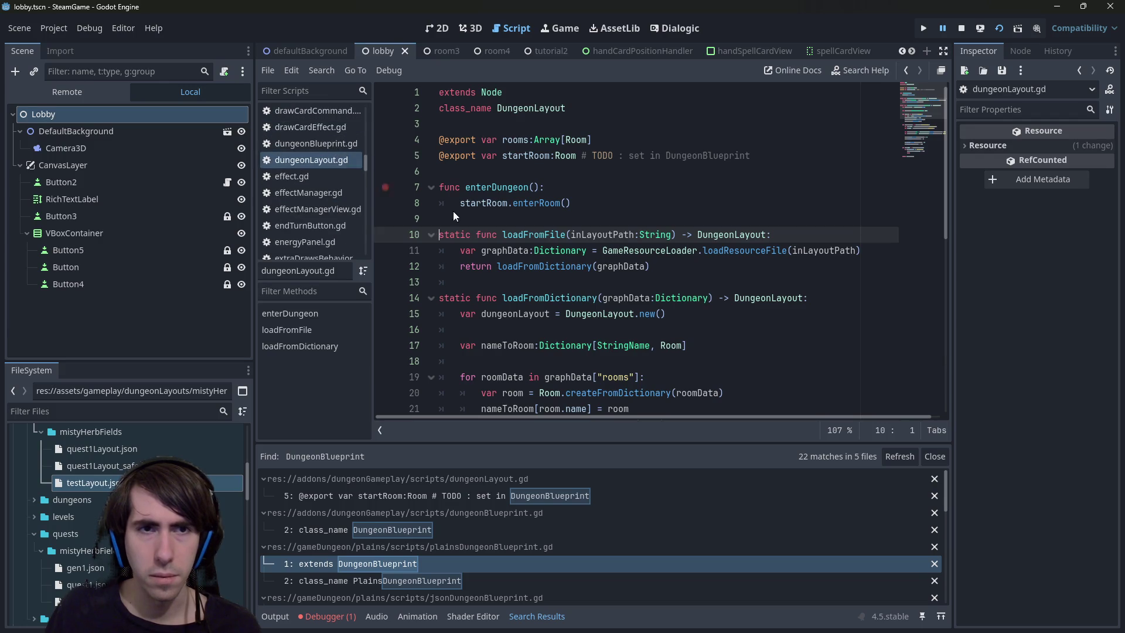
click(321, 143)
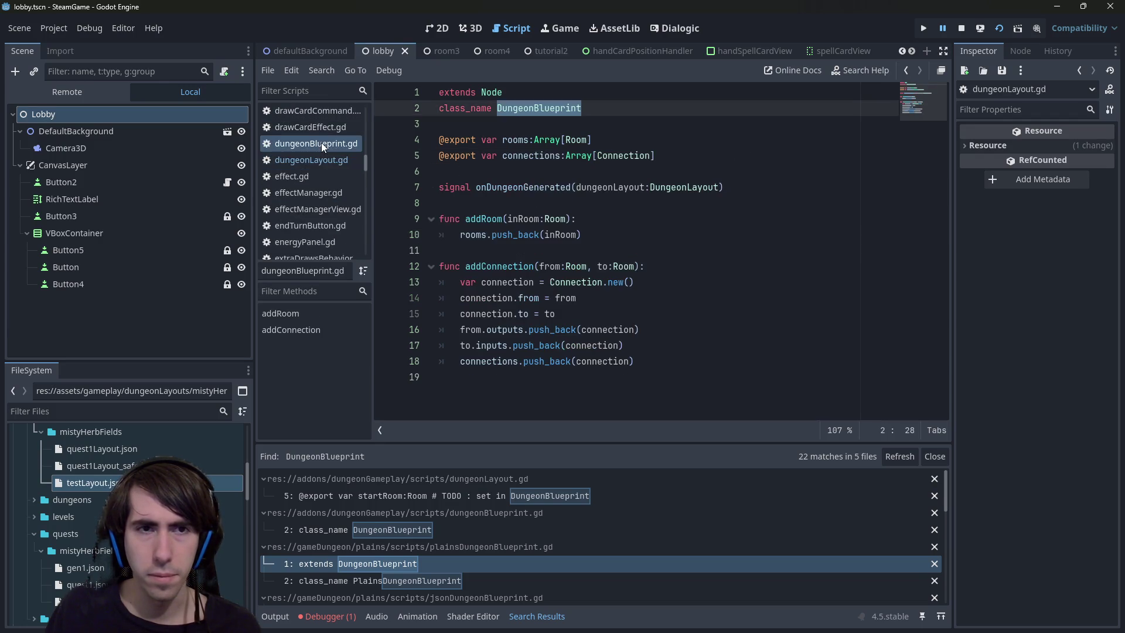
click(323, 154)
scroll(568, 228, down, 8)
scroll(568, 227, up, 7)
scroll(328, 180, up, 2)
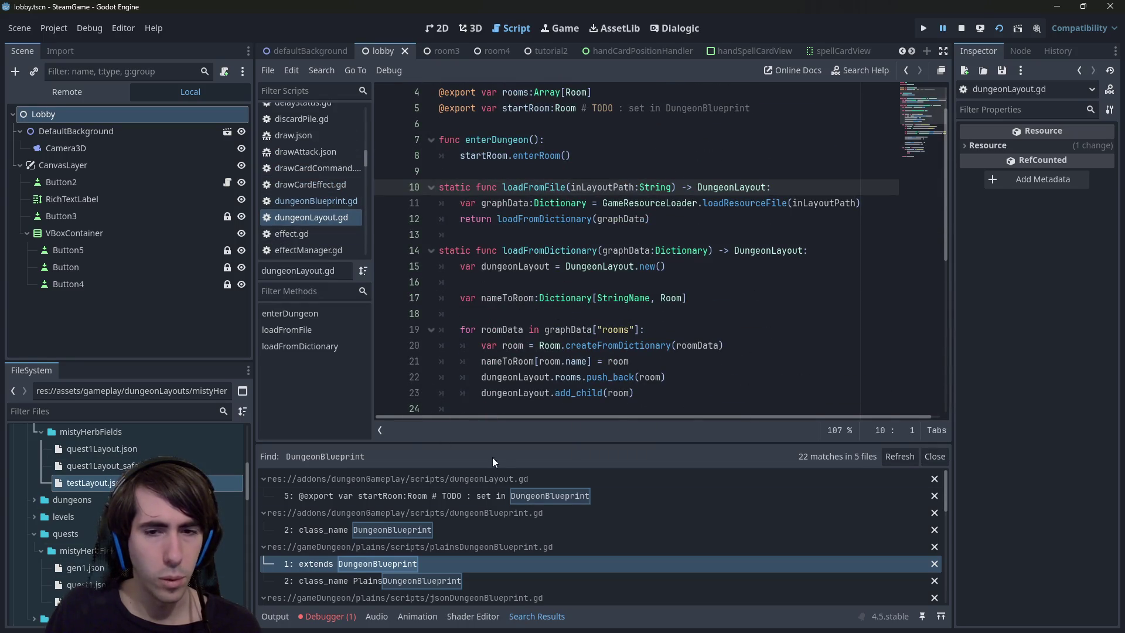
- In plainsDungeonBlueprint.gd, complete line 63 as 'dungeonLayout.startRoom =' and save
click(460, 569)
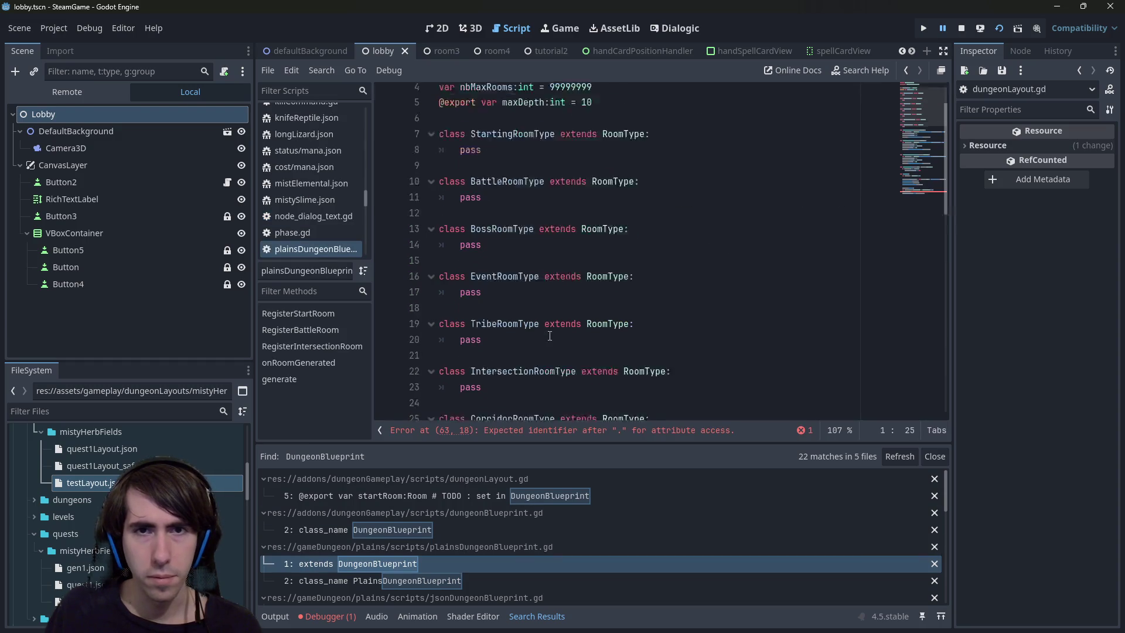
scroll(550, 336, down, 14)
click(535, 377)
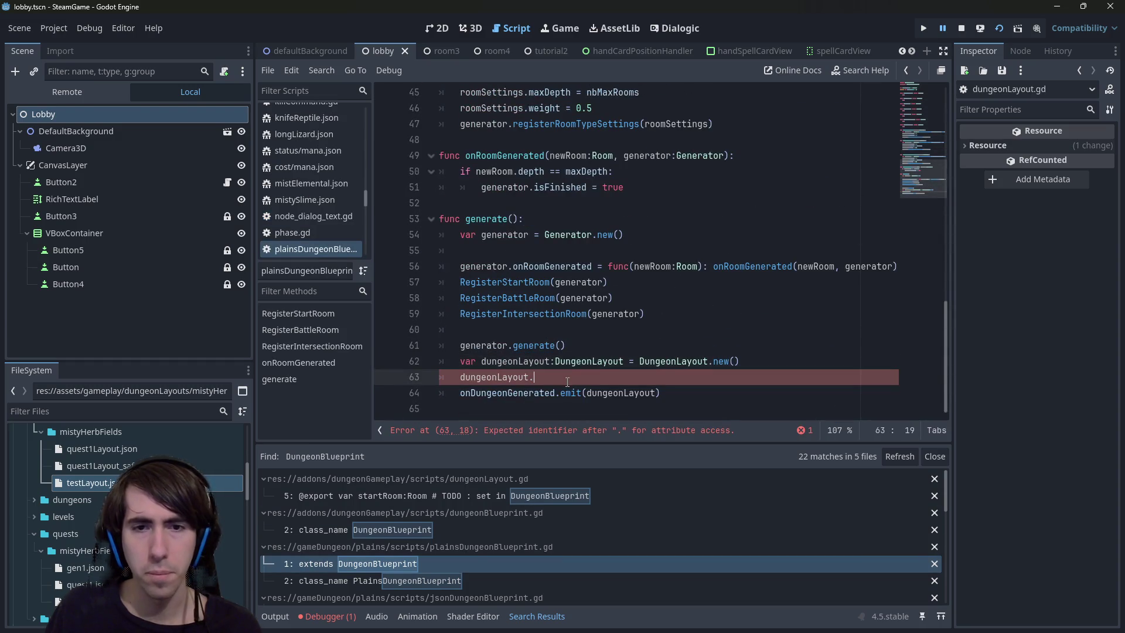
text(dungeonLayout.startRoom)
click(567, 378)
double_click(567, 377)
key(BackSpace)
key(BackSpace)
key(End)
key(ctrl+s)
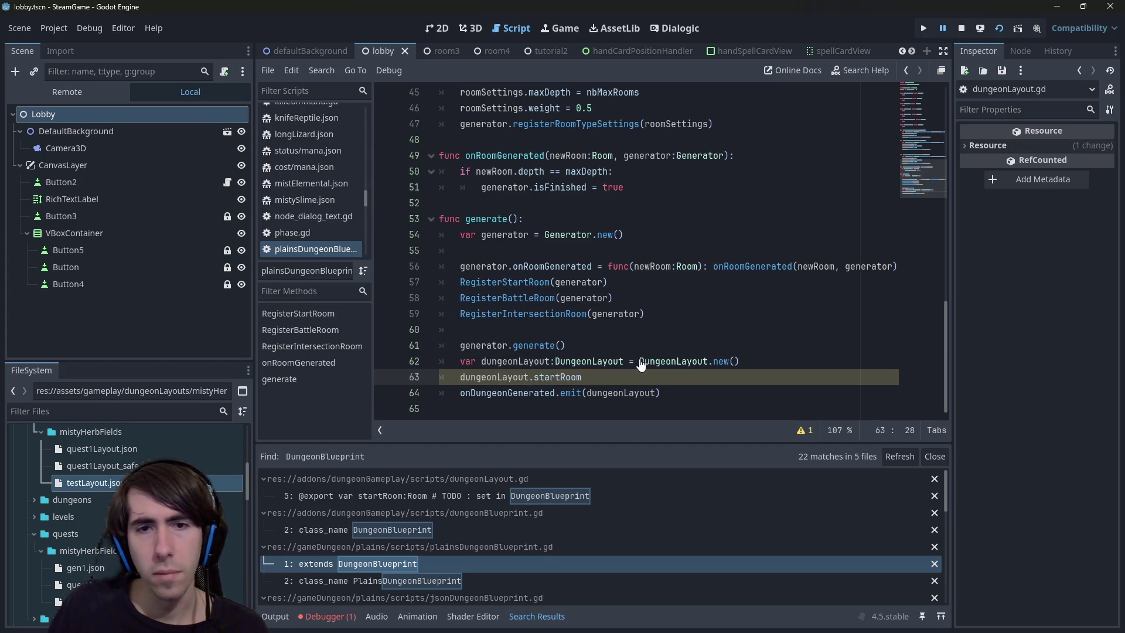
text(=)
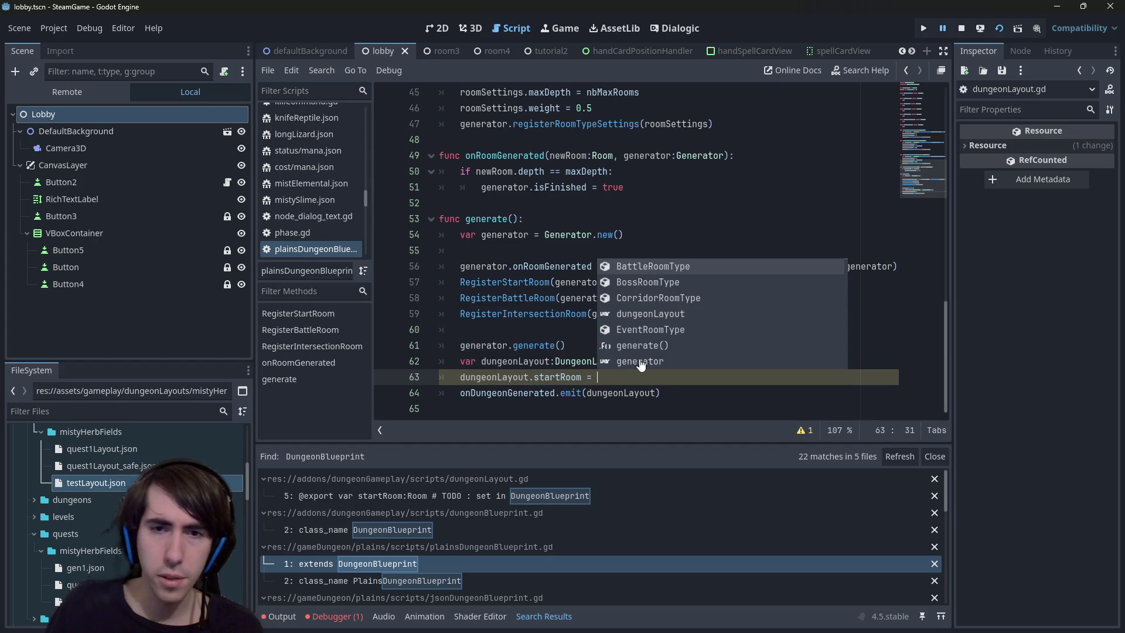
- Look up RegisterStartRoom and copy the generator variable name in generate()
scroll(615, 346, up, 7)
scroll(552, 311, up, 8)
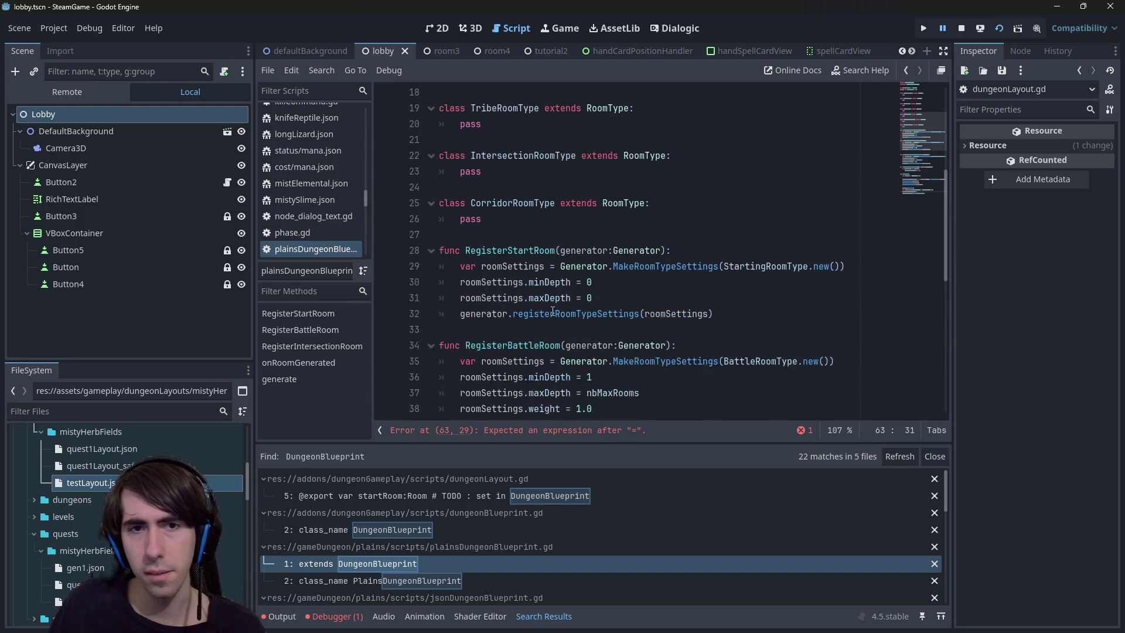
scroll(552, 311, down, 6)
scroll(552, 311, up, 1)
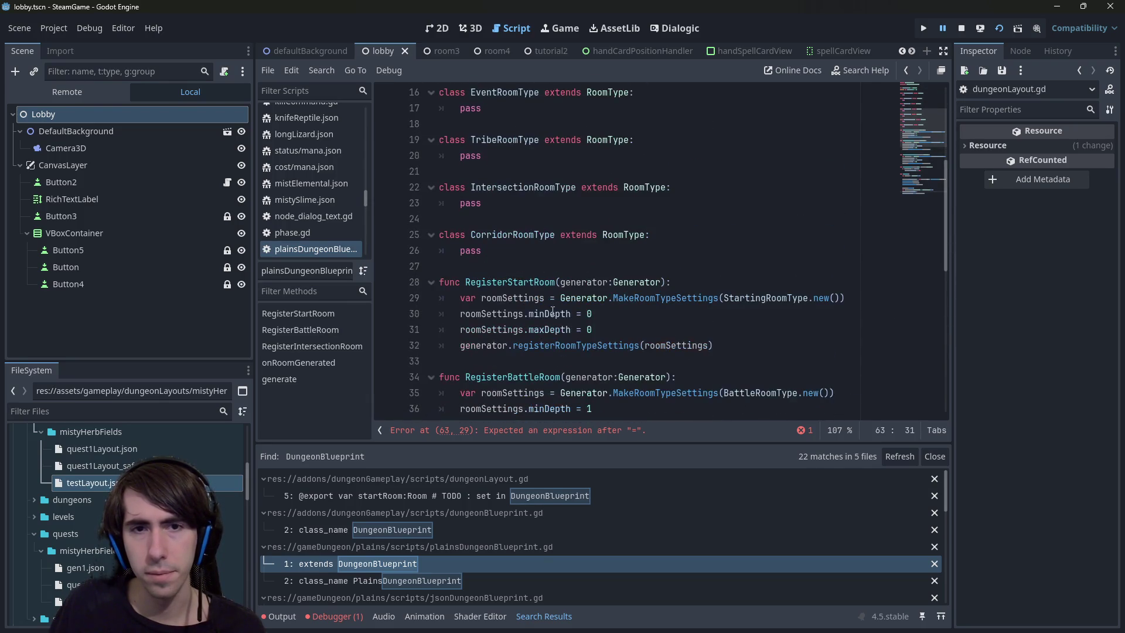
double_click(510, 282)
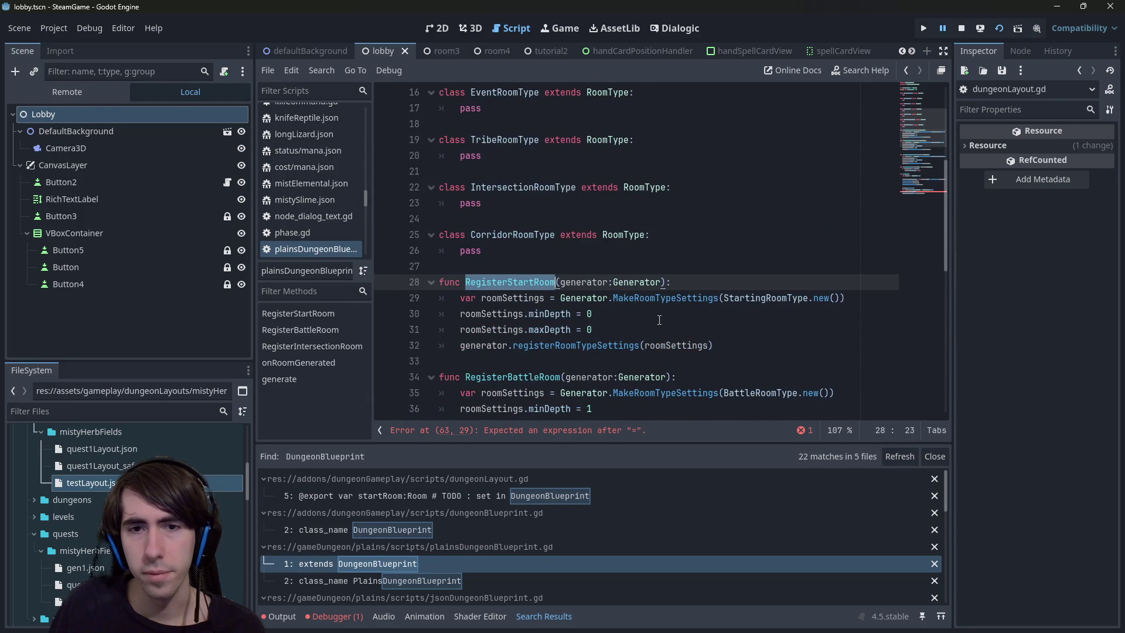
scroll(652, 320, down, 10)
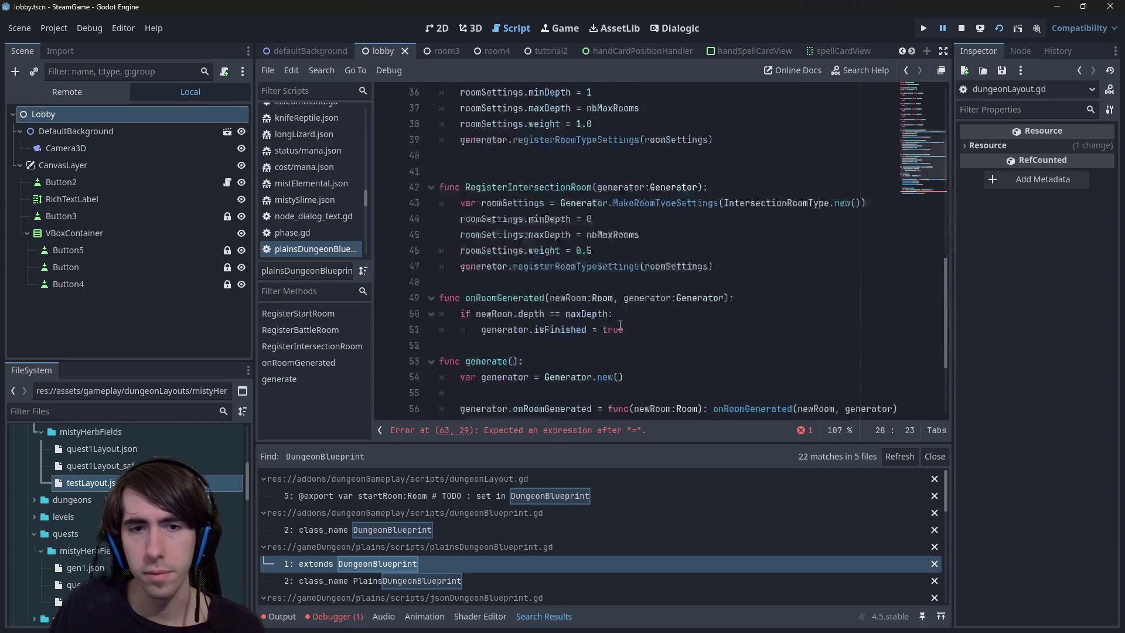
click(502, 251)
double_click(505, 235)
key(ctrl+c)
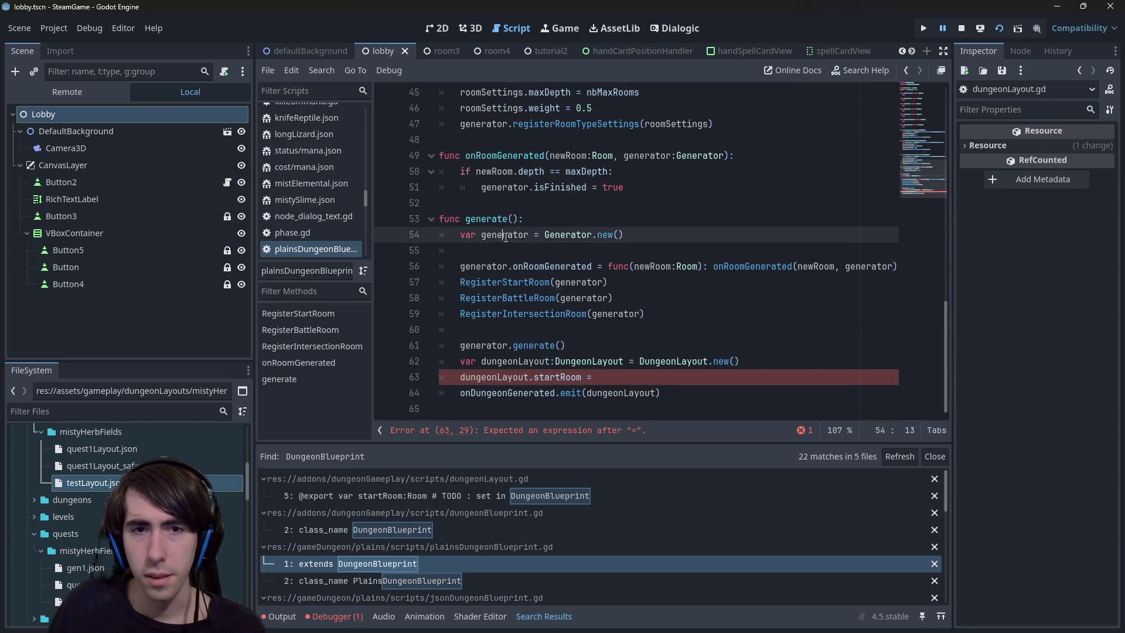
- Finish the line as 'dungeonLayout.startRoom = generator.rooms' and open the Generator class
click(744, 345)
key(Return)
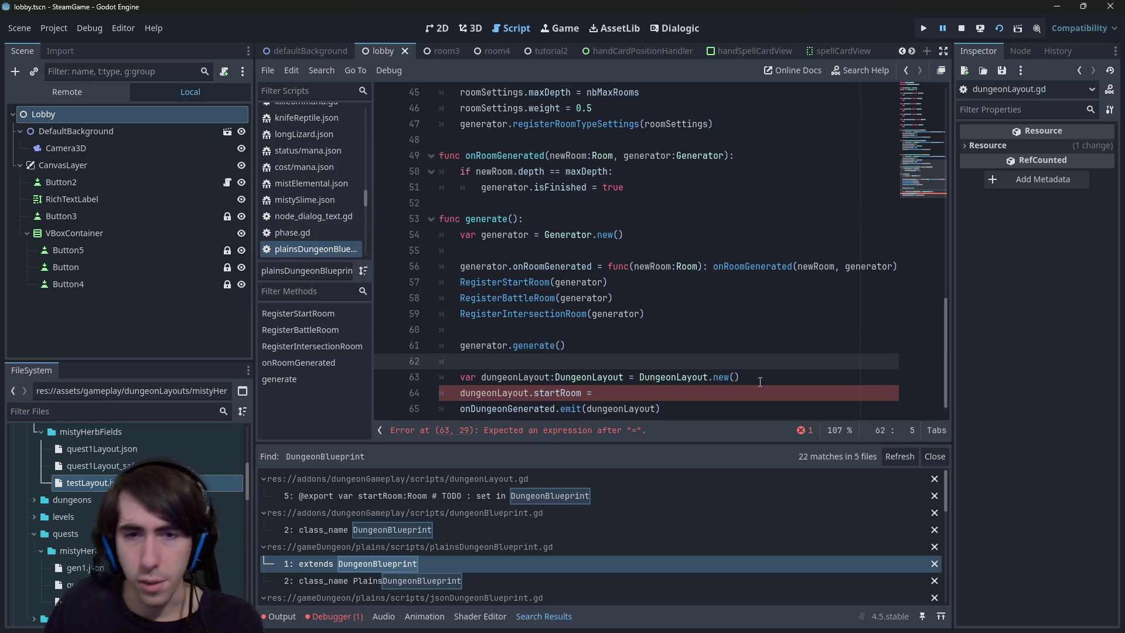
click(747, 394)
key(ctrl+v)
text(.start)
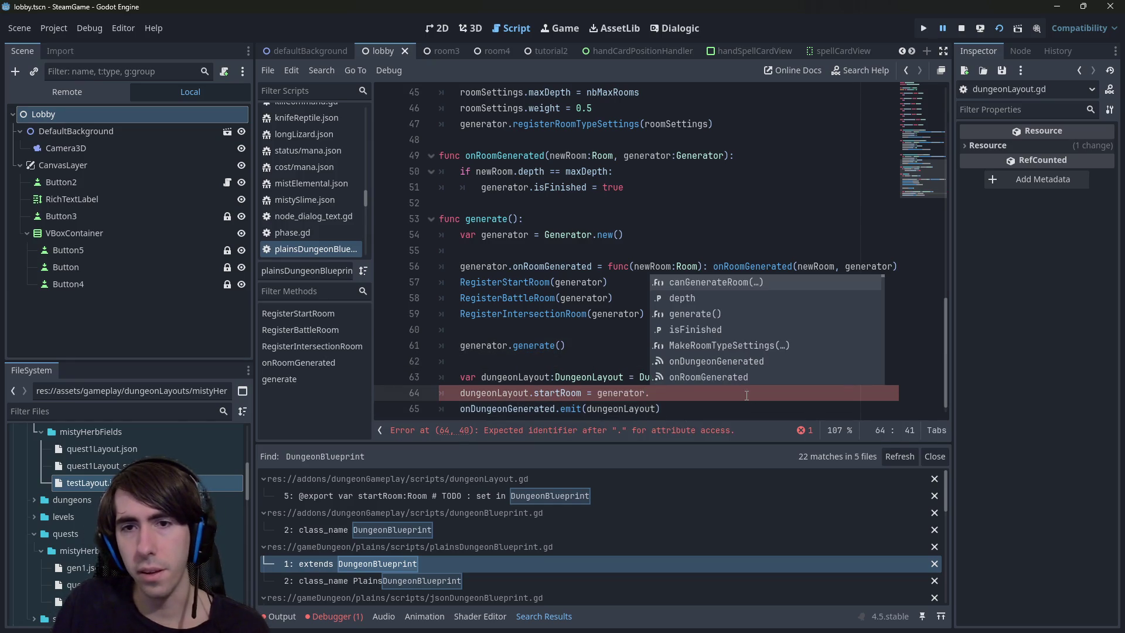
key(BackSpace)
key(BackSpace)
key(BackSpace)
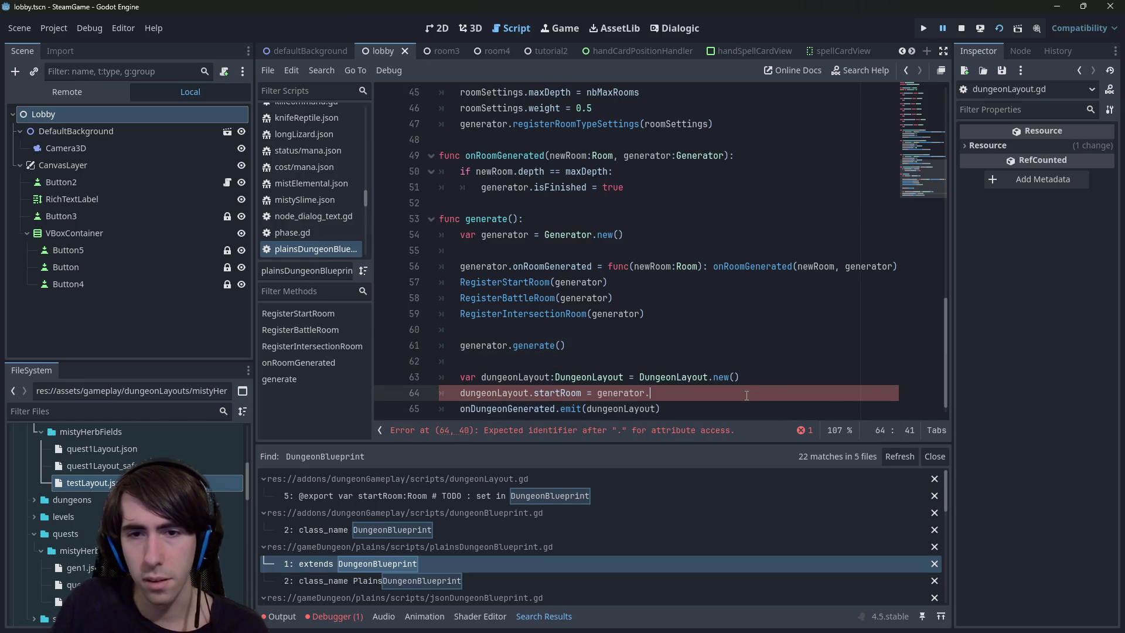
text(rooms)
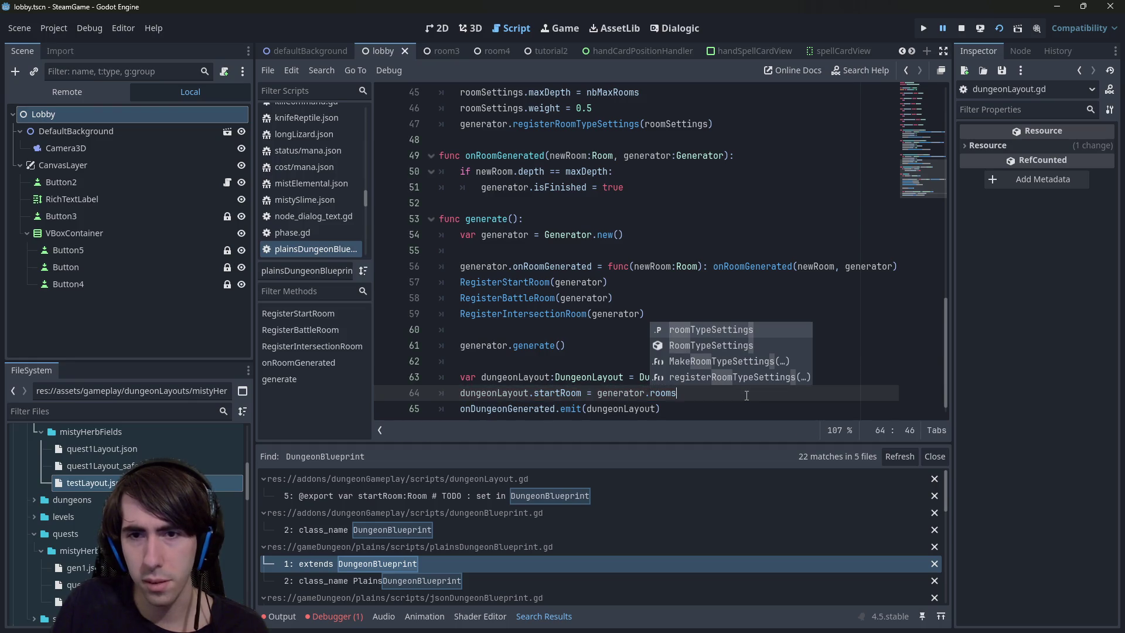
ctrl+click(585, 235)
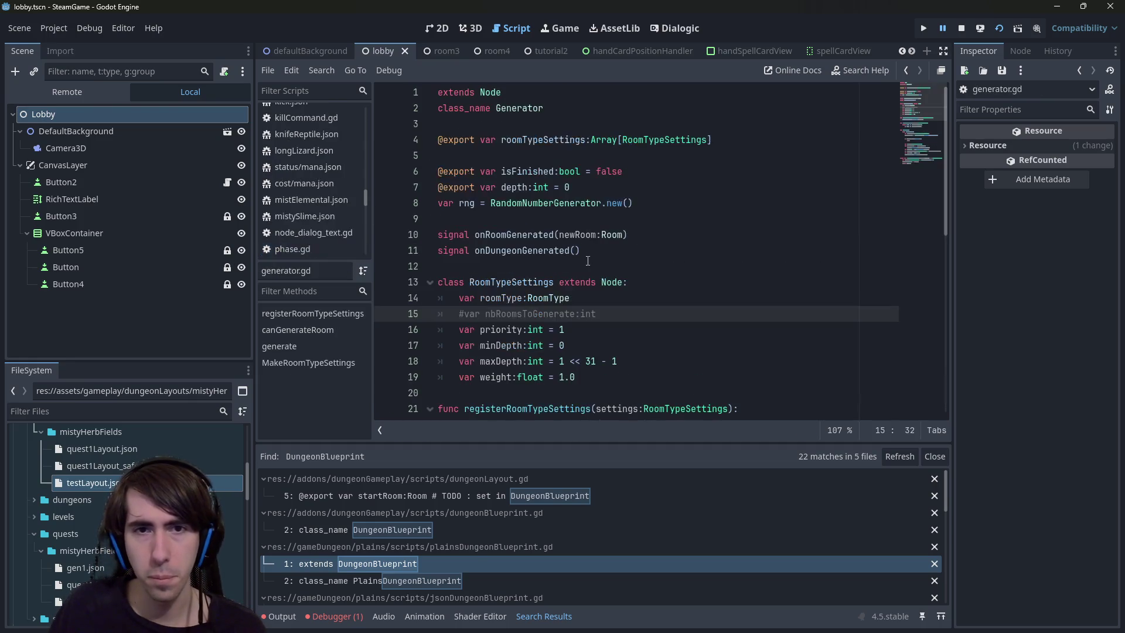
- Inspect the depth field and the onRoomGenerated emission in generator.gd
click(532, 150)
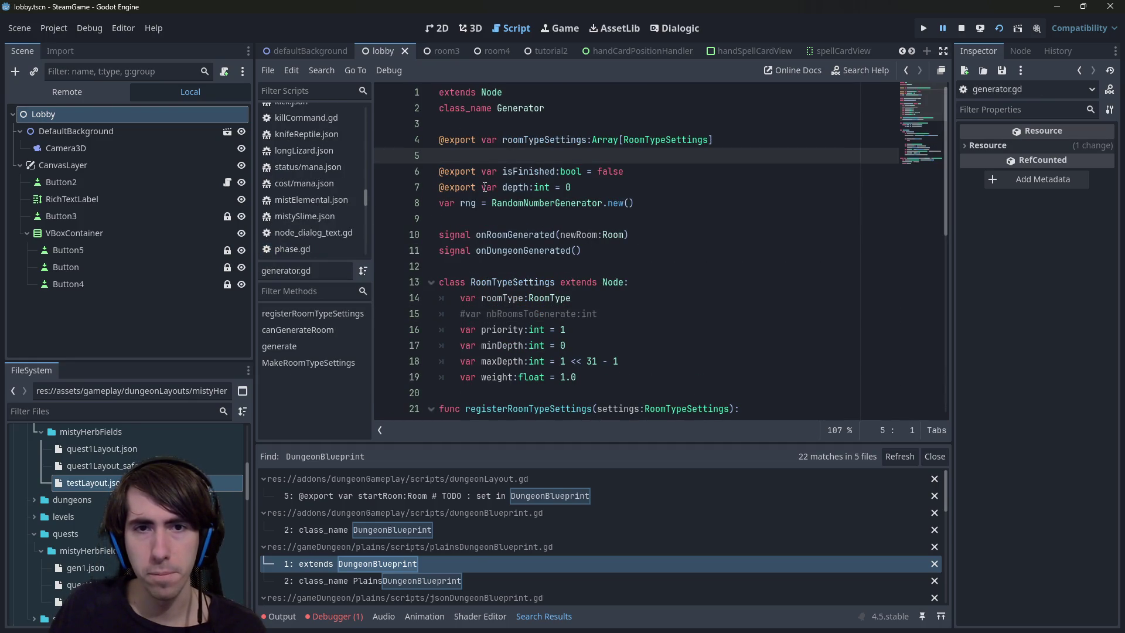
double_click(515, 187)
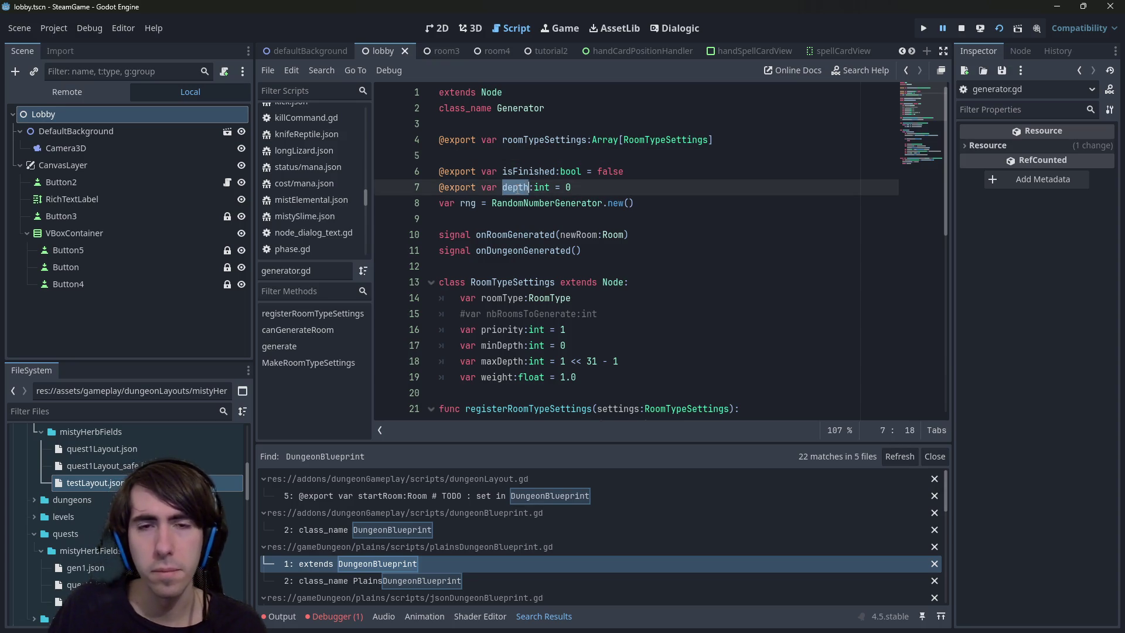
scroll(609, 169, down, 1)
scroll(609, 169, down, 5)
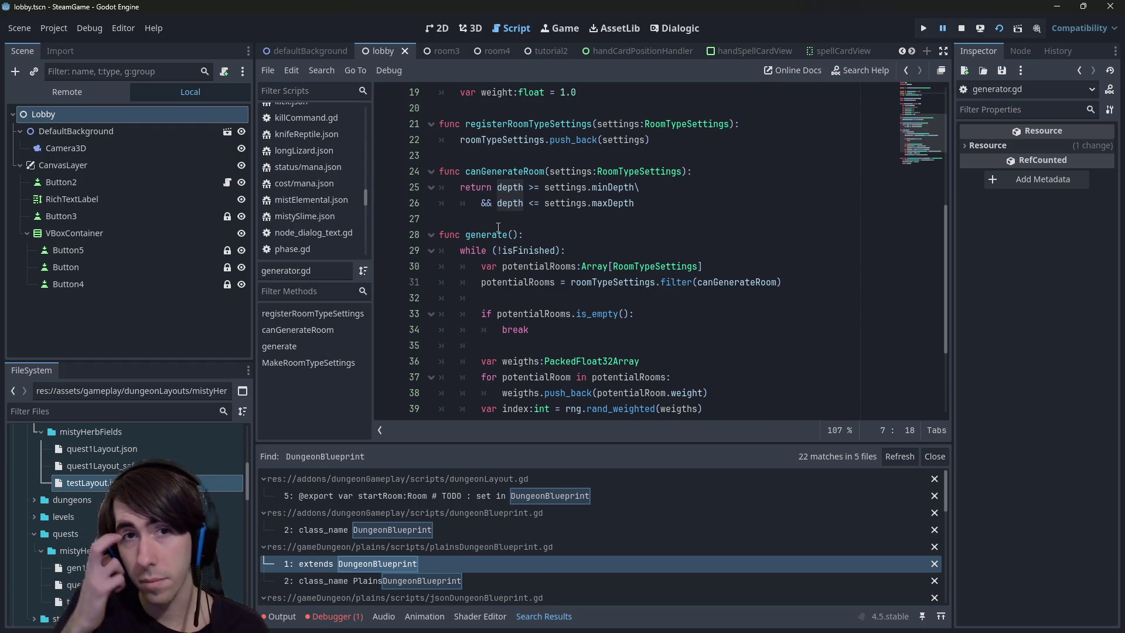
scroll(499, 227, down, 2)
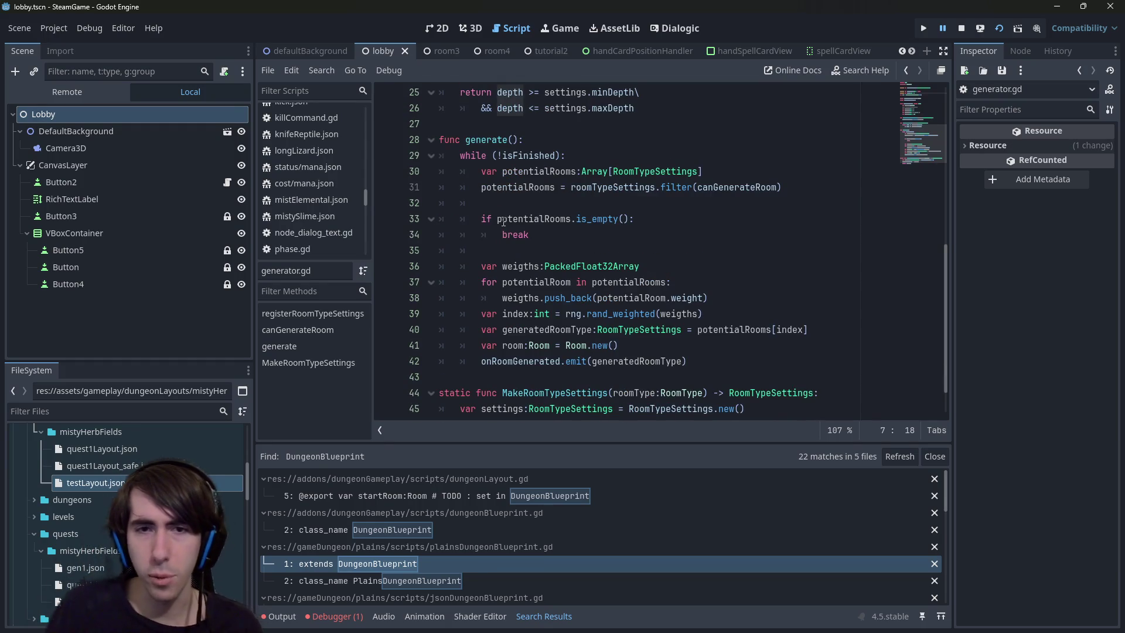
double_click(531, 361)
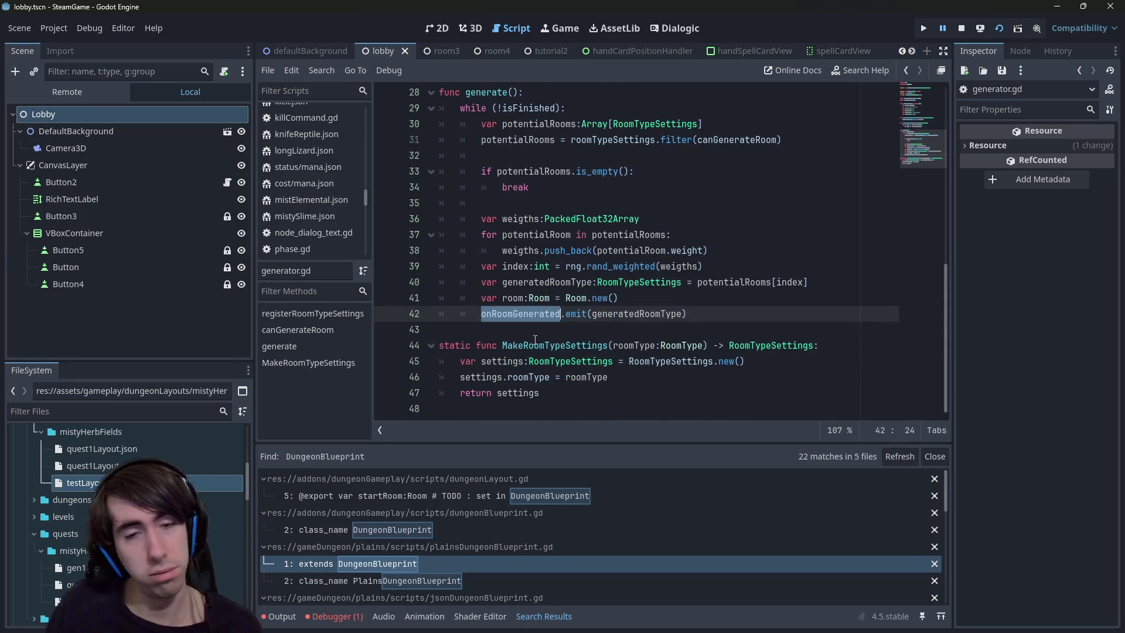
- Navigate back and open plainsDungeonBlueprint.gd at its 'extends DungeonBlueprint' line
key(alt+Left)
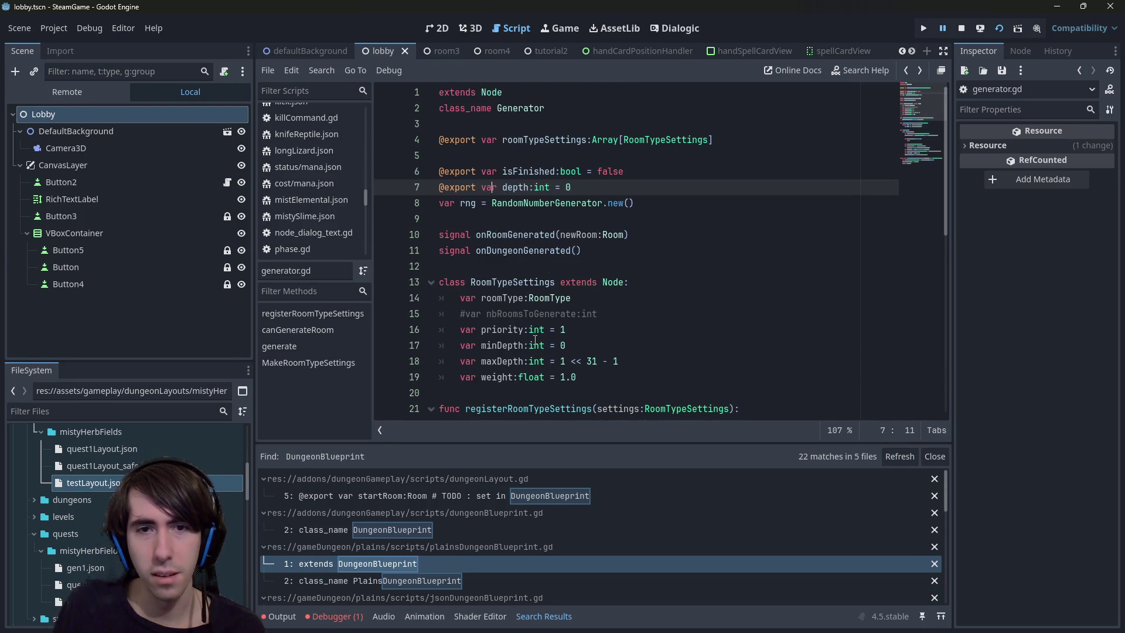
key(alt+Left)
key(alt+Left)
key(alt+Left)
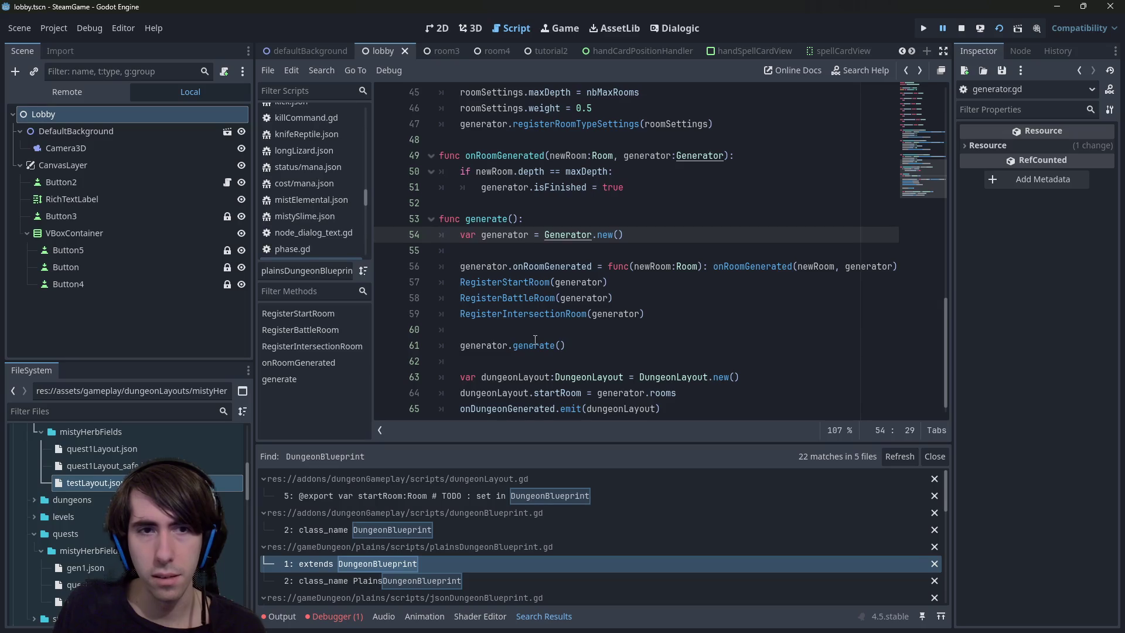
click(493, 567)
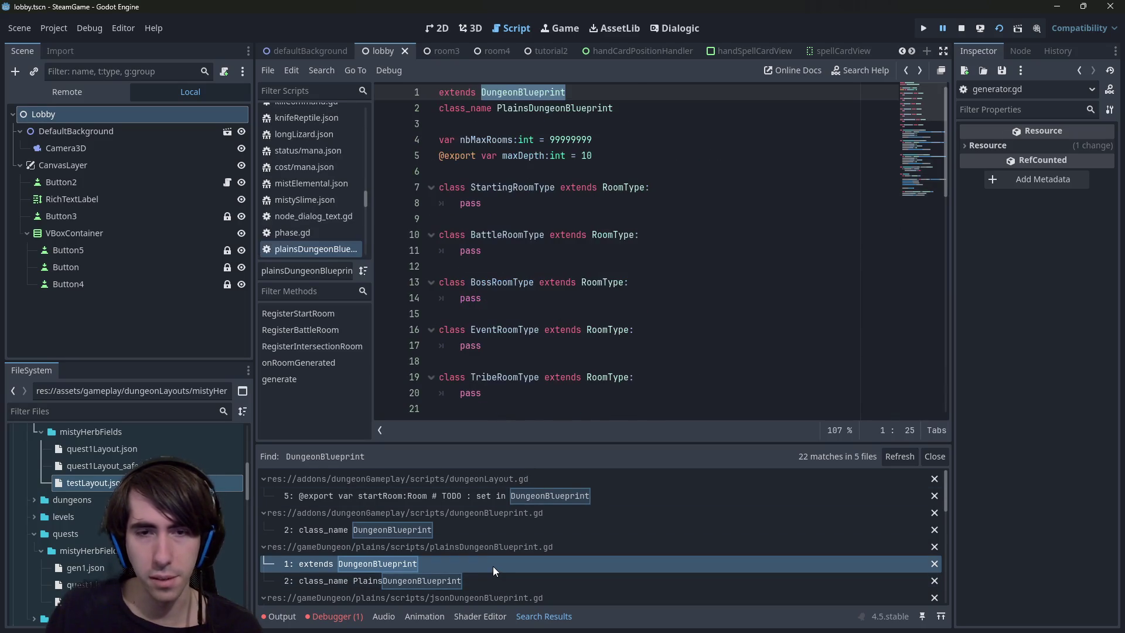
- Scroll through plainsDungeonBlueprint.gd's Boss, Event, Tribe, Intersection and Corridor classes and return to the startRoom line
scroll(513, 339, down, 15)
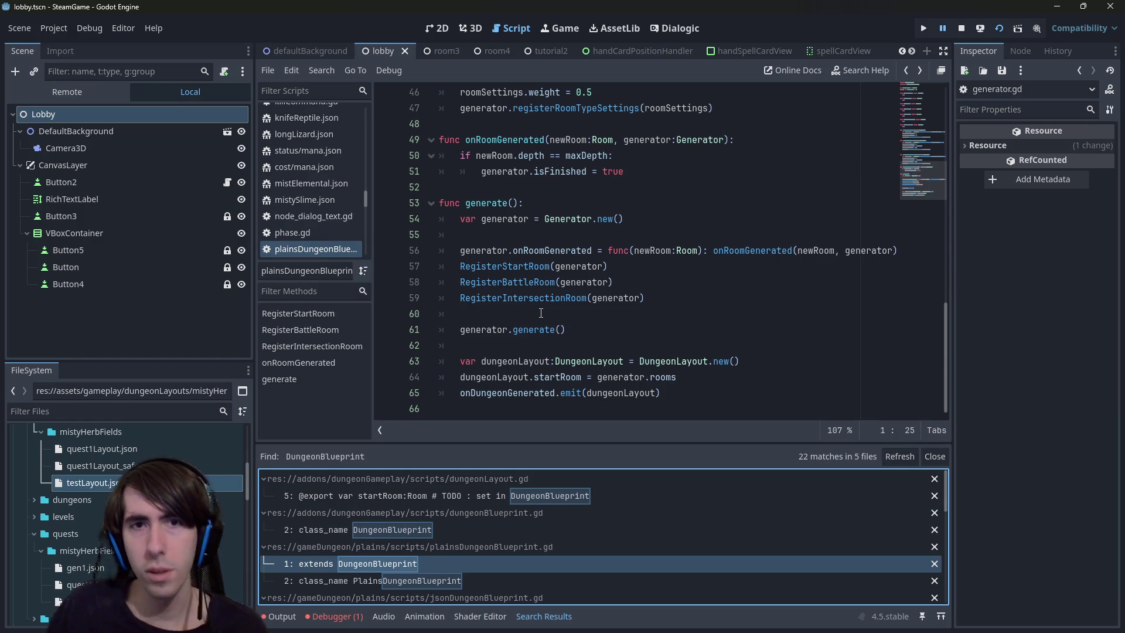
scroll(573, 217, up, 3)
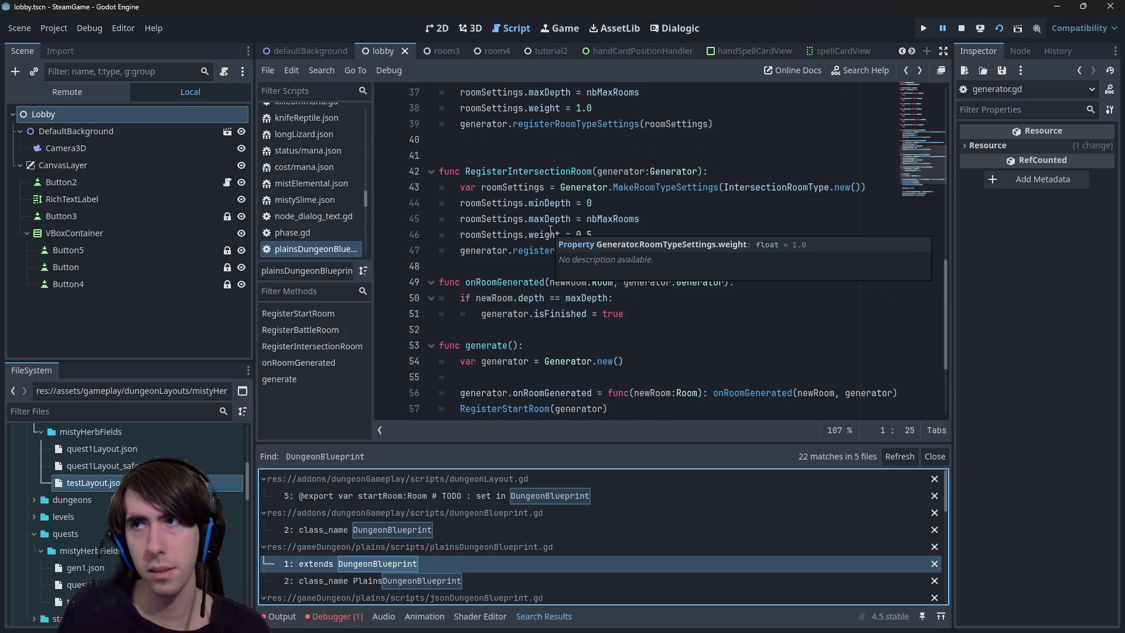
scroll(551, 230, down, 3)
click(703, 366)
click(768, 381)
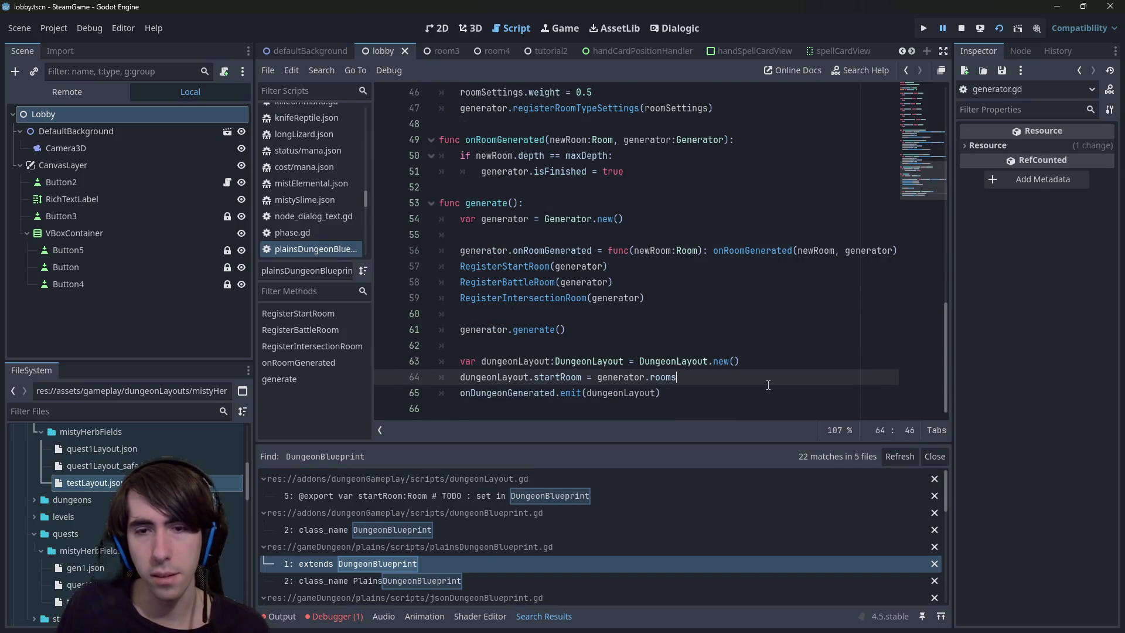
scroll(762, 381, up, 15)
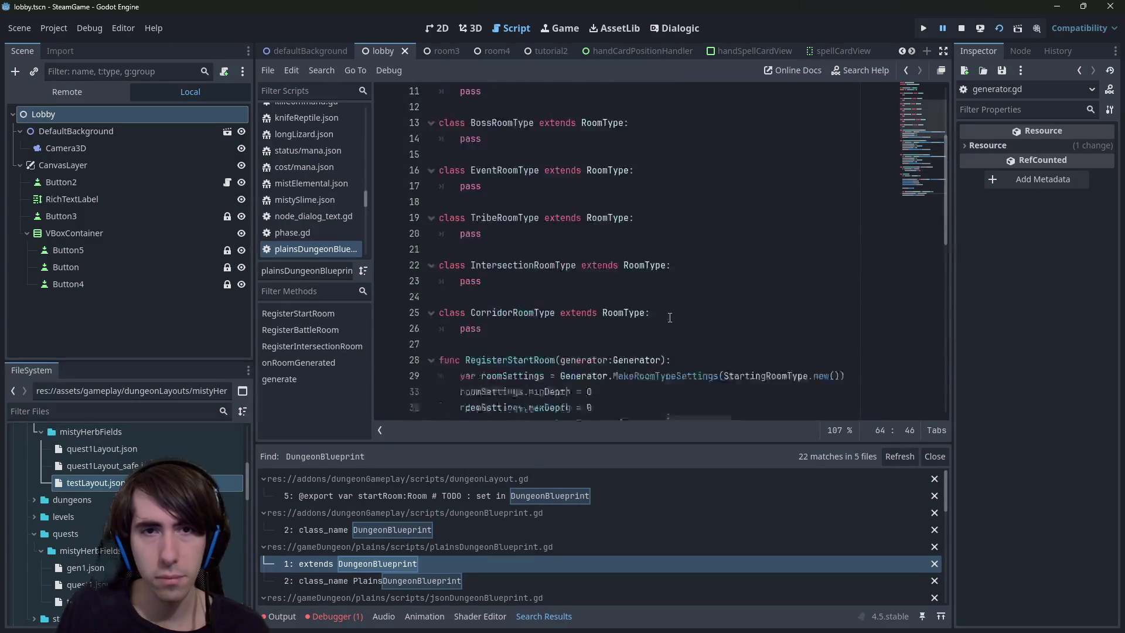
click(649, 171)
key(Return)
key(Return)
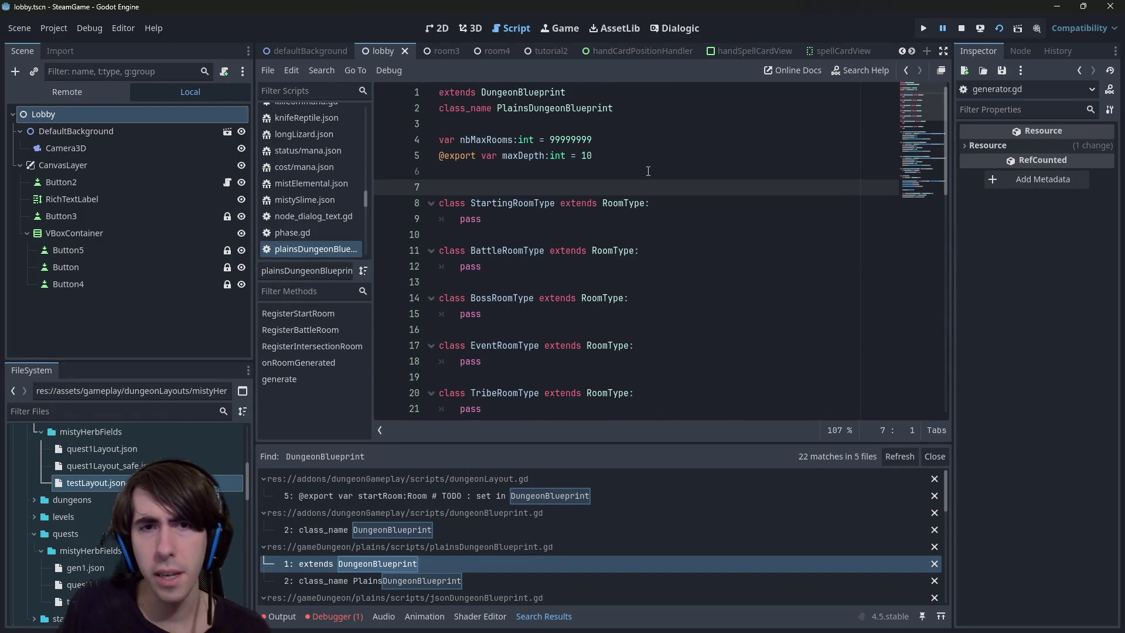
key(Up)
text(@export v)
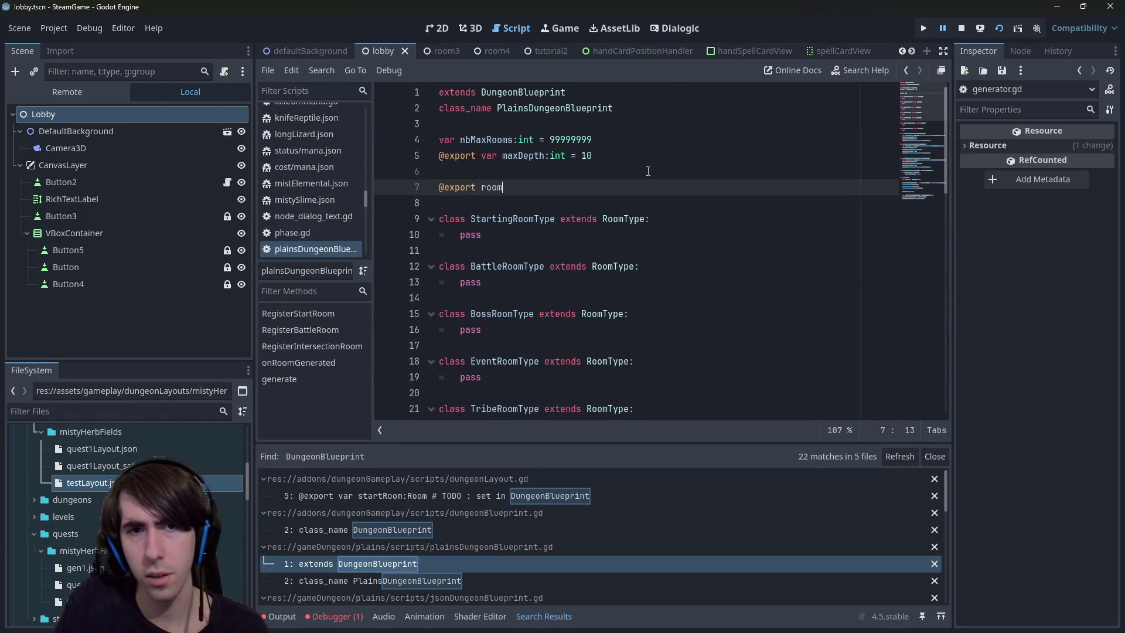
text(ar rooms:Arra)
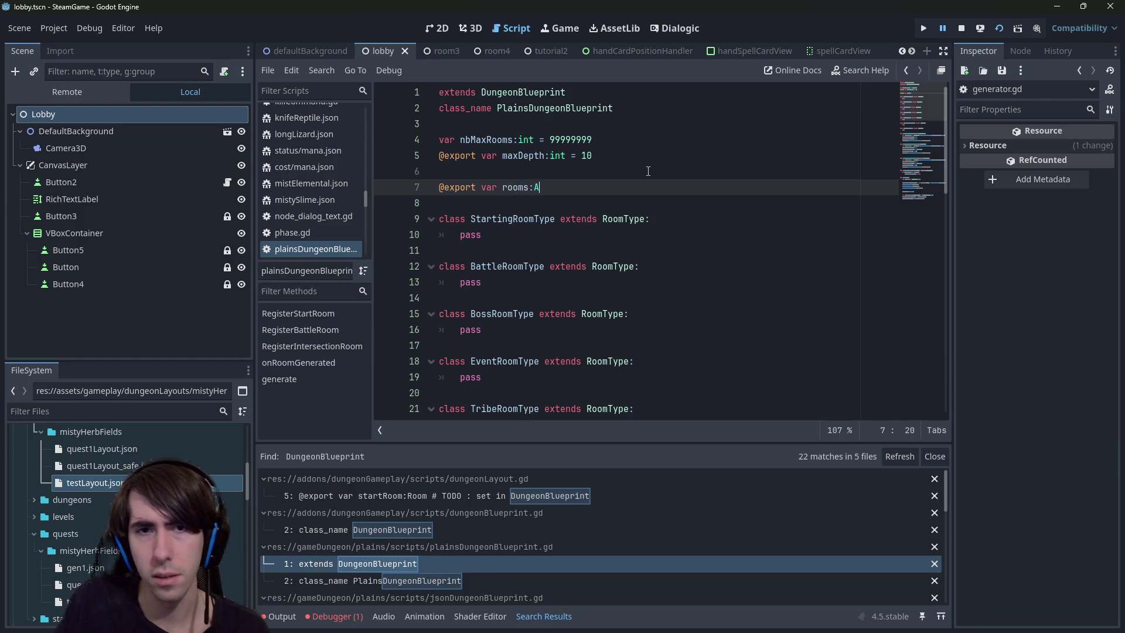
key(Return)
text([Room)
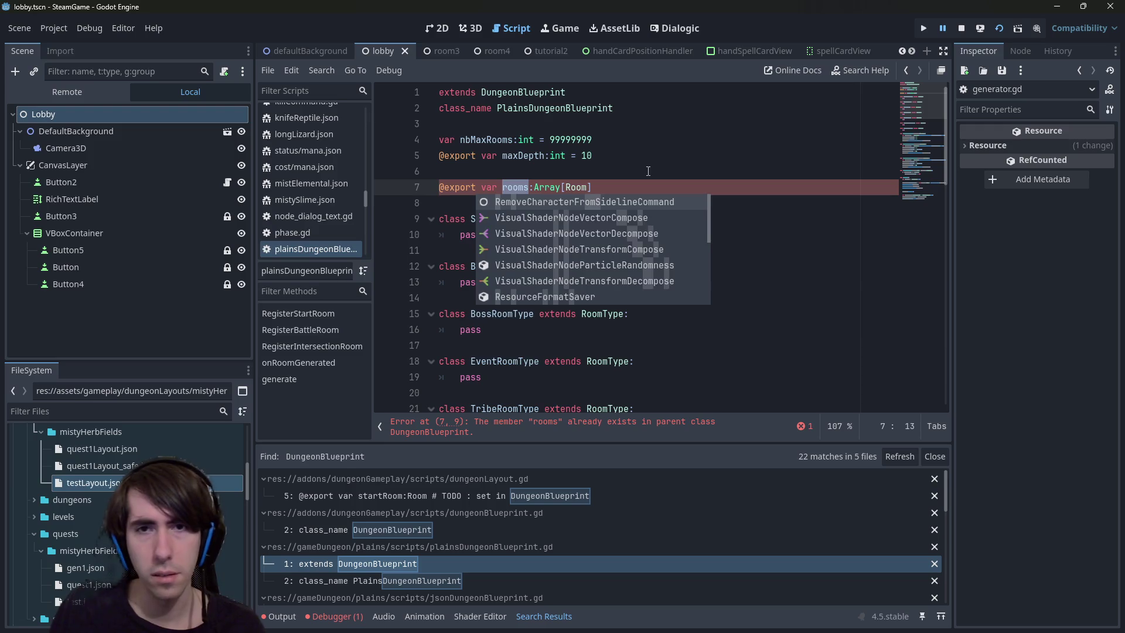
click(679, 182)
text(= [])
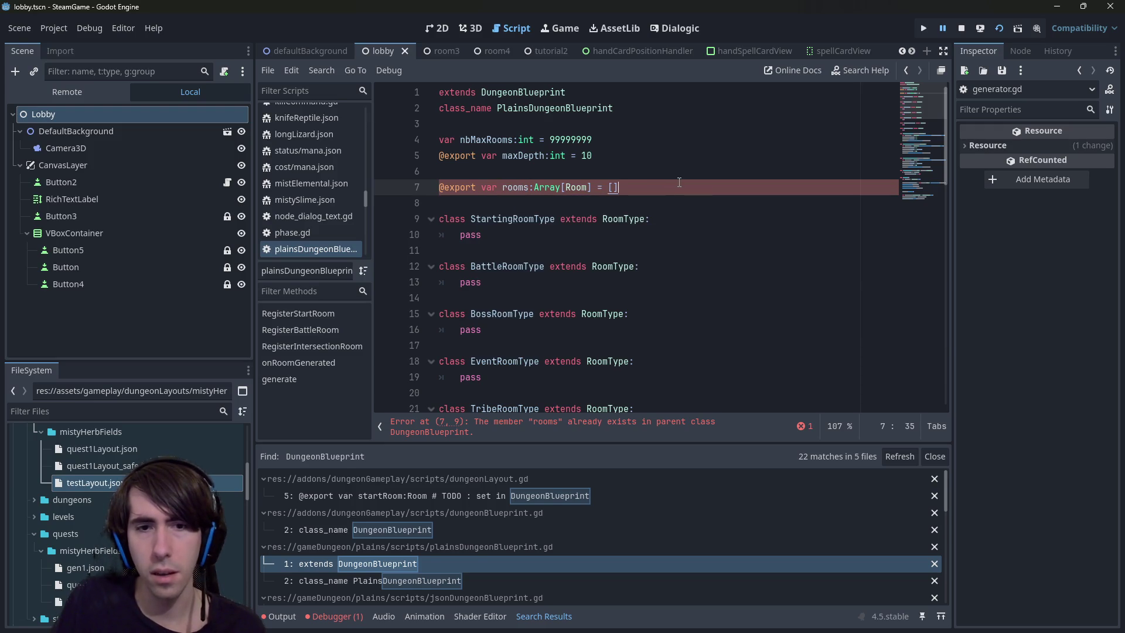
key(BackSpace)
key(BackSpace)
key(BackSpace)
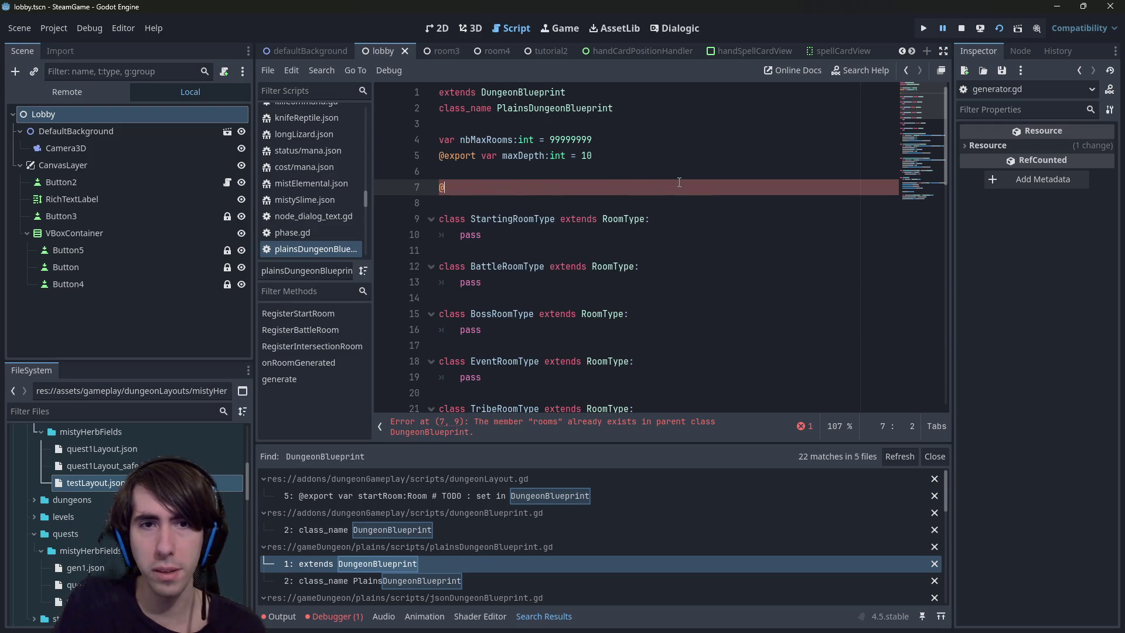
key(ctrl+s)
ctrl+click(551, 93)
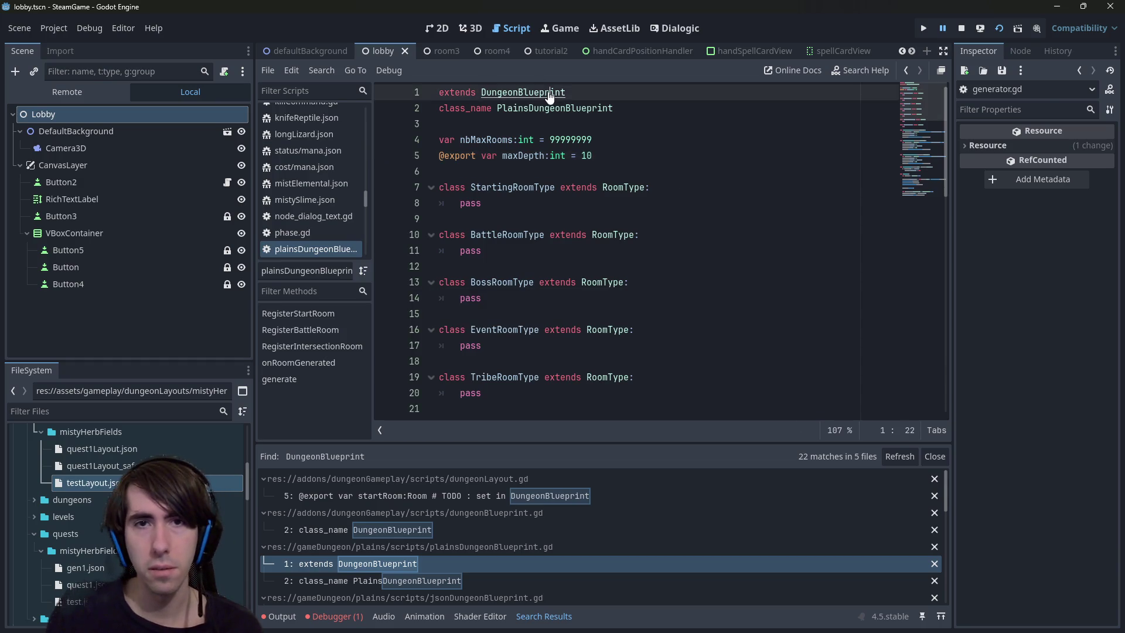
double_click(514, 141)
double_click(522, 155)
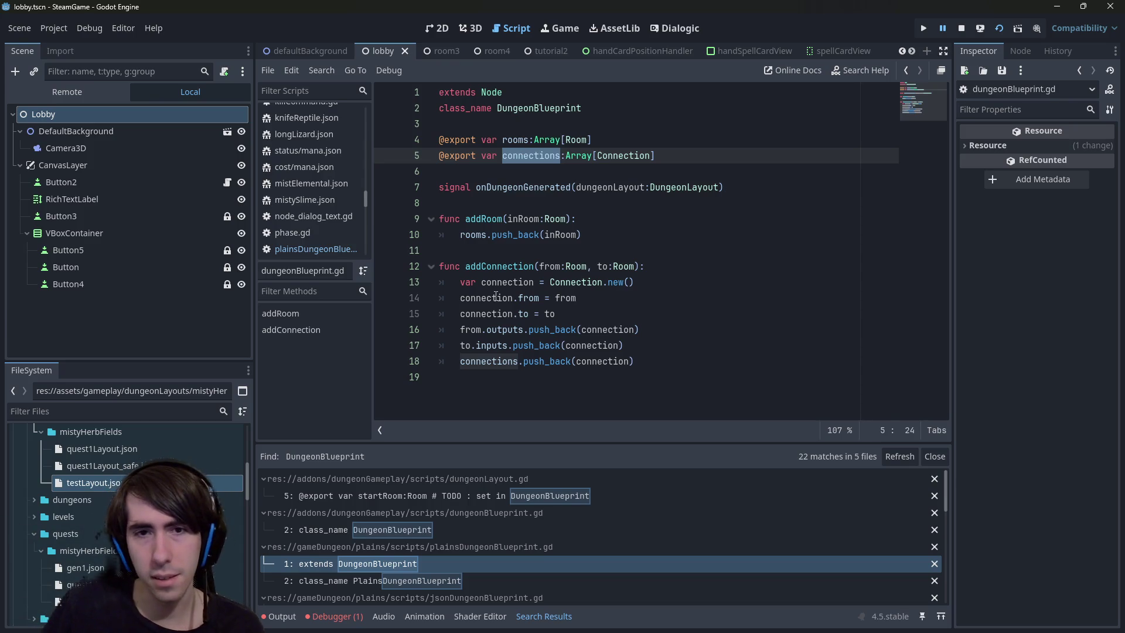
click(501, 266)
click(533, 282)
double_click(530, 282)
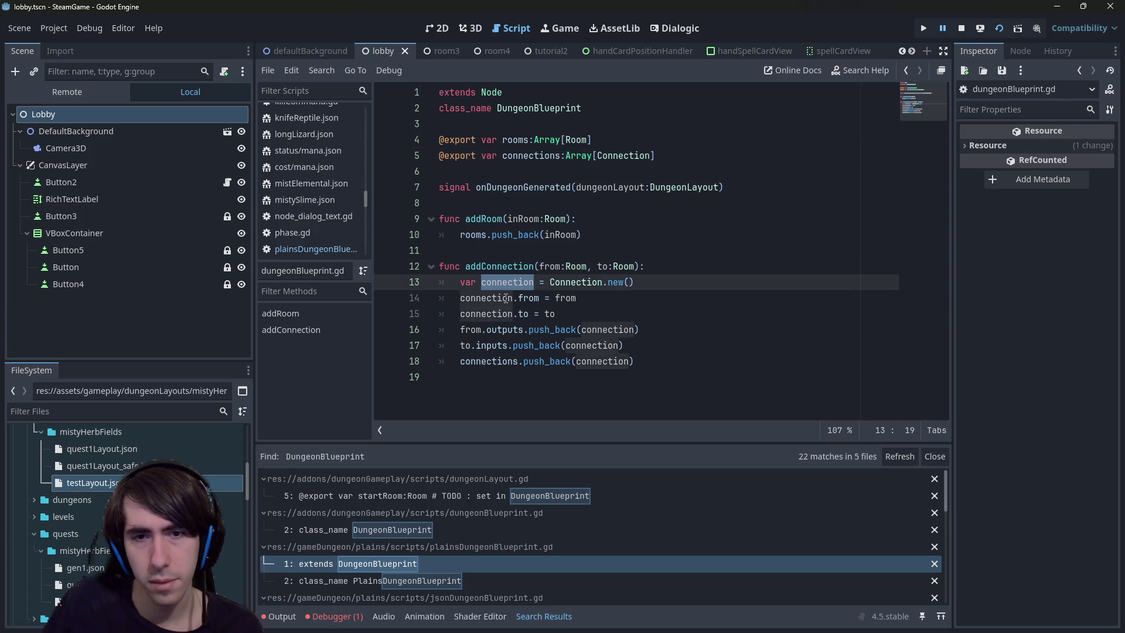
mouse_move(504, 331)
click(540, 328)
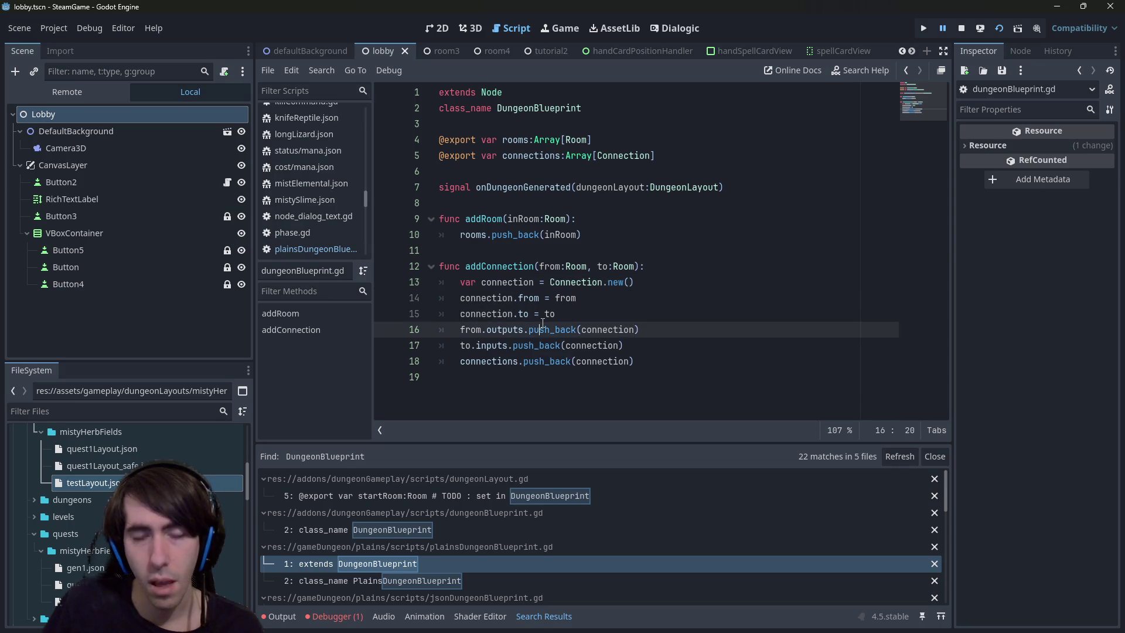
mouse_move(543, 324)
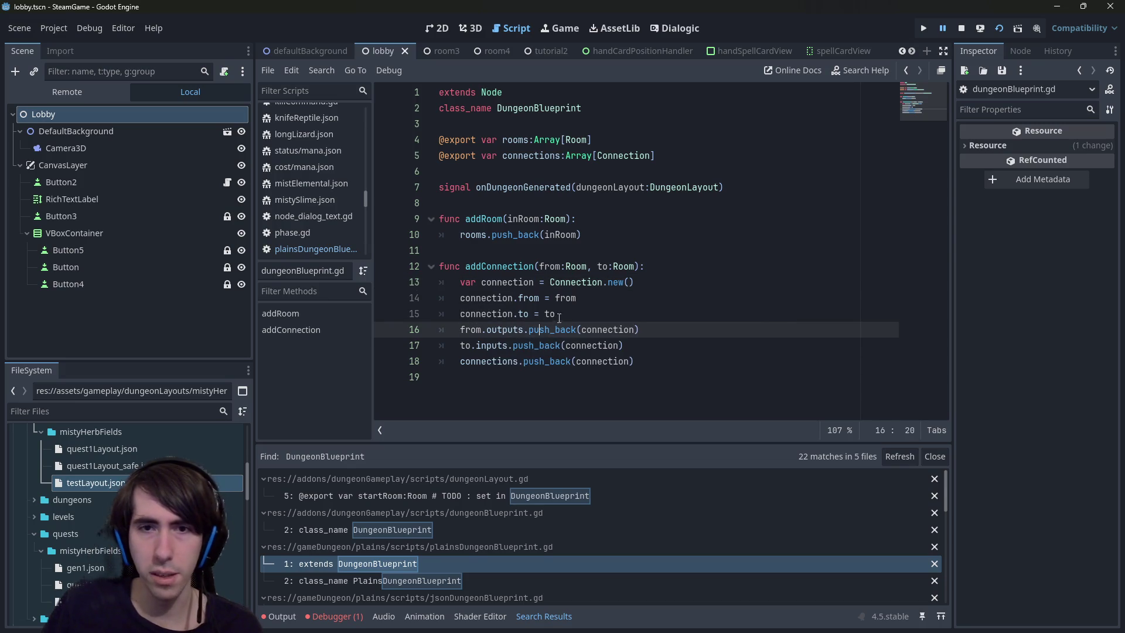
double_click(549, 266)
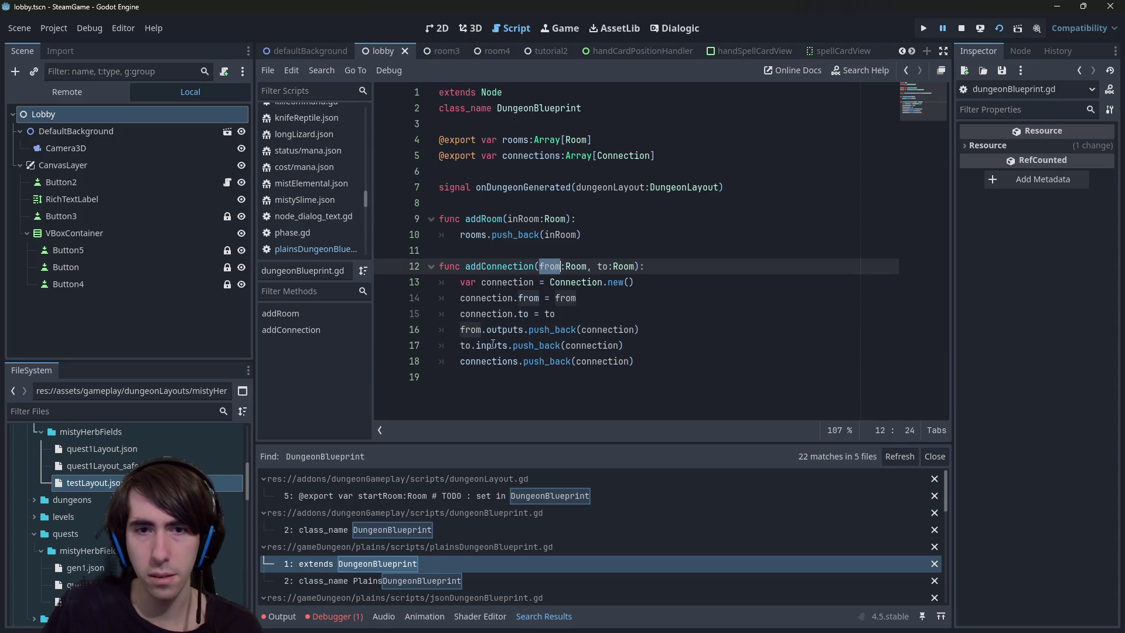
double_click(491, 346)
double_click(489, 361)
double_click(516, 140)
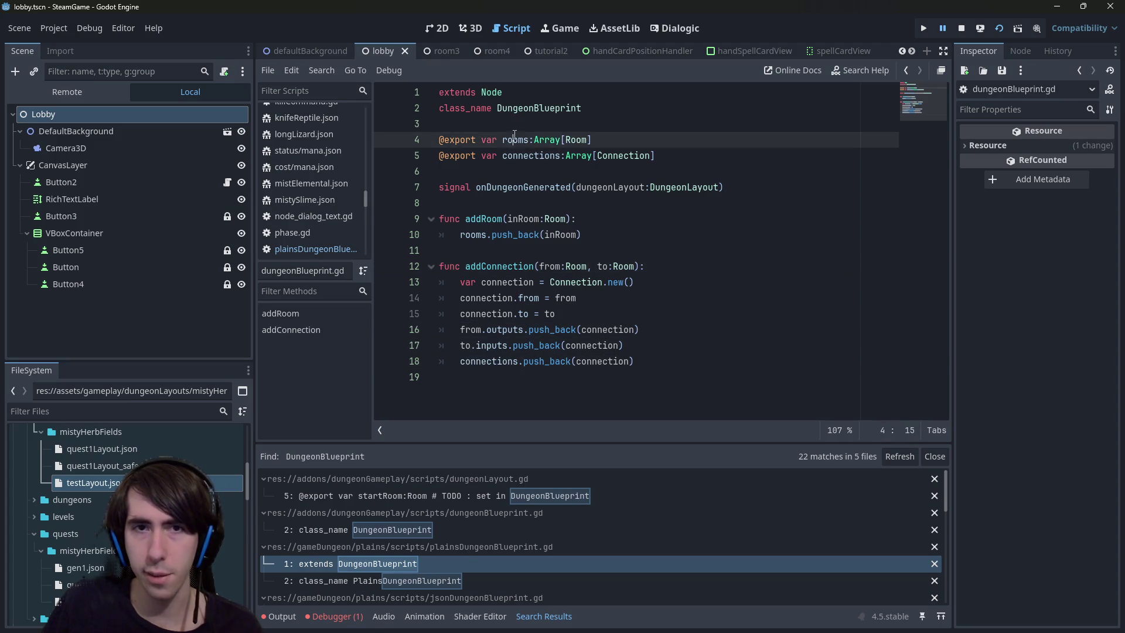
key(alt+Left)
key(alt+Left)
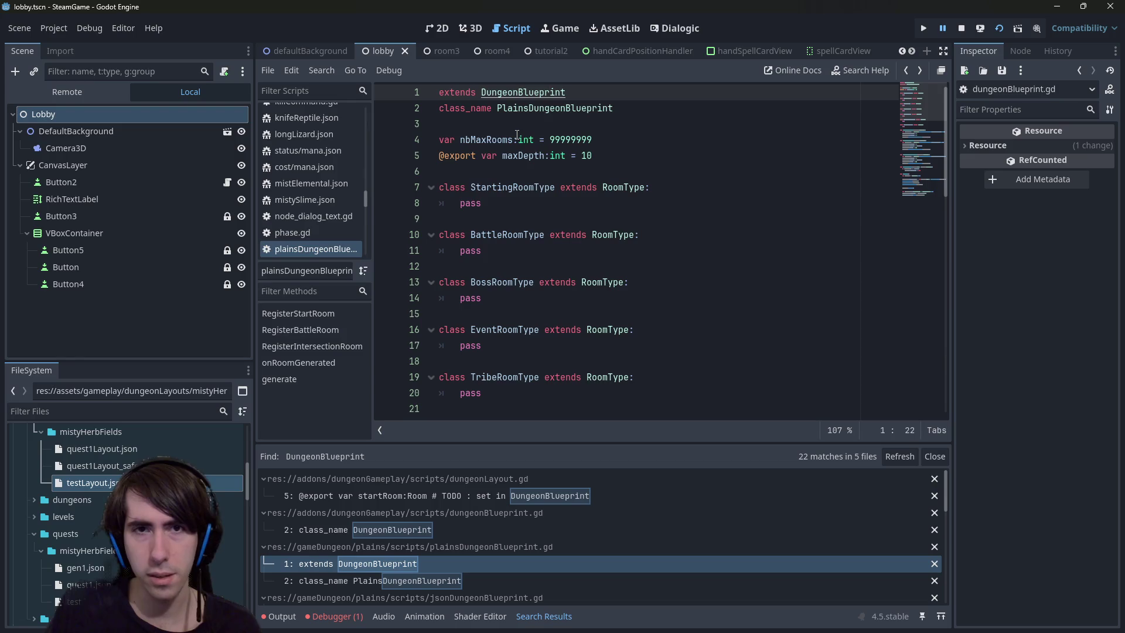
- Append [0] to the startRoom assignment on line 64 so it takes the first room
scroll(517, 134, down, 15)
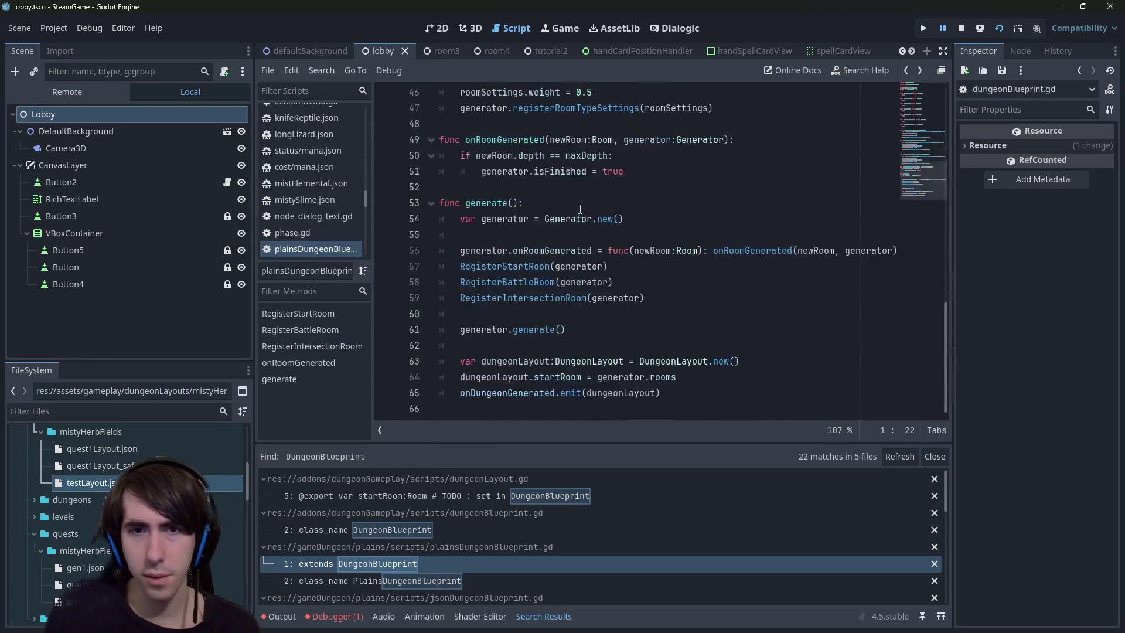
click(682, 378)
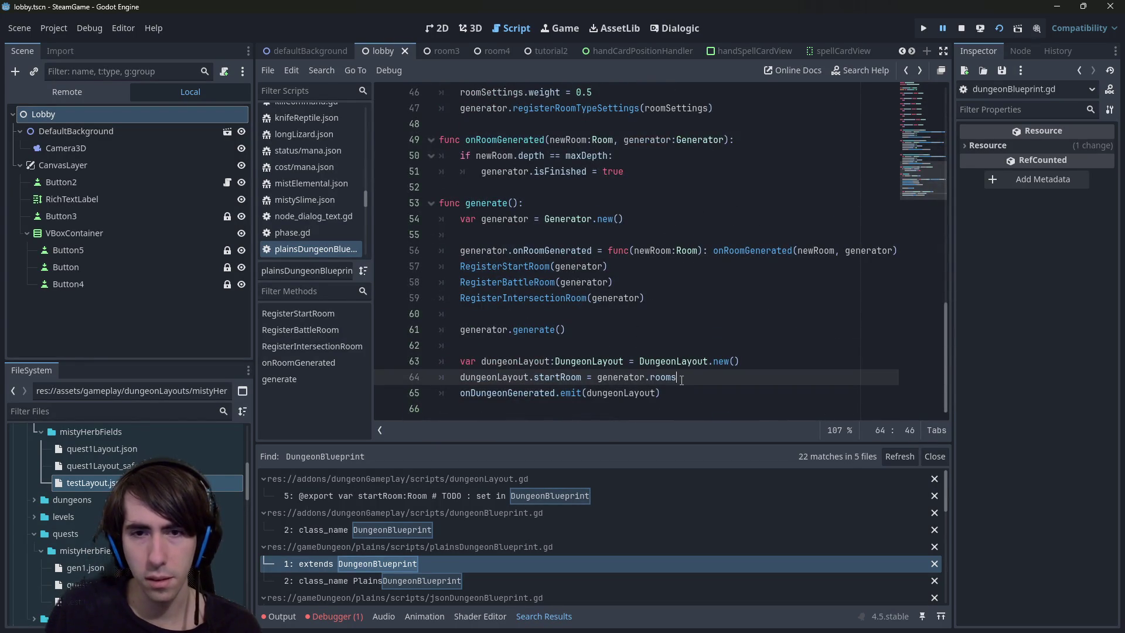
click(672, 351)
click(703, 393)
click(721, 361)
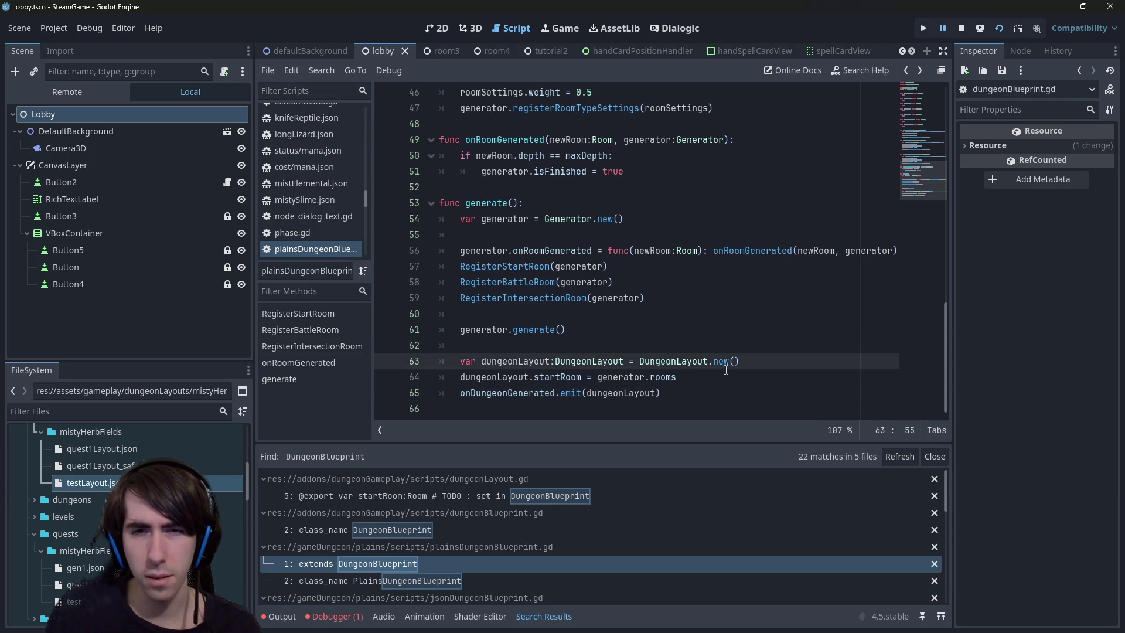
click(749, 383)
text([0])
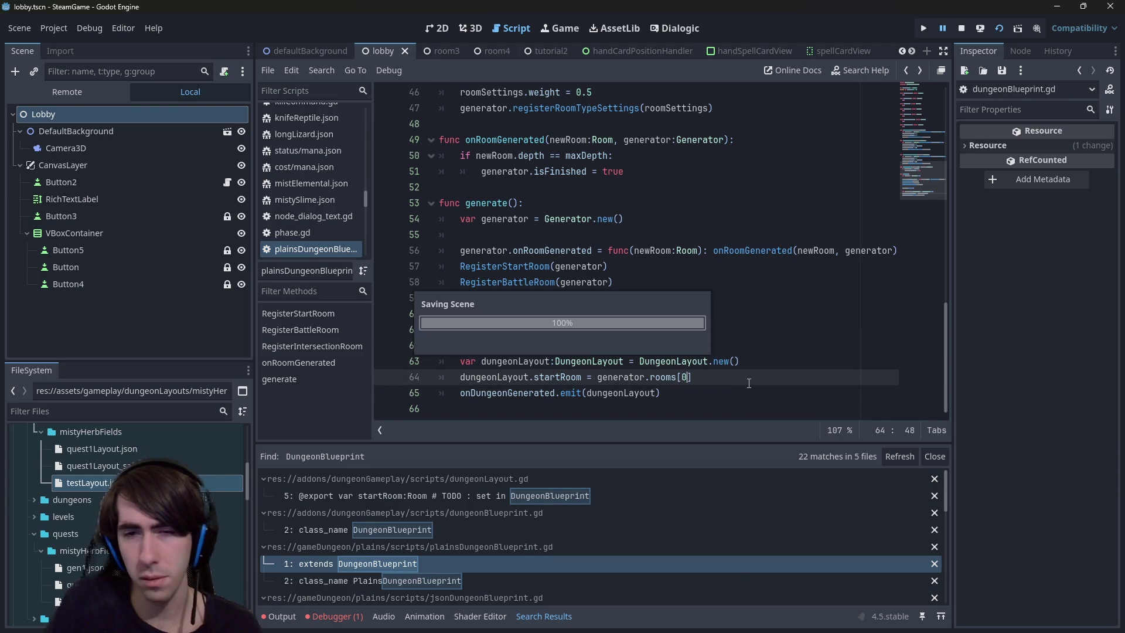
- Add a new line 'dungeonLayout.rooms = generator.rooms', correcting the wrong roomTypeSettings completion
key(Return)
text(dungeonLayout.roo)
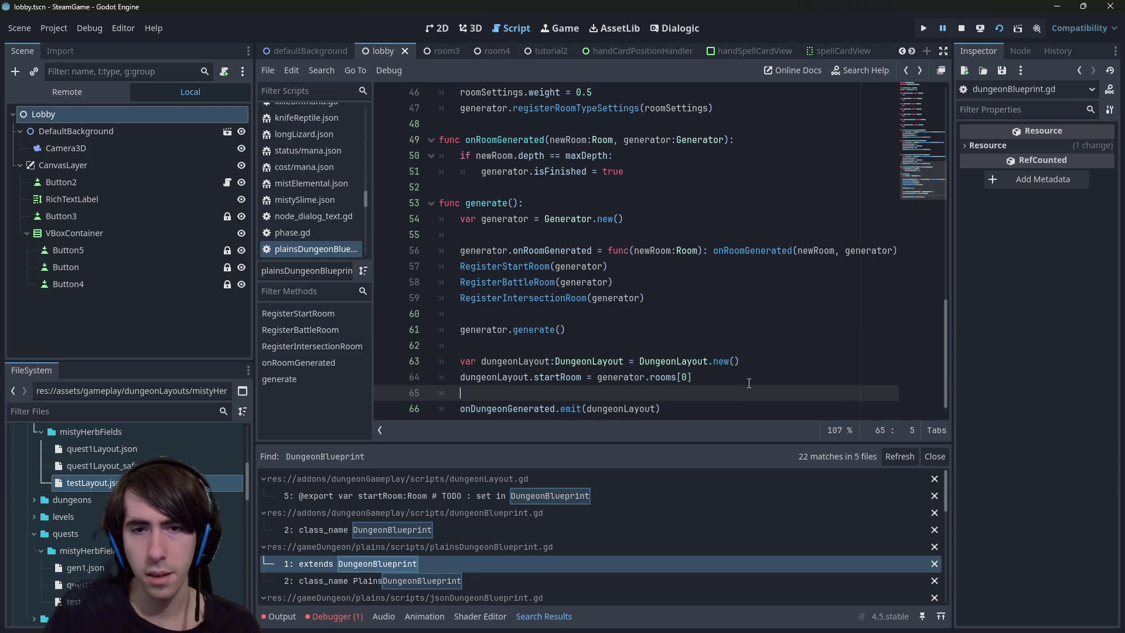
text(ms = generator.)
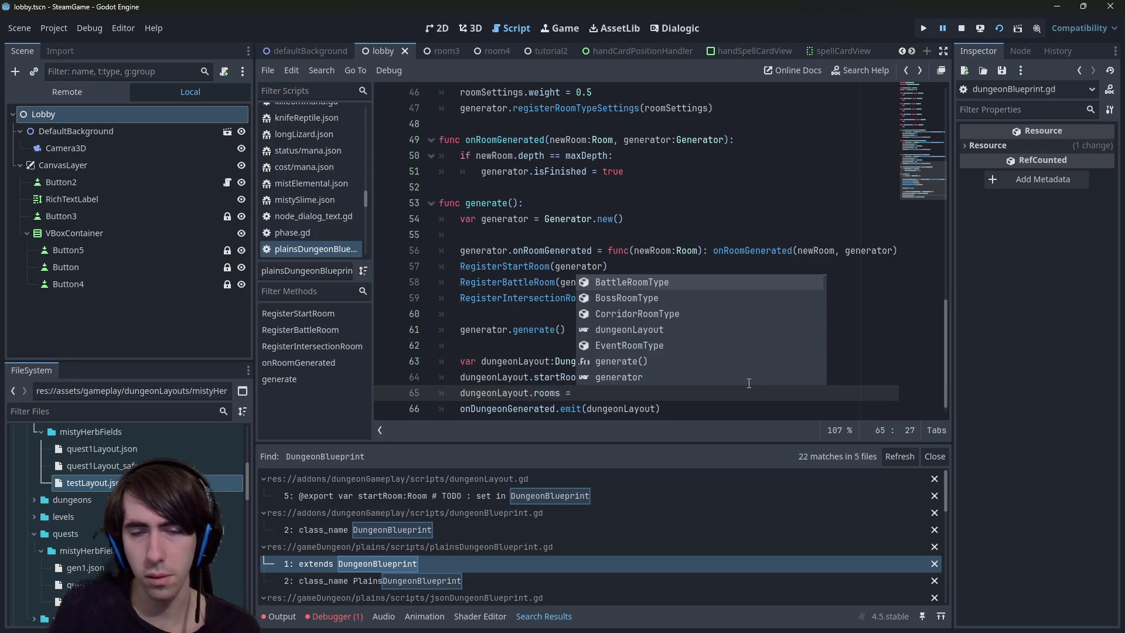
text(room)
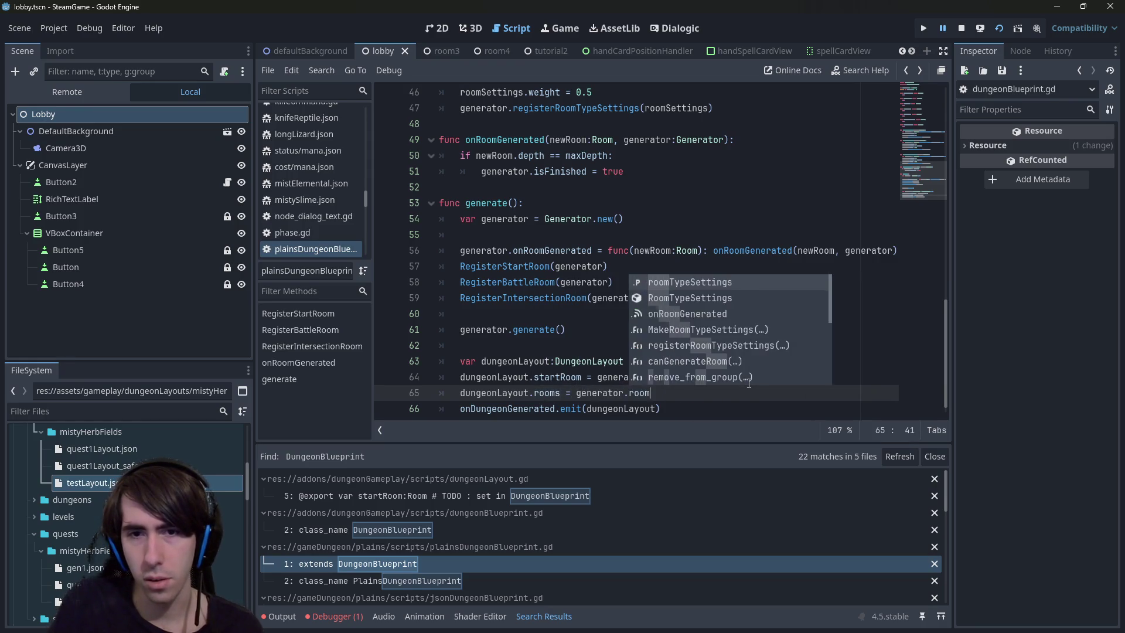
key(Return)
key(ctrl+BackSpace)
key(ctrl+BackSpace)
key(ctrl+BackSpace)
text(room)
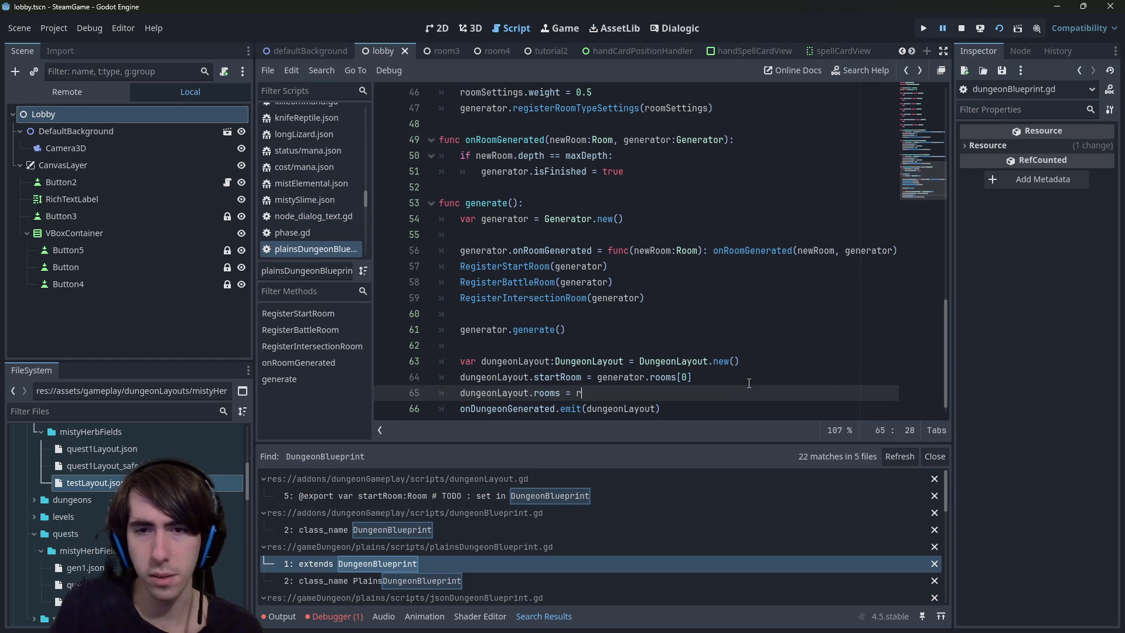
key(Return)
- Remove the 'generator.' prefix from line 64 and restart the game to test
key(Up)
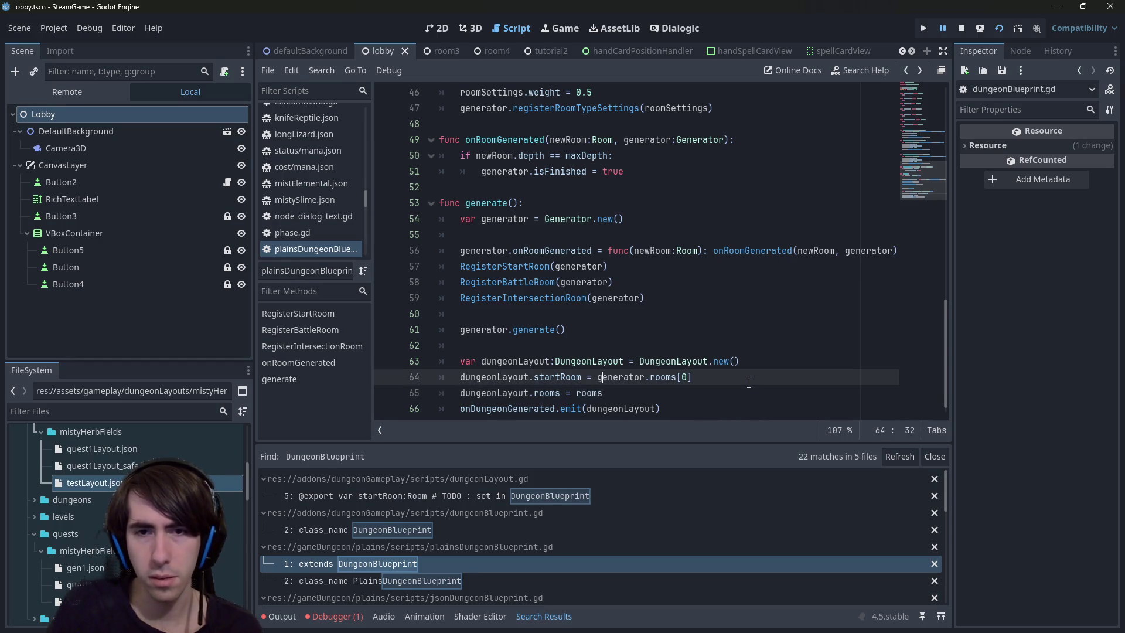
key(ctrl+Right)
key(ctrl+BackSpace)
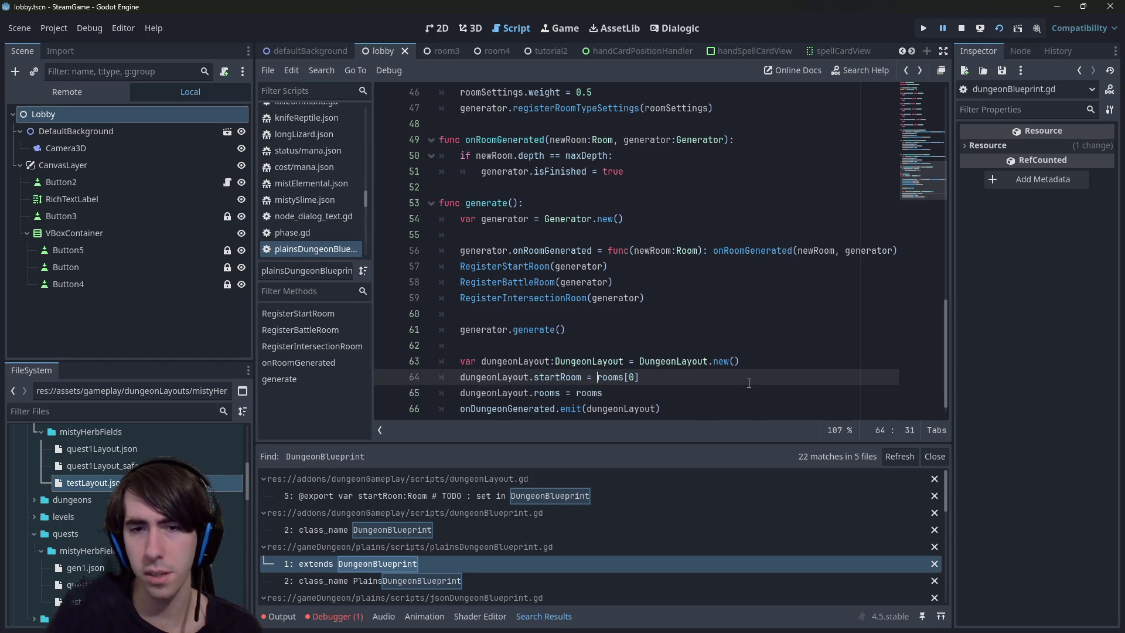
key(Delete)
click(625, 377)
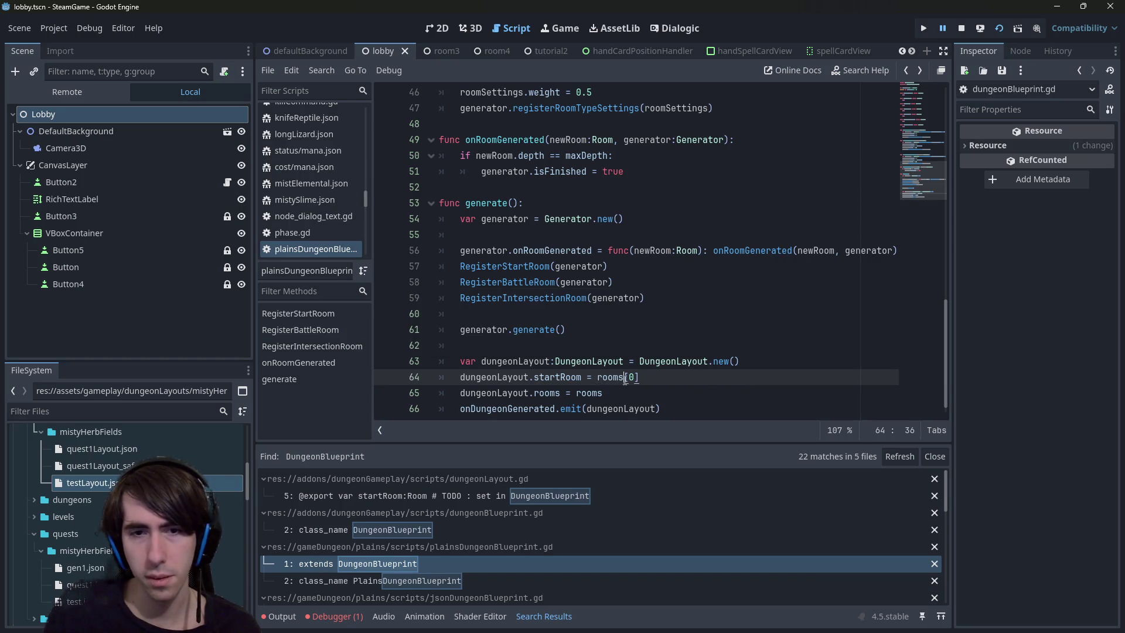
key(F8)
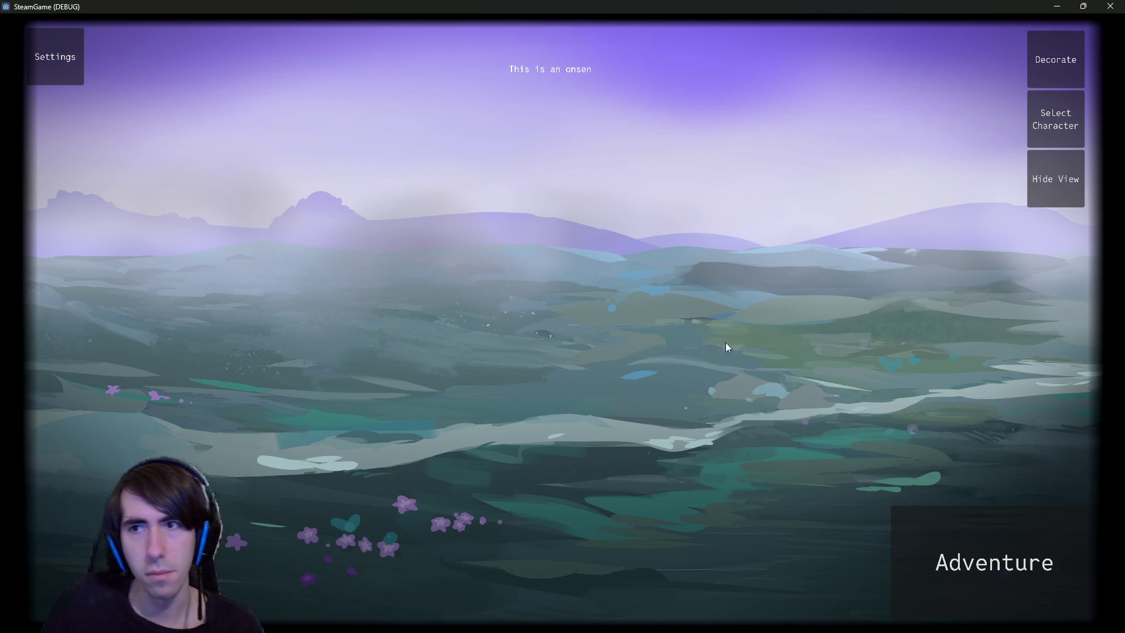
- Open the Misty Herb Fields quest list and start the 'explore deep into the fields' quest
click(1026, 536)
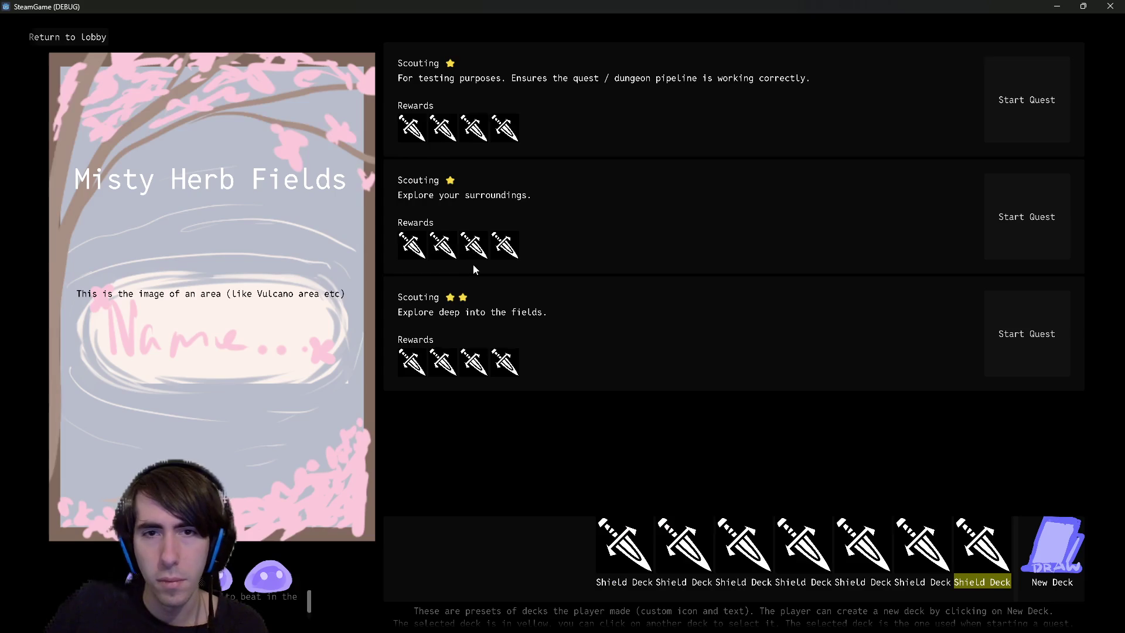
click(1008, 334)
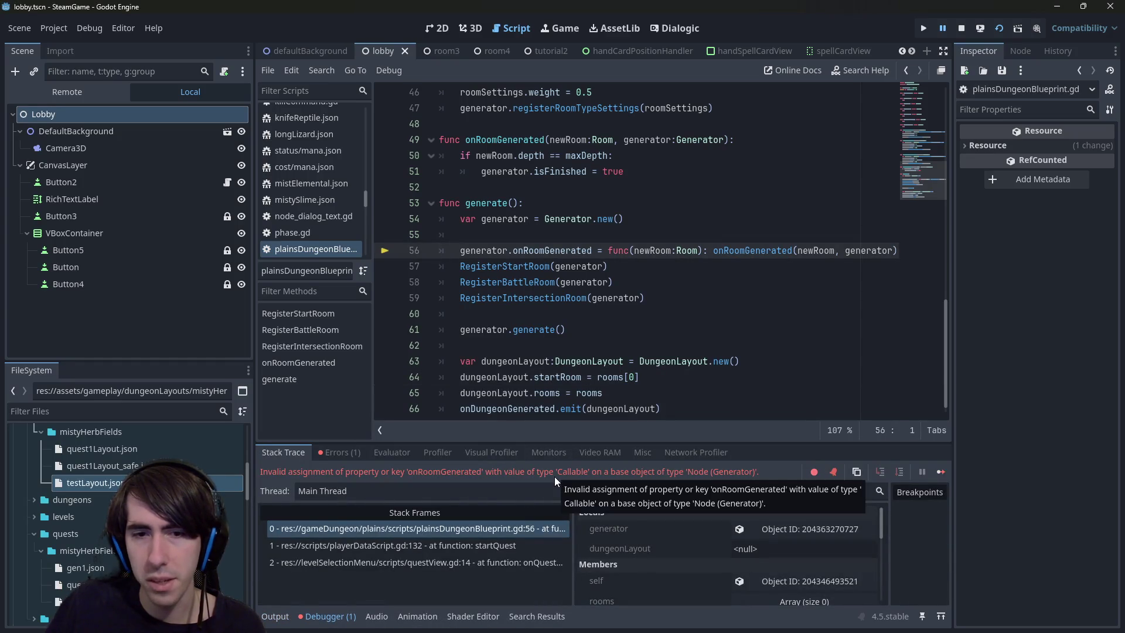
- Inspect the onRoomGenerated occurrences and its signal definition, then return to line 56
double_click(753, 251)
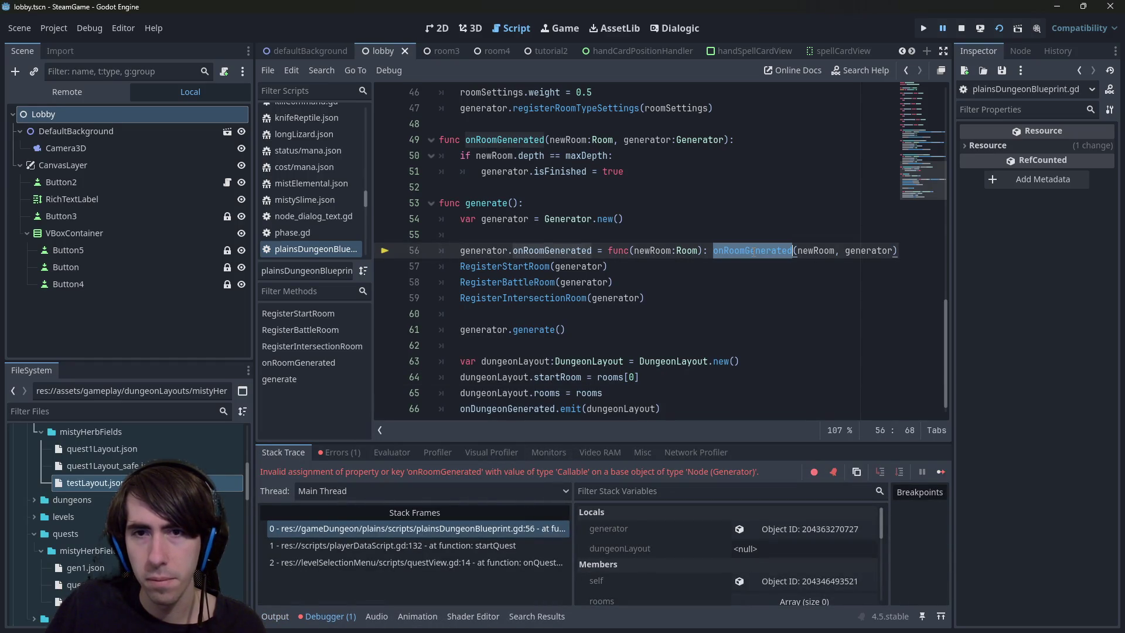
scroll(754, 238, up, 2)
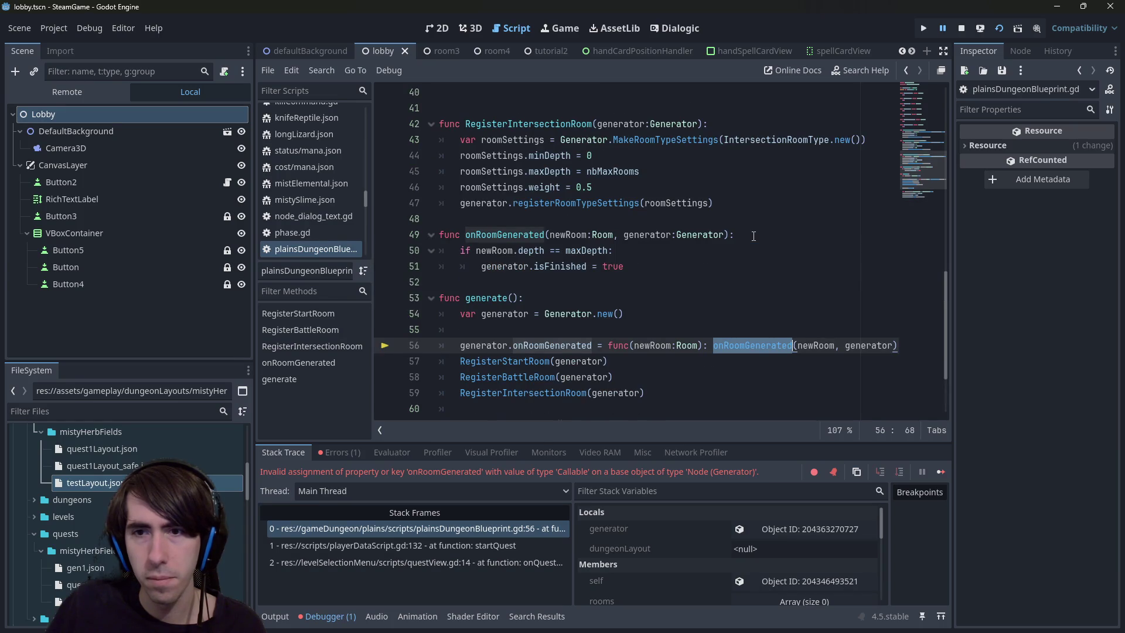
mouse_move(814, 346)
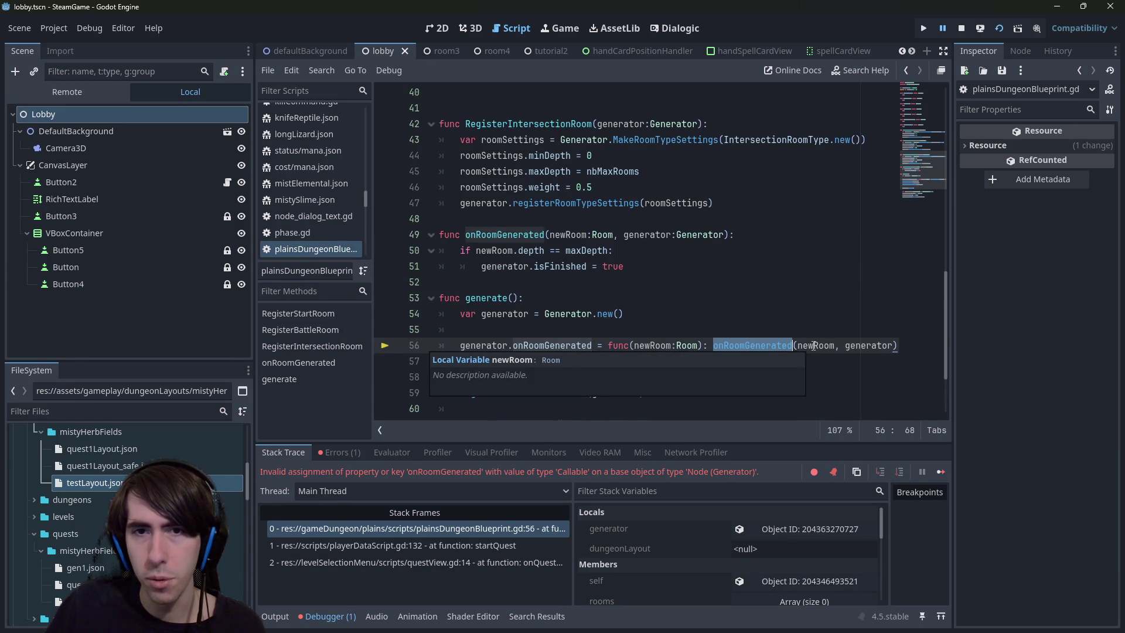
mouse_move(875, 343)
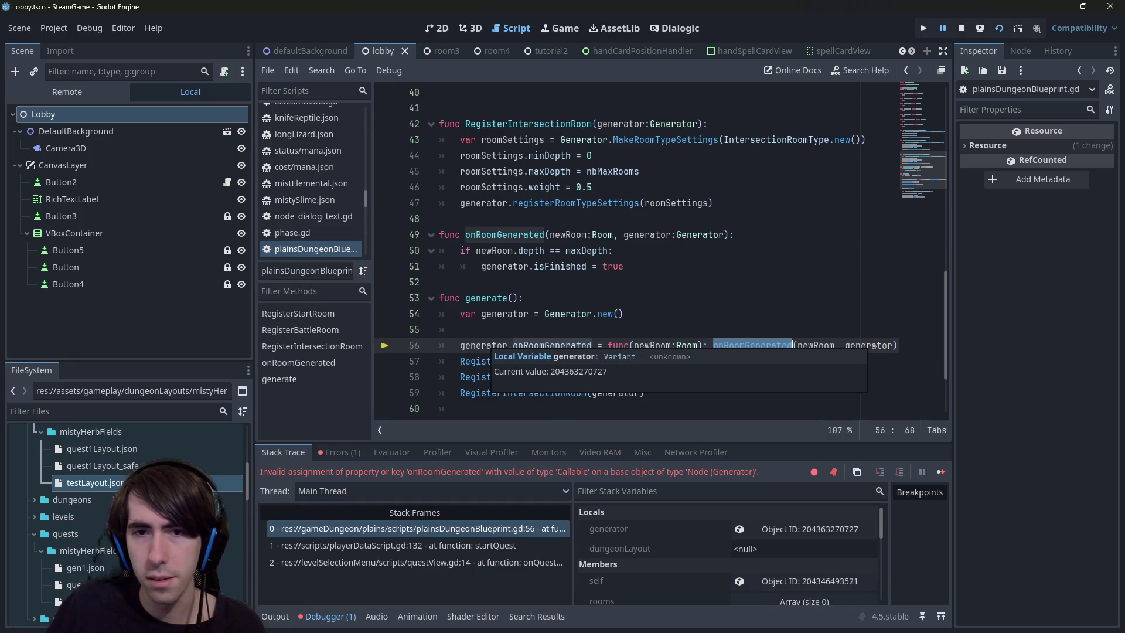
key(Up)
key(Up)
key(Up)
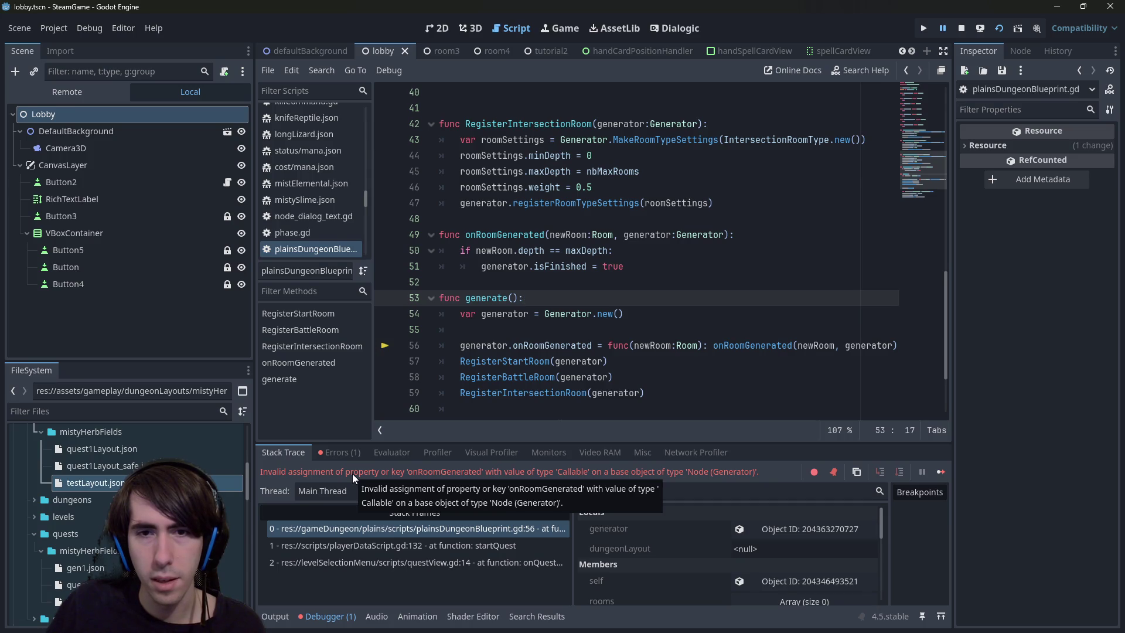
mouse_move(574, 340)
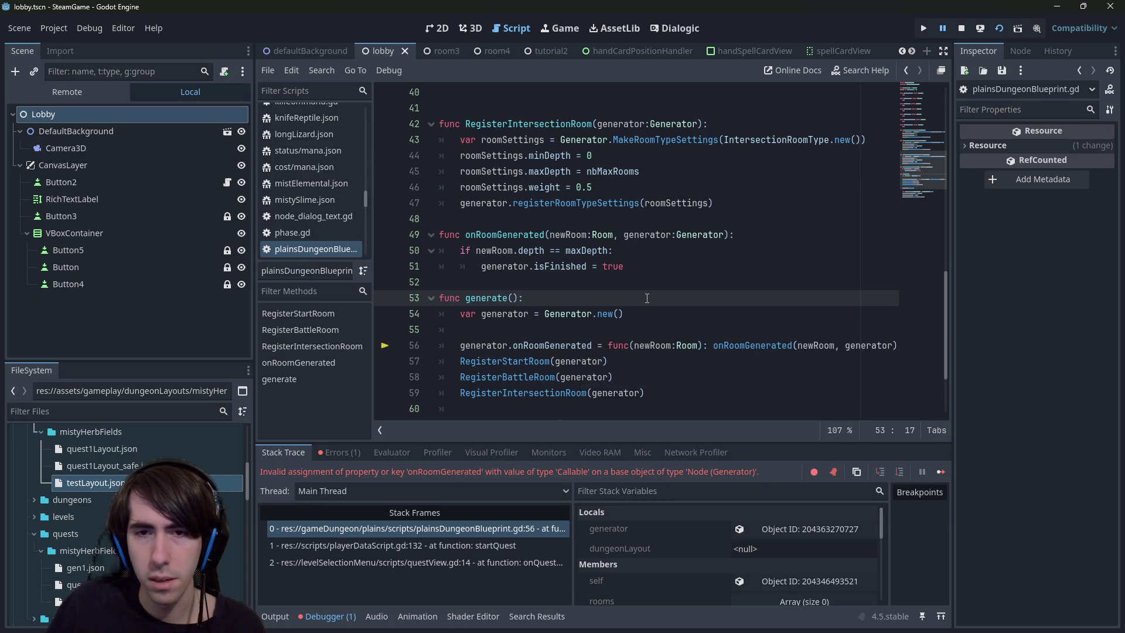
ctrl+click(561, 346)
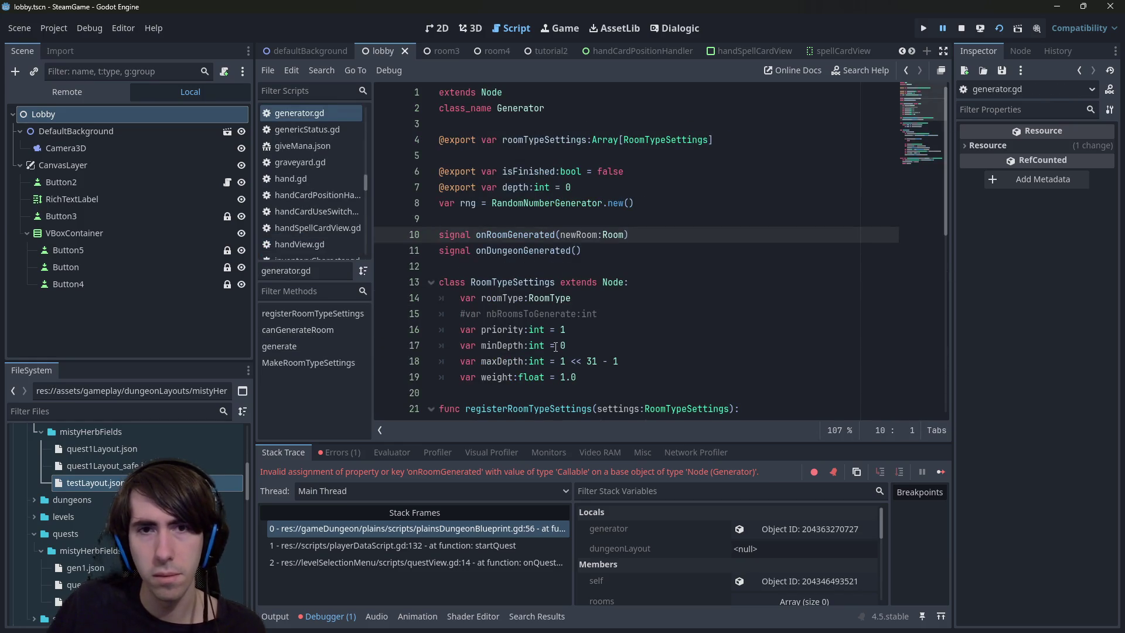
key(alt+Left)
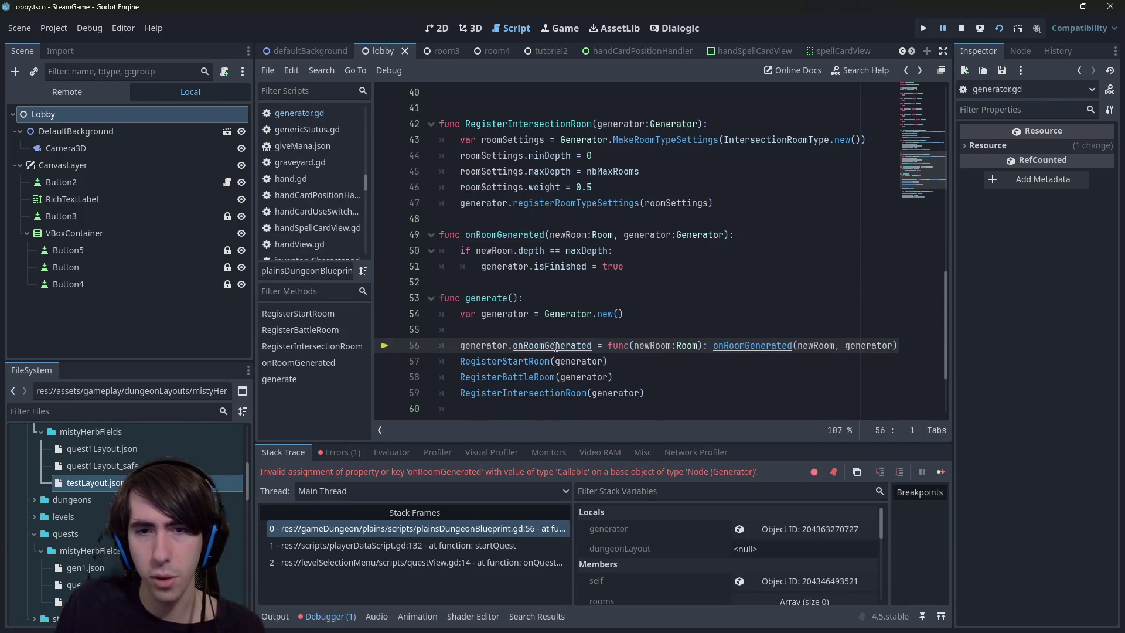
- Rewrite line 56 as generator.onRoomGenerated.connect(func…) and stop the paused debug session
key(ctrl+Right)
key(ctrl+Right)
key(ctrl+Right)
text(.con)
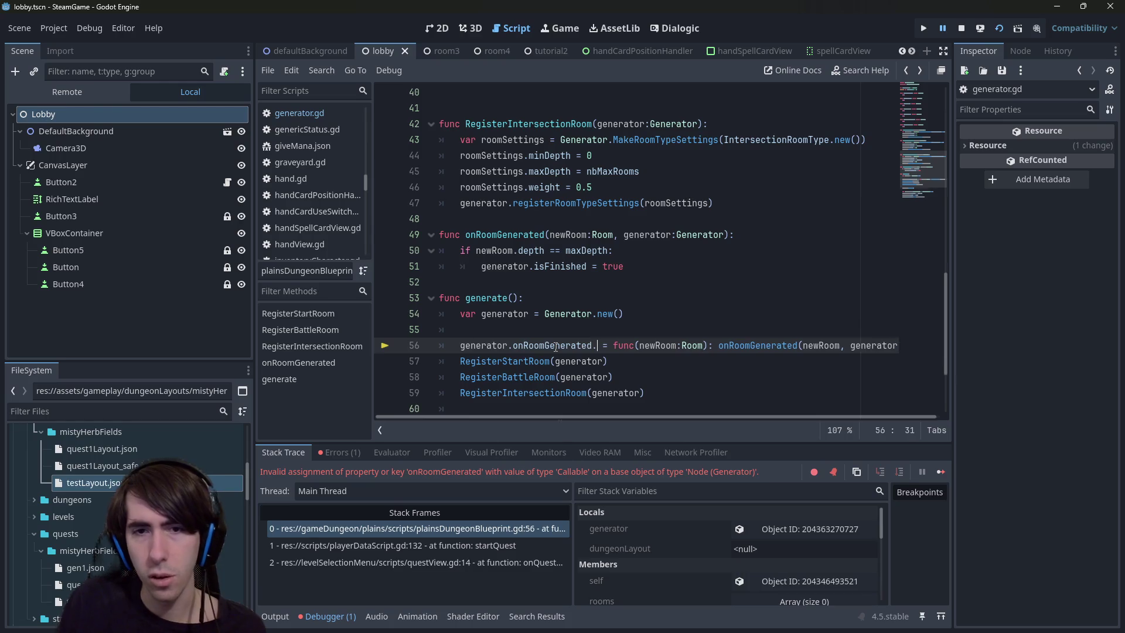
key(Return)
key(Delete)
key(Delete)
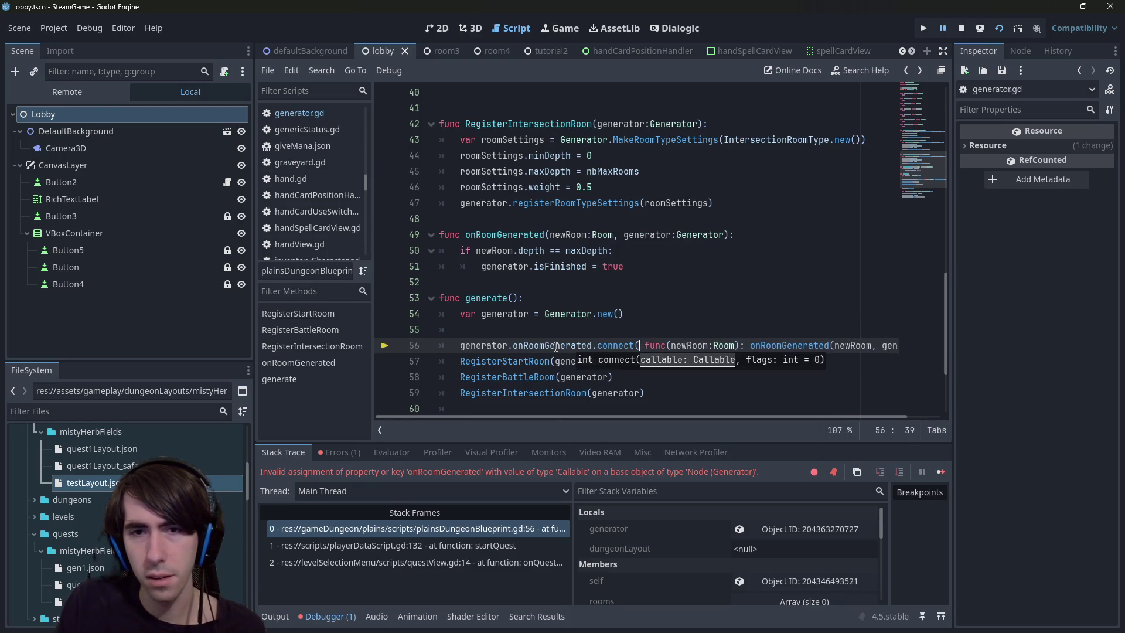
key(Delete)
key(End)
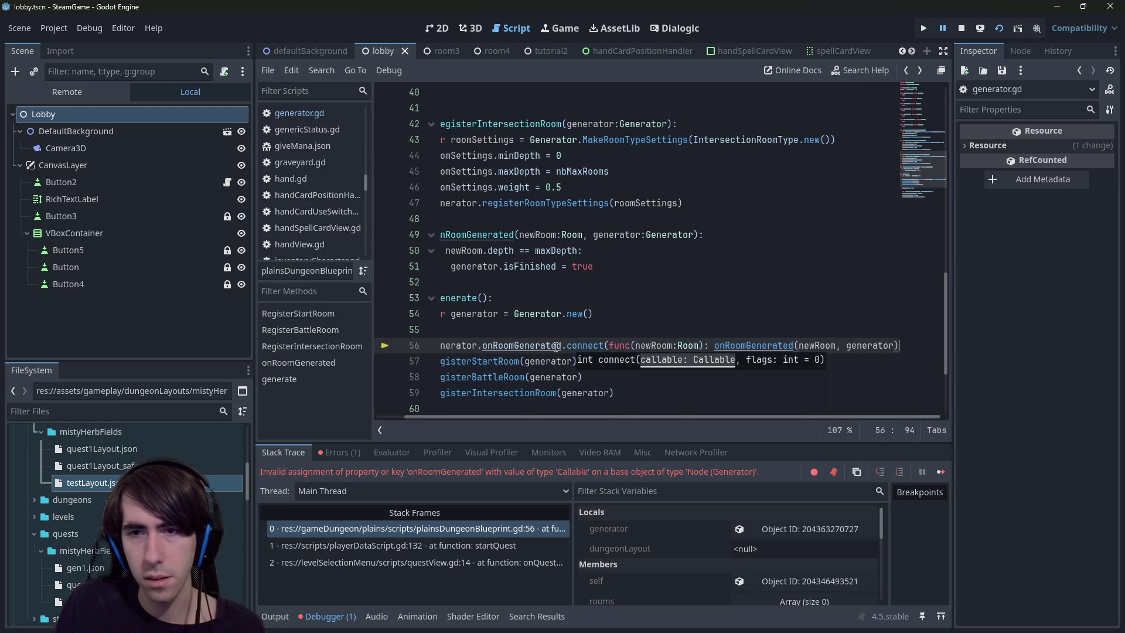
text())
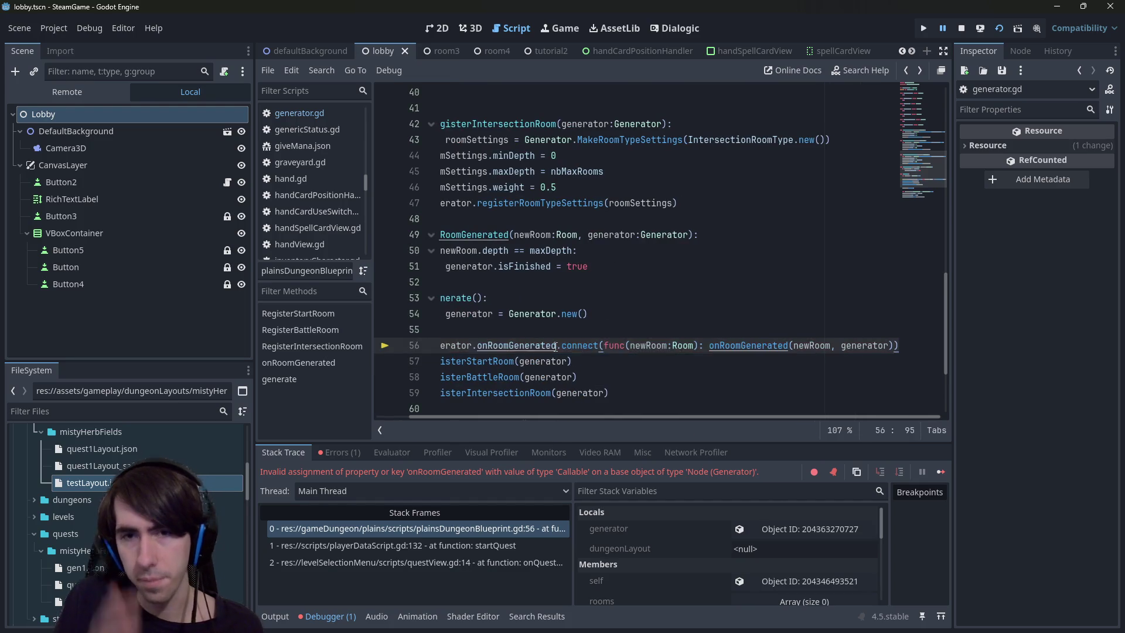
click(962, 28)
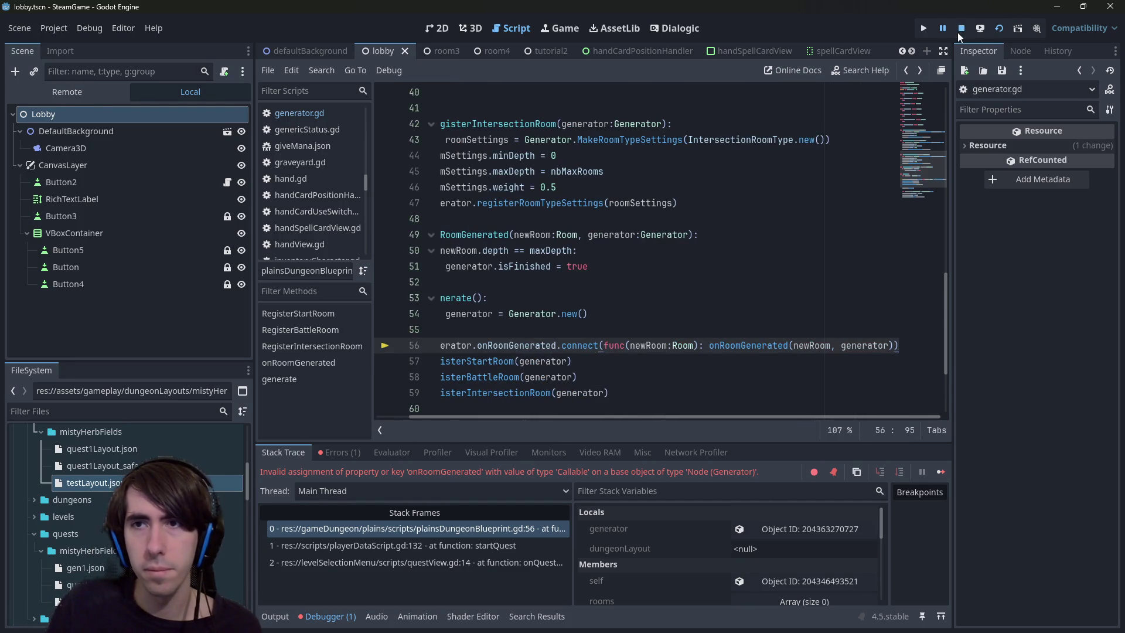
- Relaunch the fixed game, open the Misty Herb Fields quests, then close the game window
click(1001, 30)
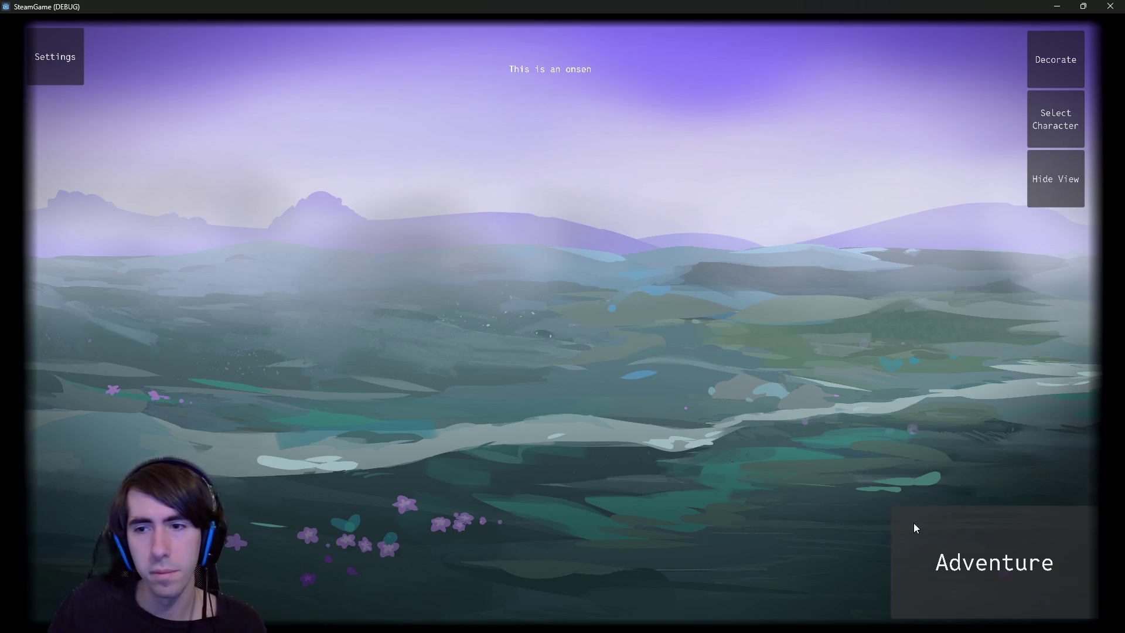
click(916, 528)
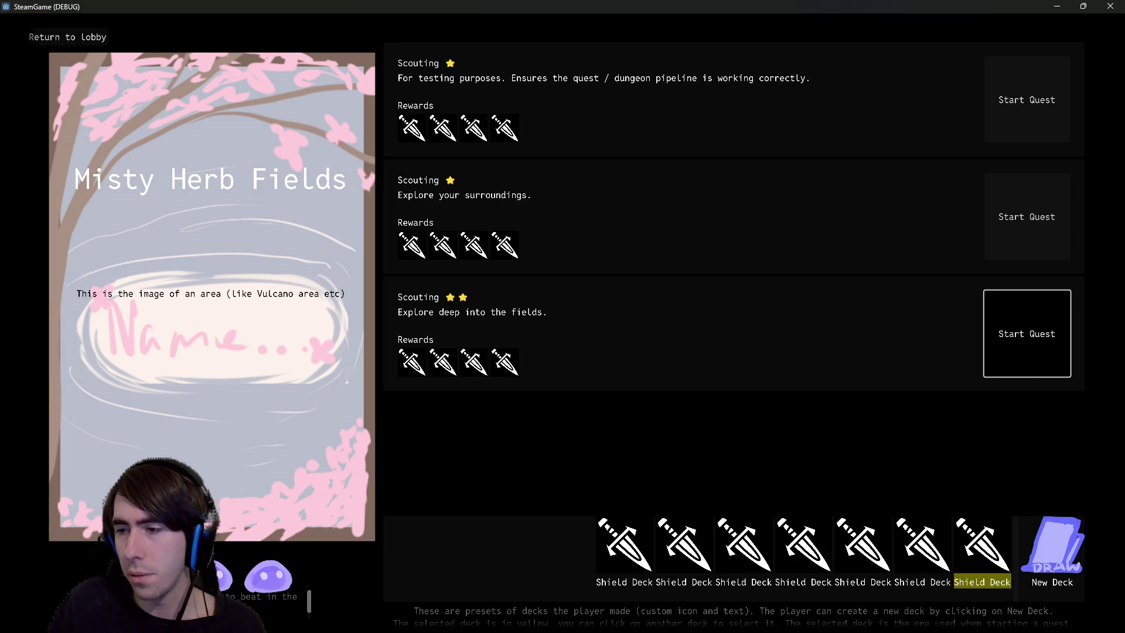
key(F8)
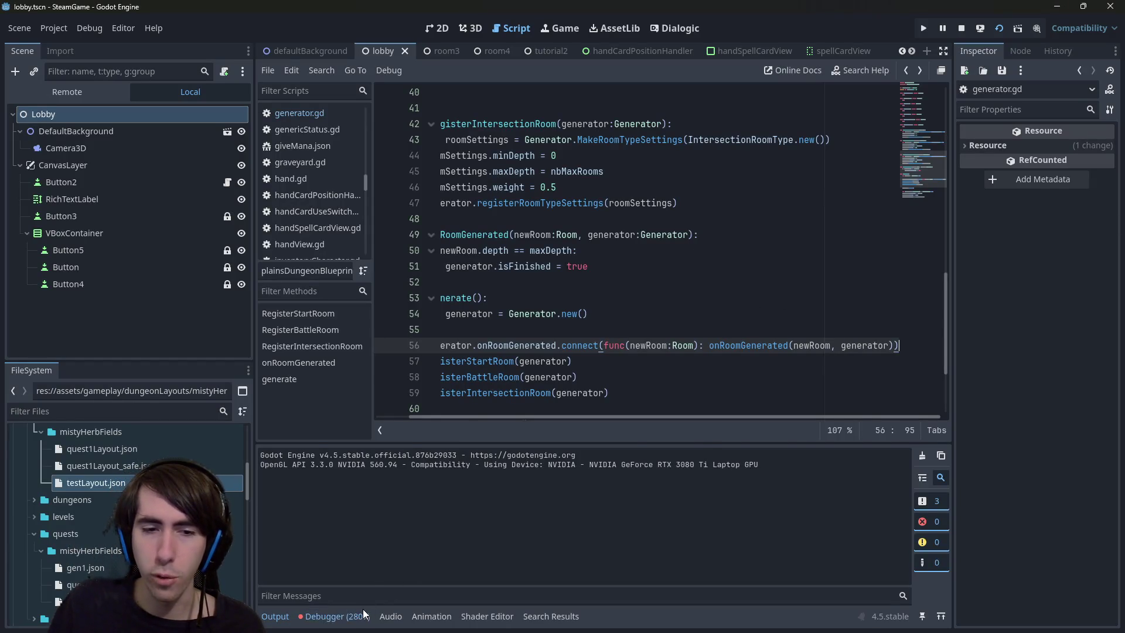
- From the debugger's error list, jump to generator.gd line 42 and set a breakpoint there
click(365, 614)
click(333, 454)
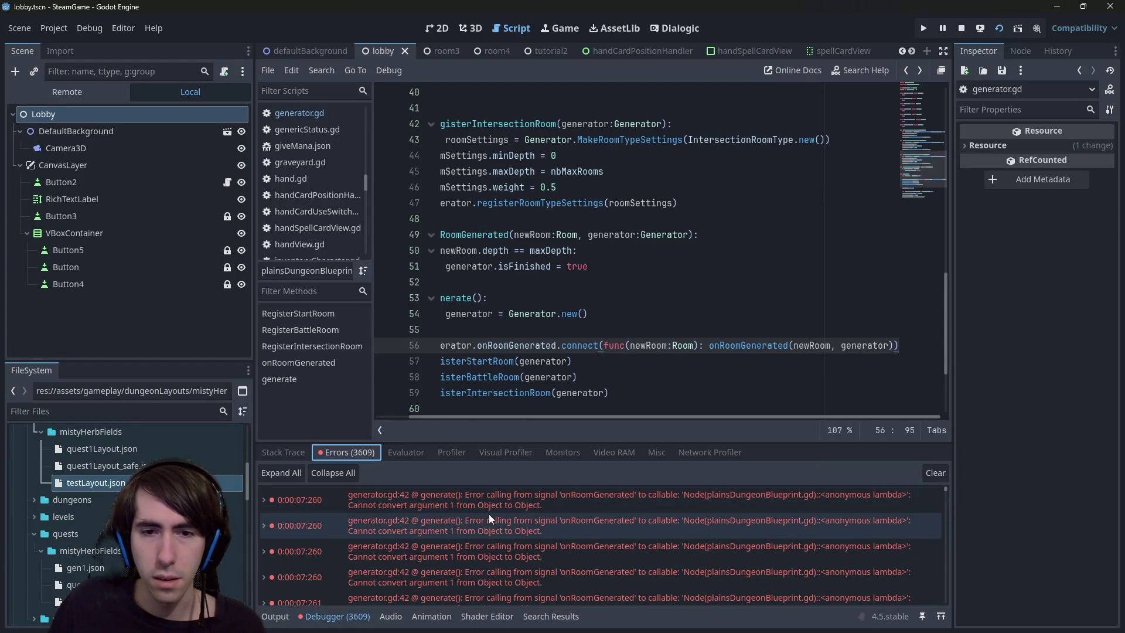
click(556, 497)
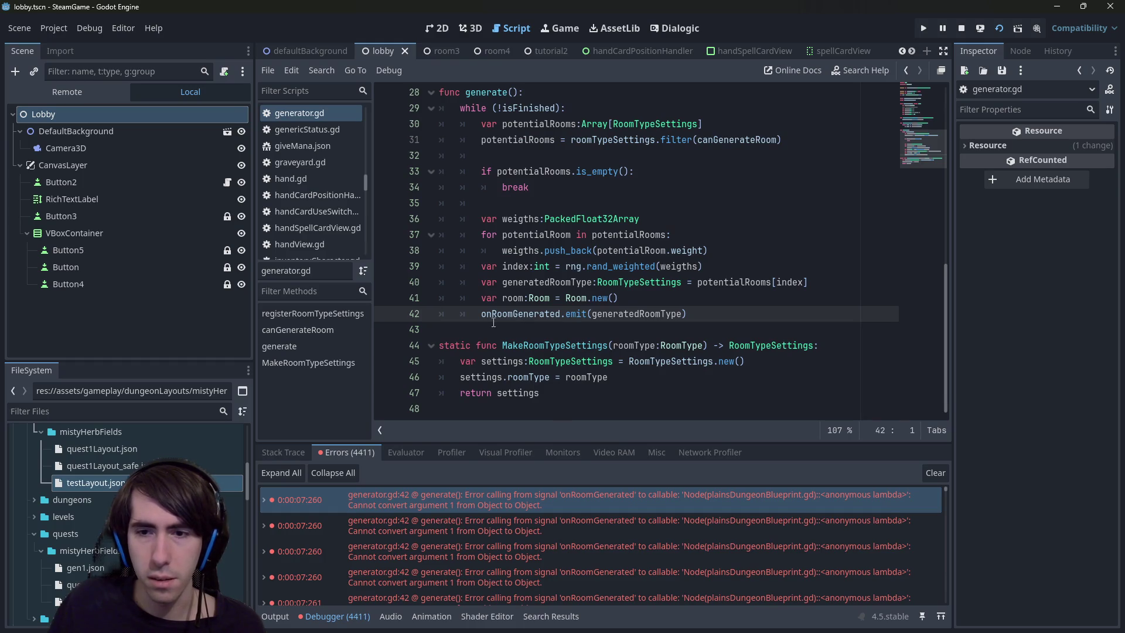
click(384, 314)
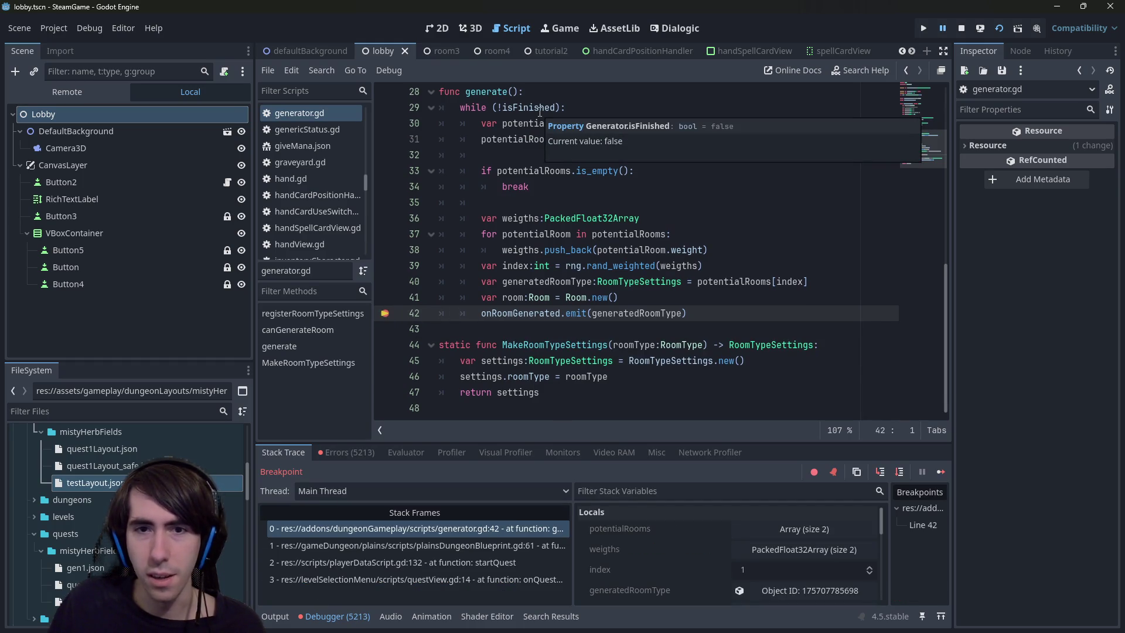
- Compare line 42's onRoomGenerated emit with the 'Cannot convert argument 1 from Object to Object' errors
double_click(544, 315)
mouse_move(609, 314)
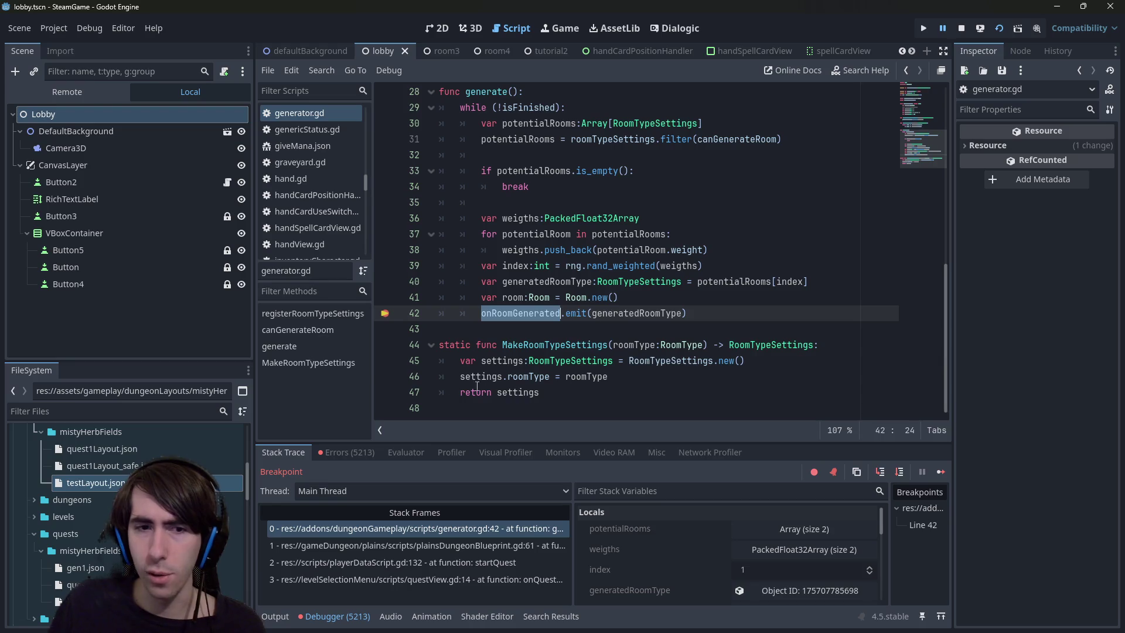
click(362, 450)
mouse_move(654, 501)
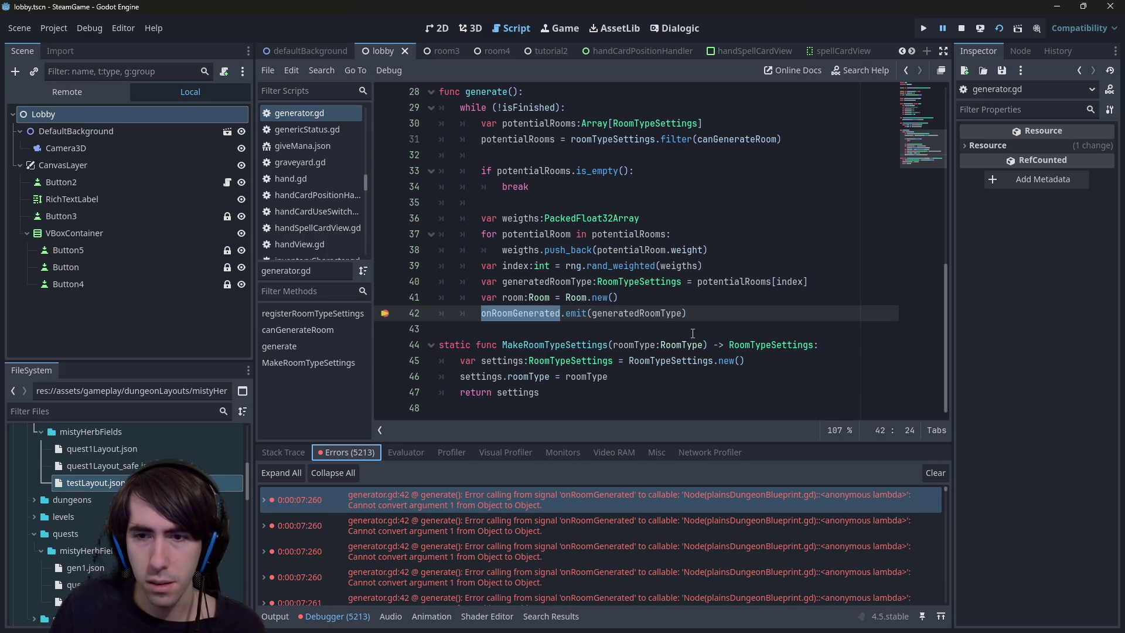
mouse_move(647, 316)
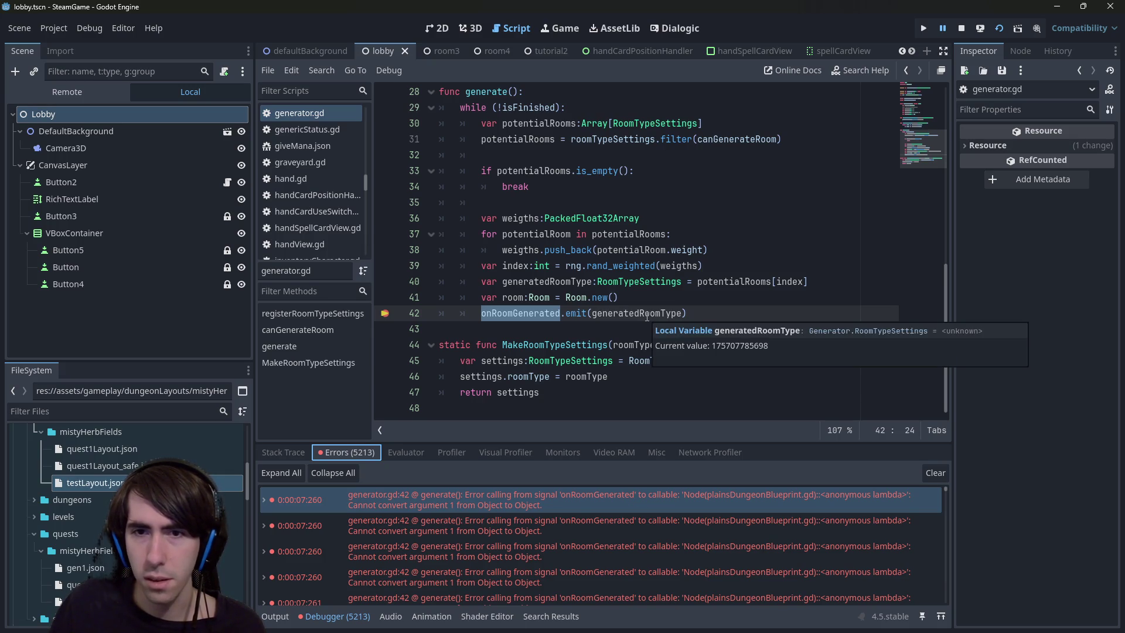
- Trace generatedRoomType and RoomTypeSettings usages, then go to the RoomTypeSettings class definition
double_click(647, 314)
double_click(639, 281)
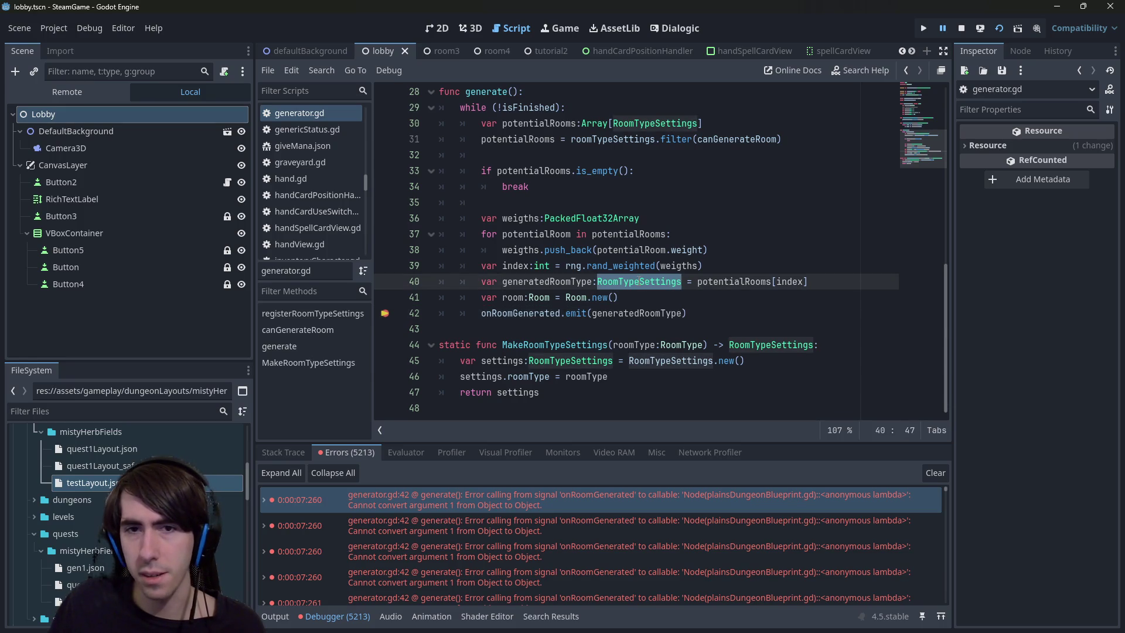
mouse_move(639, 281)
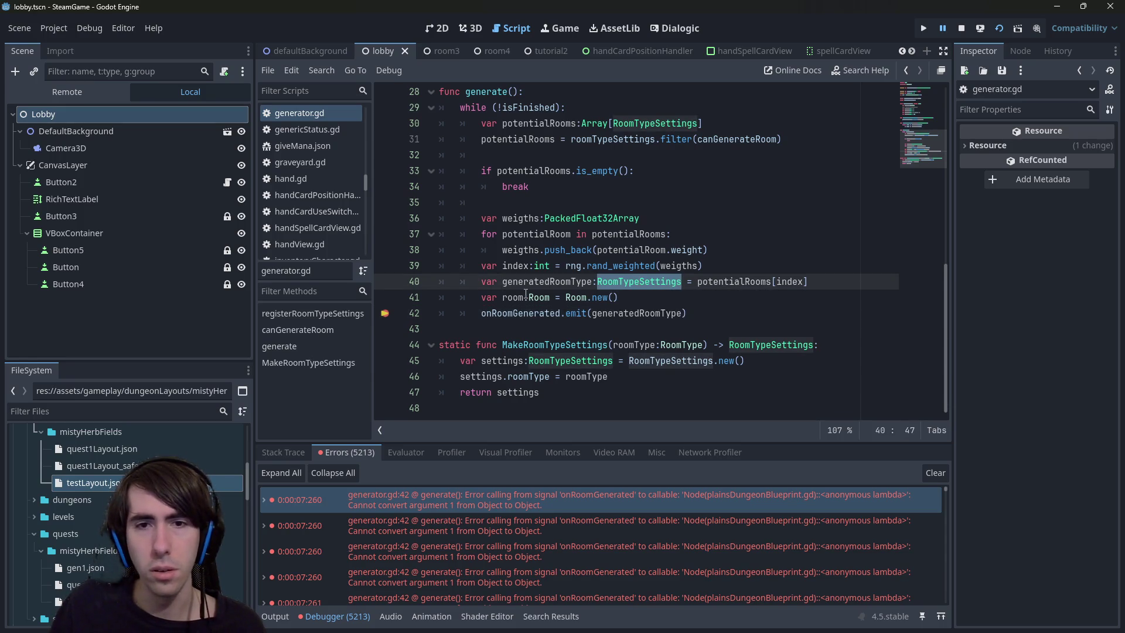
mouse_move(526, 294)
mouse_move(520, 297)
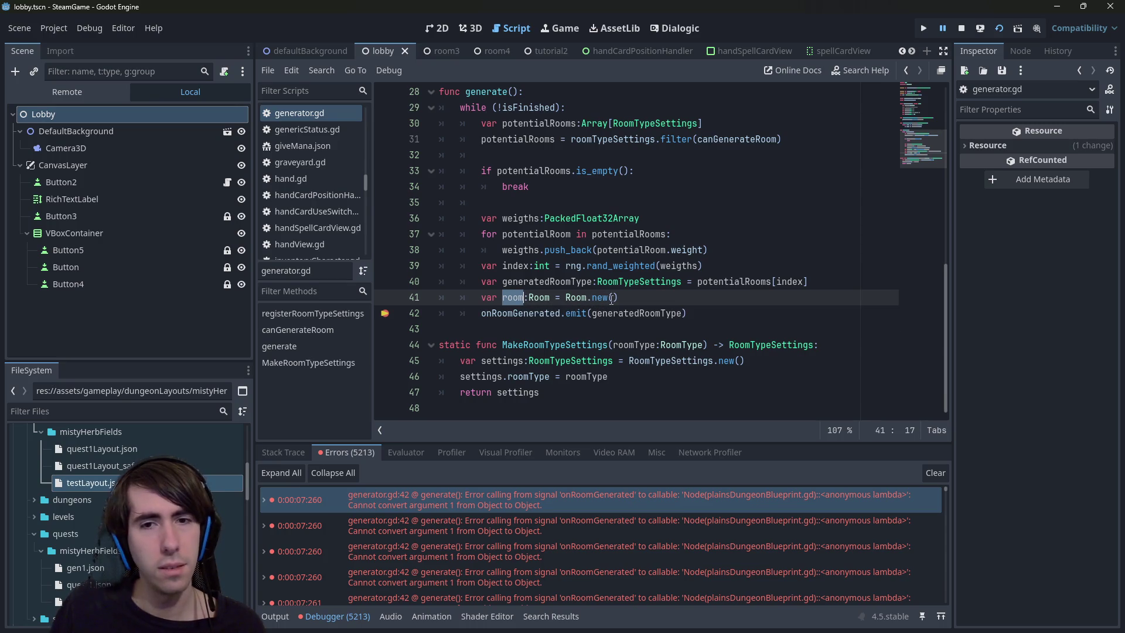
mouse_move(674, 290)
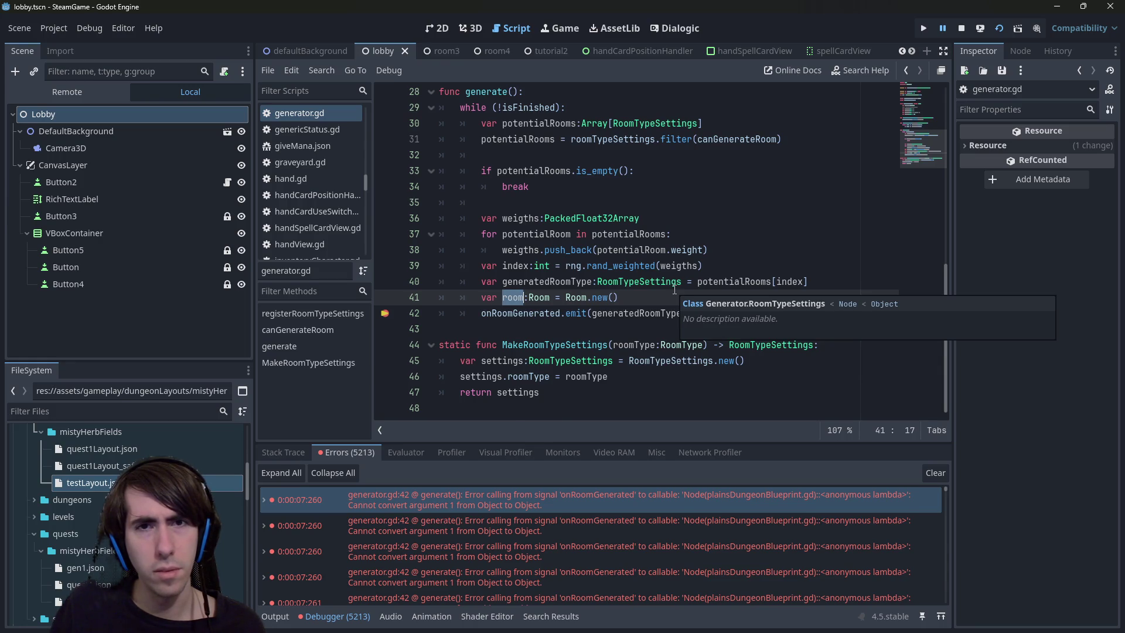
scroll(675, 291, up, 1)
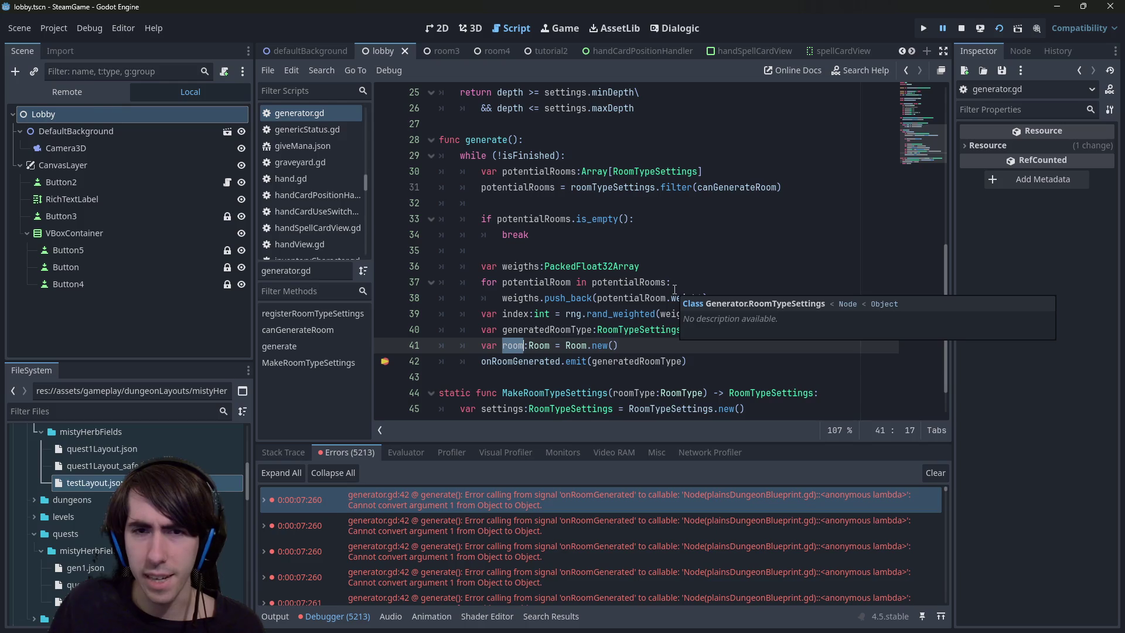
scroll(674, 290, up, 7)
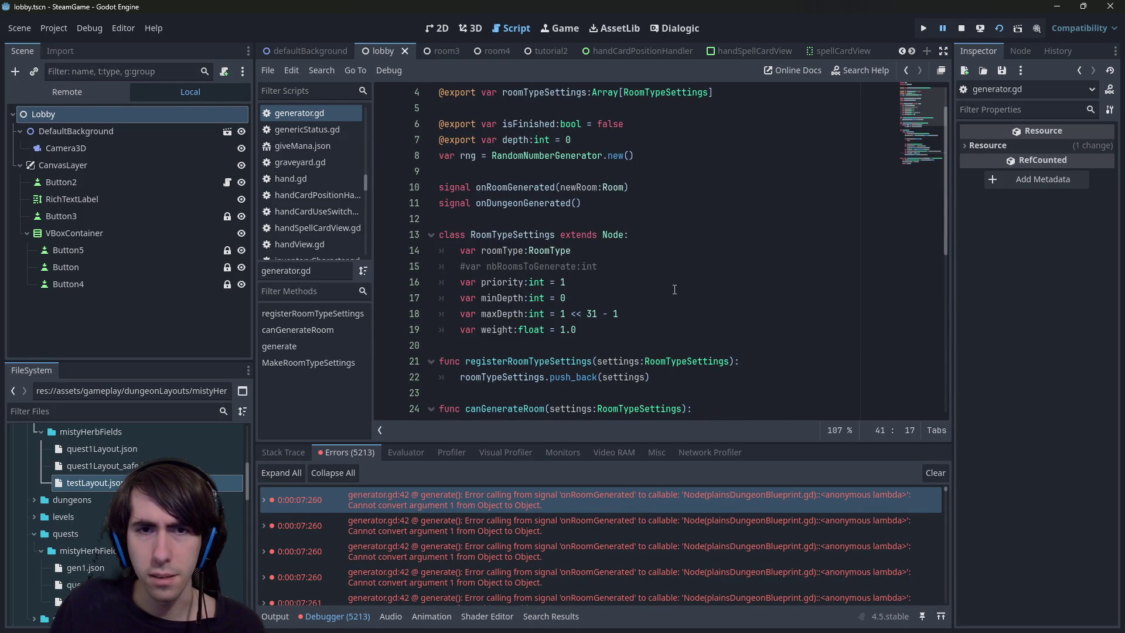
scroll(675, 290, up, 1)
scroll(674, 289, down, 9)
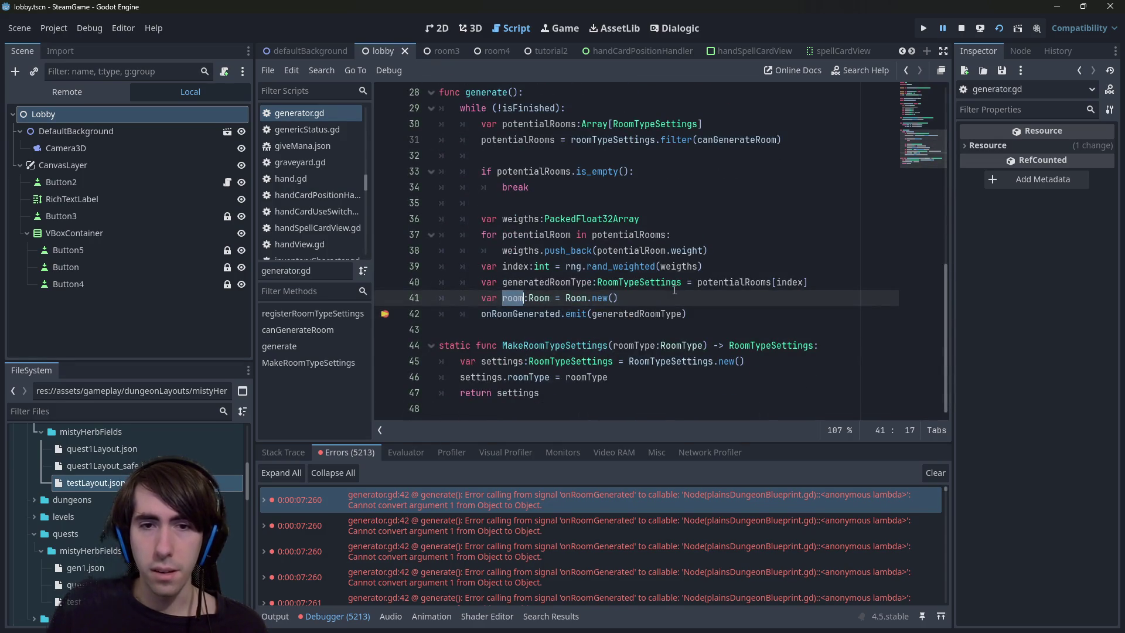
scroll(674, 290, up, 1)
scroll(674, 290, up, 9)
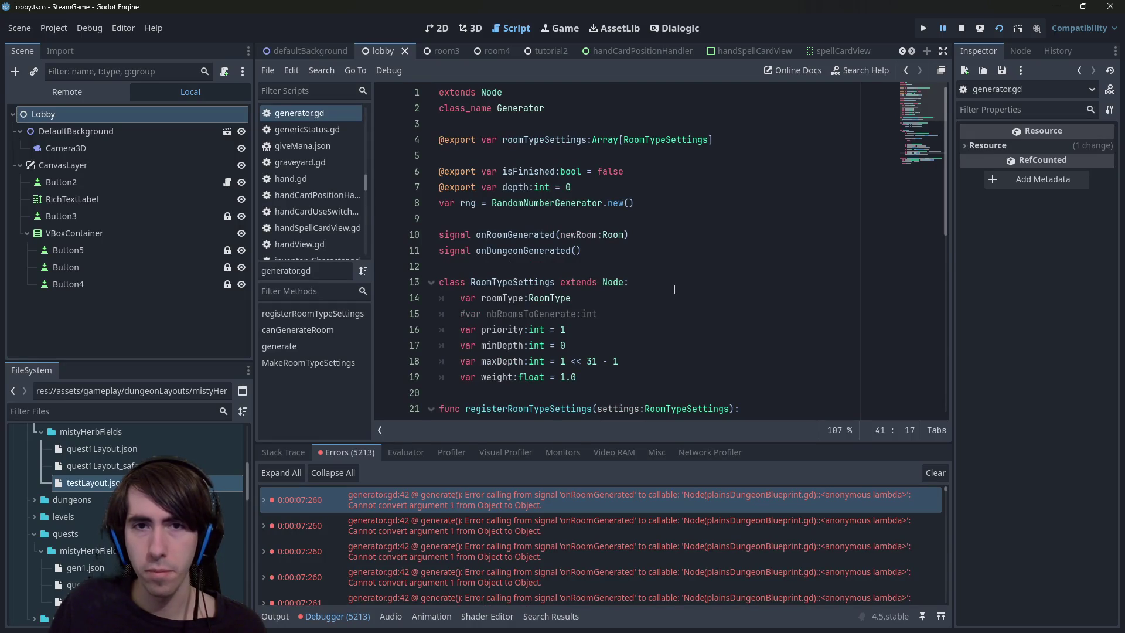
scroll(675, 289, down, 1)
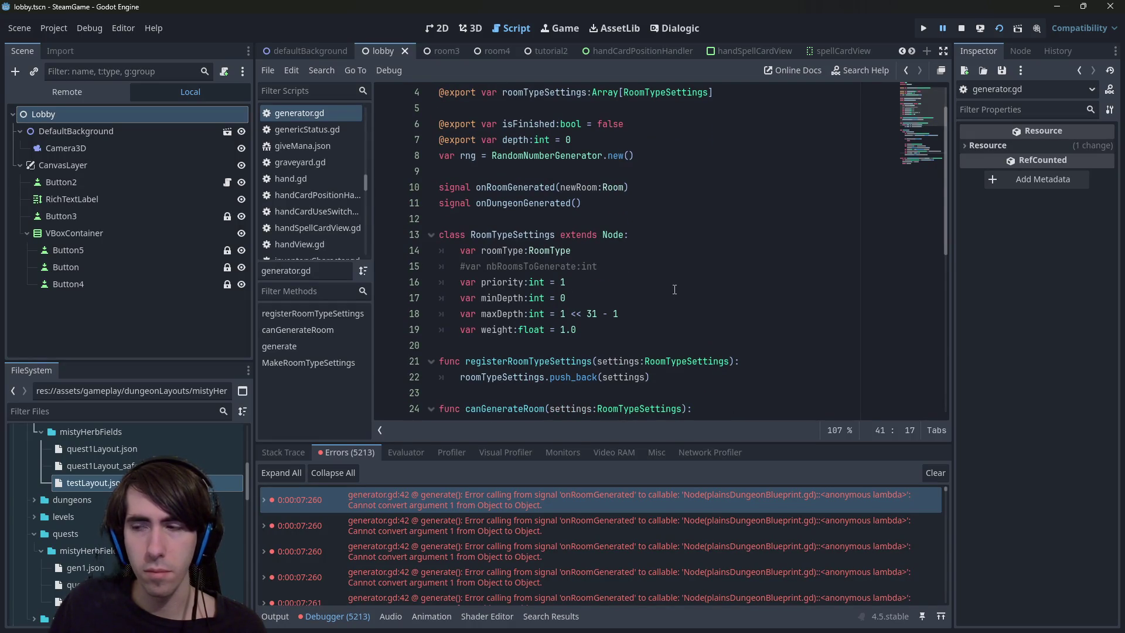
scroll(674, 290, down, 8)
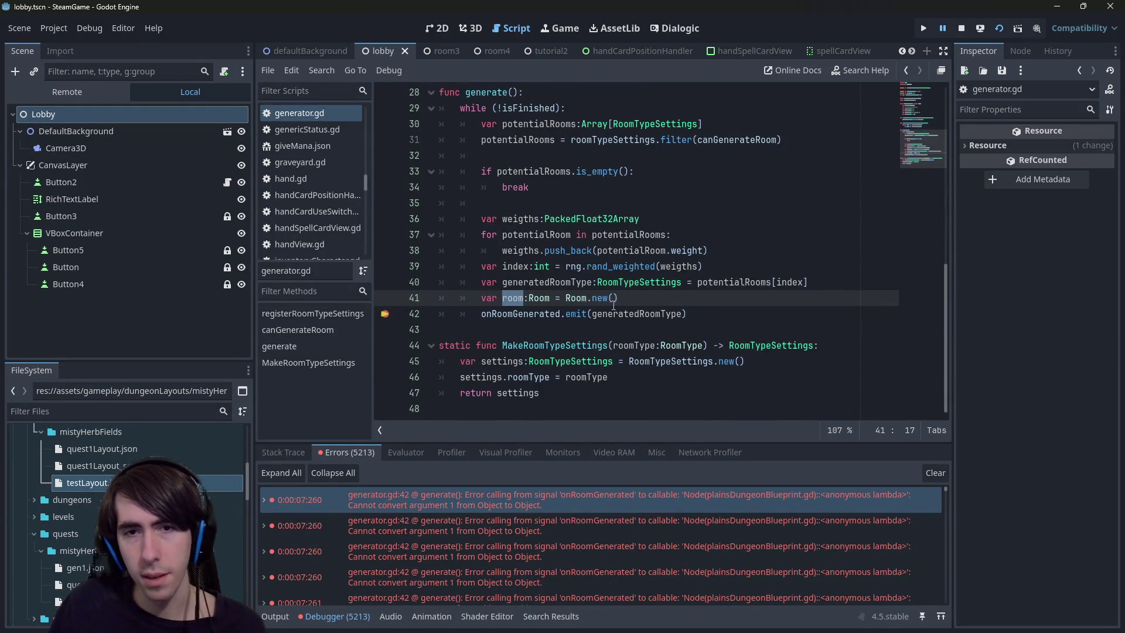
click(644, 301)
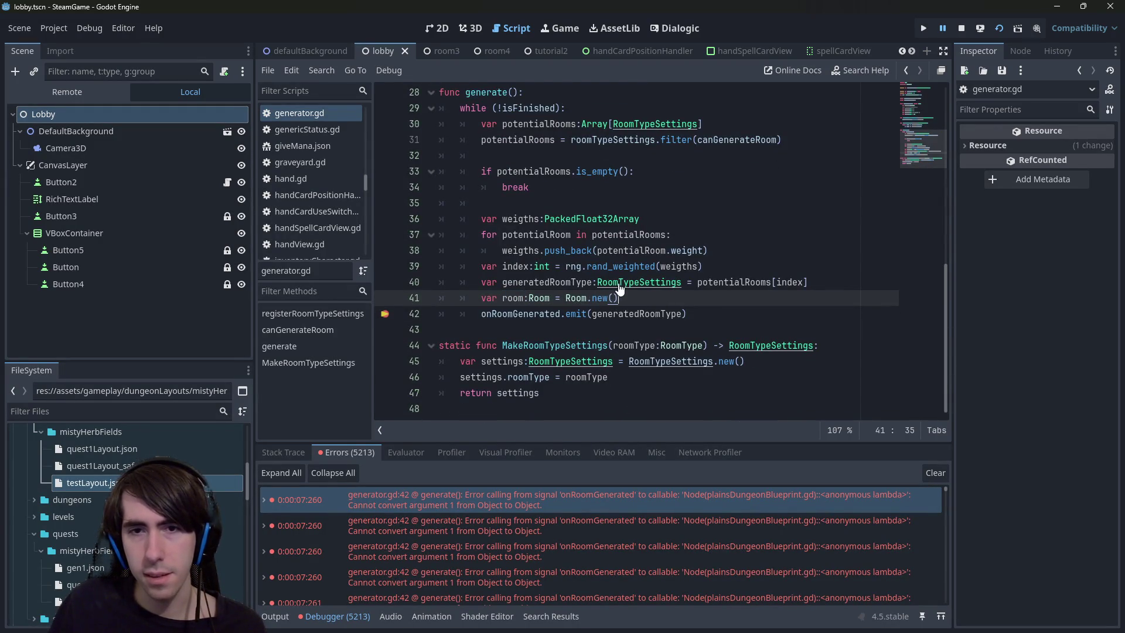
ctrl+click(620, 288)
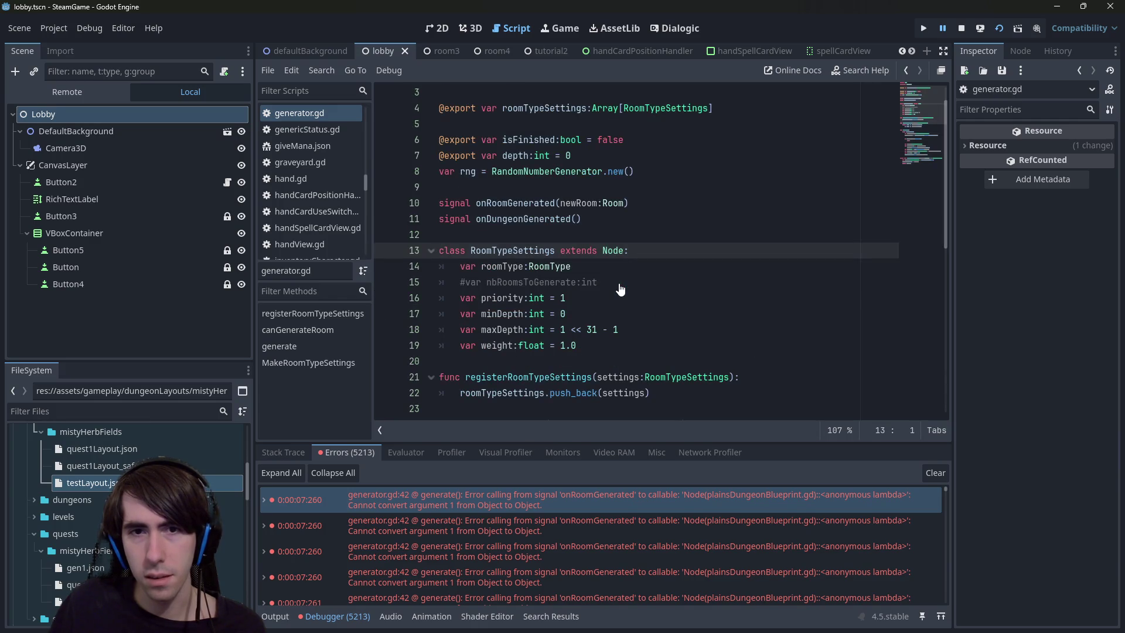